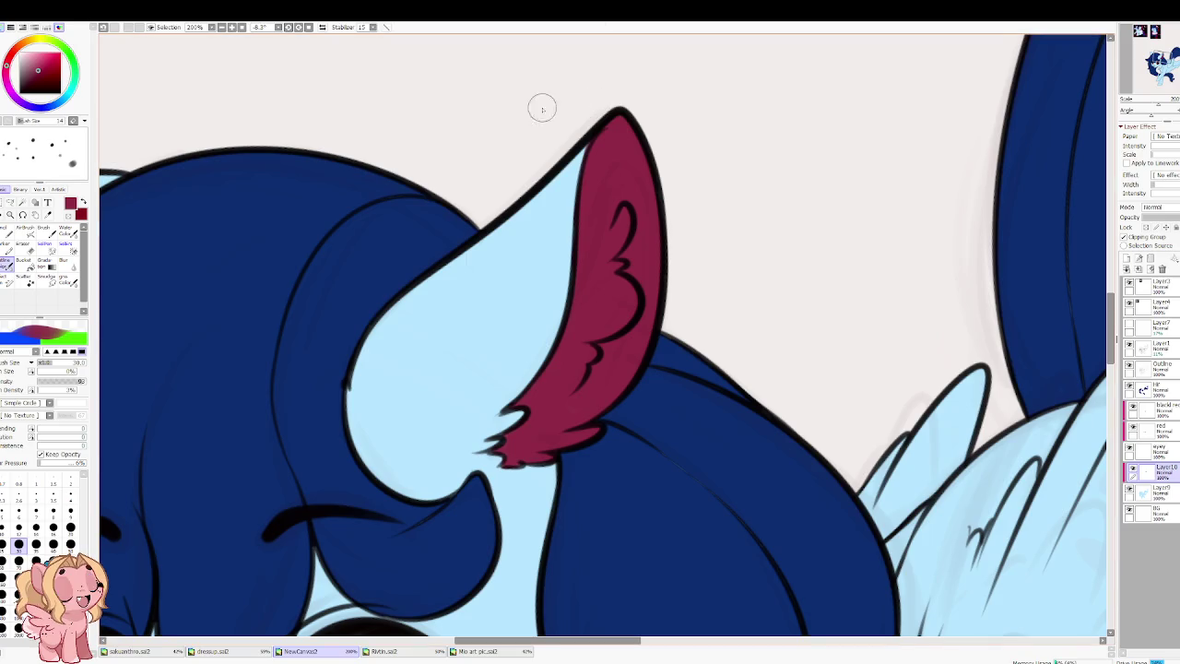
Step: Switch to the Eraser and eyedrop the light blue coat colour from the reference pony
key("e")
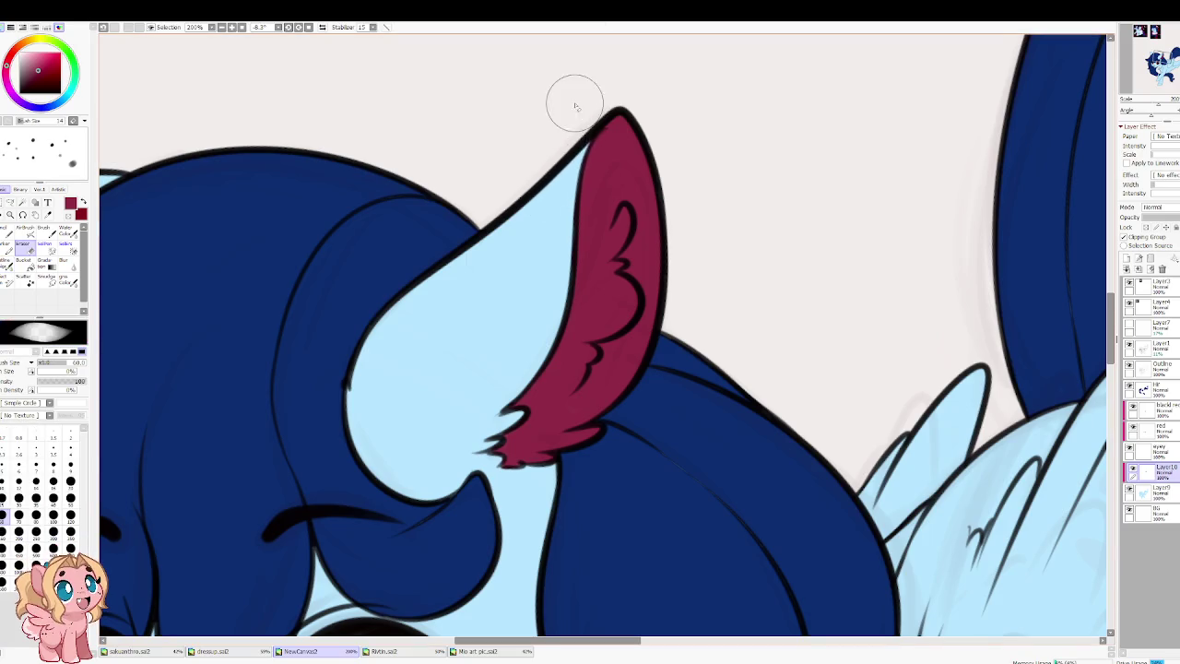
scroll(493, 212, "down", 2)
scroll(478, 292, "down", 2)
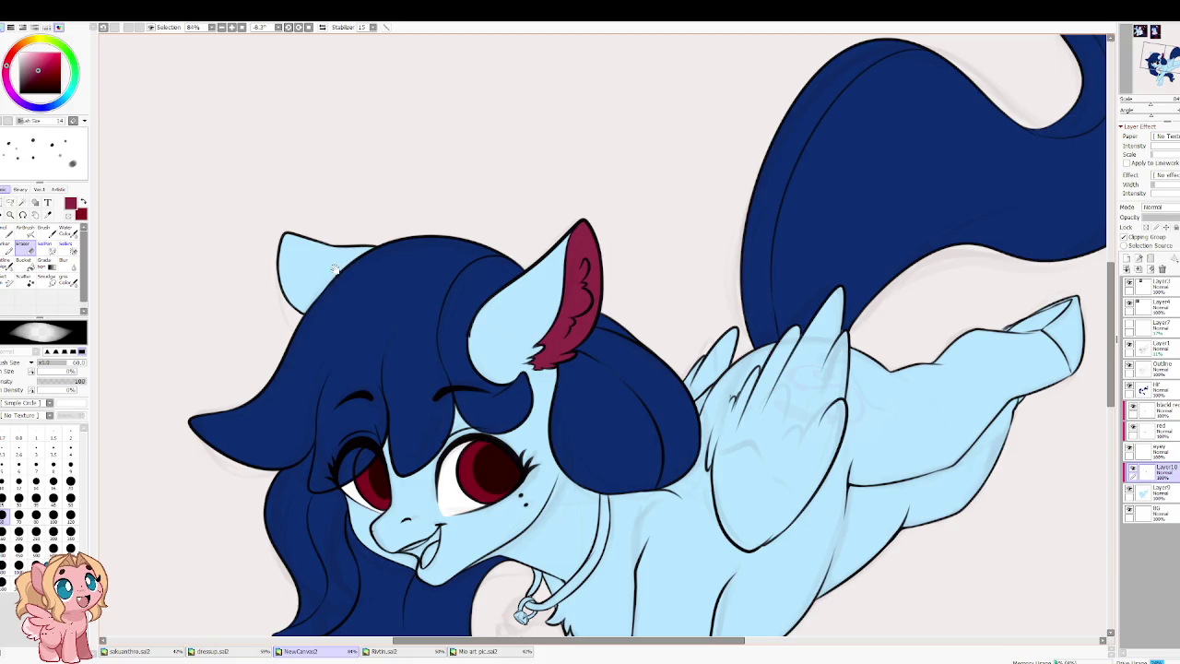
scroll(338, 269, "up", 1)
scroll(343, 293, "up", 2)
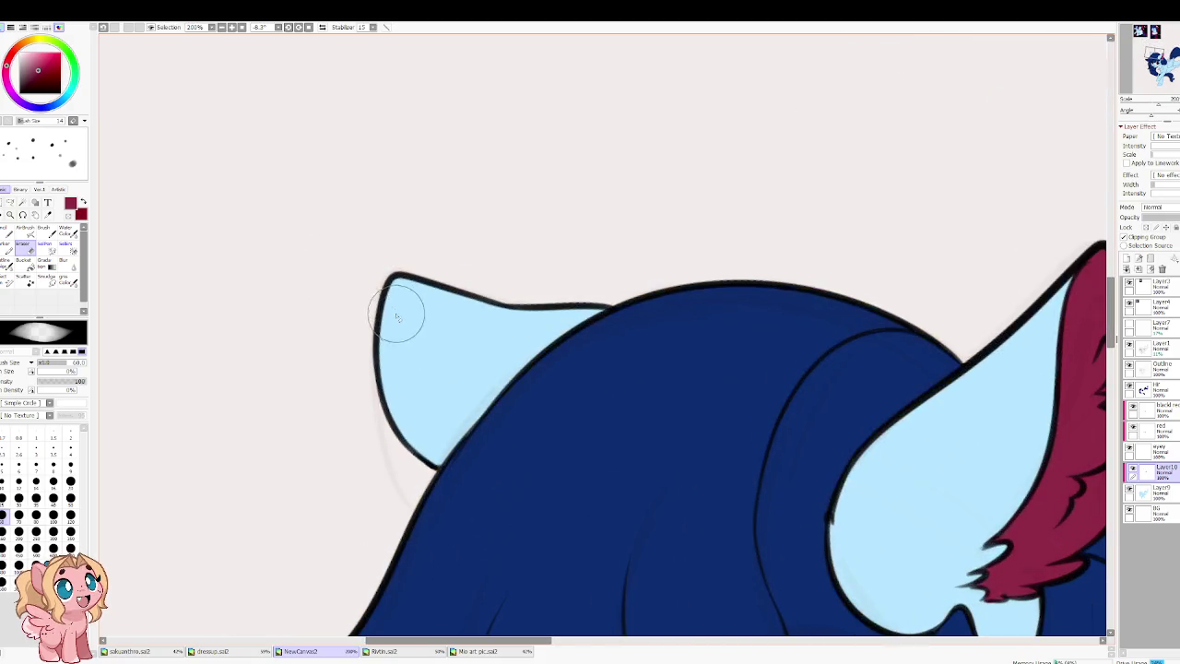
scroll(521, 313, "down", 2)
scroll(535, 288, "down", 2)
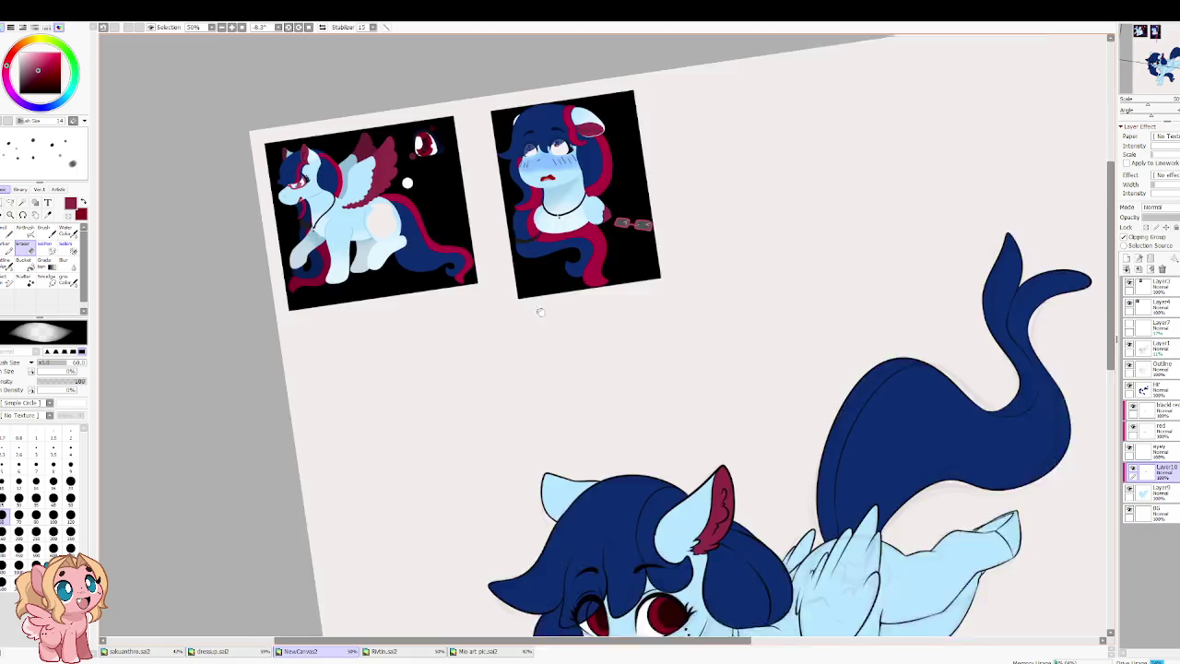
scroll(553, 210, "up", 2)
scroll(559, 205, "up", 2)
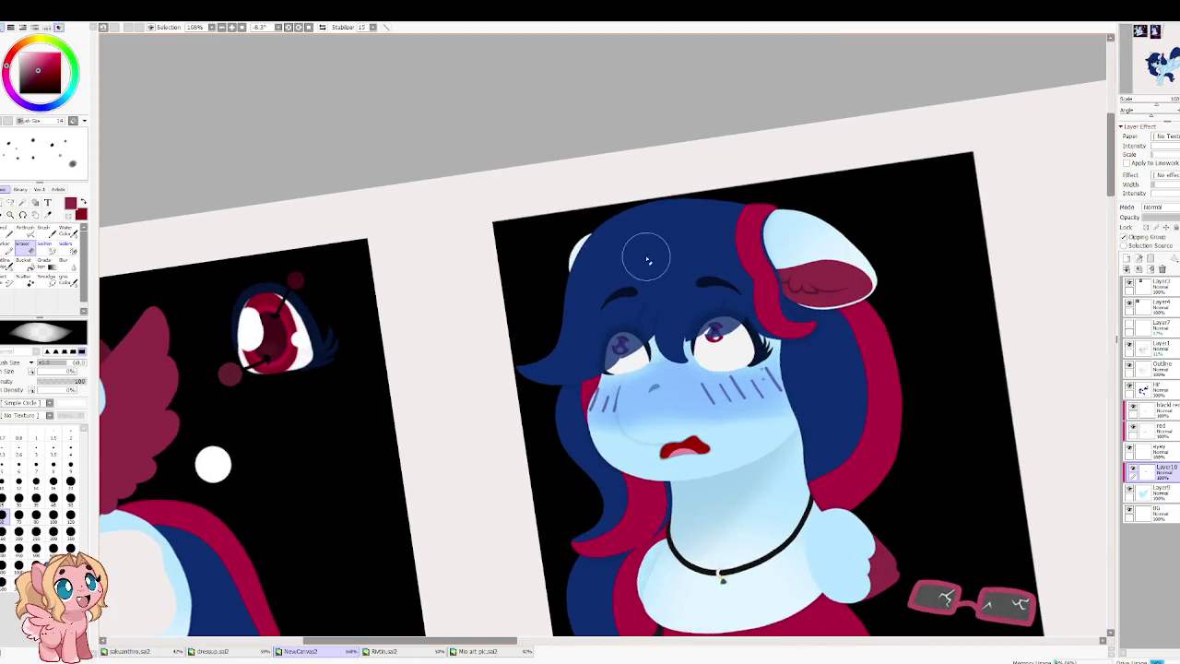
scroll(707, 247, "down", 3)
scroll(700, 378, "down", 1)
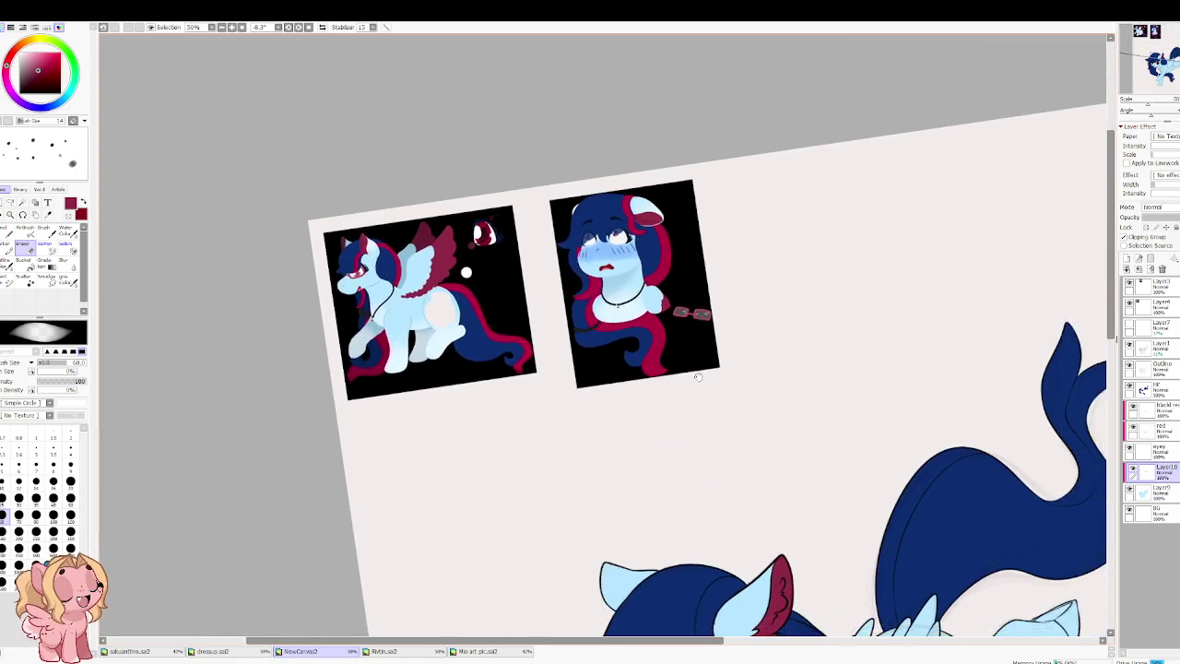
scroll(625, 177, "up", 2)
scroll(655, 240, "up", 1)
scroll(682, 287, "up", 1)
scroll(682, 288, "down", 1)
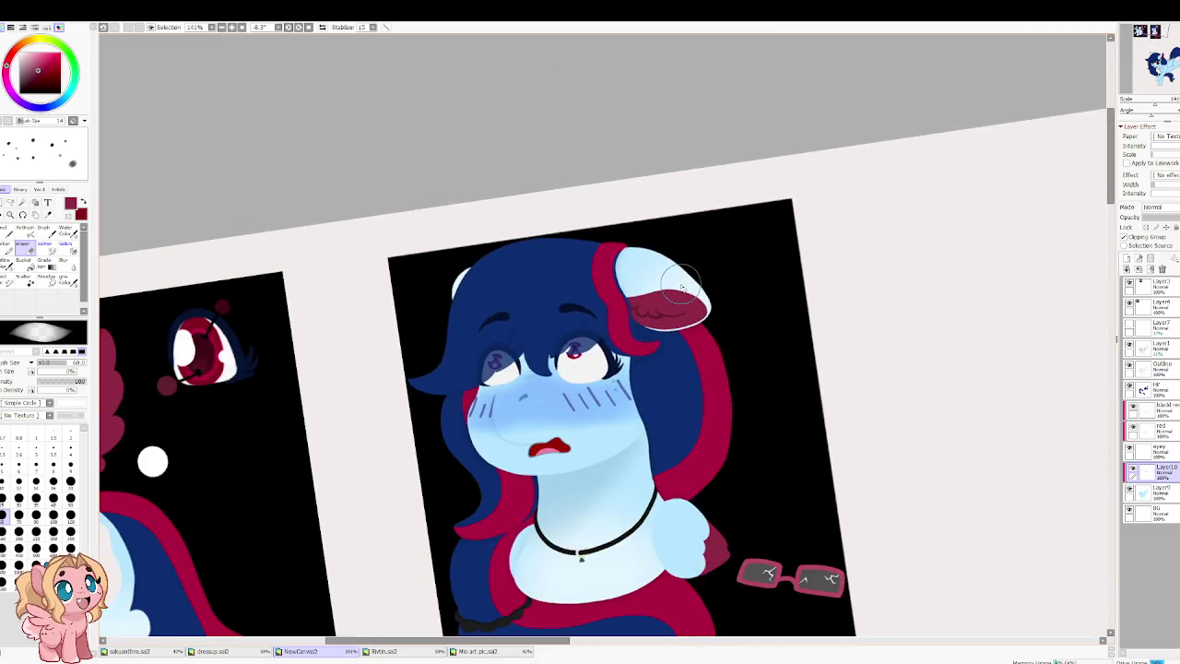
left_click(599, 550, "alt")
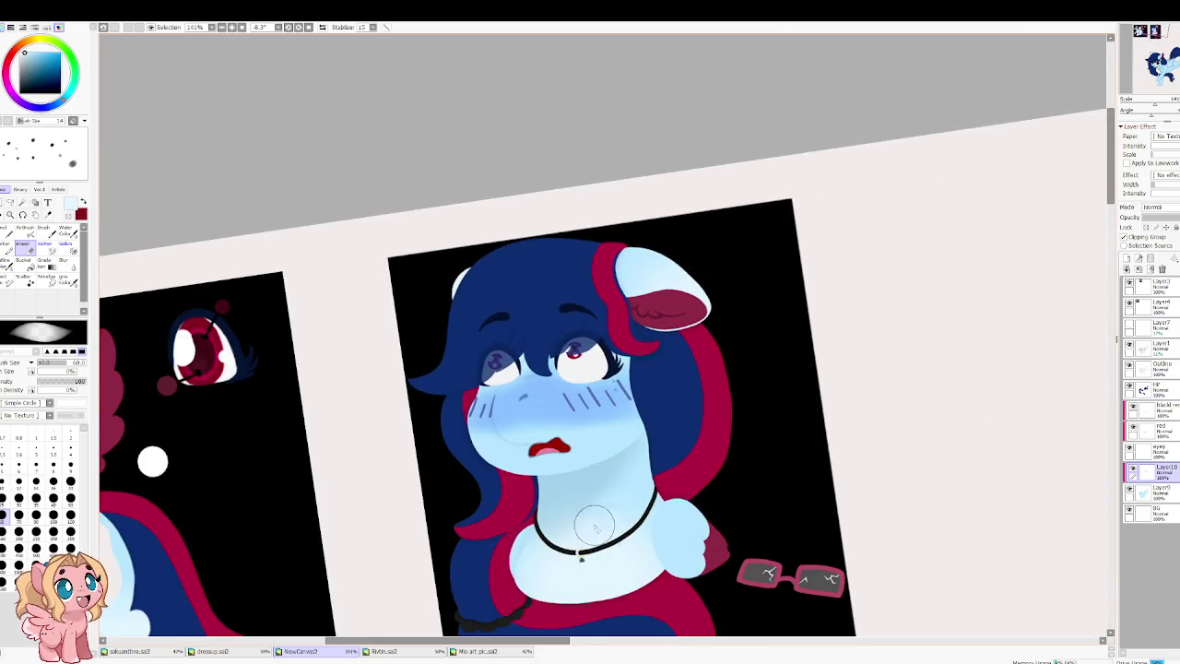
Step: Bring the winged pony reference into view and straighten the tilted canvas
scroll(599, 551, "down", 3)
left_click_drag(291, 462, 463, 343)
scroll(462, 343, "up", 3)
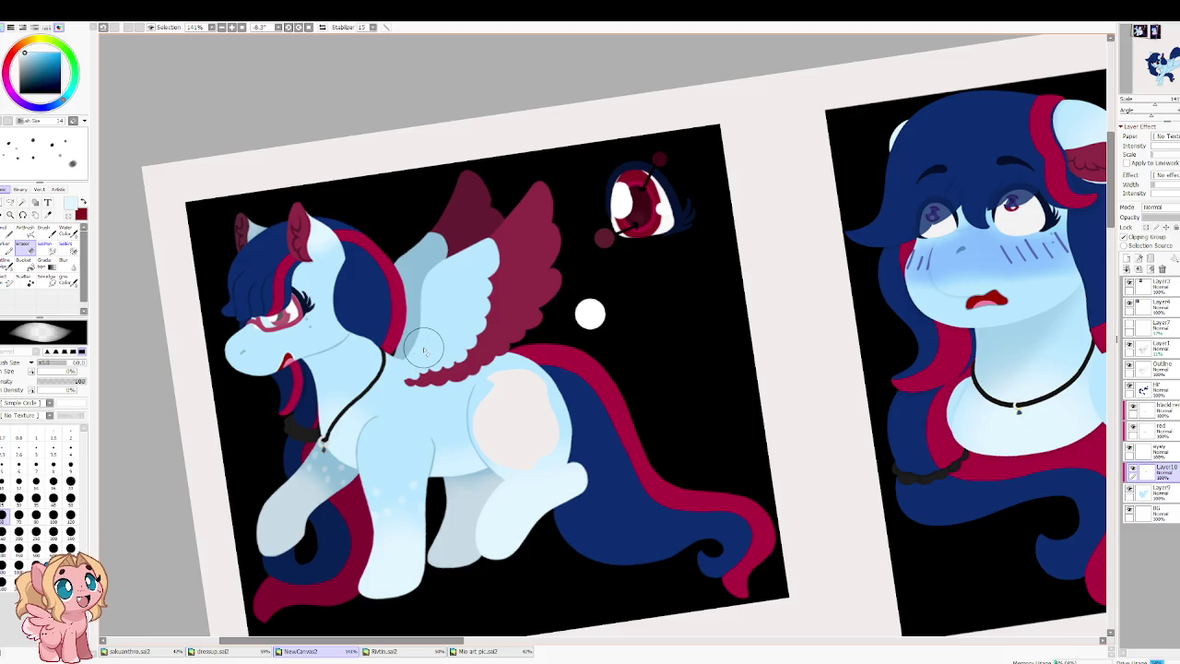
scroll(427, 348, "down", 2)
scroll(427, 349, "down", 2)
scroll(427, 348, "down", 2)
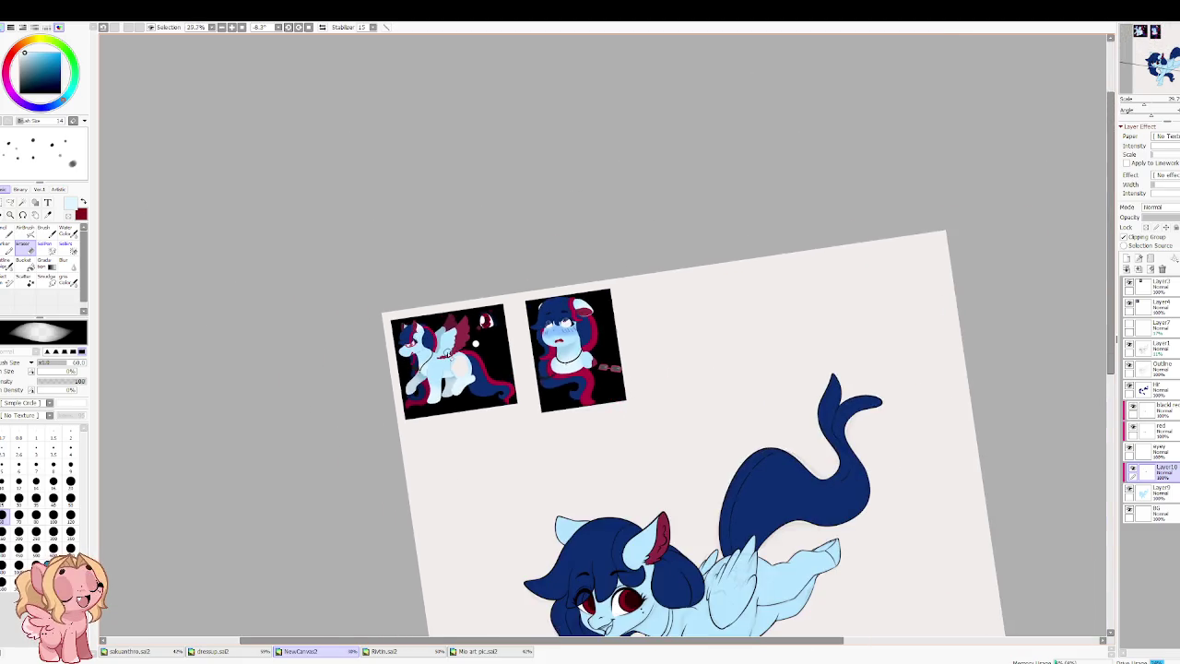
scroll(640, 461, "up", 2)
left_click_drag(639, 461, 842, 350)
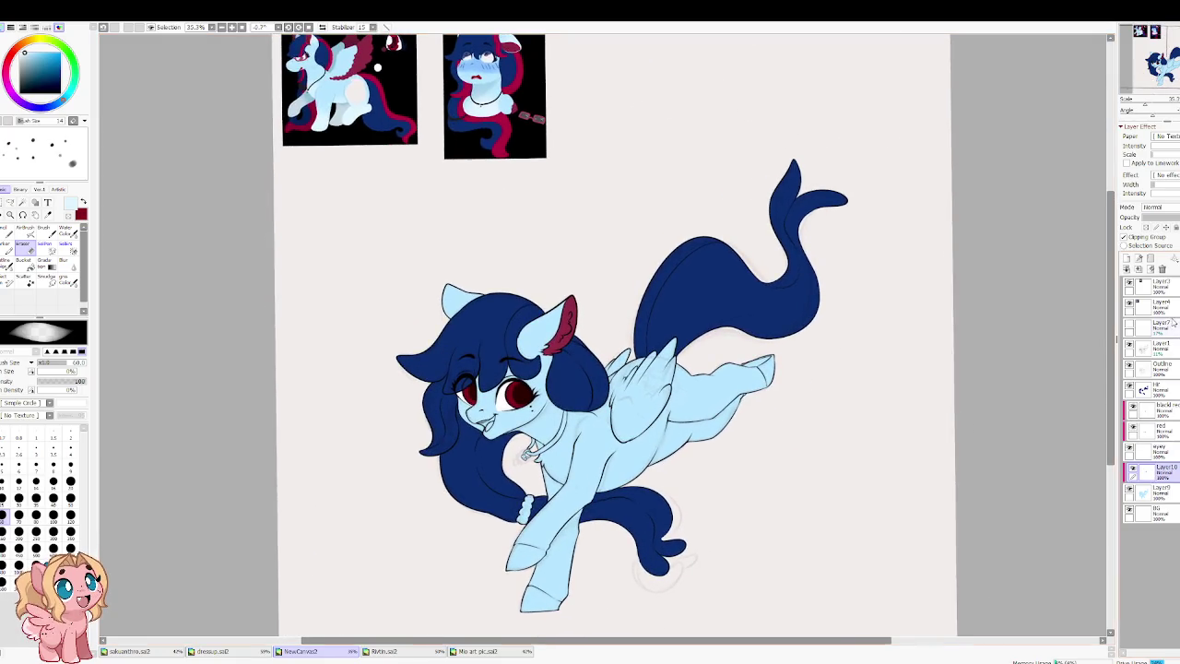
Step: Make the reference thumbnail's layer active and transform it down beside the pony's hind legs
left_click(1131, 305)
left_click(1131, 305)
left_click(1161, 305)
key("ctrl+t")
mouse_move(342, 88)
left_mouse_down()
mouse_move(335, 382)
mouse_move(353, 482)
mouse_move(377, 345)
mouse_move(370, 227)
left_mouse_up()
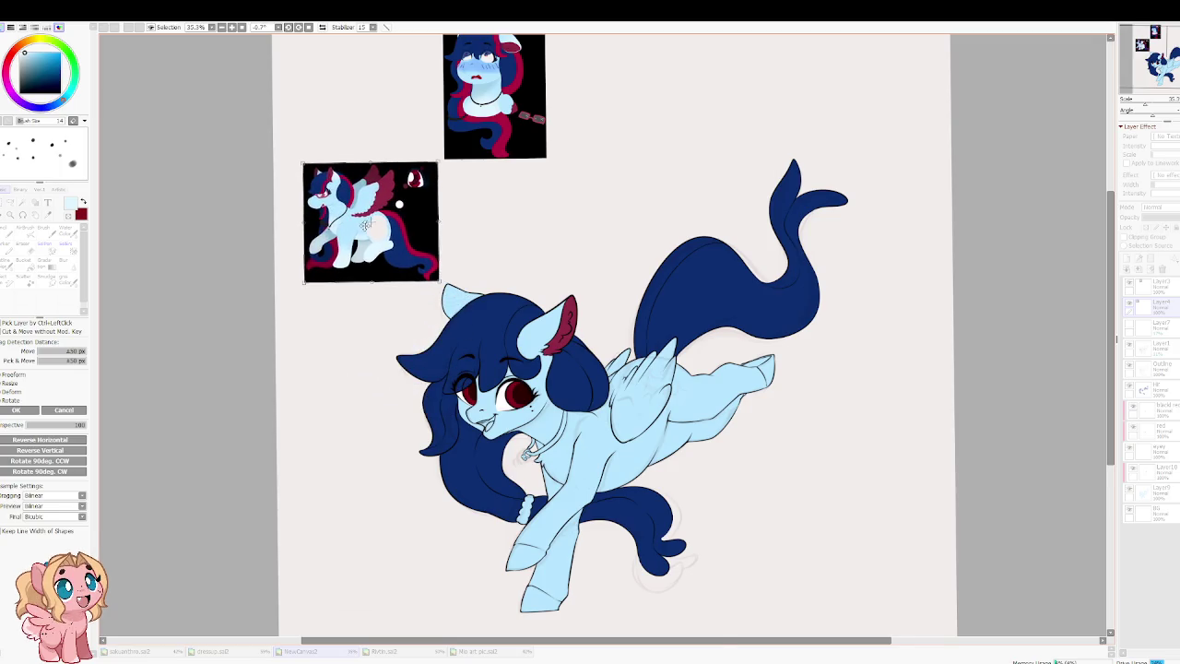
scroll(370, 228, "up", 1)
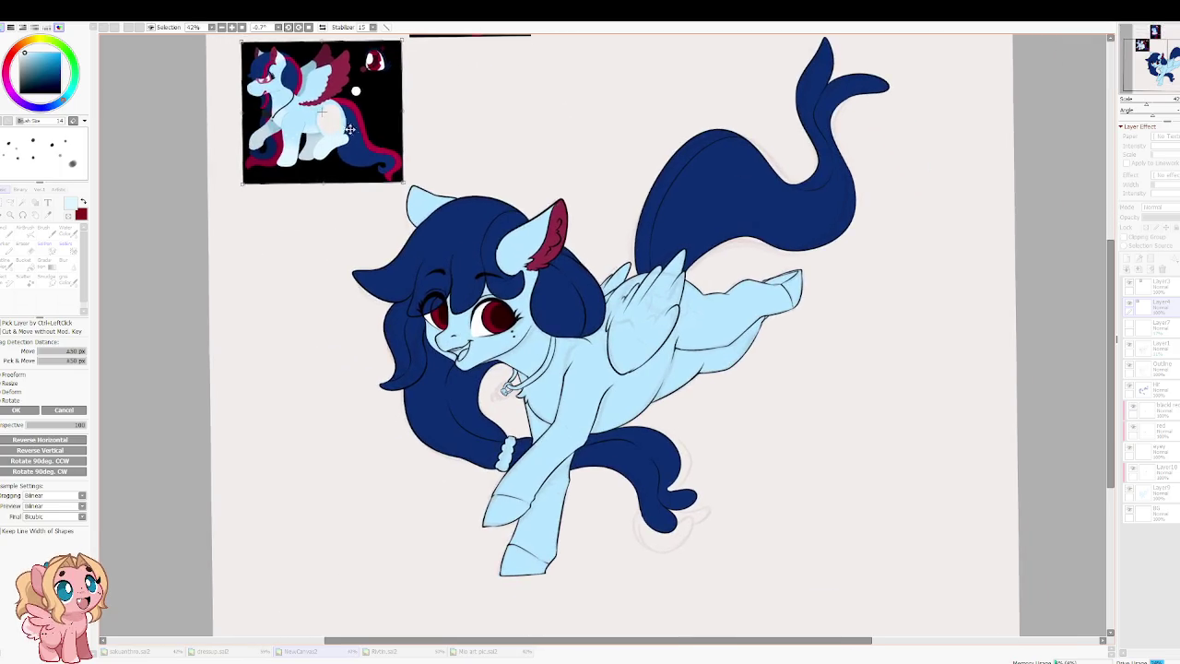
left_click_drag(387, 163, 852, 447)
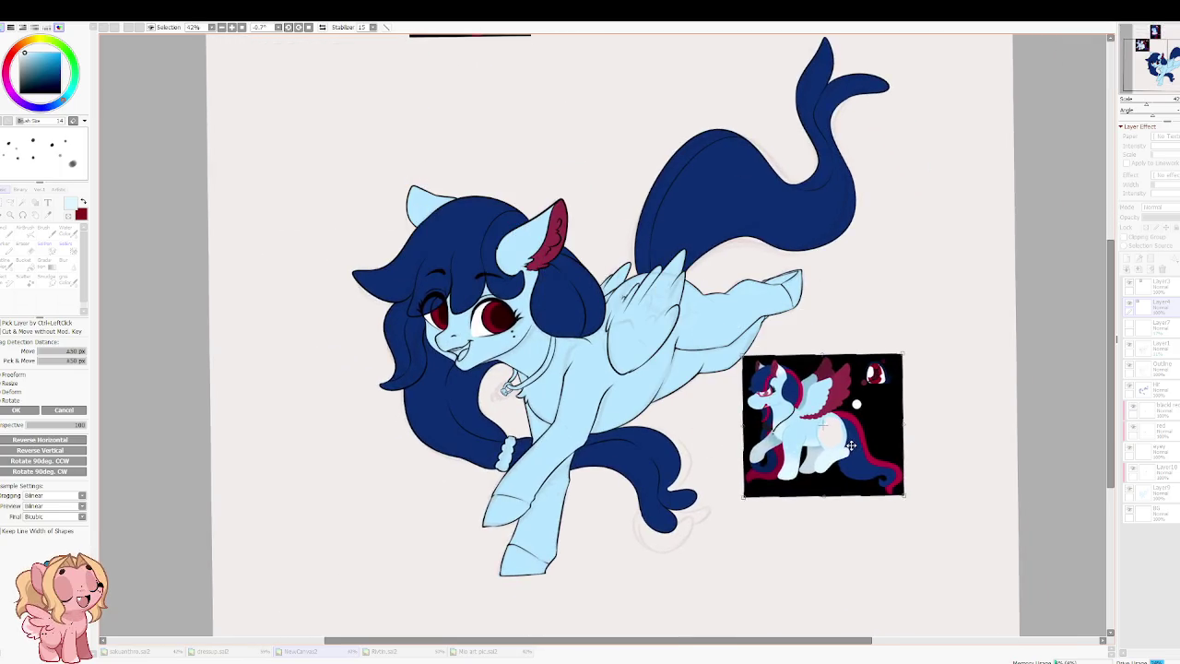
key("Return")
scroll(852, 446, "up", 1)
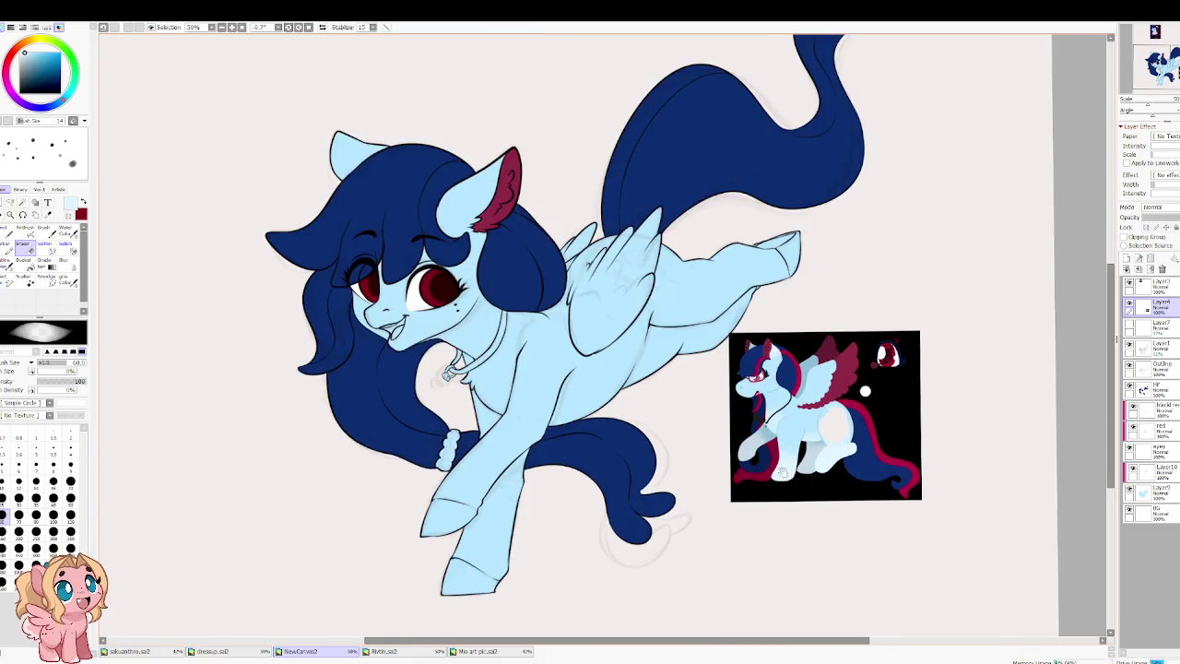
scroll(782, 472, "up", 1)
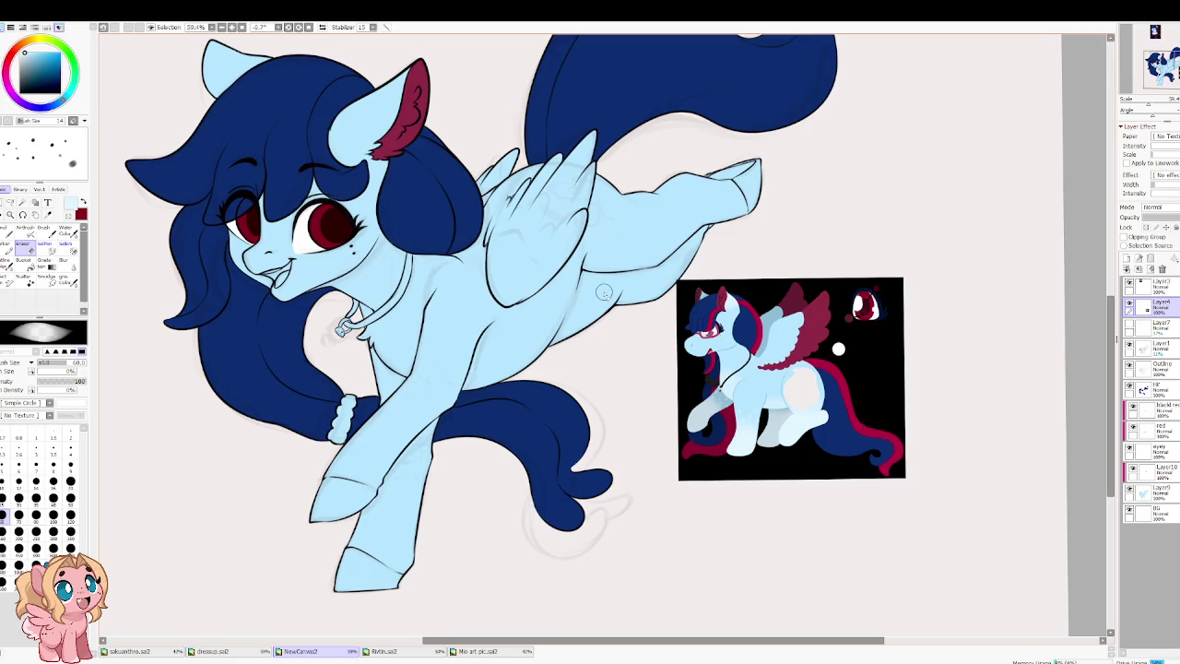
Step: Set the Water Color brush to size 200 on Layer9 with Preserve Opacity enabled
left_click_drag(570, 362, 643, 289)
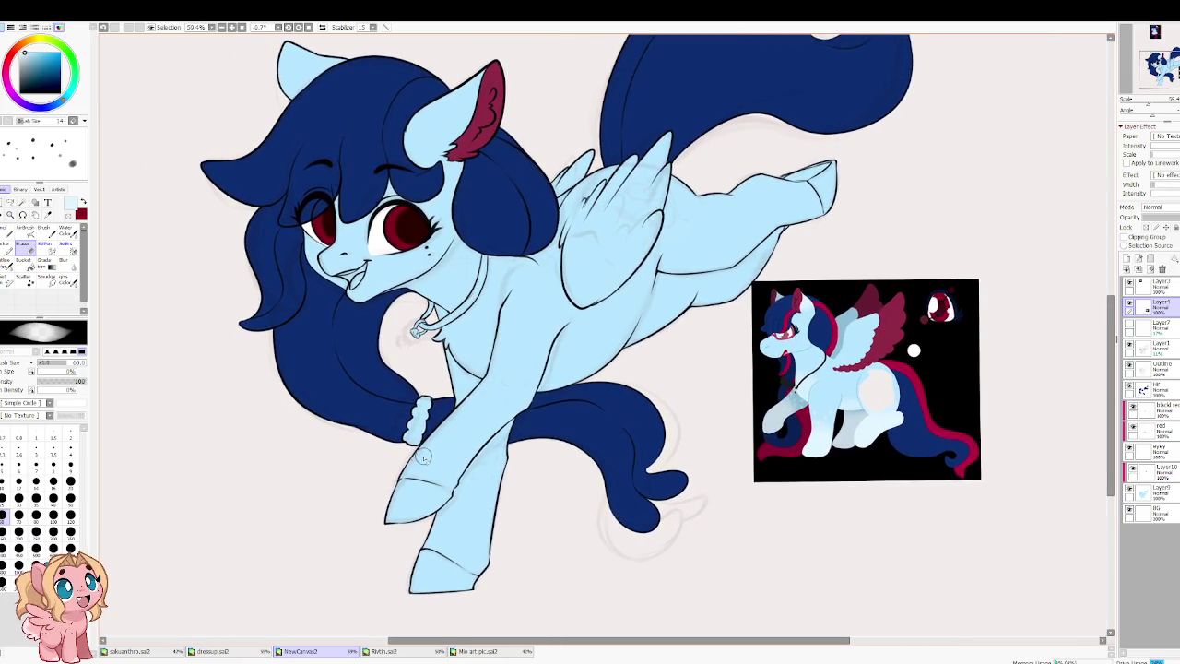
key("b")
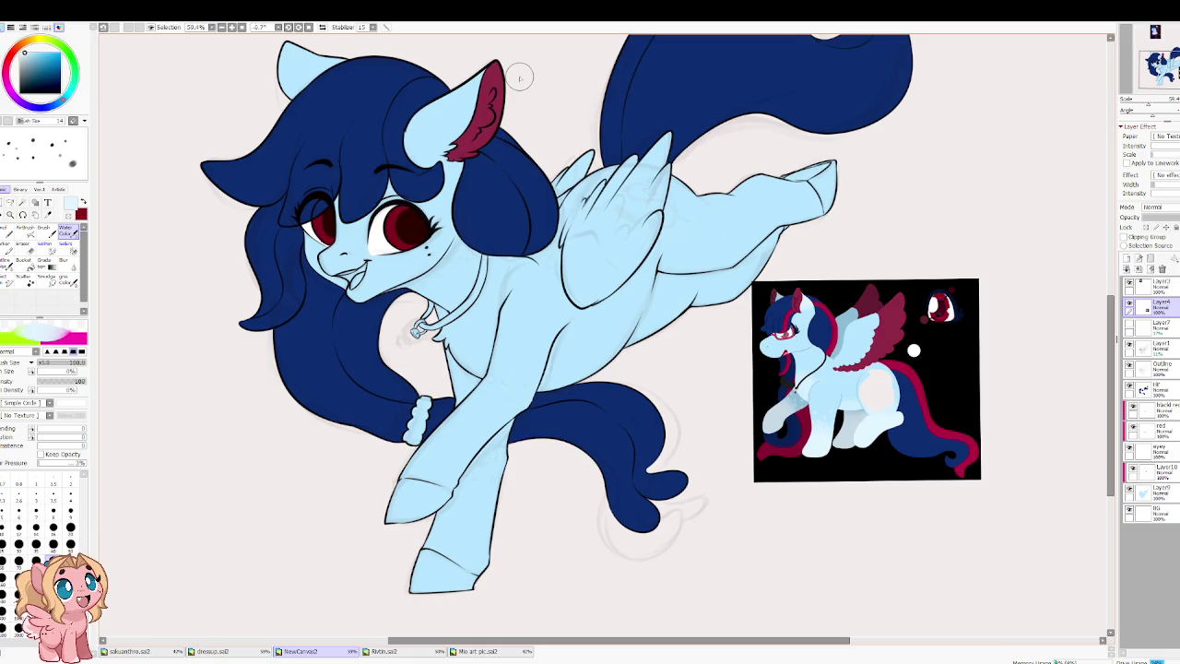
key("bracketright")
key("bracketright")
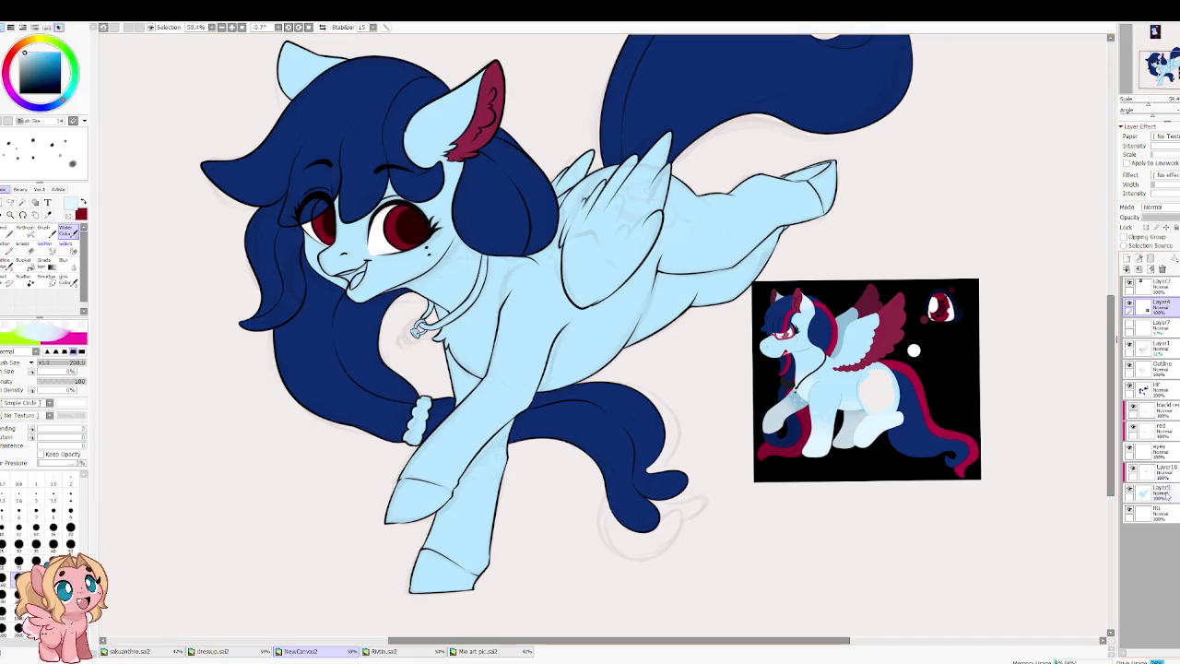
left_click(1164, 493)
left_click(1147, 226)
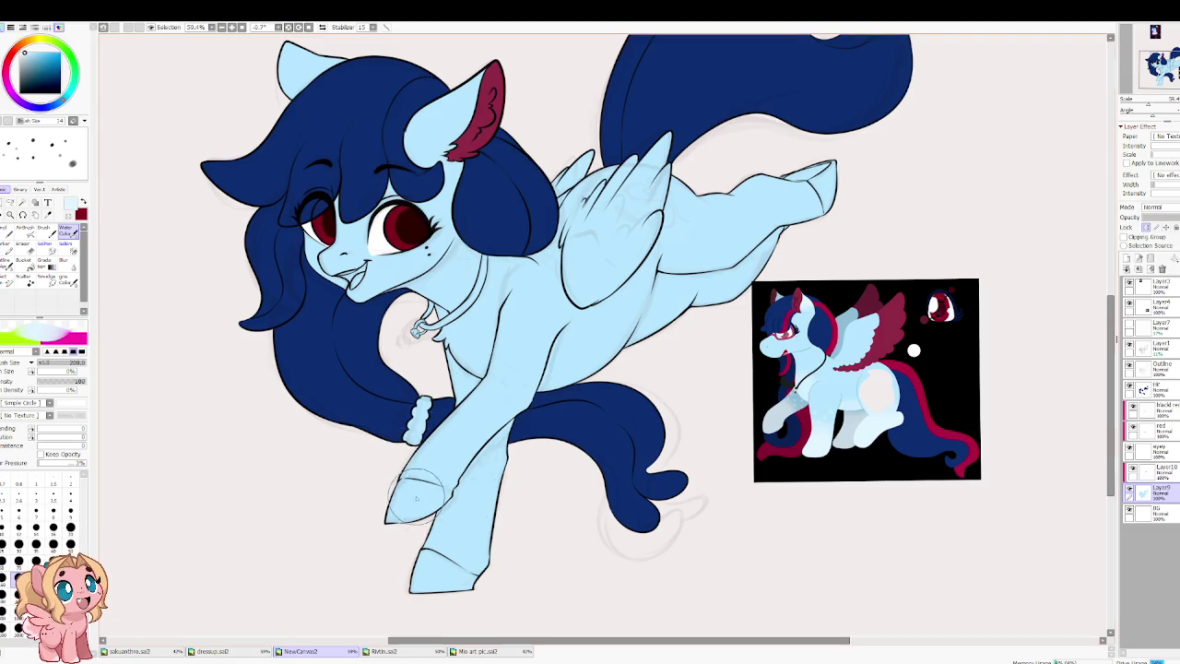
Step: Shade the back hoof and front leg with a slightly darker blue
left_click(43, 333)
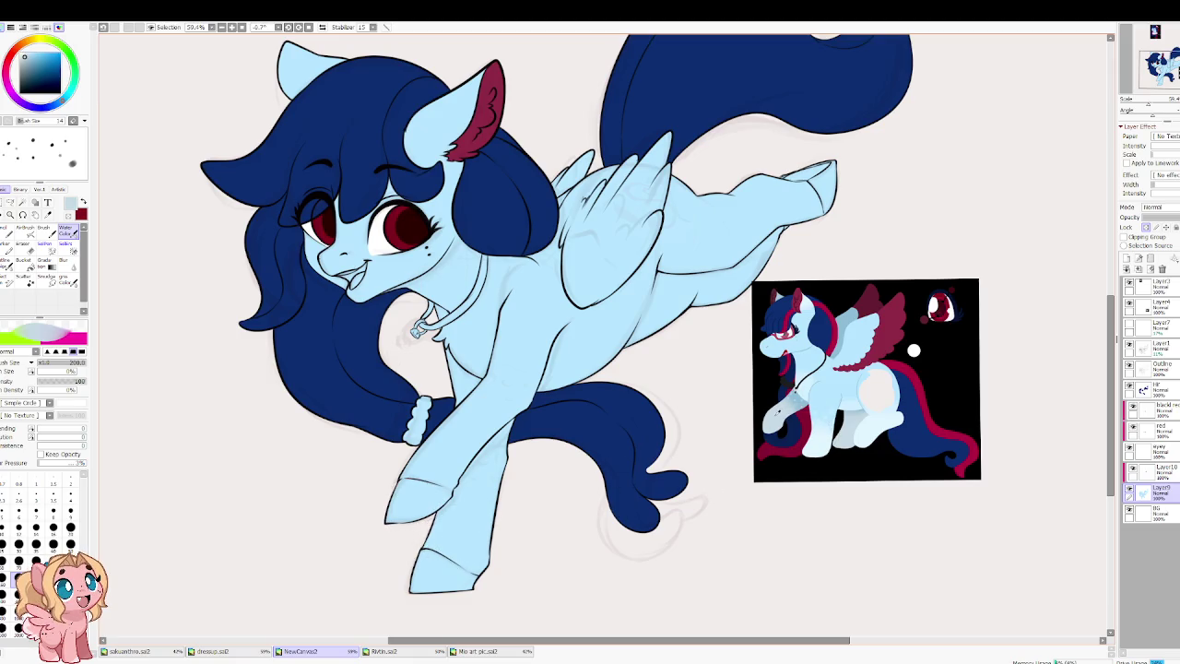
left_click_drag(426, 567, 454, 571)
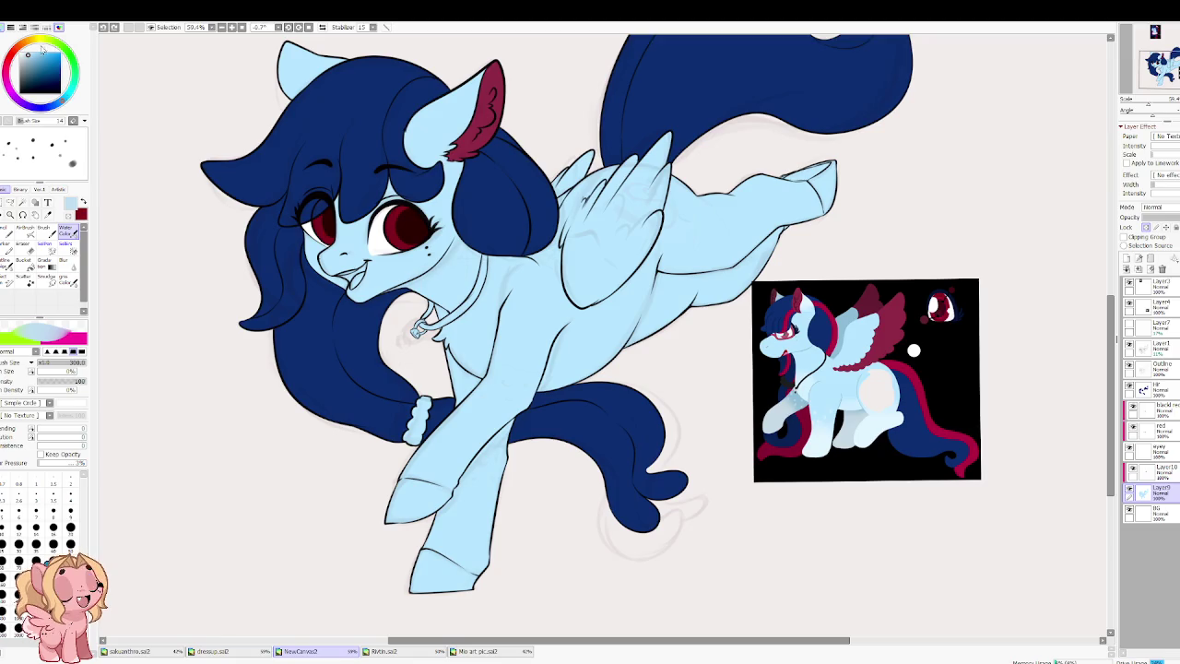
mouse_move(443, 540)
left_mouse_down()
mouse_move(508, 578)
mouse_move(413, 505)
mouse_move(483, 417)
mouse_move(461, 446)
mouse_move(495, 460)
left_mouse_up()
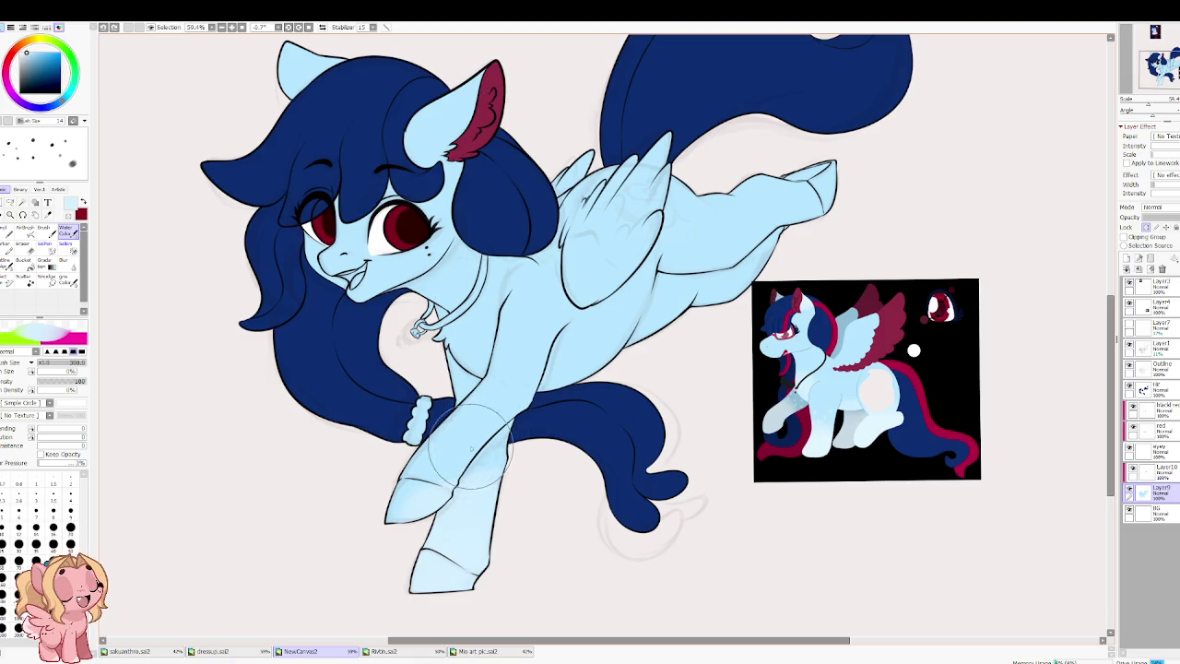
key("b")
key("bracketright")
key("bracketright")
key("bracketright")
key("bracketright")
key("bracketright")
key("bracketright")
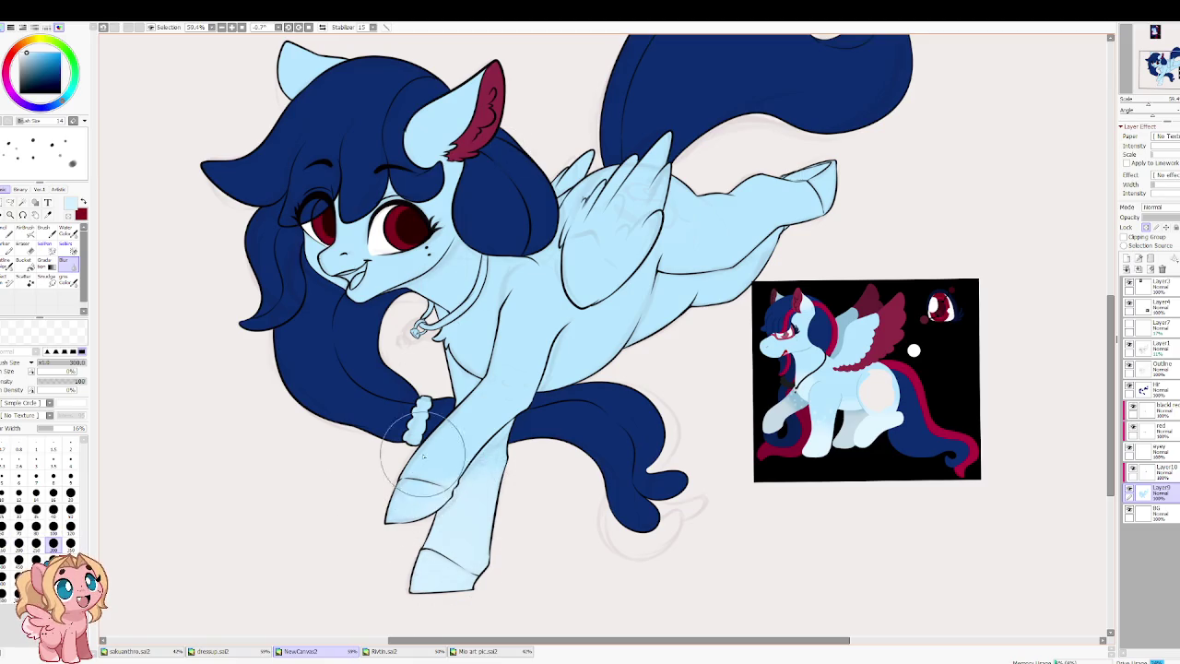
Step: Soften and blend the front leg shading from the chest down to the hoof
key("c")
mouse_move(391, 498)
left_mouse_down()
mouse_move(443, 489)
mouse_move(496, 417)
mouse_move(493, 401)
mouse_move(512, 429)
left_mouse_up()
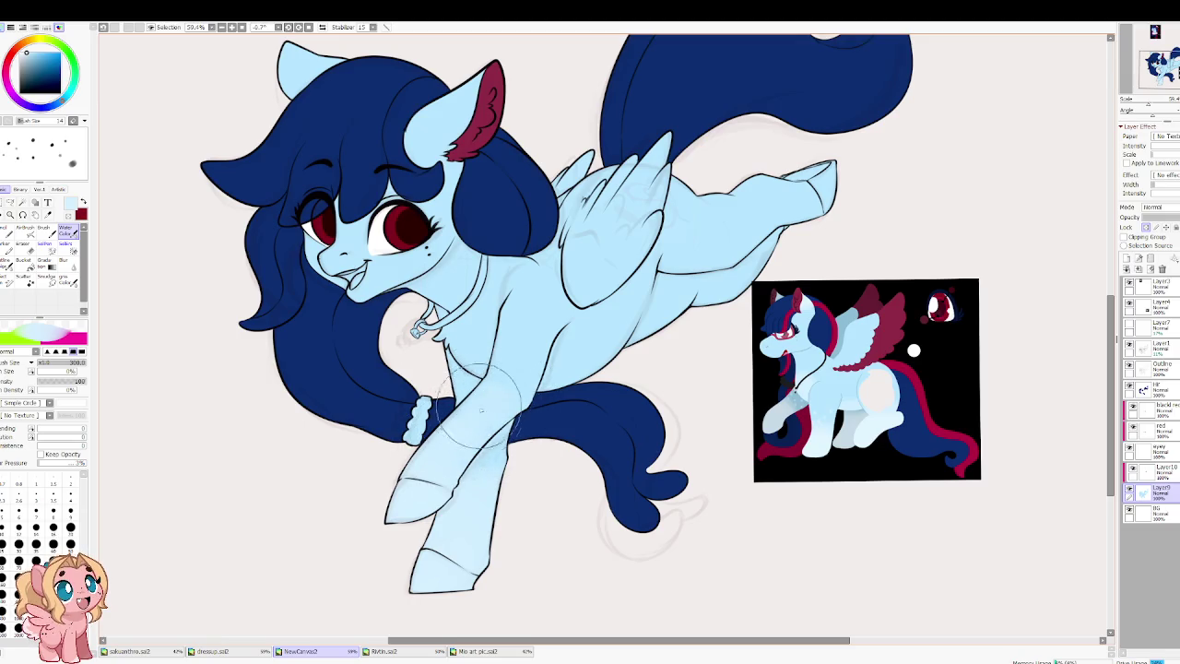
mouse_move(512, 429)
left_mouse_down()
mouse_move(491, 571)
mouse_move(424, 505)
left_mouse_up()
key("b")
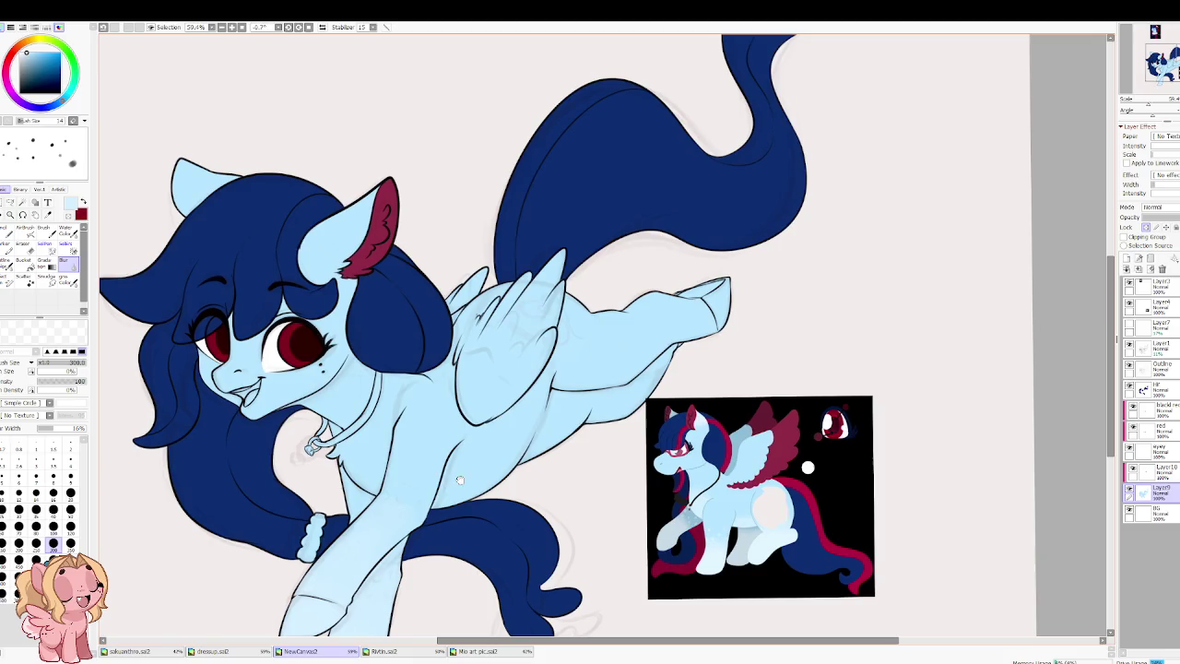
Step: Blend and blur the light blue shading on the hind leg, then reframe the whole pony
key("w")
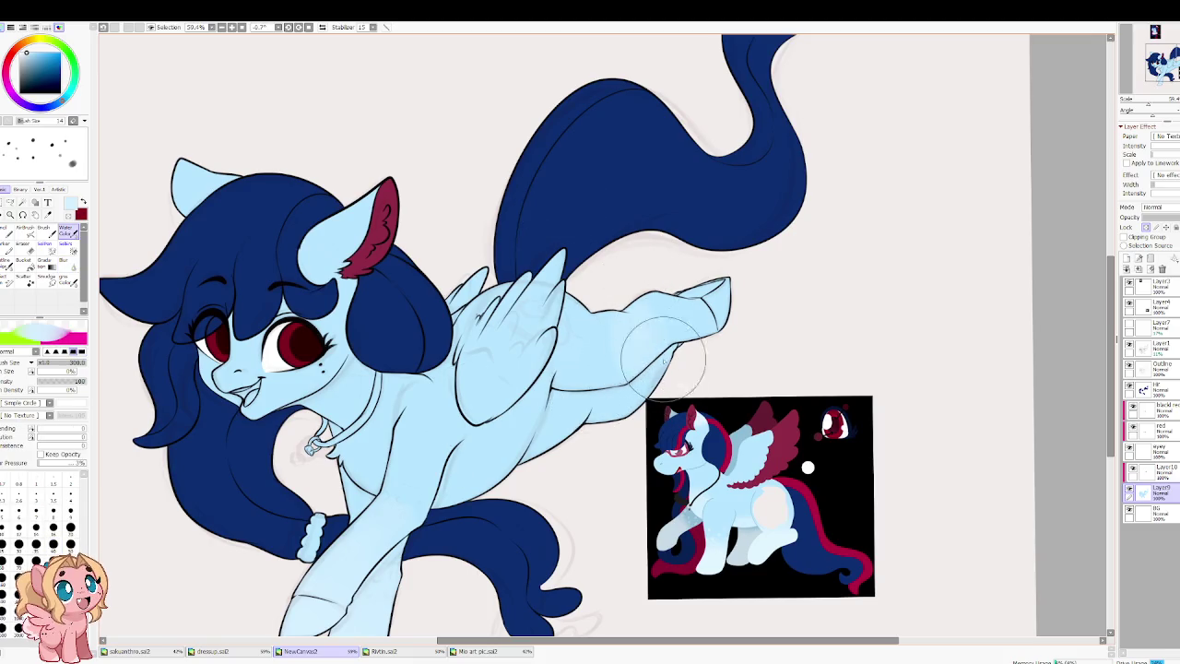
mouse_move(618, 342)
left_mouse_down()
mouse_move(666, 279)
mouse_move(615, 419)
mouse_move(615, 307)
mouse_move(687, 276)
left_mouse_up()
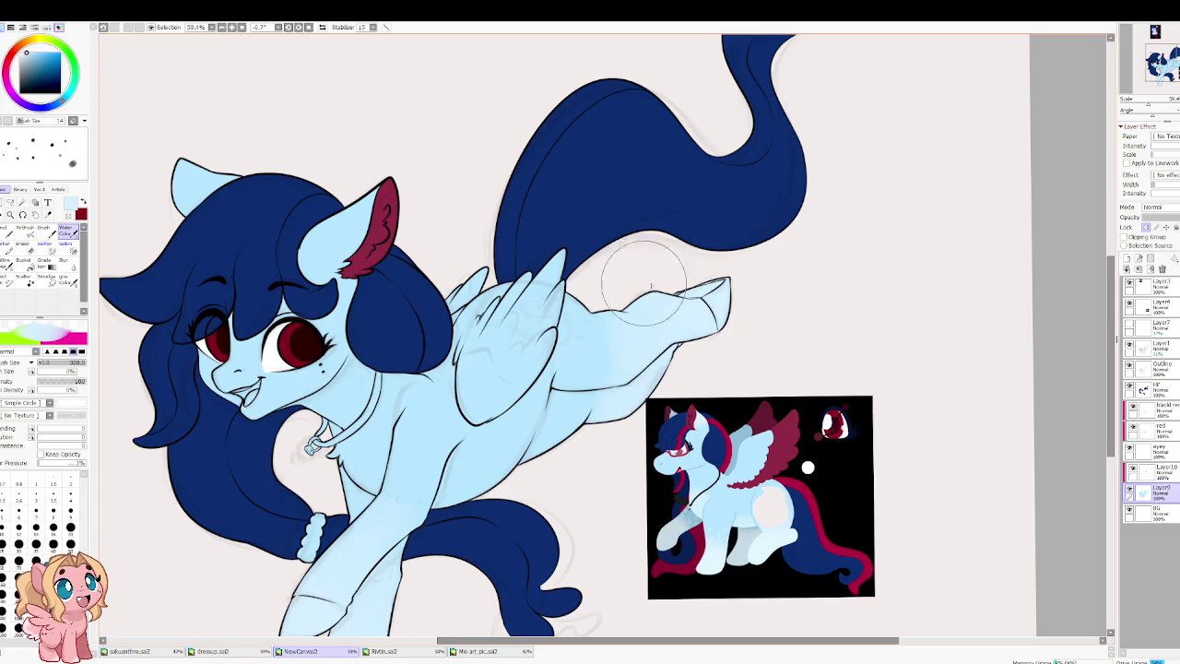
key("b")
mouse_move(613, 330)
left_mouse_down()
mouse_move(649, 332)
mouse_move(724, 305)
mouse_move(645, 378)
left_mouse_up()
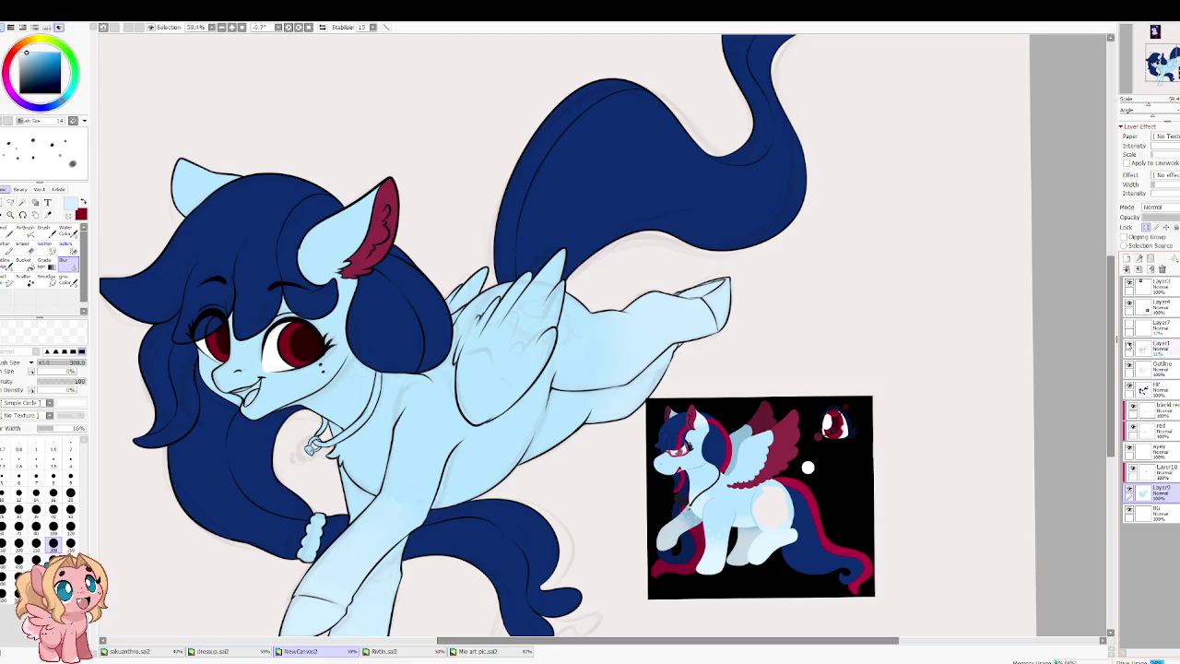
left_click_drag(1027, 342, 498, 389)
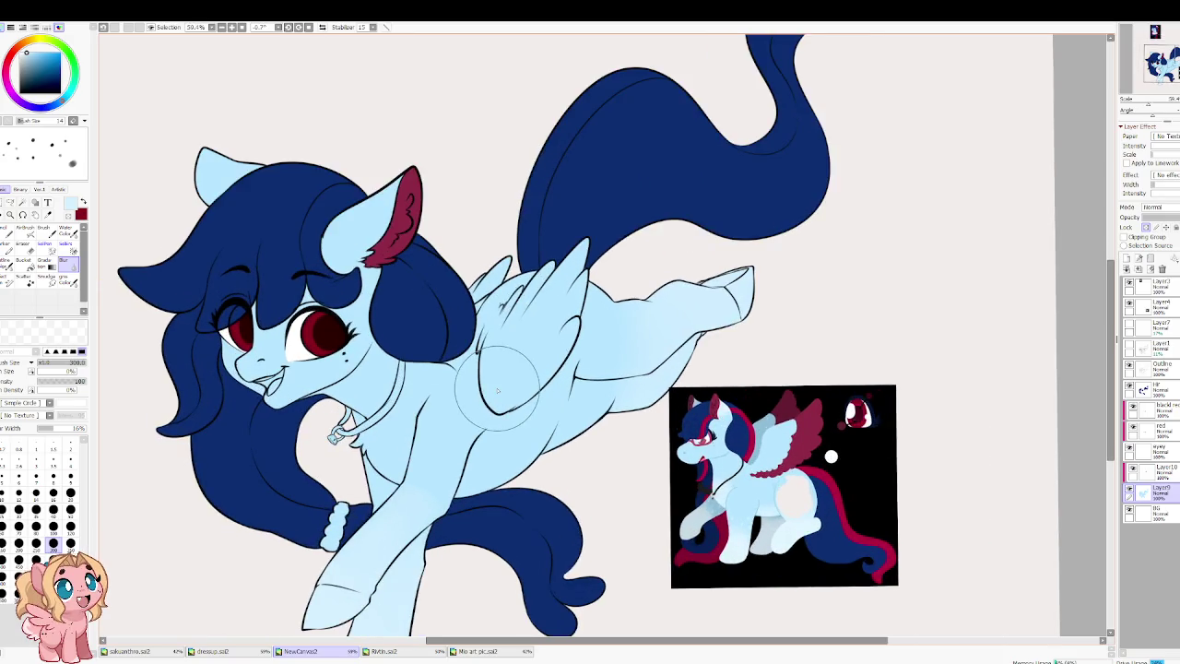
left_click_drag(314, 369, 388, 354)
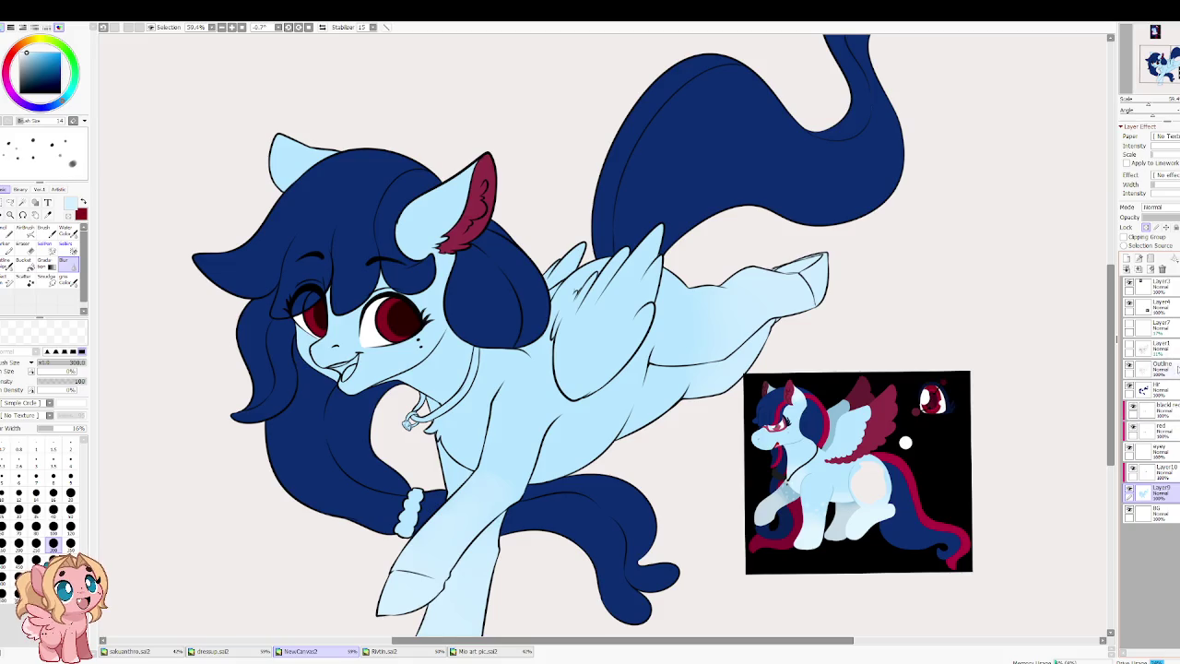
left_click(1162, 367)
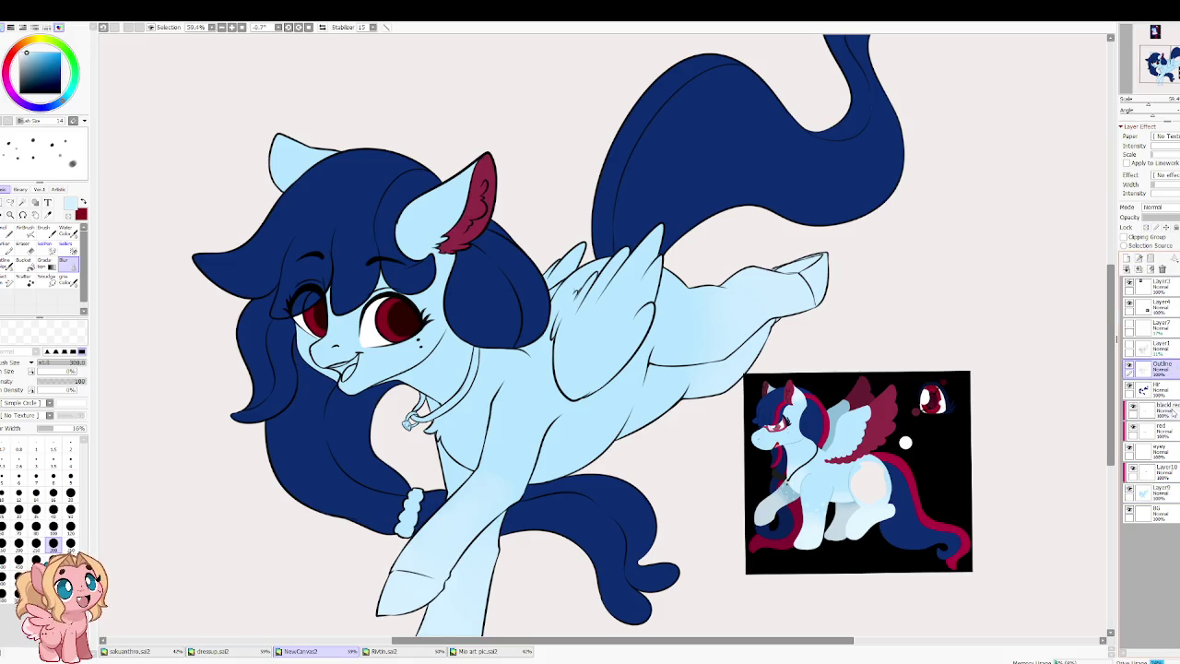
Step: Add a new Layer11 and eyedrop the dark red from the reference
left_click(1160, 410)
left_click(1151, 261)
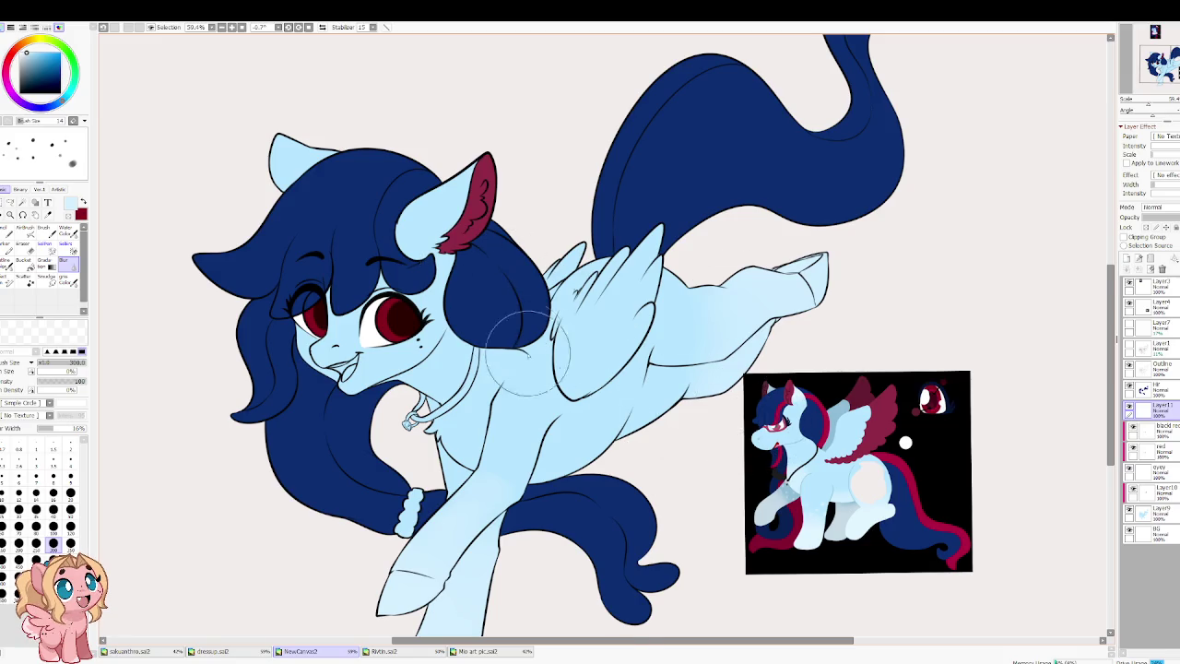
scroll(521, 350, "up", 5)
scroll(764, 434, "up", 3)
left_click(725, 443, "alt")
Step: Paint dark red along the lips and fill the inside of the mouth with a larger brush
scroll(777, 408, "down", 1)
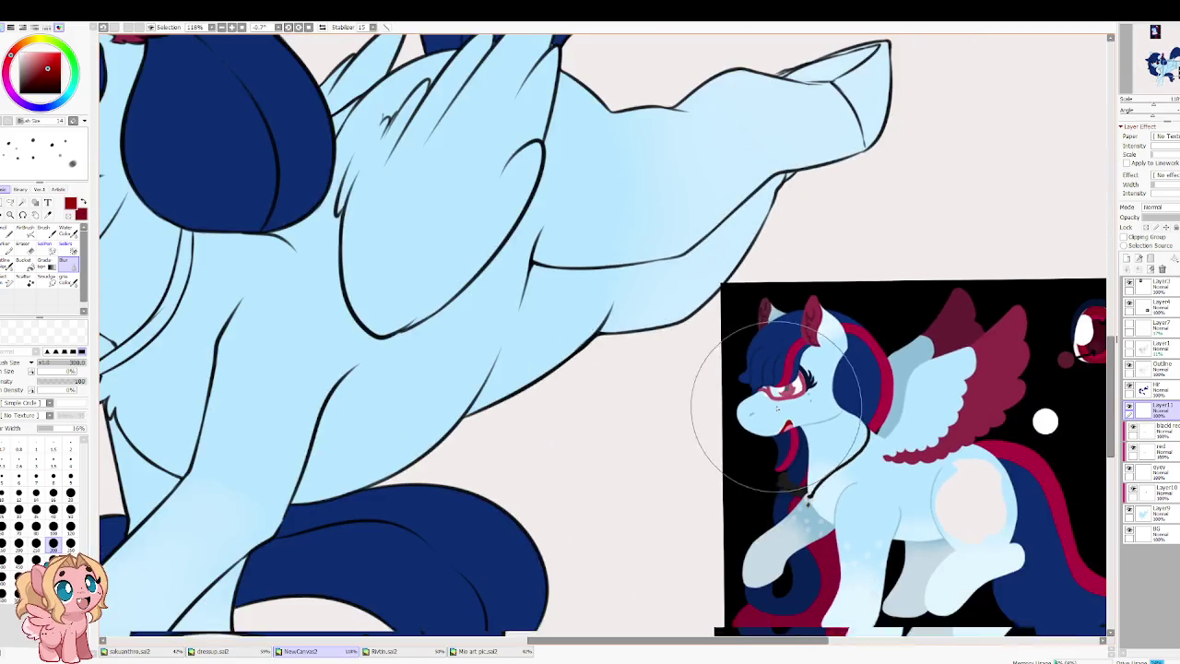
scroll(614, 468, "up", 2)
scroll(613, 469, "up", 2)
scroll(613, 468, "up", 1)
key("n")
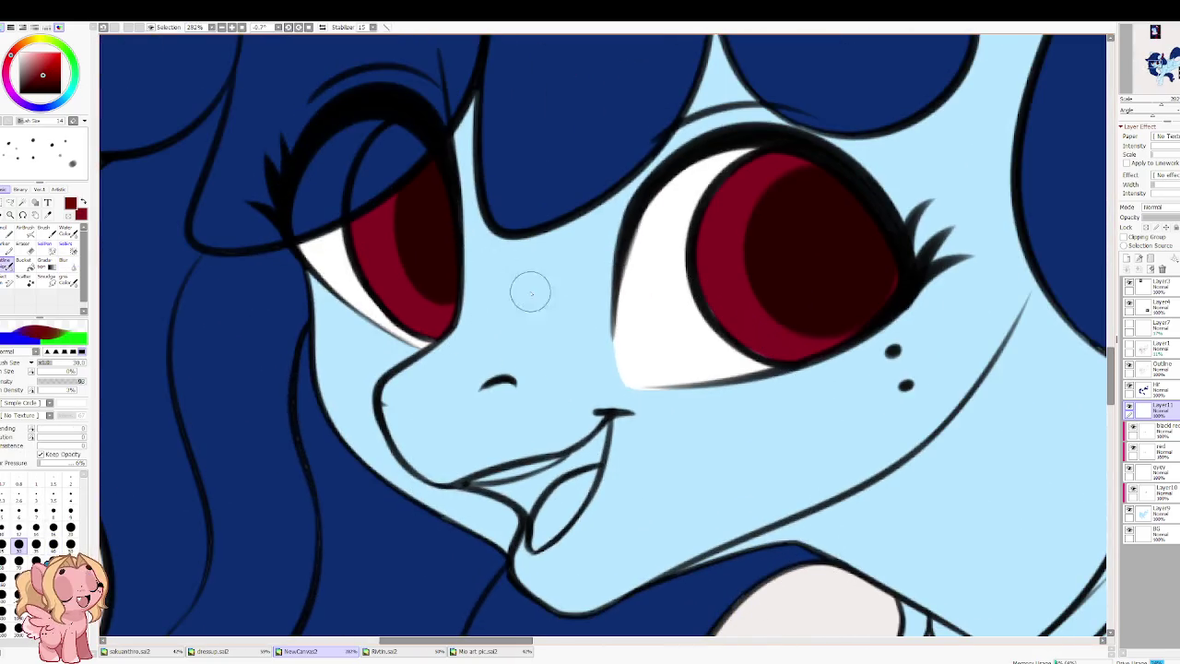
mouse_move(513, 488)
left_mouse_down()
mouse_move(496, 492)
mouse_move(533, 519)
mouse_move(590, 447)
left_mouse_up()
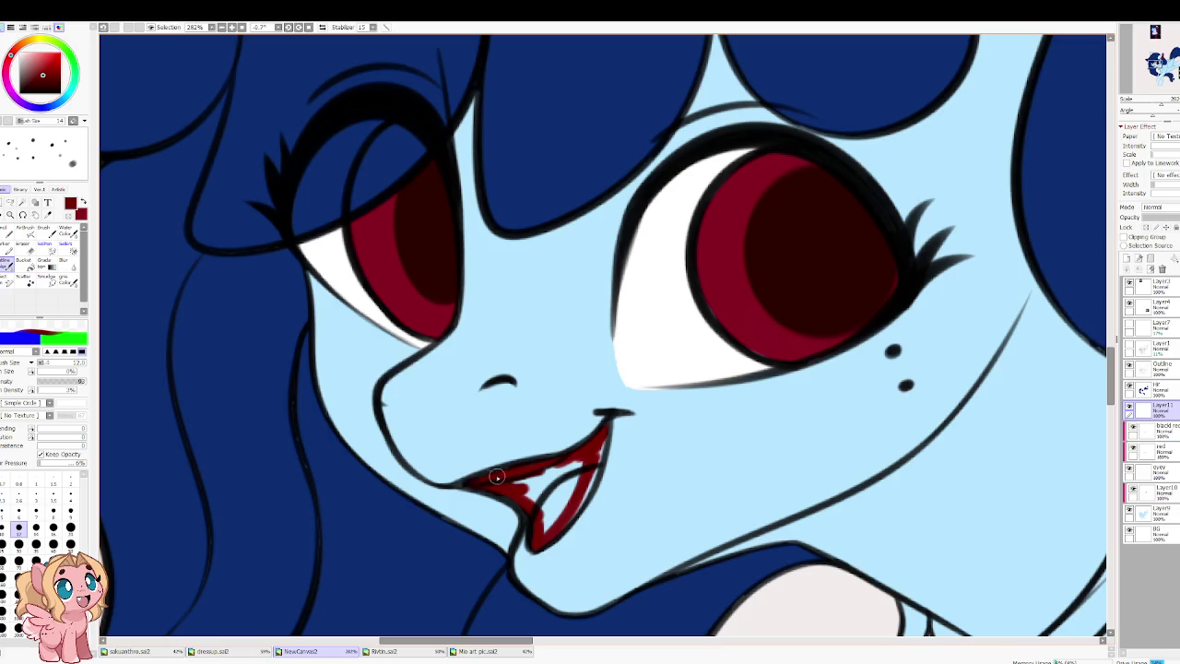
key("bracketright")
key("bracketright")
mouse_move(593, 465)
left_mouse_down()
mouse_move(574, 501)
mouse_move(527, 484)
mouse_move(542, 523)
left_mouse_up()
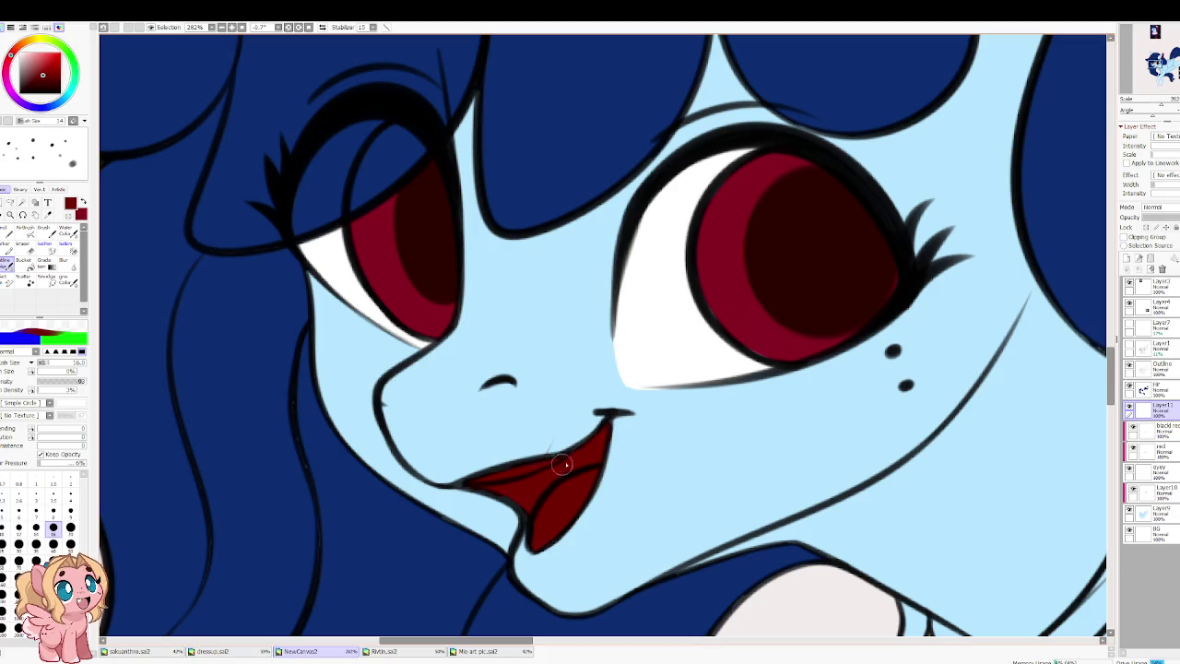
Step: Tidy the mouth's edges with the Eraser and touch up with the brush
key("e")
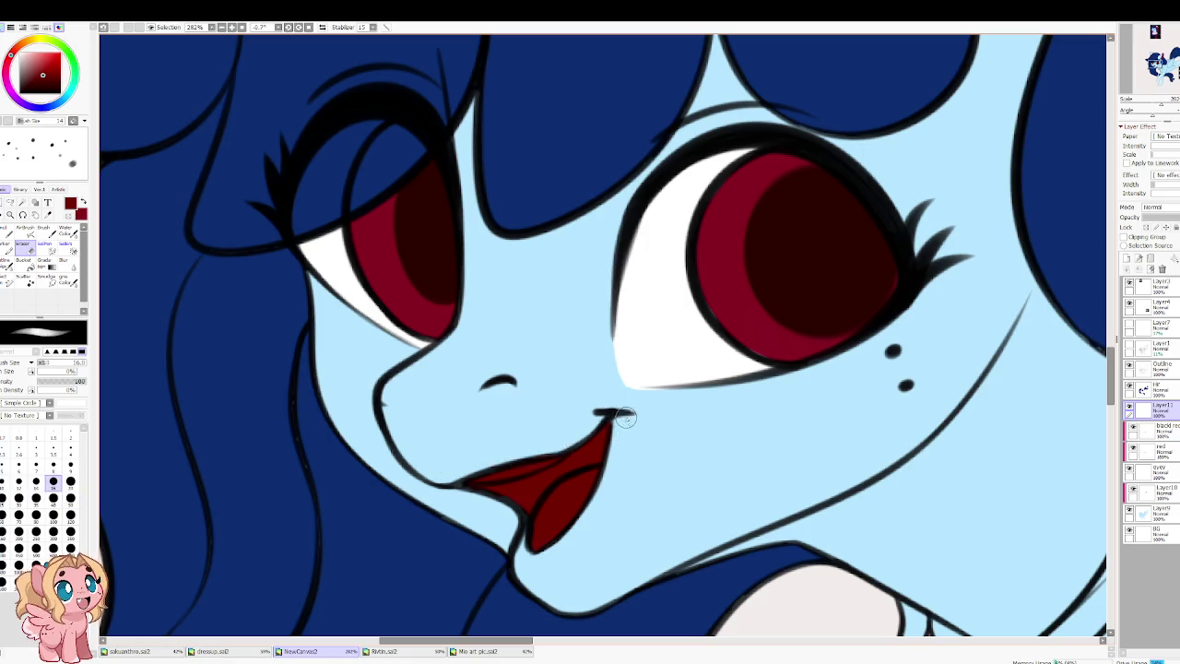
key("n")
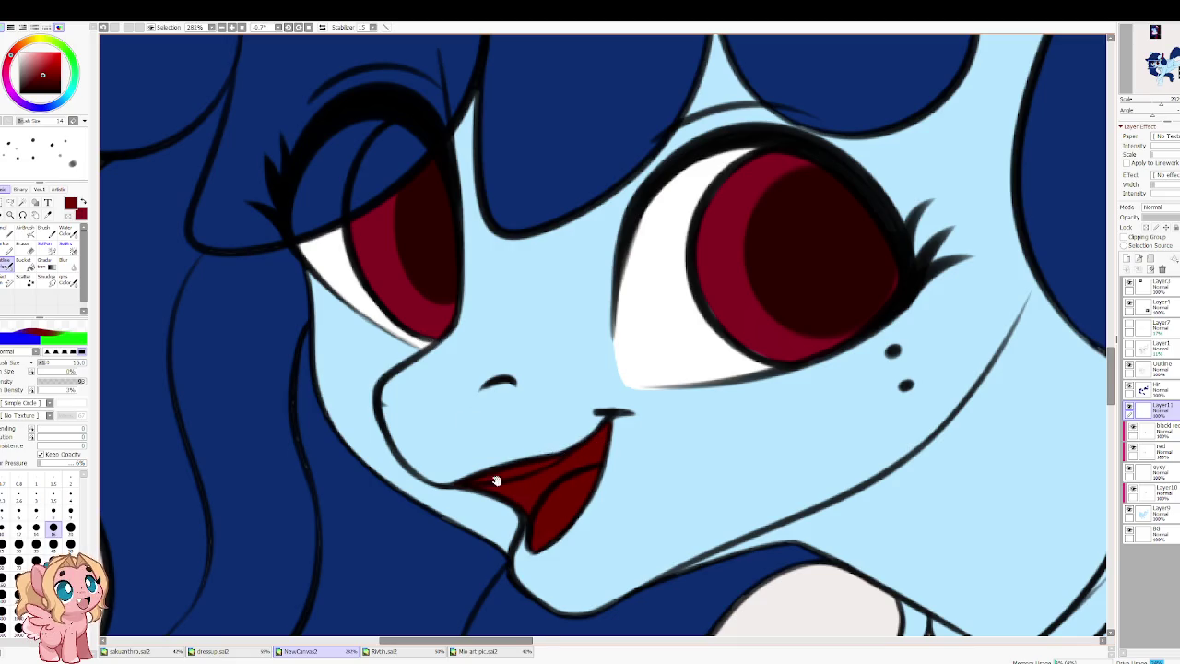
left_click_drag(496, 481, 393, 421)
scroll(398, 318, "down", 3)
scroll(398, 318, "down", 2)
scroll(439, 305, "up", 2)
scroll(439, 305, "up", 2)
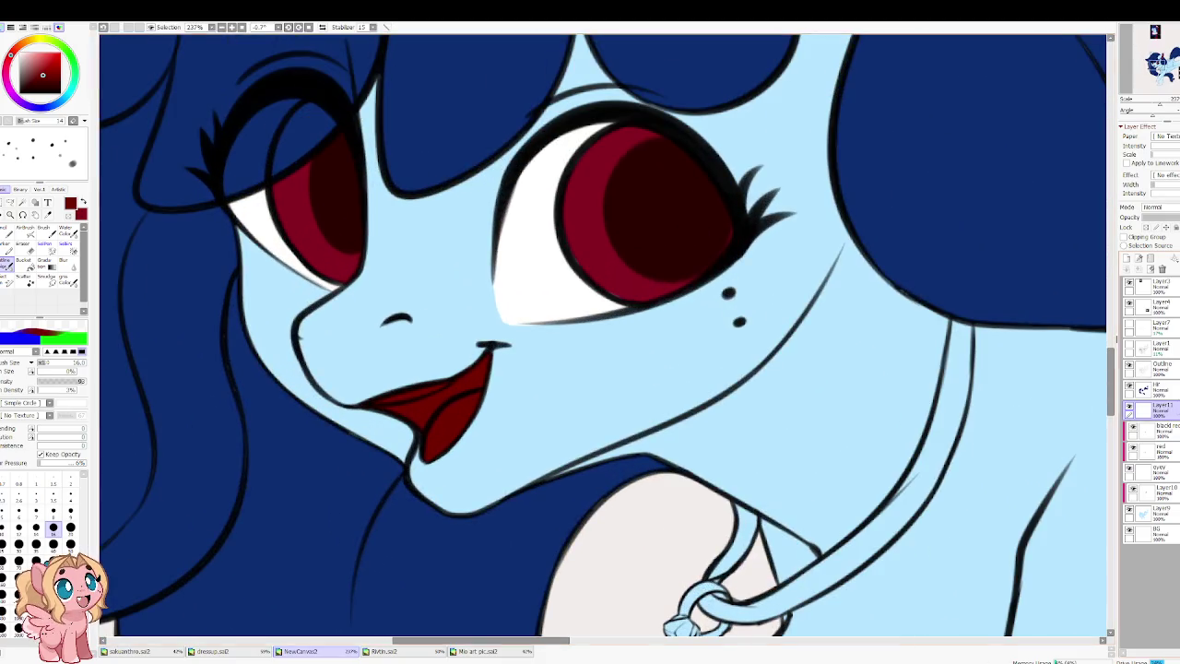
left_click(1161, 470)
key("Delete")
key("e")
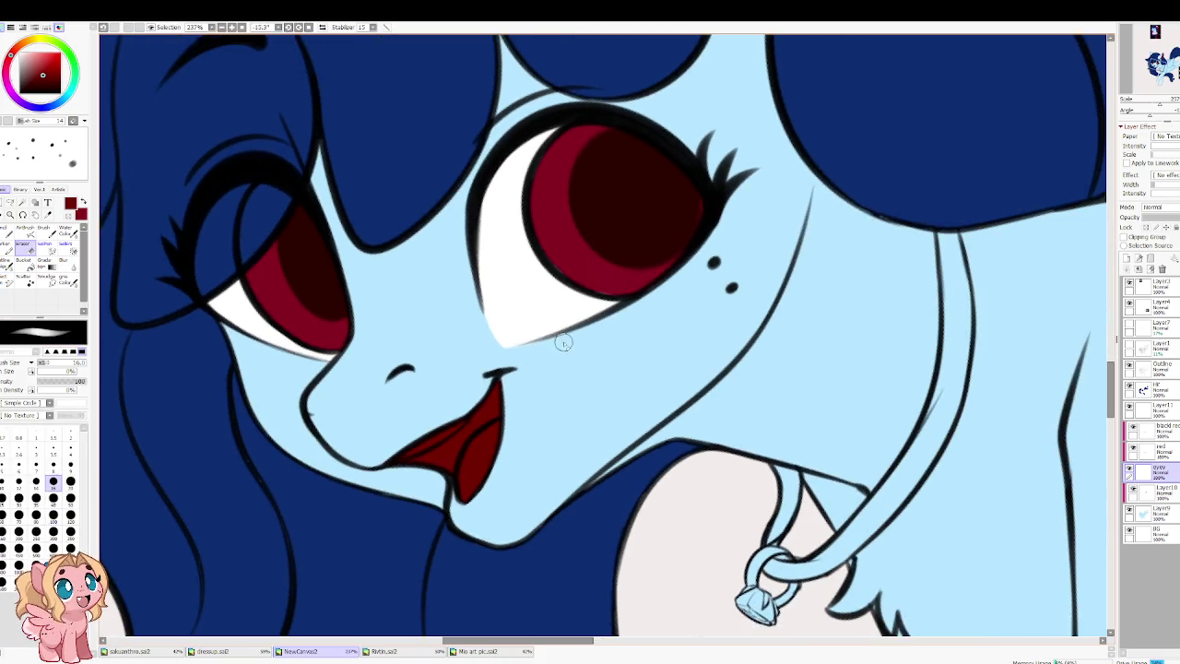
scroll(447, 298, "down", 3)
scroll(448, 298, "down", 2)
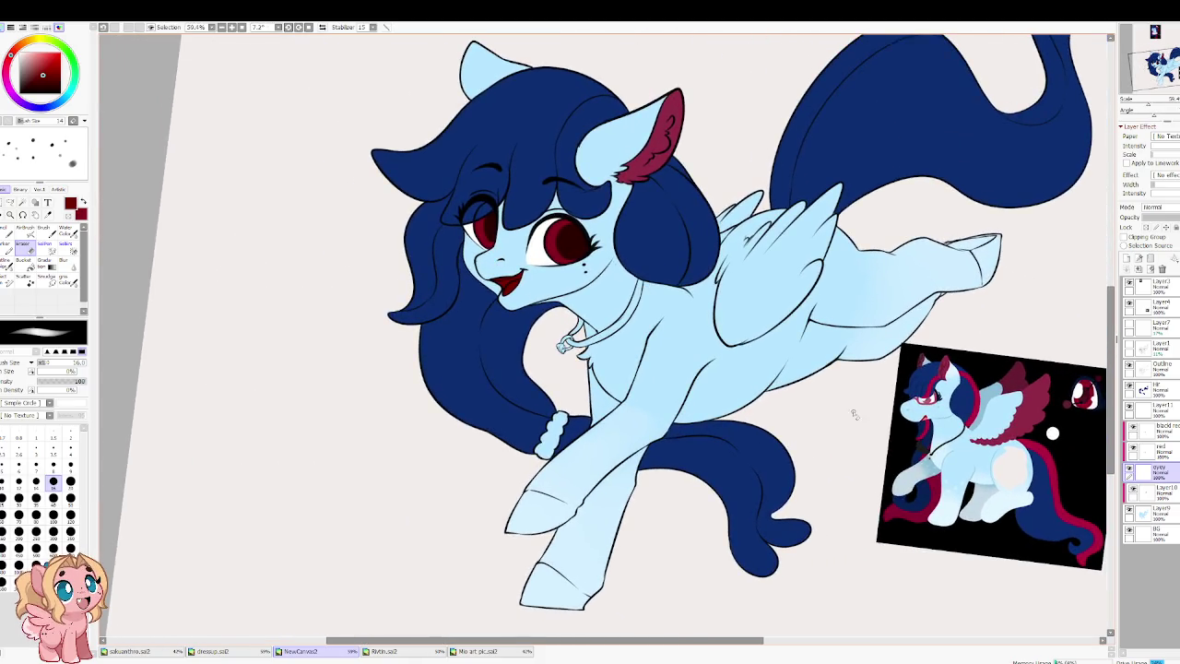
left_click_drag(791, 408, 750, 413)
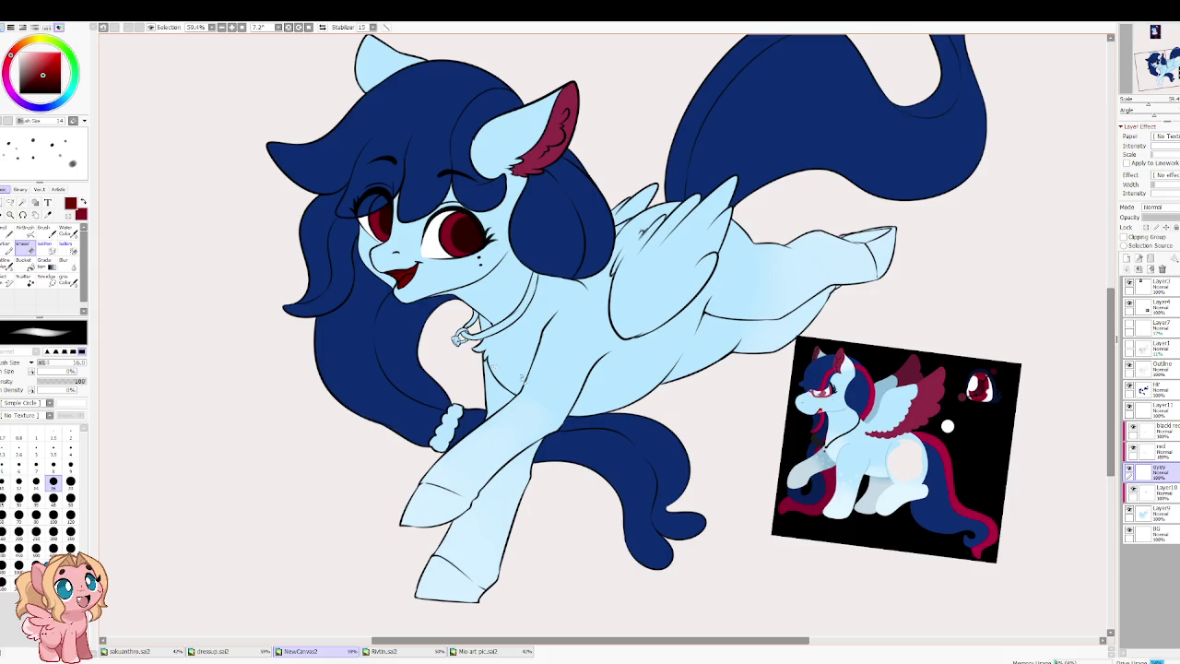
scroll(947, 426, "up", 5)
scroll(947, 426, "up", 5)
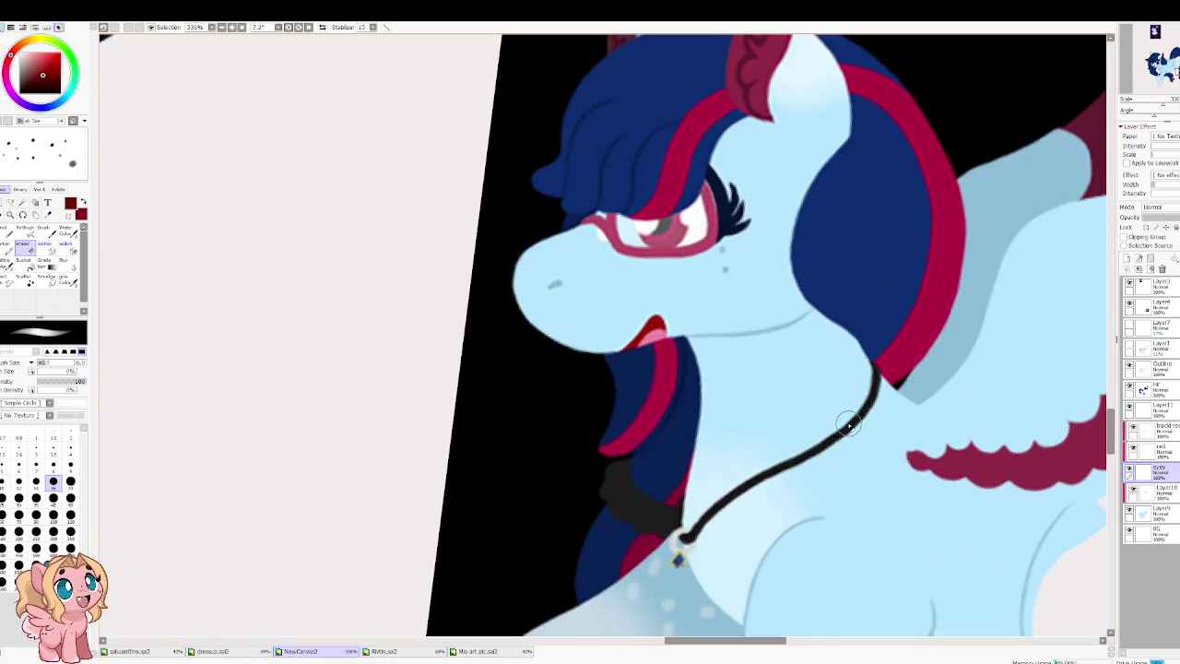
Step: Select the mouth layer and create a new layer directly above it
scroll(850, 426, "down", 5)
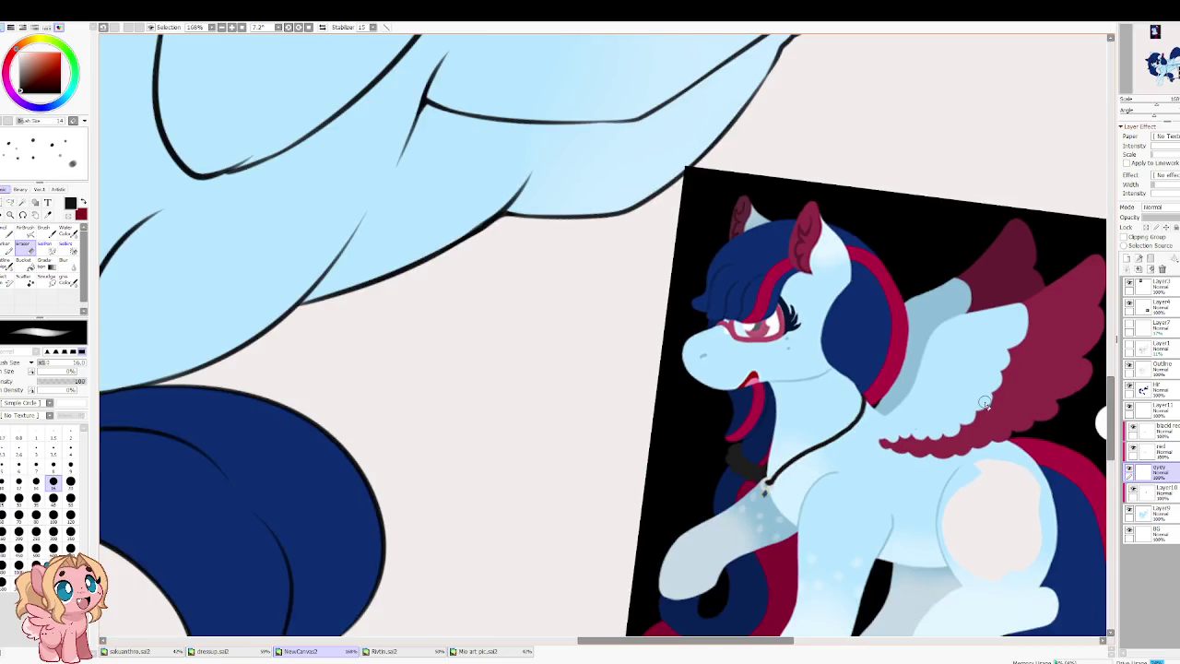
scroll(987, 403, "up", 3)
left_click(1153, 407)
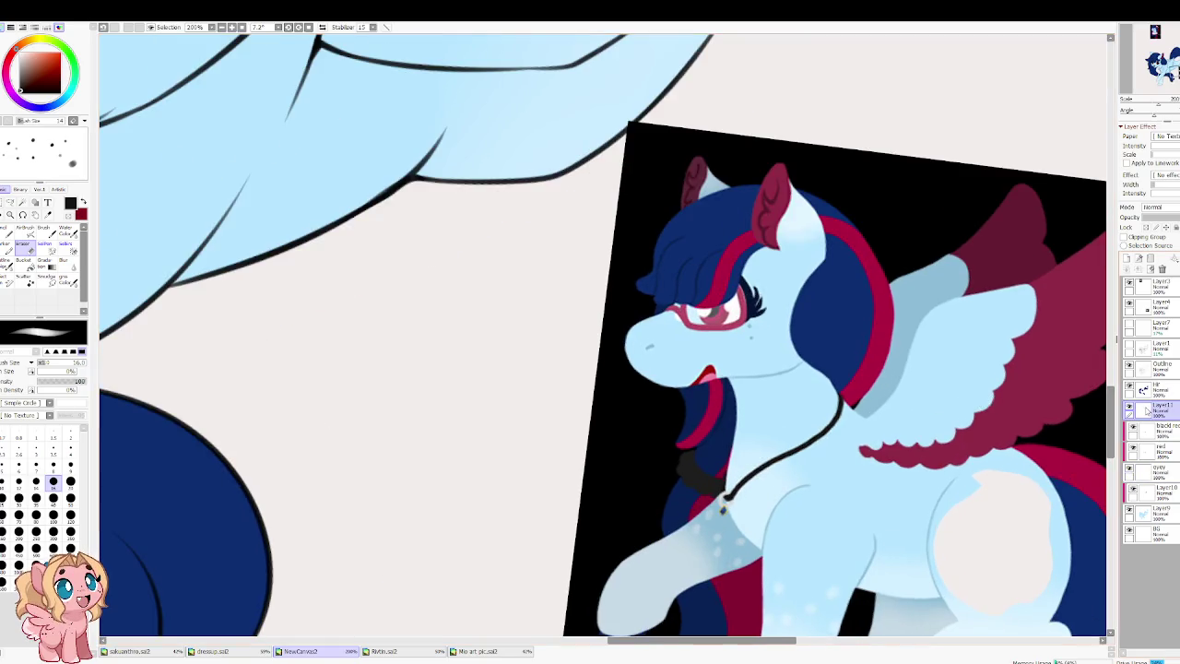
left_click_drag(535, 288, 935, 408)
scroll(787, 418, "down", 3)
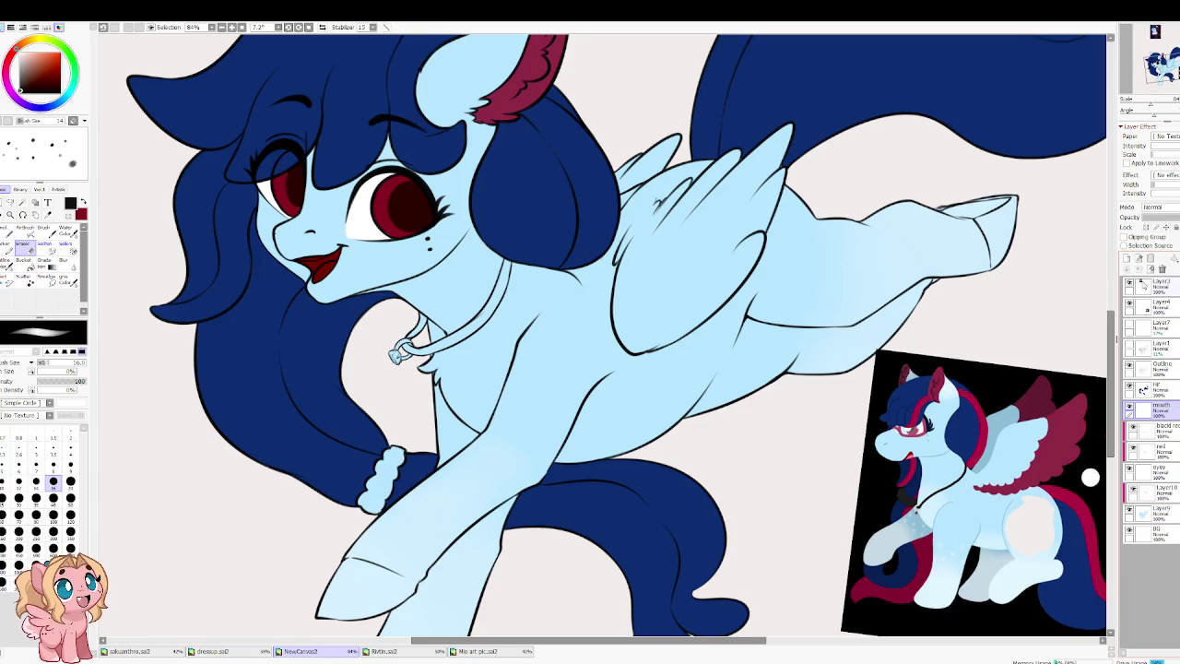
left_click(1126, 258)
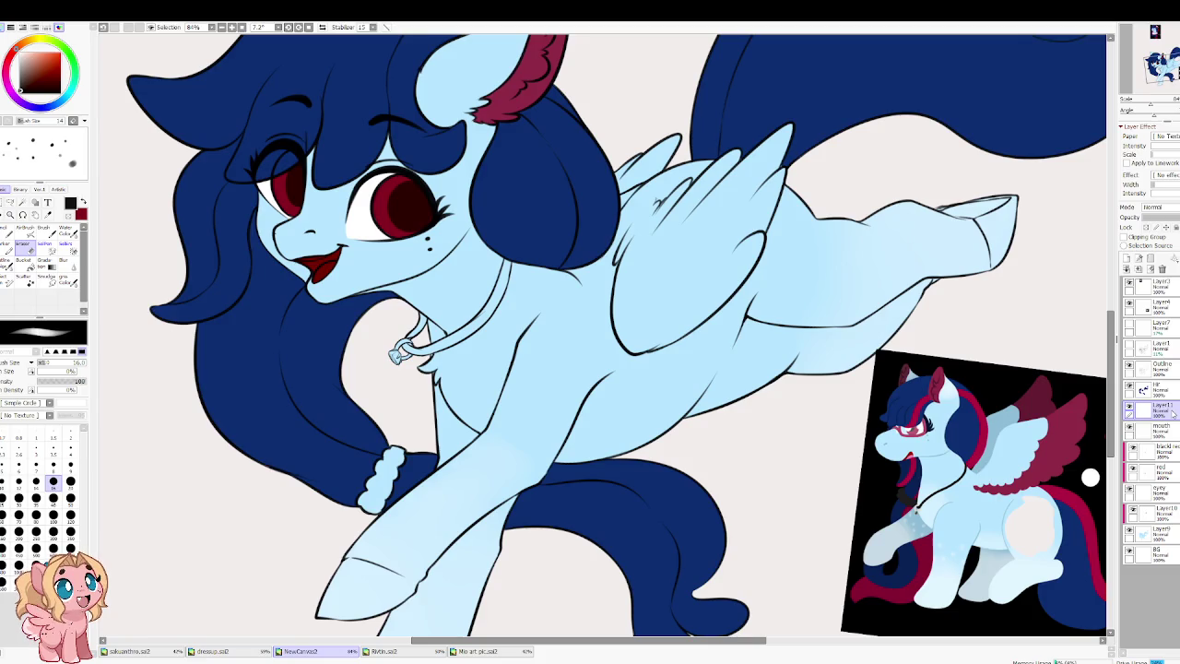
Step: Name the layer 'necklace' and Magic Wand select the strap using the Outline layer
type("necklace")
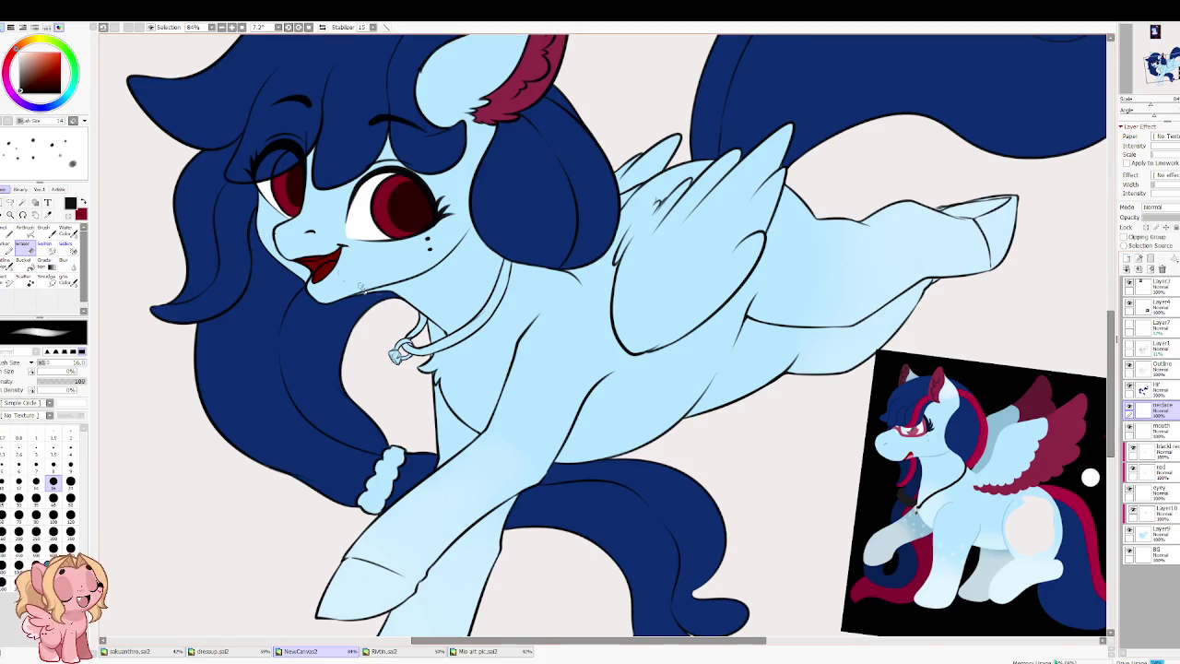
scroll(440, 318, "up", 5)
key("w")
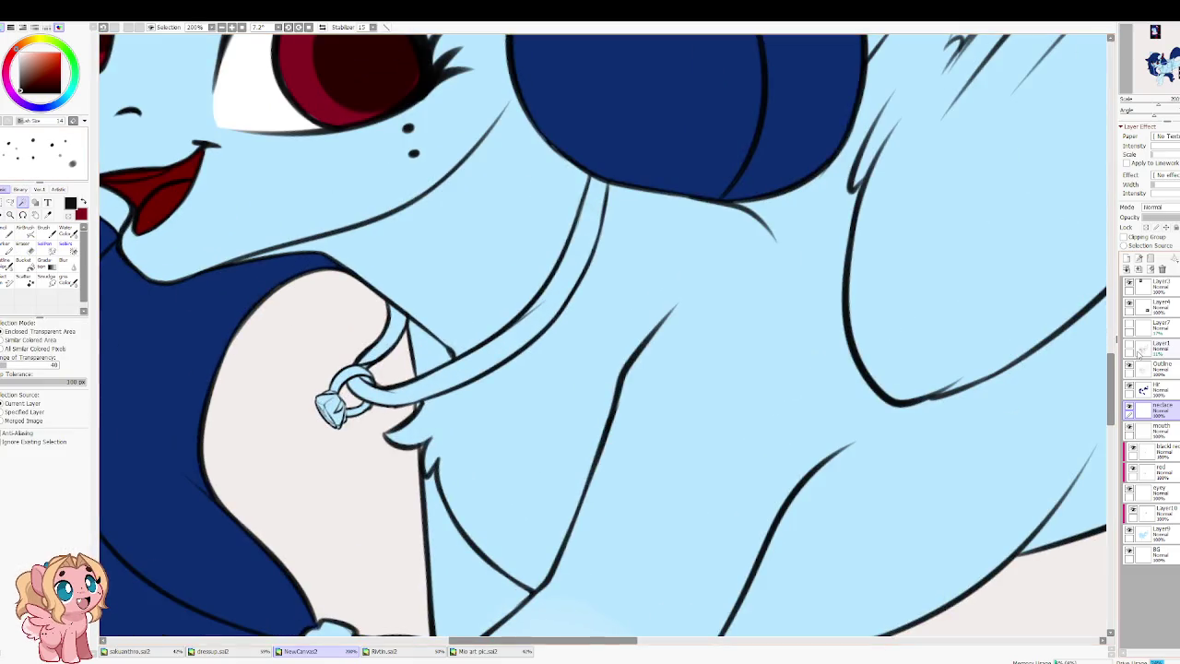
left_click(1172, 372)
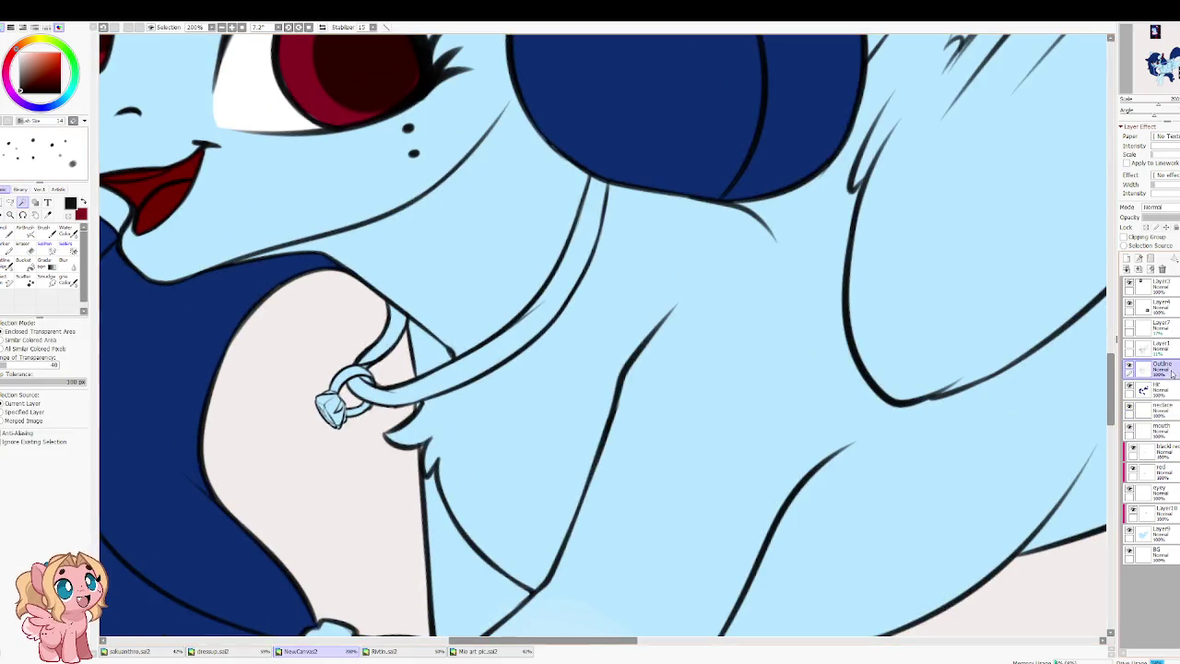
left_click(506, 358)
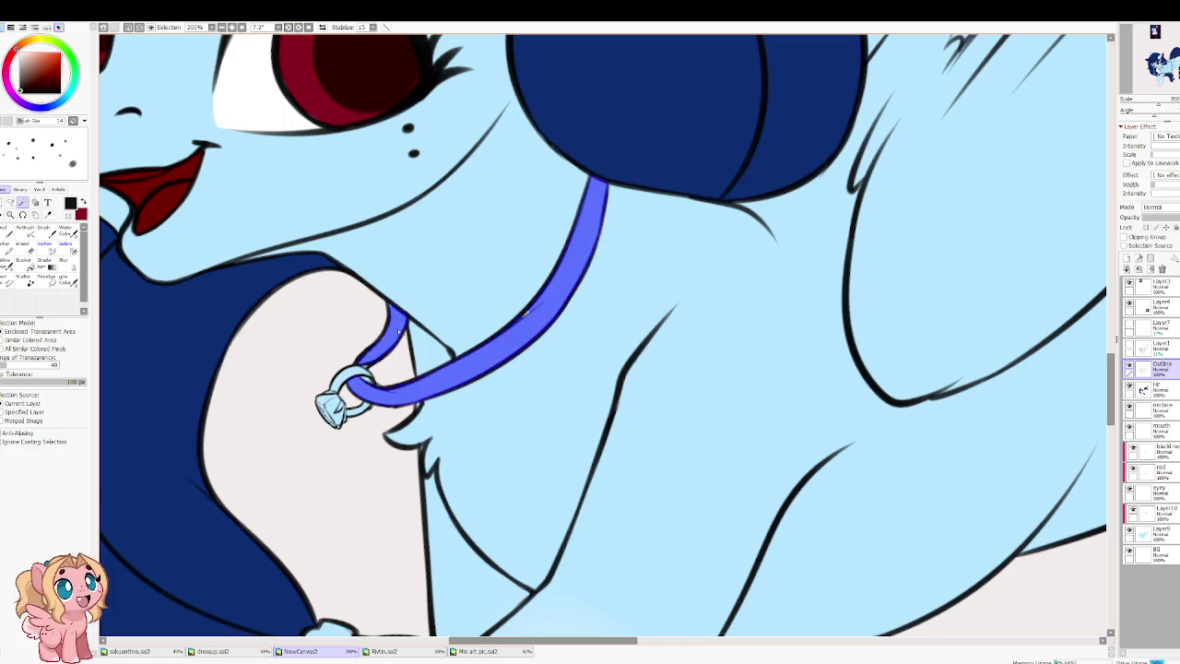
scroll(531, 316, "up", 3)
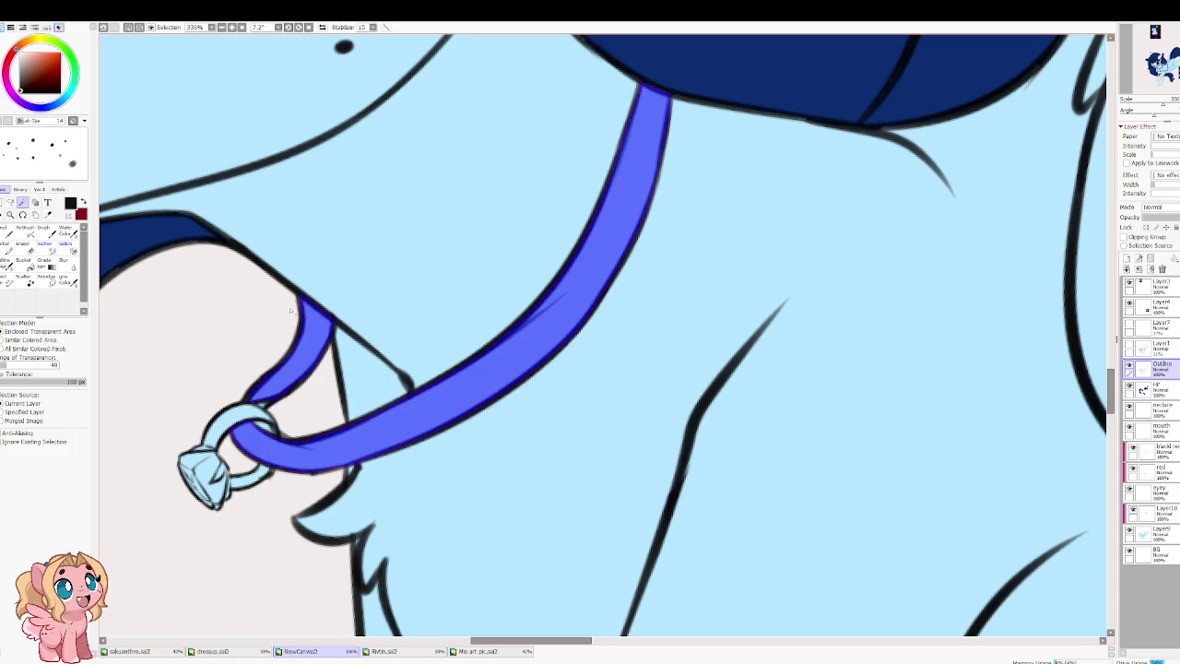
scroll(307, 383, "up", 1)
scroll(286, 406, "up", 1)
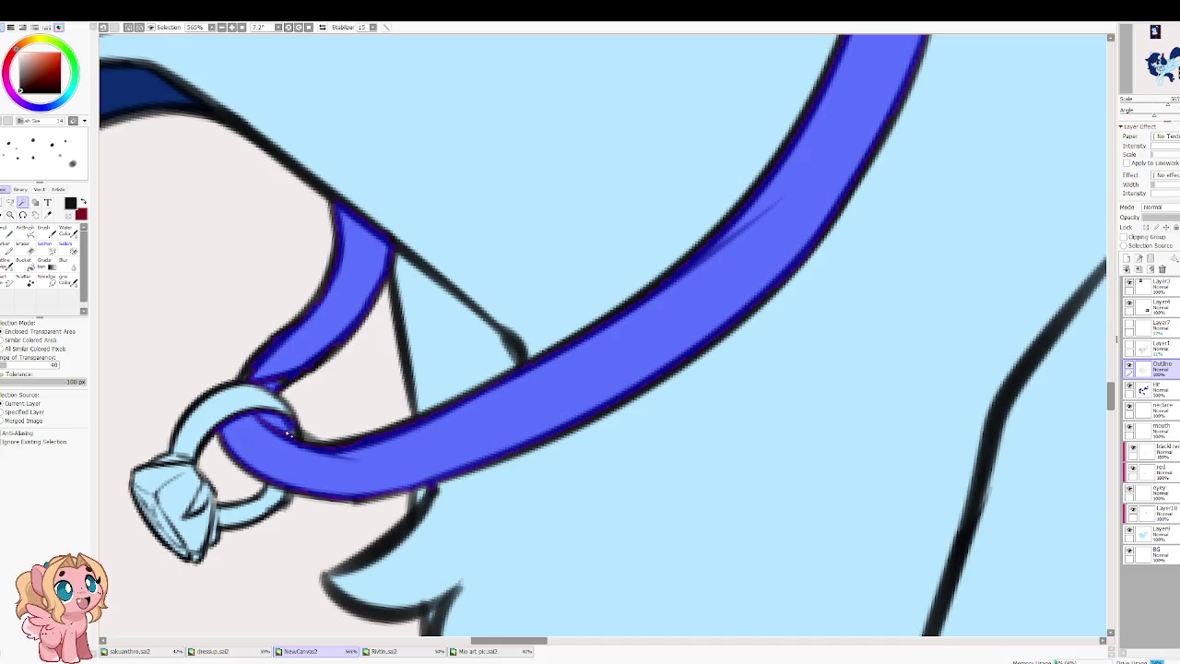
Step: Bucket-fill the selected strap with black on the necklace layer and clear the selection
key("g")
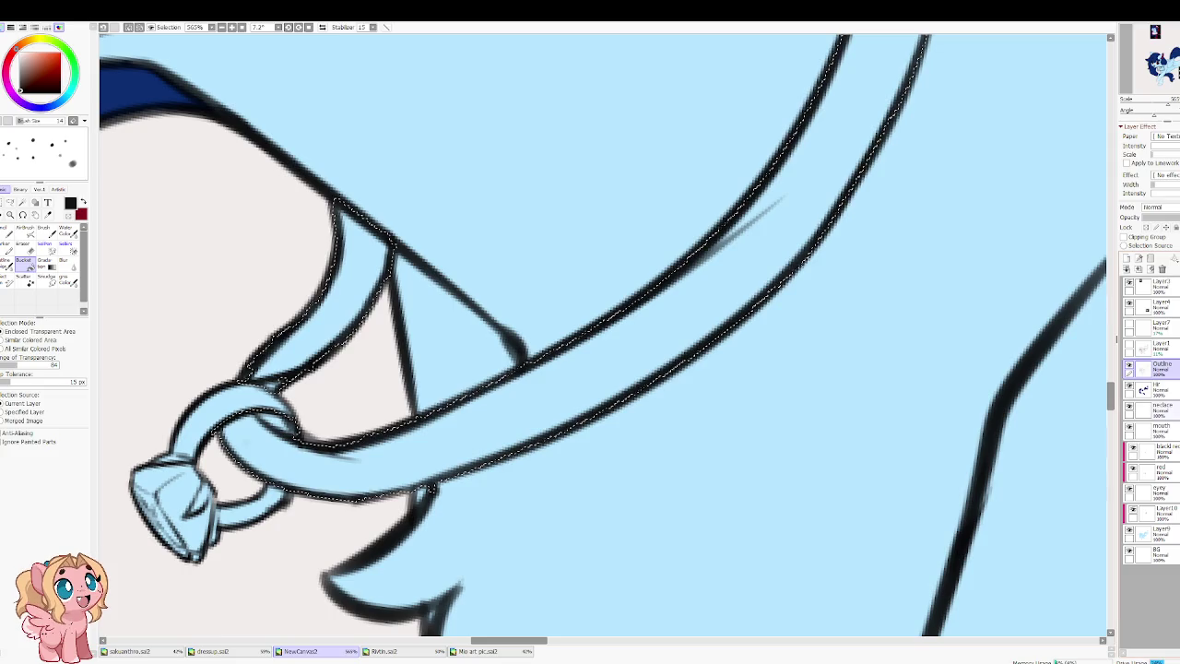
left_click(558, 390, "ctrl")
left_click(558, 389)
scroll(558, 389, "down", 1)
scroll(558, 389, "down", 2)
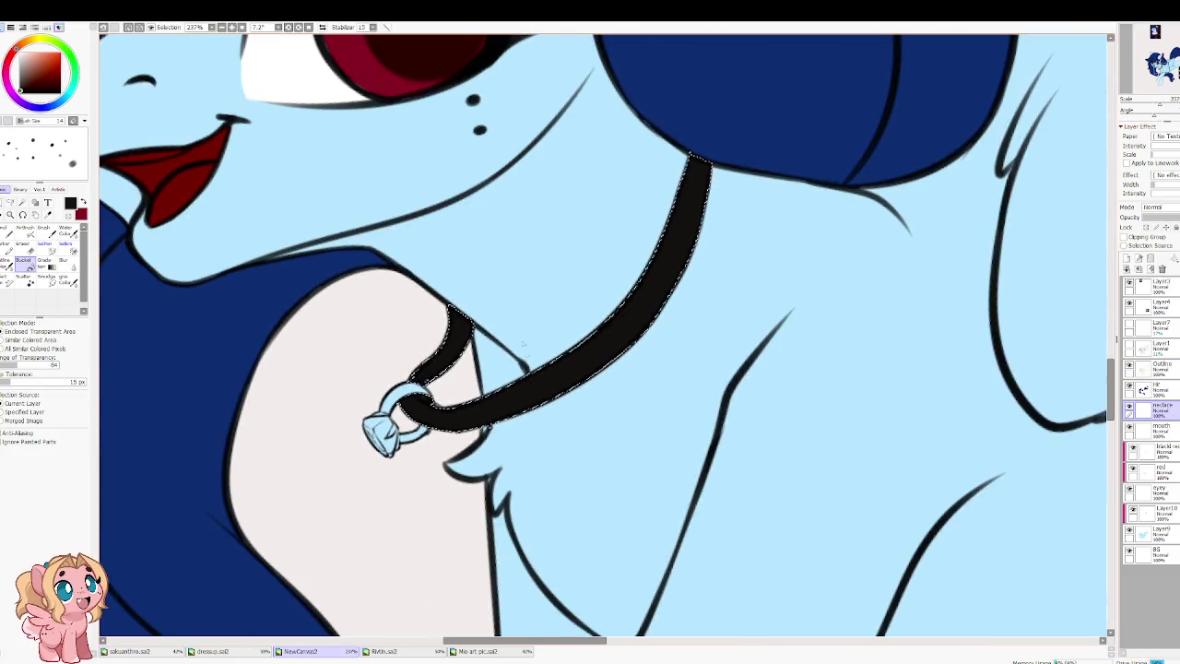
left_click(129, 27)
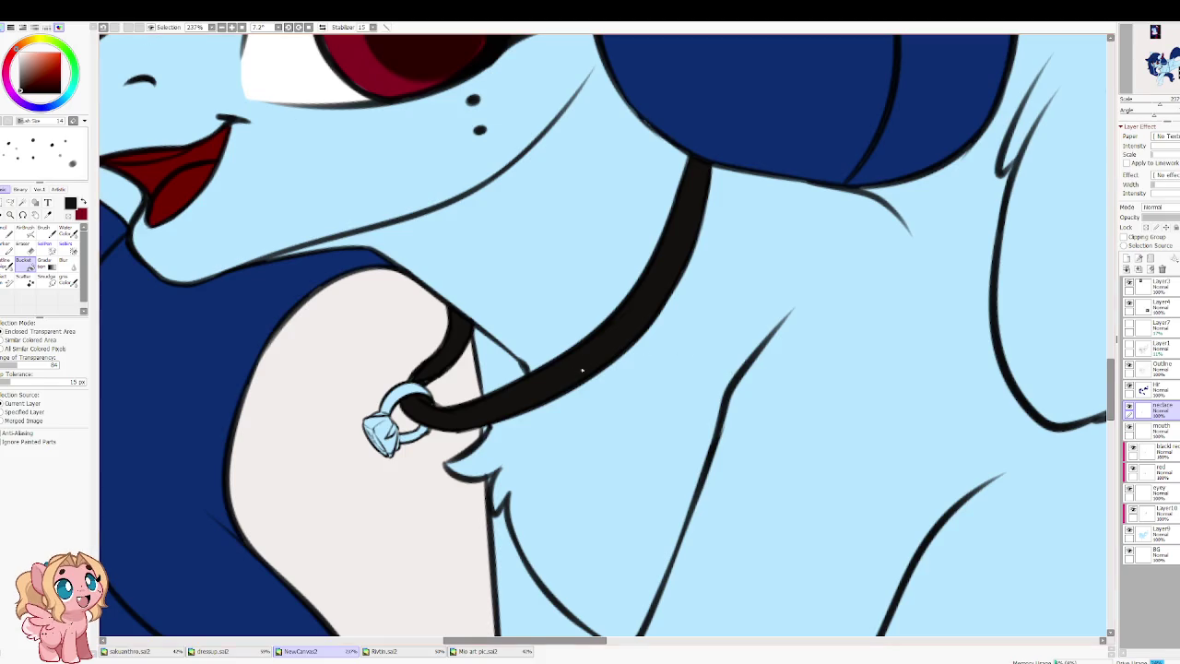
scroll(436, 382, "up", 3)
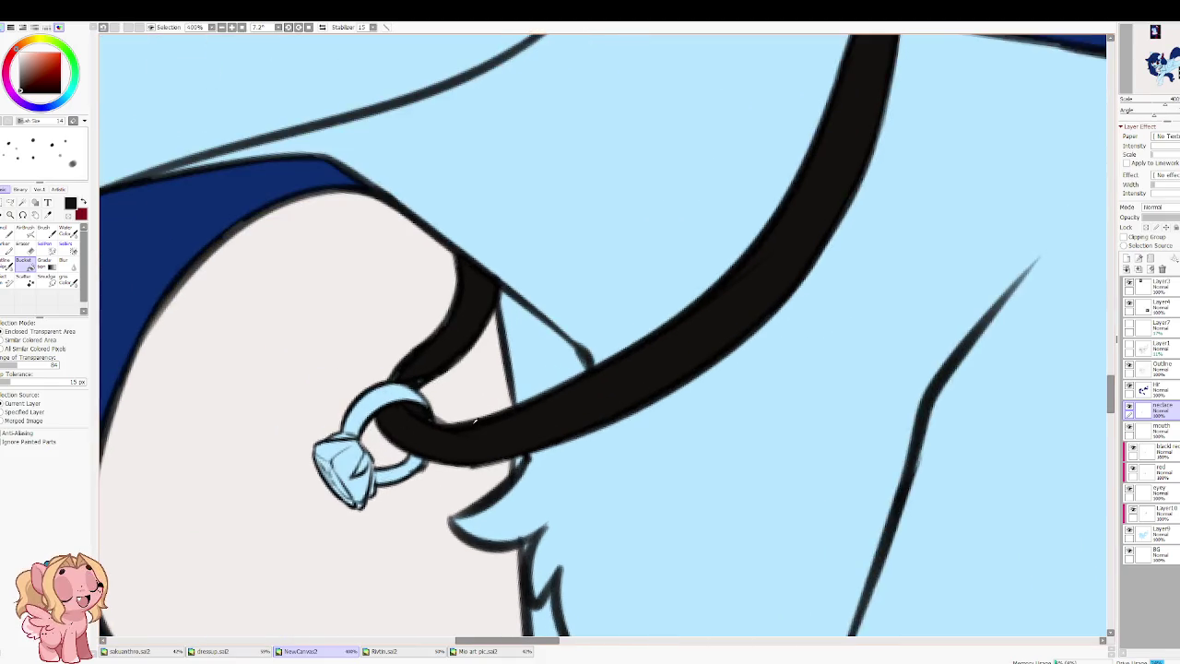
key("n")
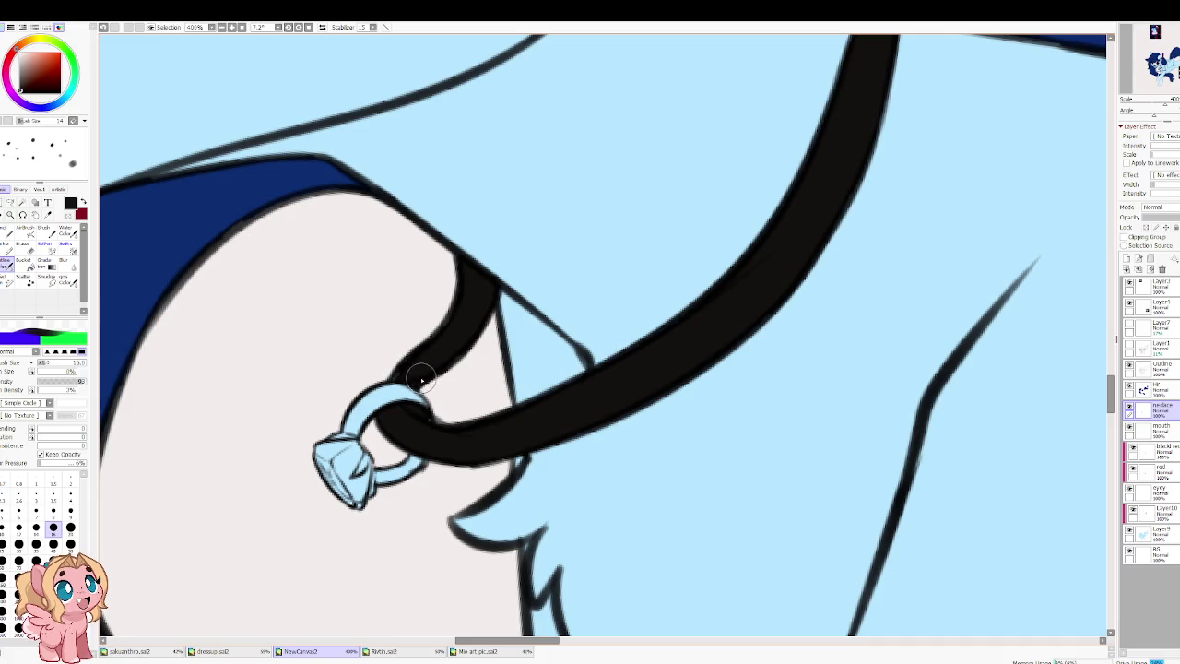
mouse_move(397, 375)
left_mouse_down()
mouse_move(429, 369)
mouse_move(408, 422)
mouse_move(487, 442)
mouse_move(538, 414)
left_mouse_up()
scroll(673, 285, "up", 2)
scroll(673, 286, "right", 2)
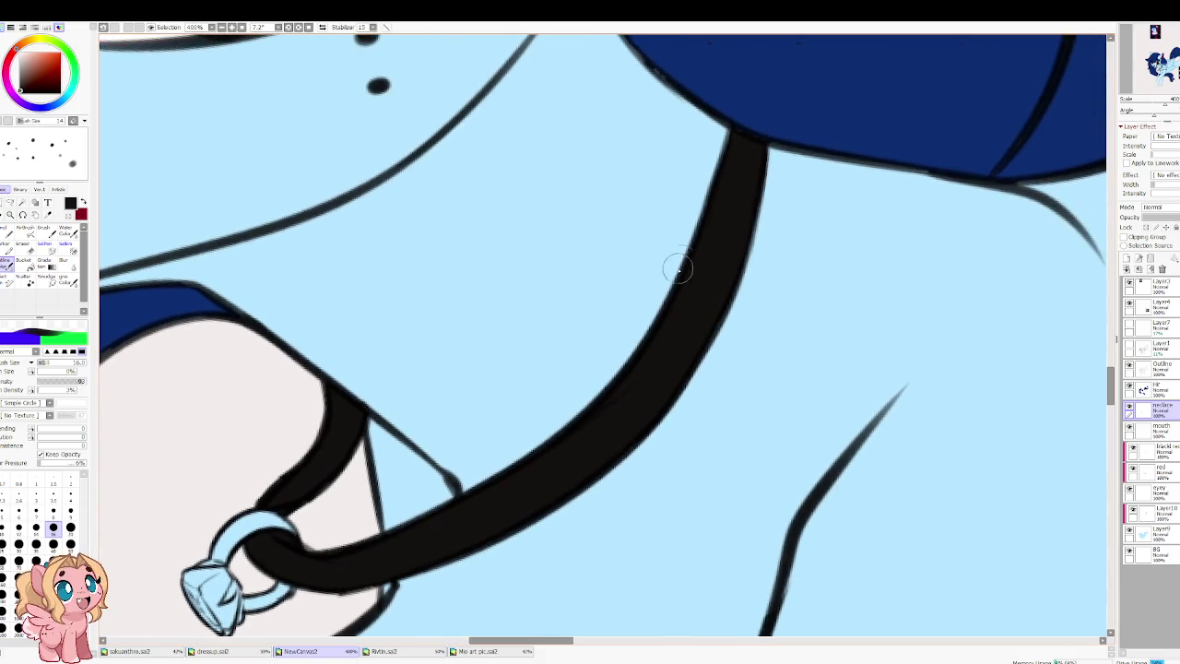
scroll(664, 396, "down", 2)
scroll(664, 396, "left", 4)
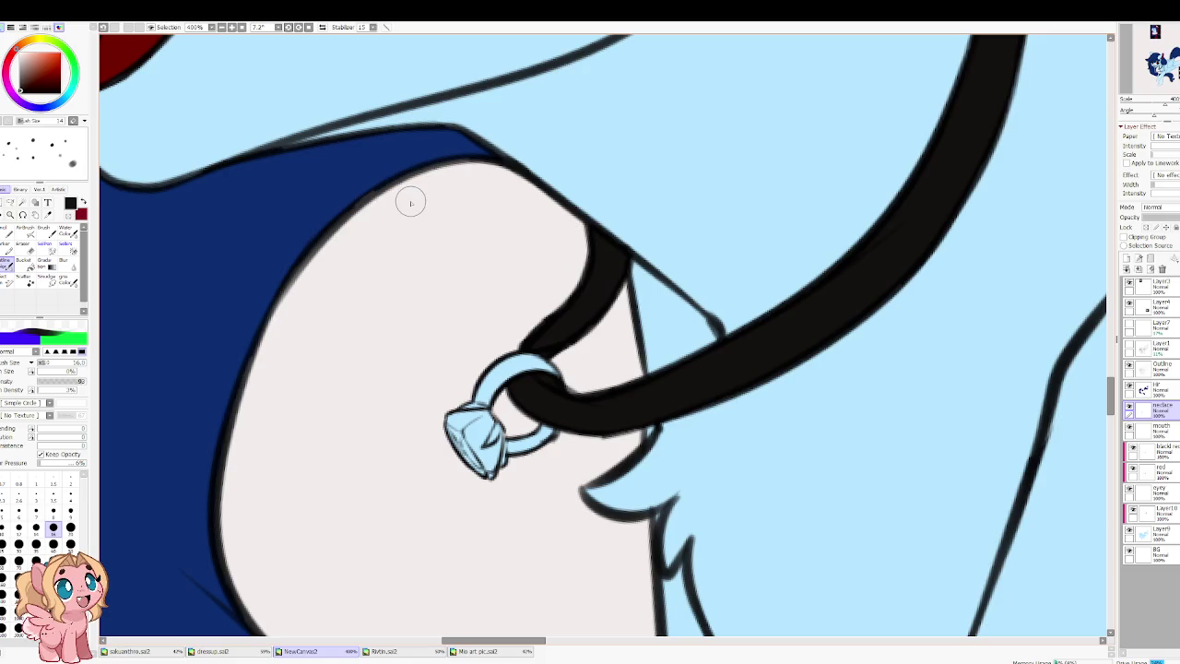
scroll(418, 199, "down", 2)
scroll(418, 199, "down", 2)
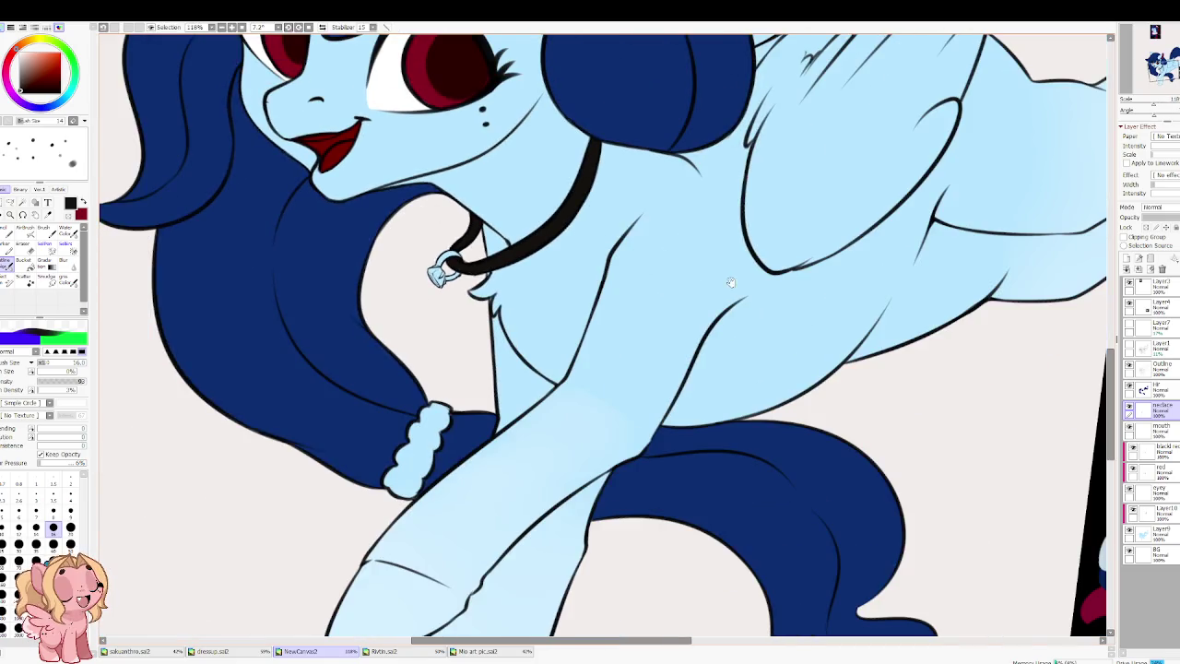
scroll(730, 282, "down", 2)
scroll(635, 398, "up", 2)
scroll(634, 399, "up", 3)
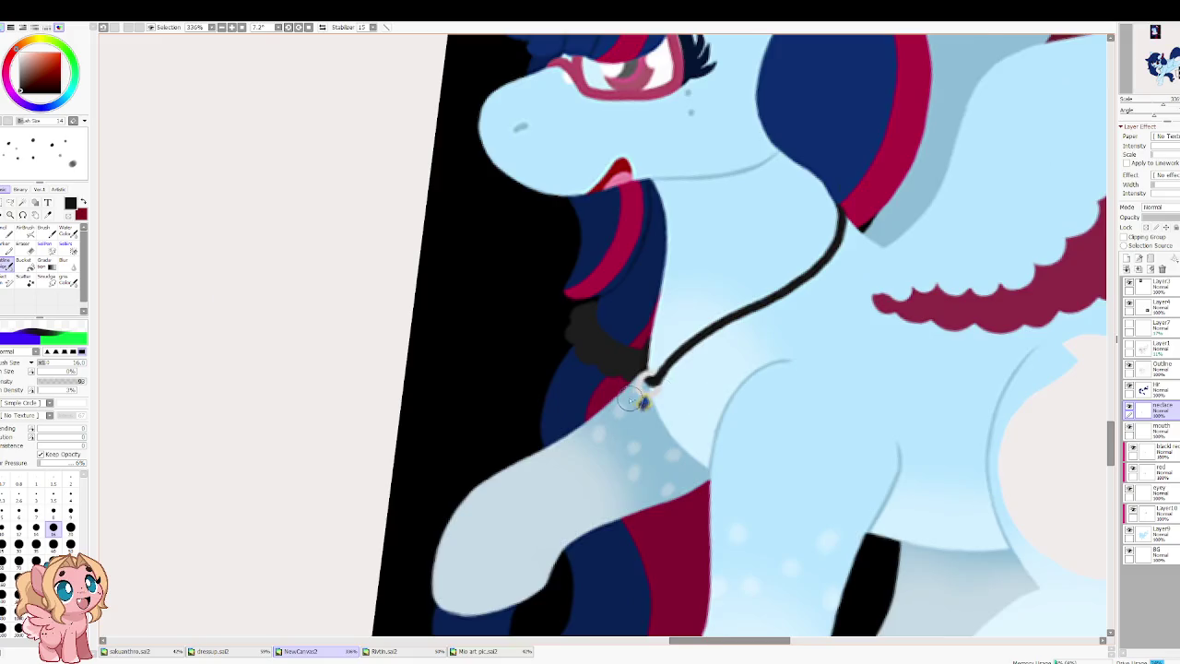
scroll(635, 398, "up", 2)
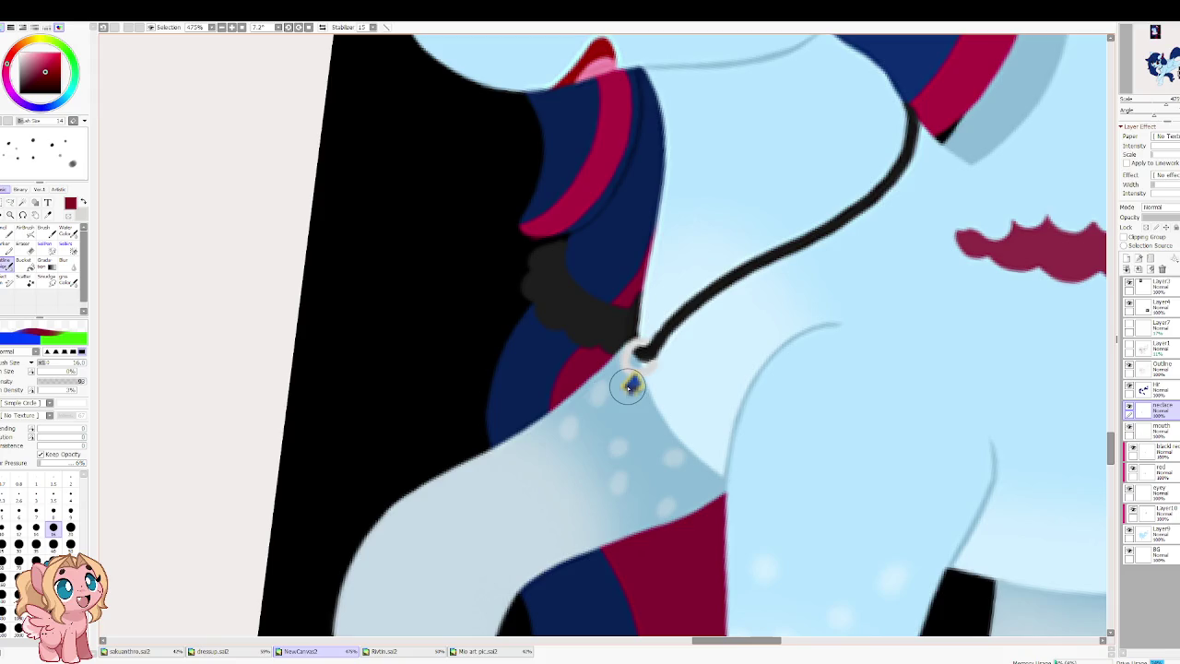
scroll(630, 391, "down", 2)
scroll(630, 392, "down", 3)
scroll(516, 426, "up", 2)
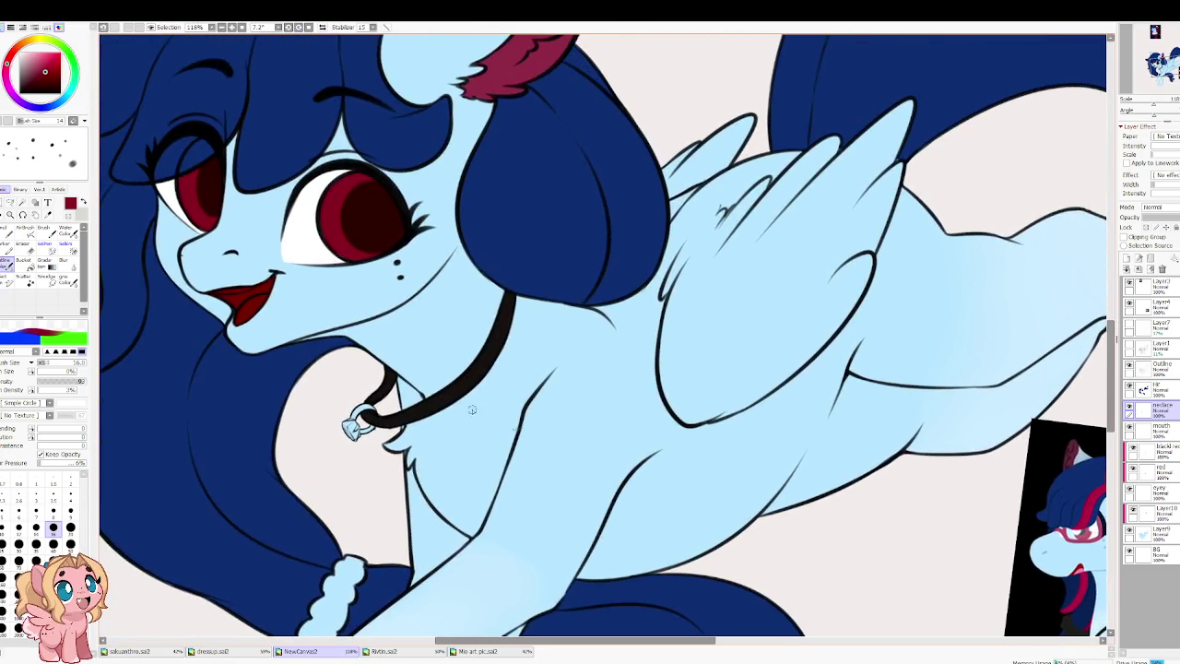
scroll(353, 367, "up", 1)
scroll(342, 415, "up", 2)
scroll(353, 412, "up", 1)
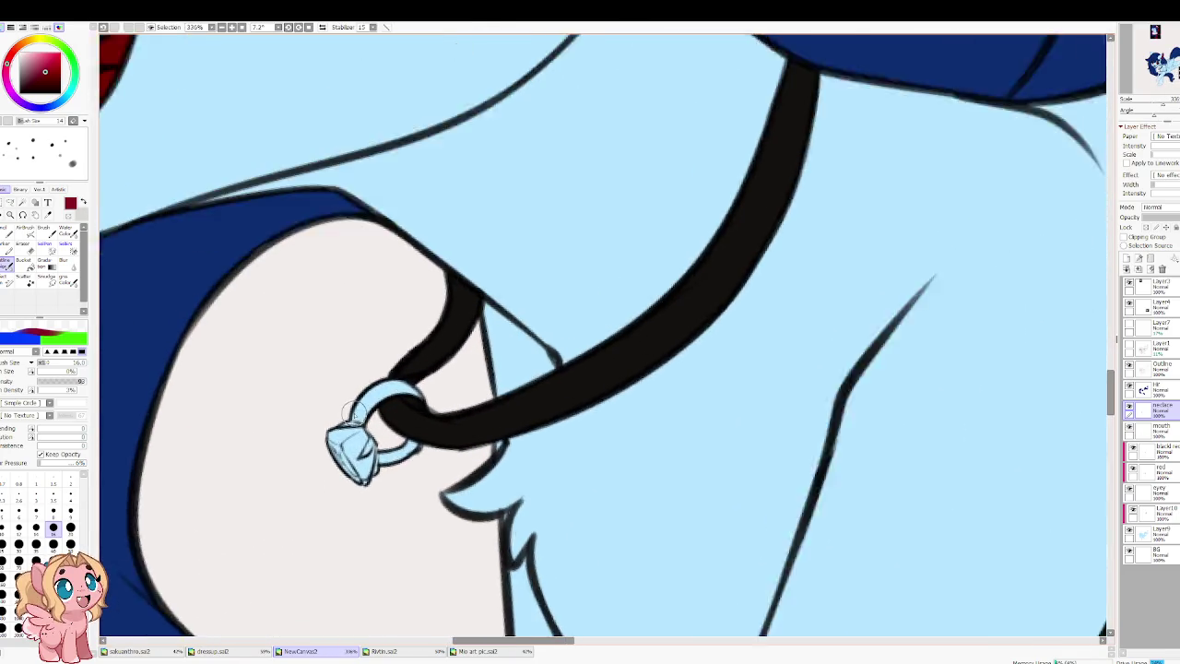
key("w")
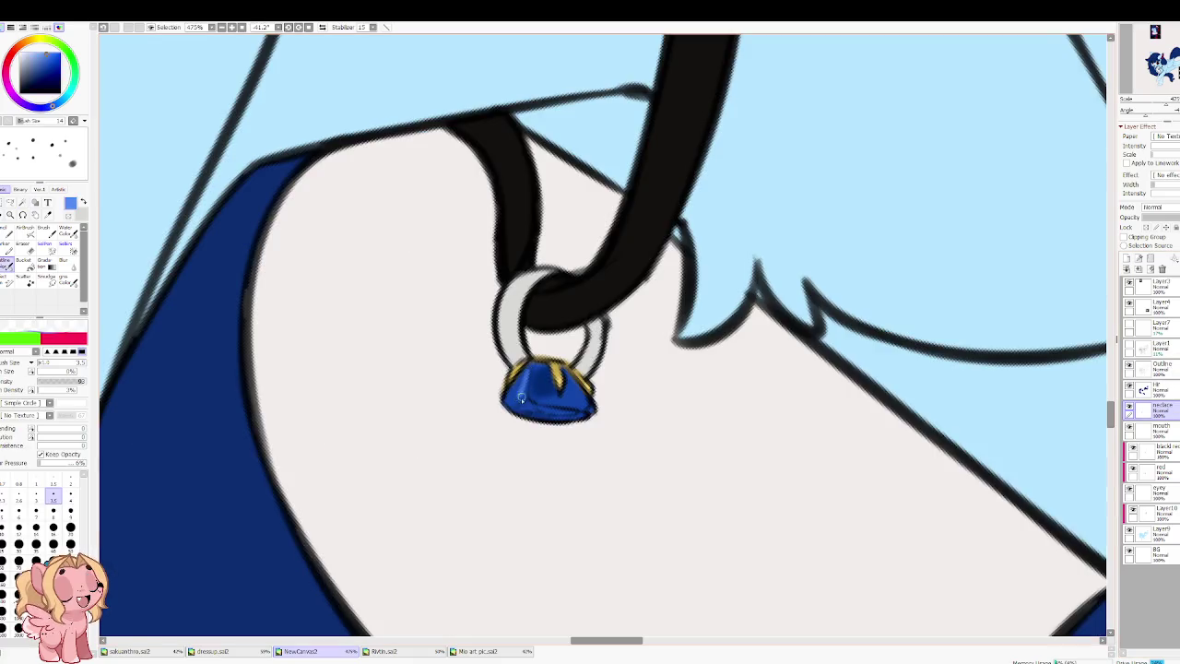
Step: Add a lighter highlight along the gem's bottom and pick a deeper, purer blue
left_click_drag(525, 402, 582, 403)
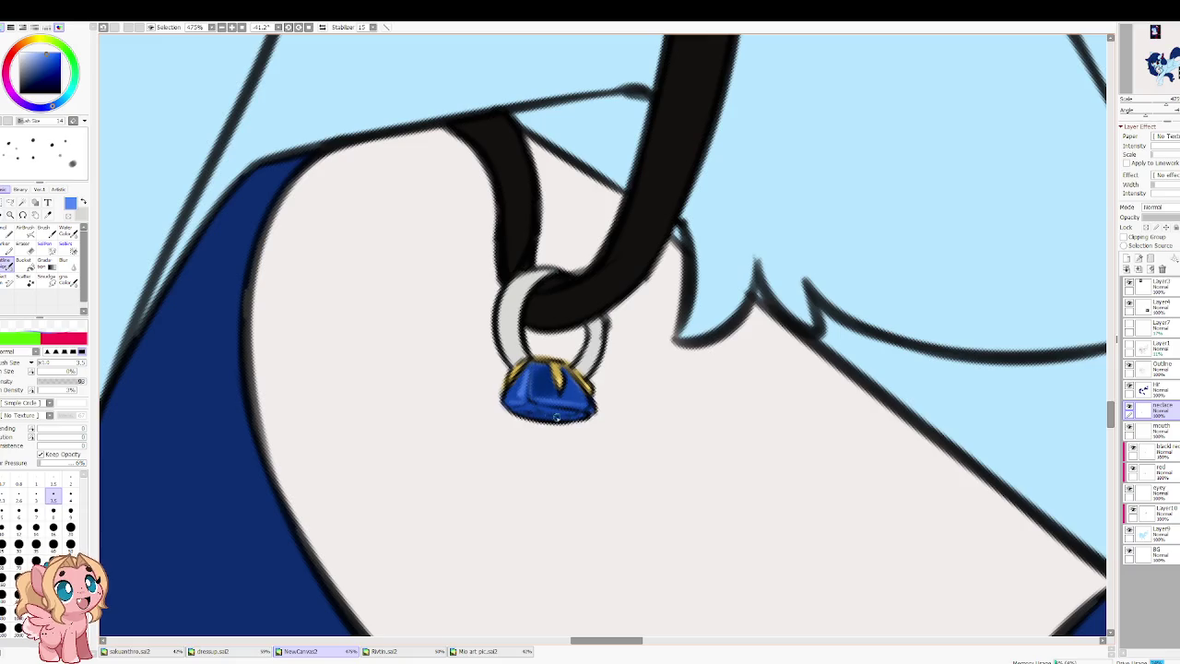
left_click_drag(52, 104, 42, 107)
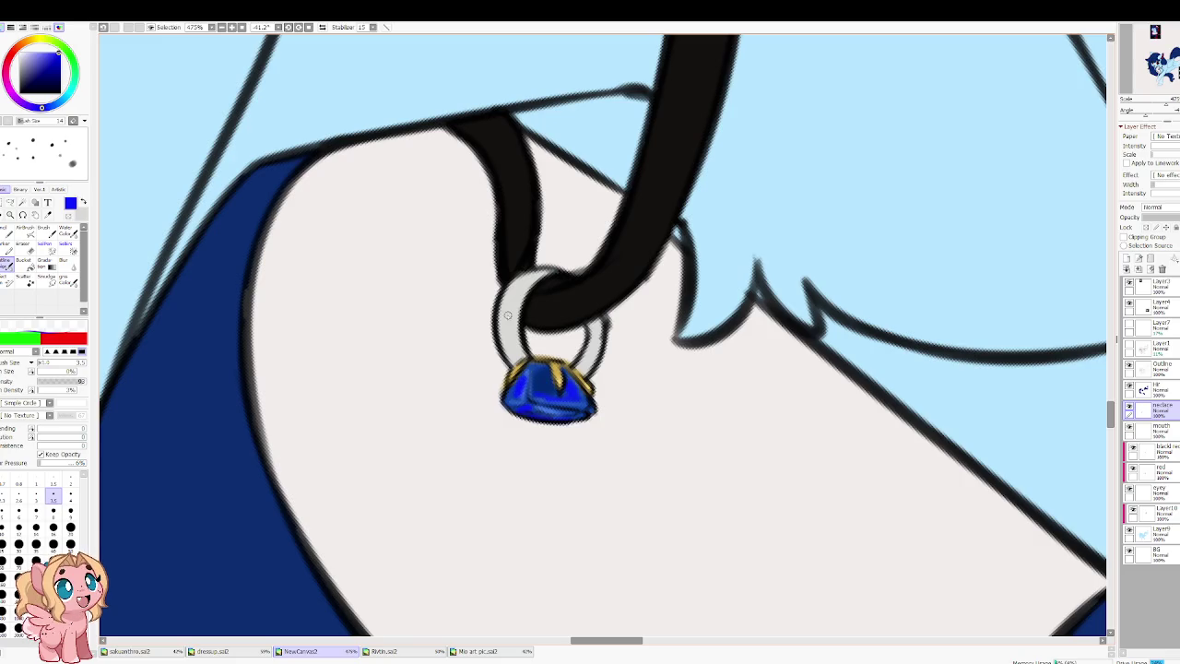
scroll(605, 266, "down", 2)
scroll(609, 269, "down", 3)
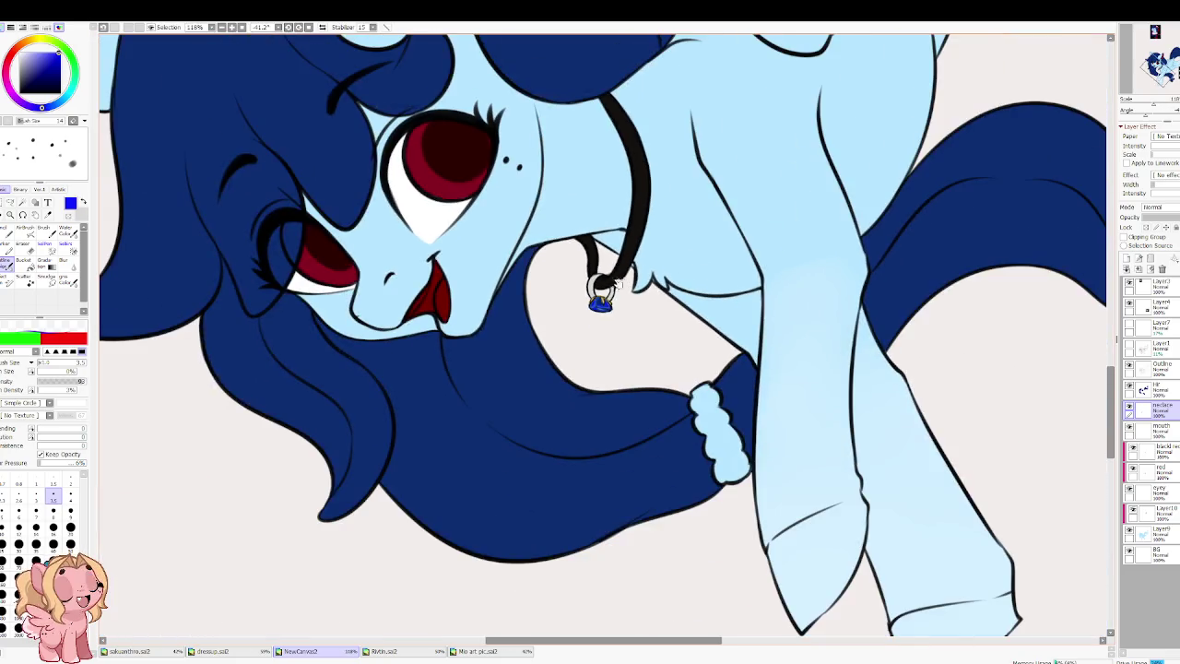
scroll(554, 185, "up", 1)
scroll(535, 138, "down", 1)
scroll(526, 120, "up", 1)
scroll(526, 118, "down", 1)
scroll(606, 238, "up", 1)
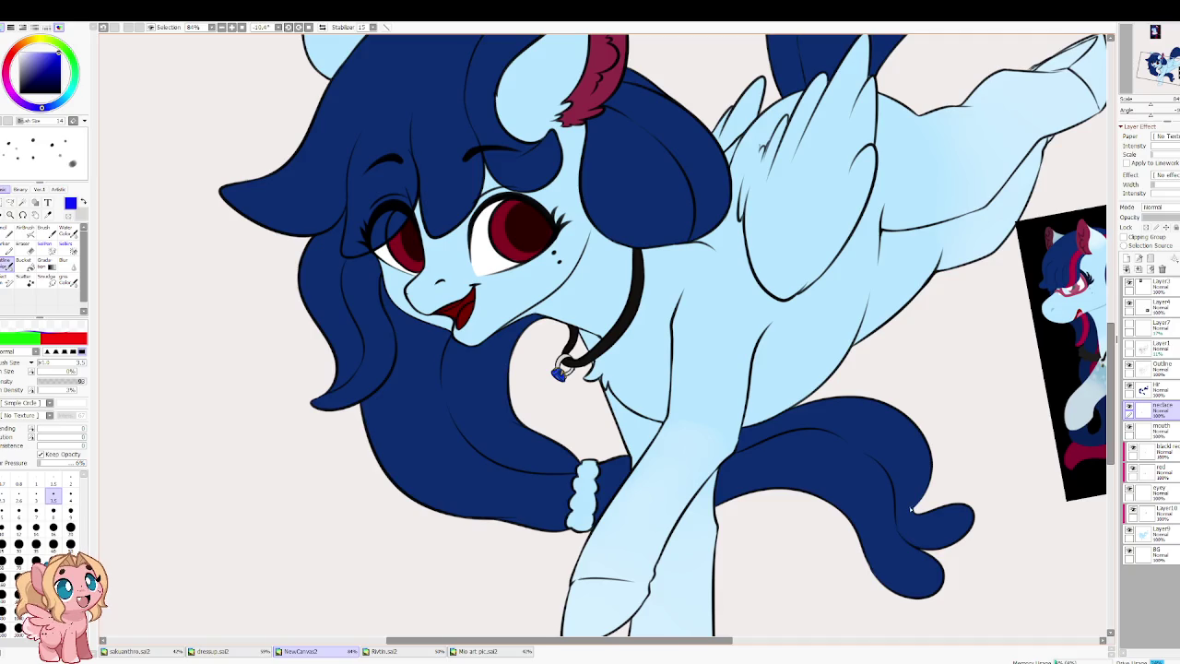
Step: On the mouth layer with Preserve Opacity, paint a lighter red tongue with a large brush
scroll(441, 284, "up", 2)
scroll(435, 288, "up", 1)
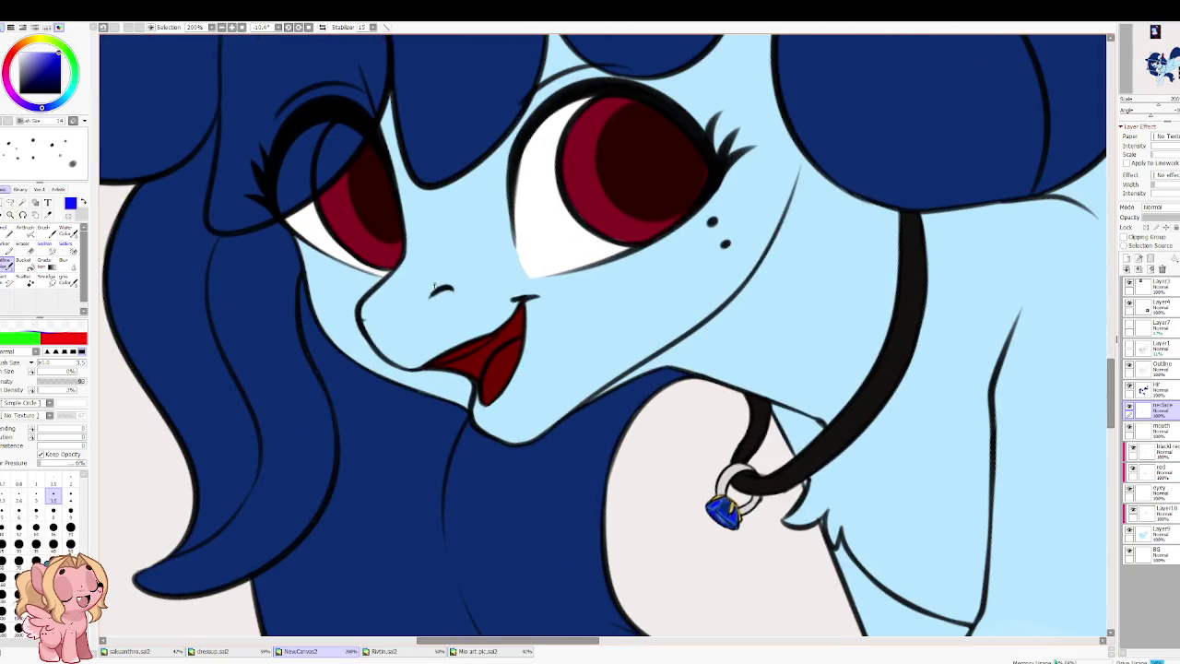
left_click(1157, 429)
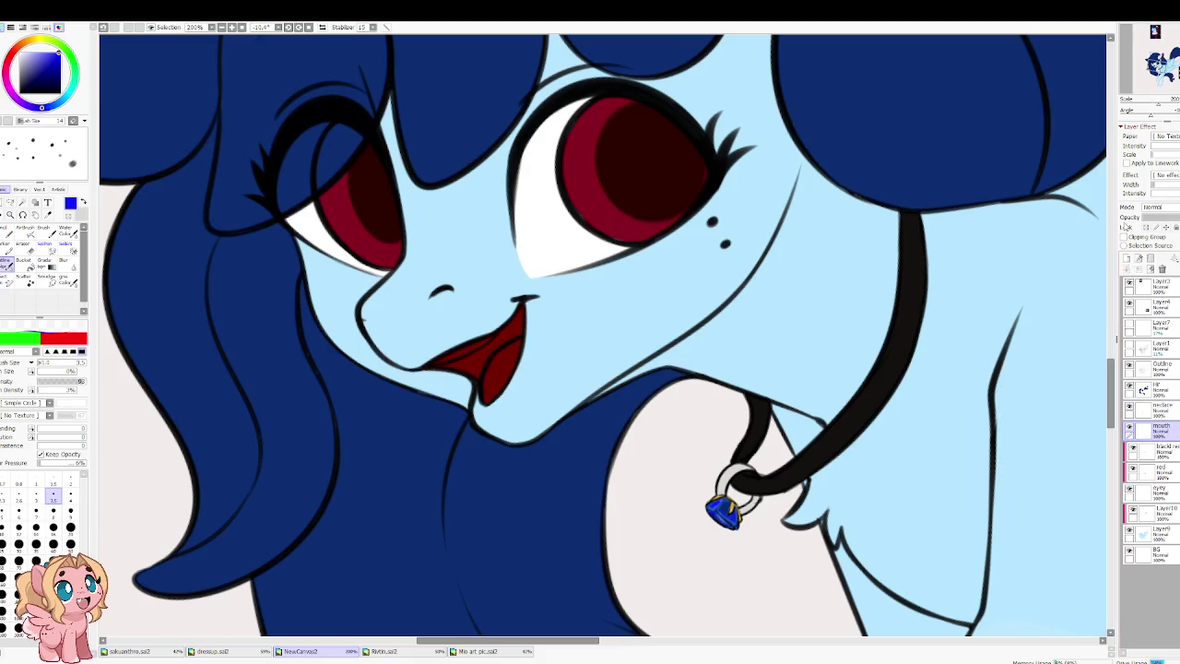
left_click(1145, 228)
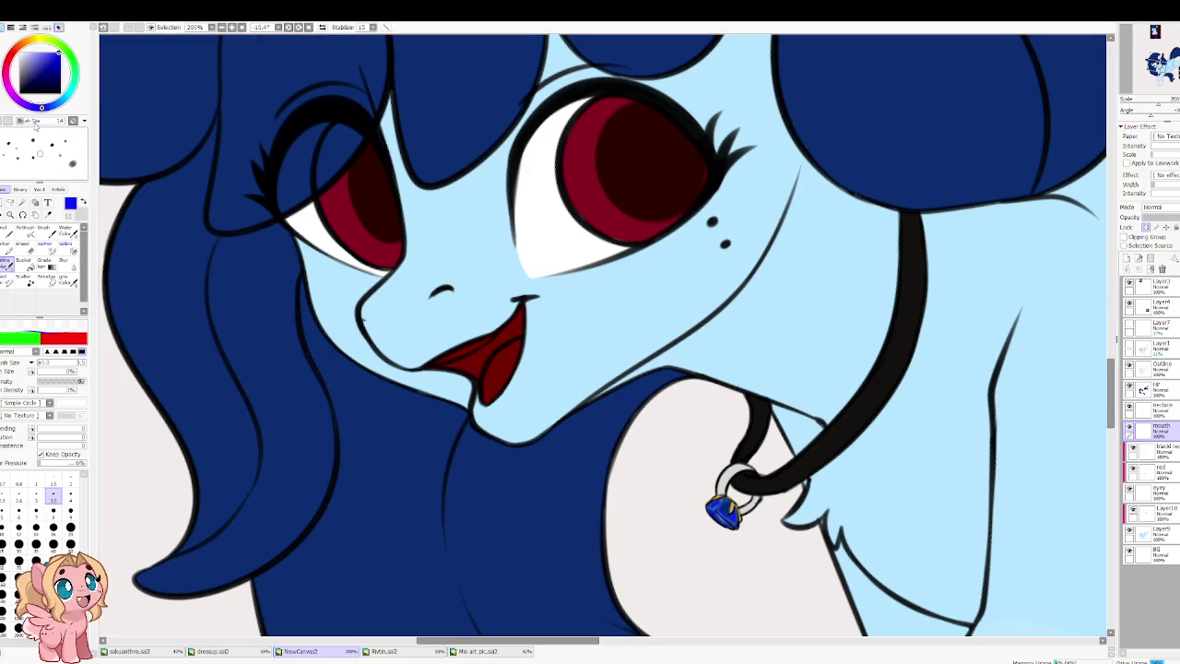
left_click(65, 339)
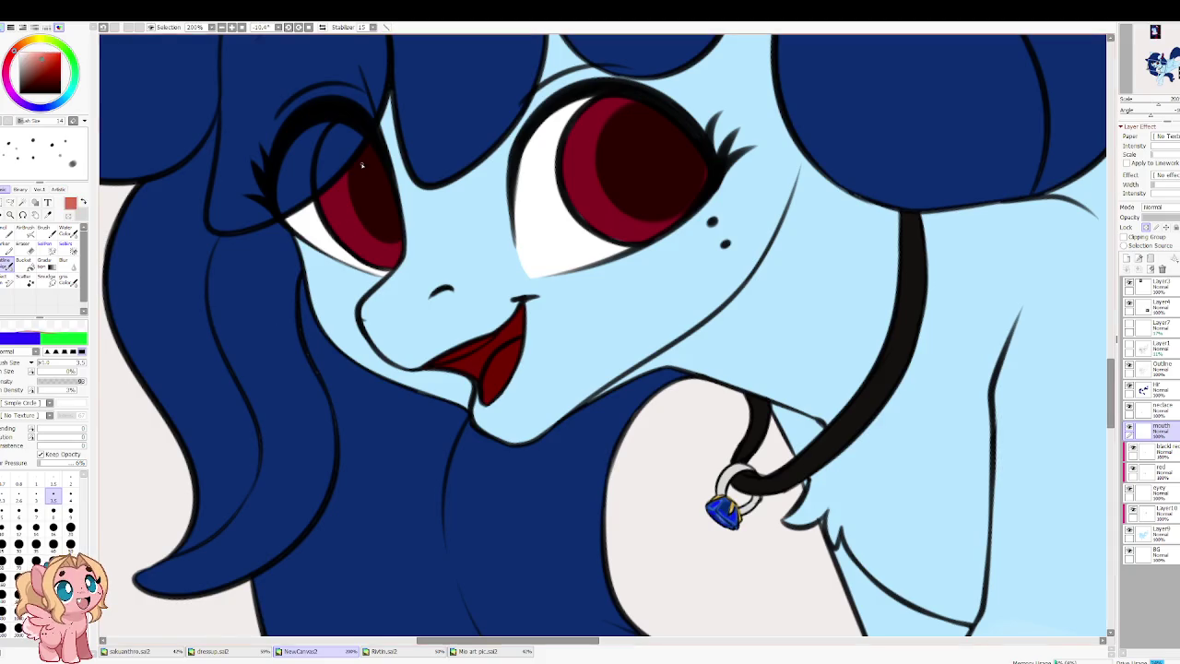
left_click(36, 528)
mouse_move(497, 364)
left_mouse_down()
mouse_move(489, 388)
mouse_move(509, 347)
mouse_move(489, 393)
mouse_move(519, 362)
mouse_move(488, 399)
mouse_move(500, 359)
mouse_move(487, 396)
left_mouse_up()
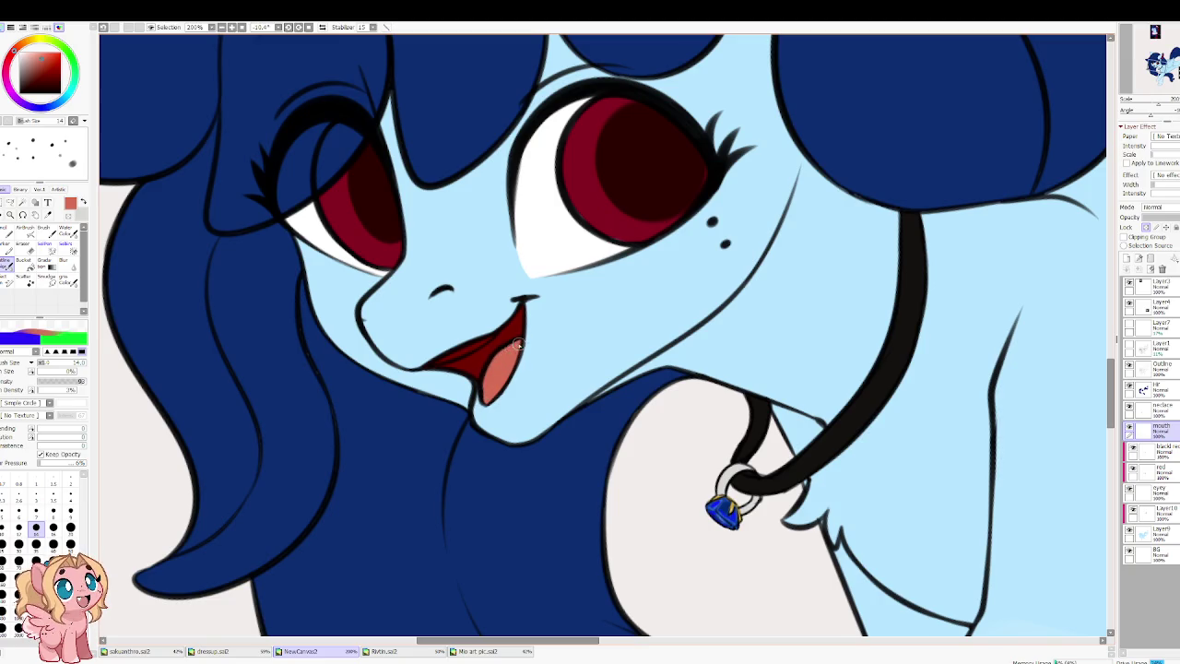
Step: Paint a thin white shine along the mouth's upper edge with a smaller brush
scroll(469, 414, "up", 1)
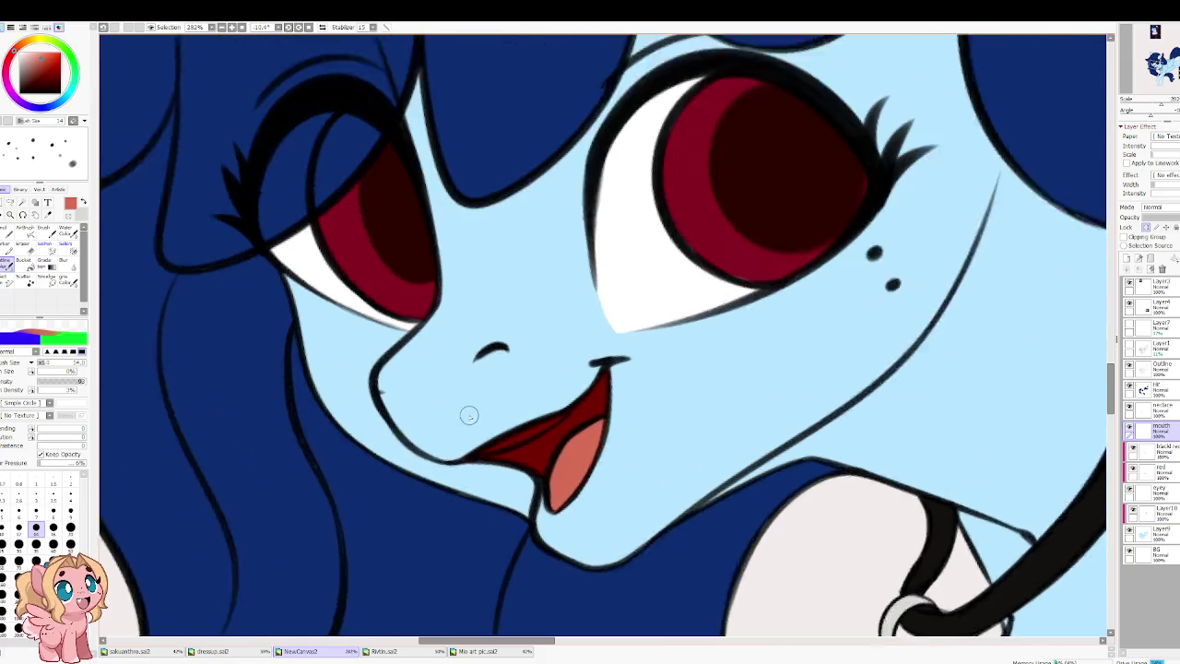
scroll(470, 414, "up", 1)
key("bracketleft")
key("x")
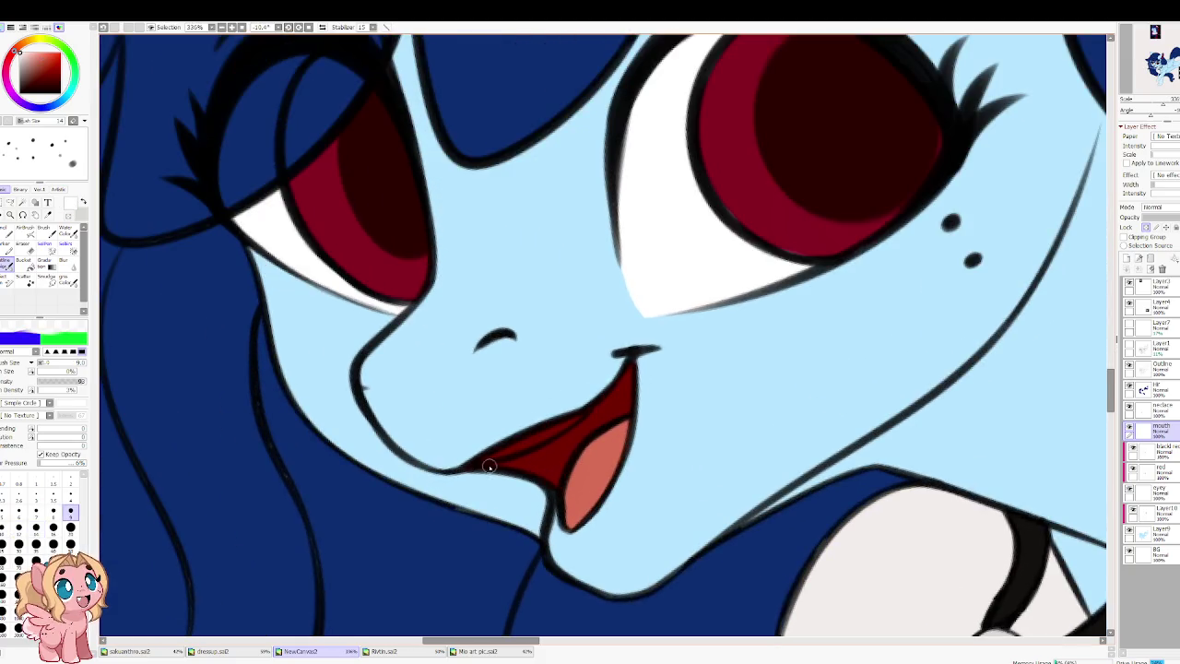
left_click_drag(474, 464, 577, 414)
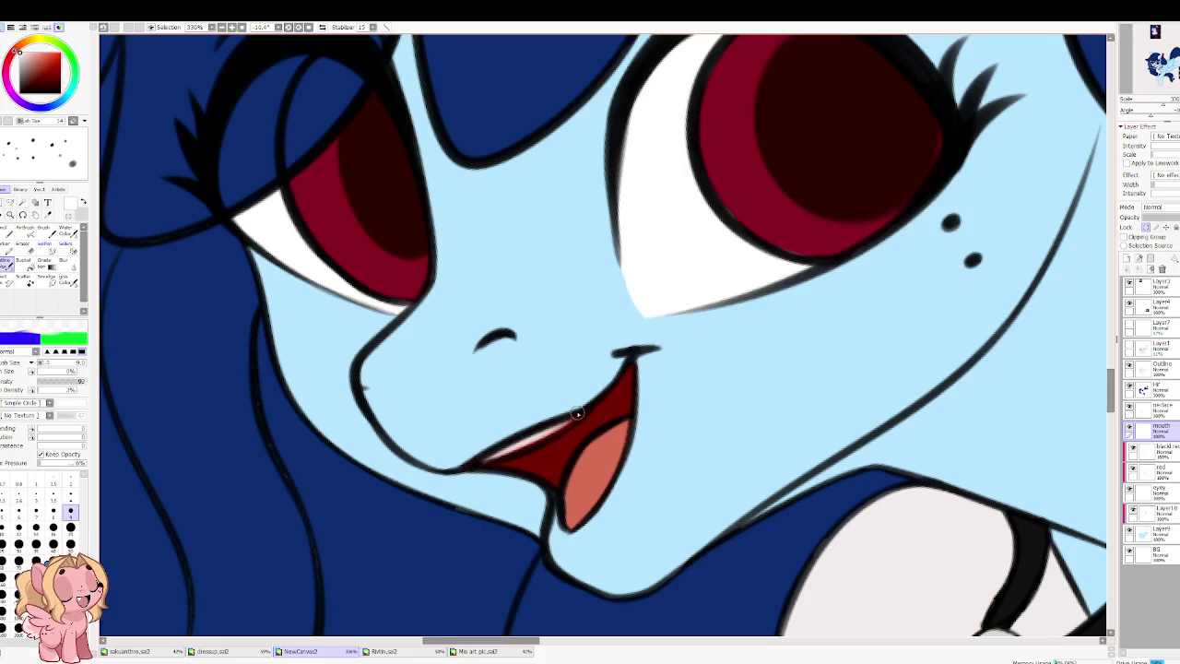
mouse_move(496, 459)
left_mouse_down()
mouse_move(568, 418)
mouse_move(472, 465)
left_mouse_up()
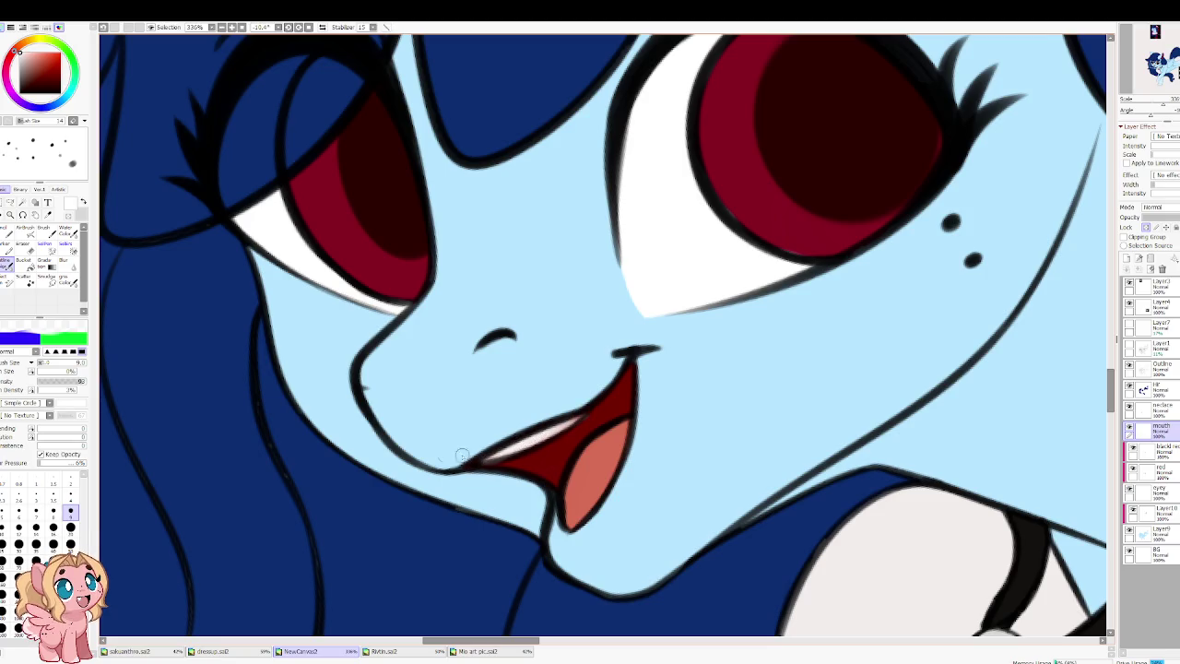
left_click(519, 469, "alt")
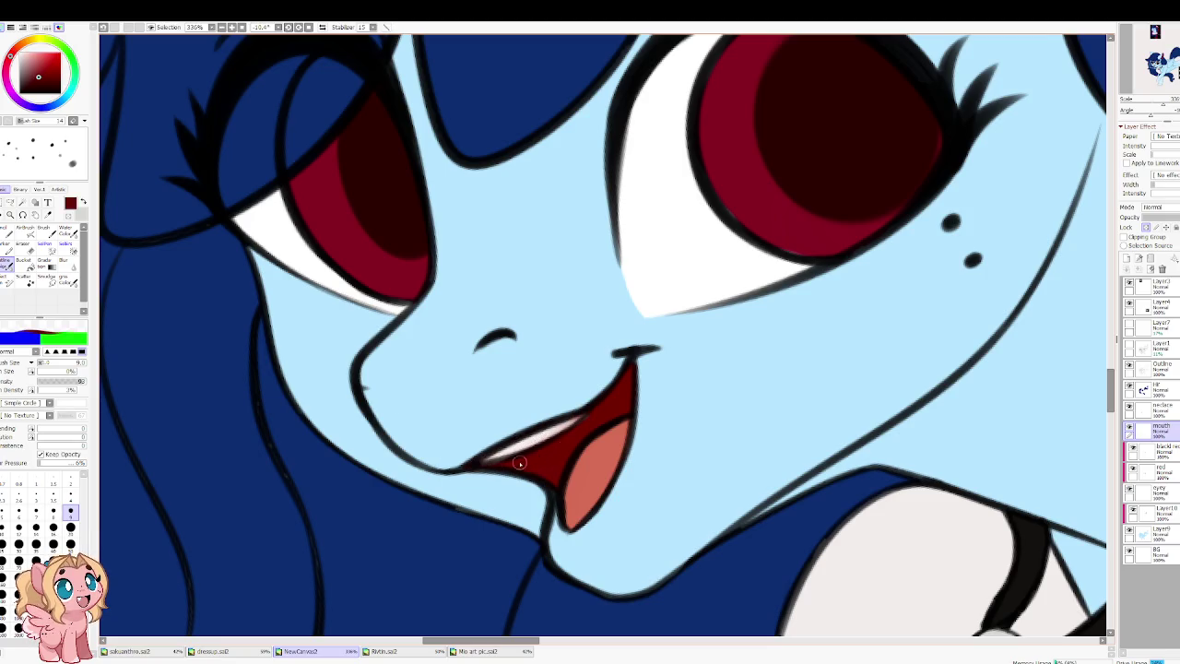
scroll(543, 453, "down", 2)
scroll(543, 453, "down", 1)
scroll(543, 453, "down", 2)
scroll(590, 380, "down", 2)
scroll(505, 310, "up", 1)
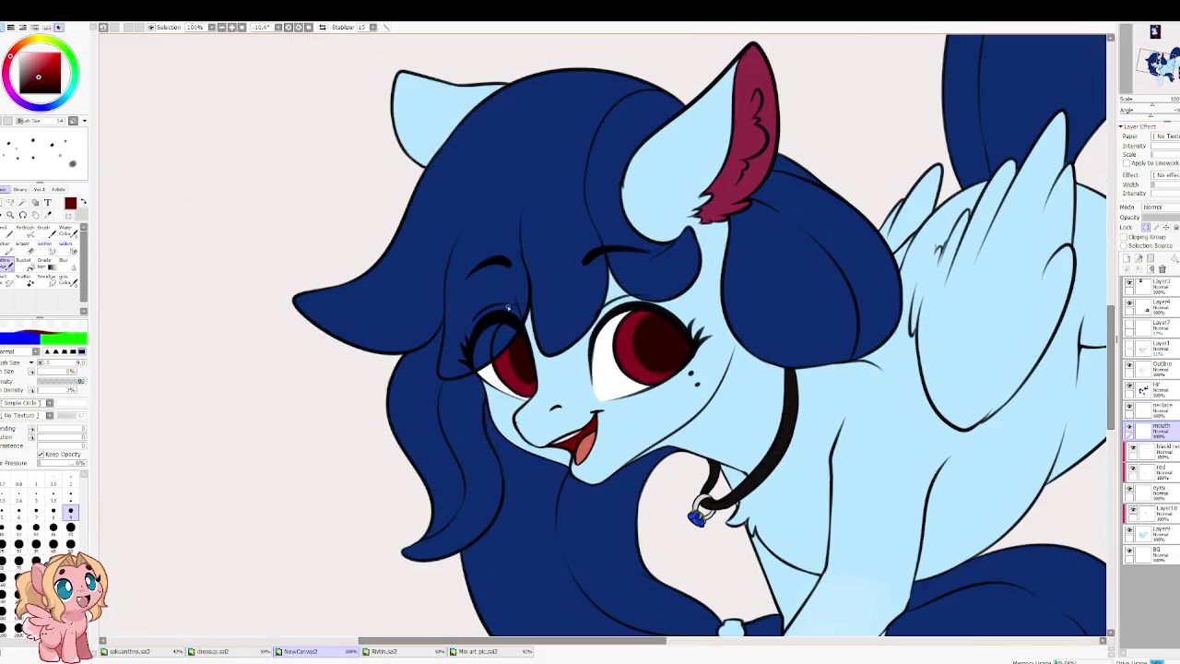
scroll(542, 255, "down", 3)
scroll(501, 390, "up", 1)
scroll(490, 355, "up", 2)
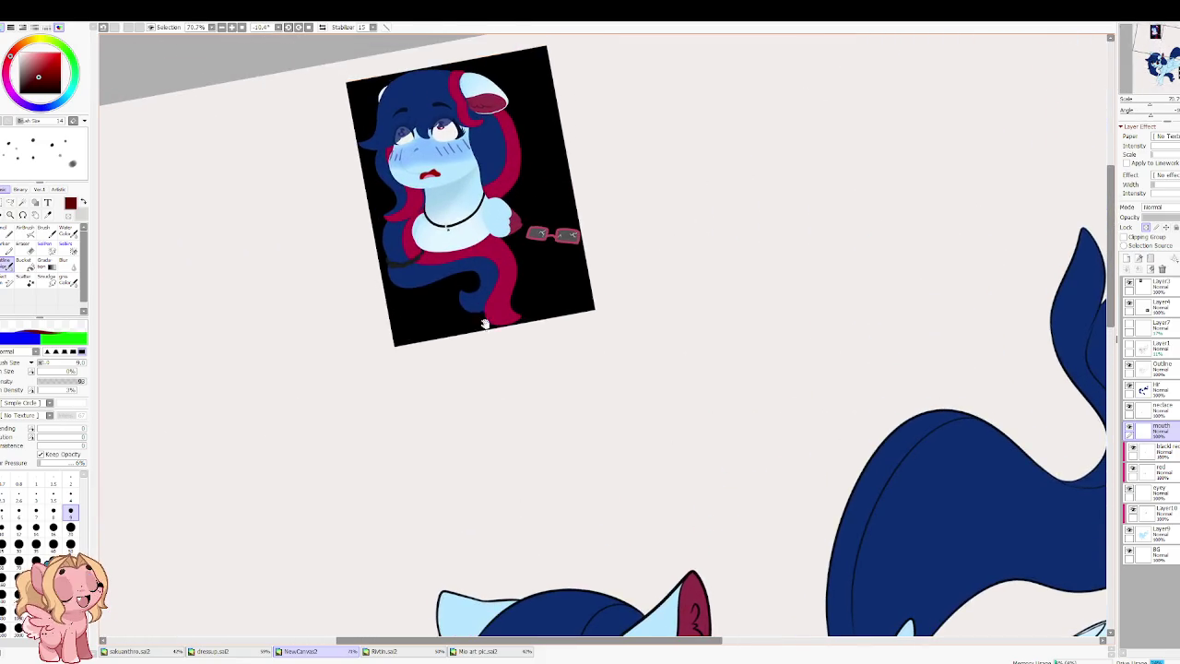
scroll(356, 223, "down", 3)
scroll(461, 322, "down", 3)
scroll(735, 419, "down", 2)
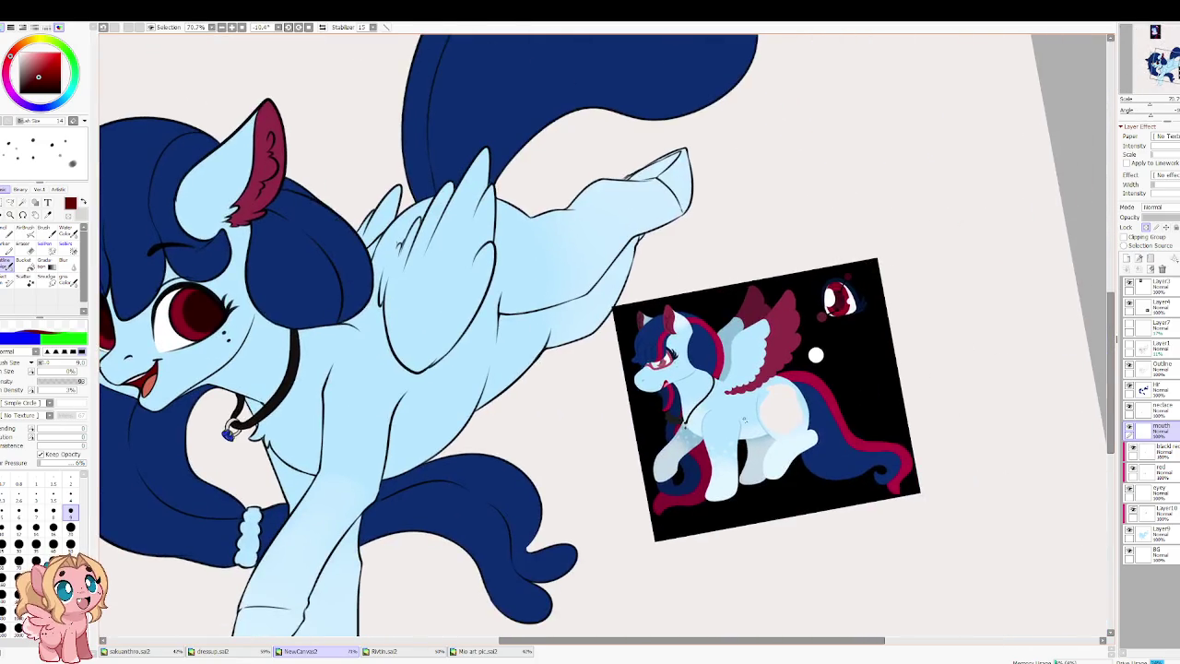
scroll(835, 304, "up", 3)
scroll(835, 304, "up", 2)
scroll(812, 332, "down", 2)
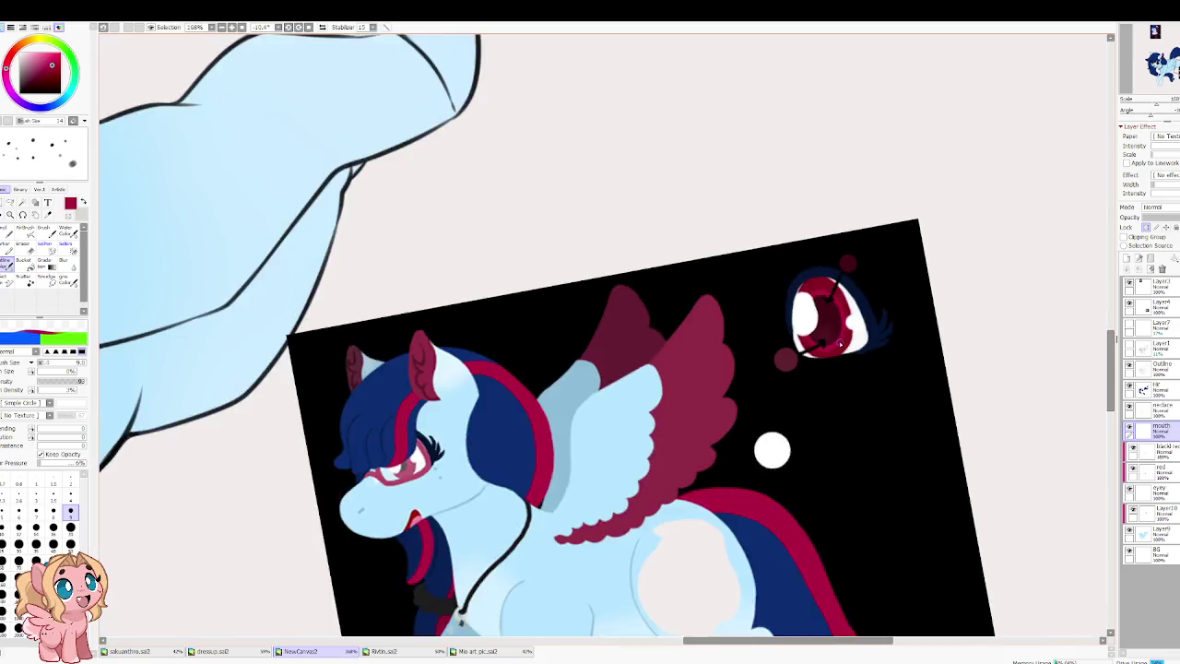
scroll(738, 353, "down", 2)
scroll(738, 353, "up", 1)
scroll(830, 323, "left", 5)
scroll(184, 329, "up", 3)
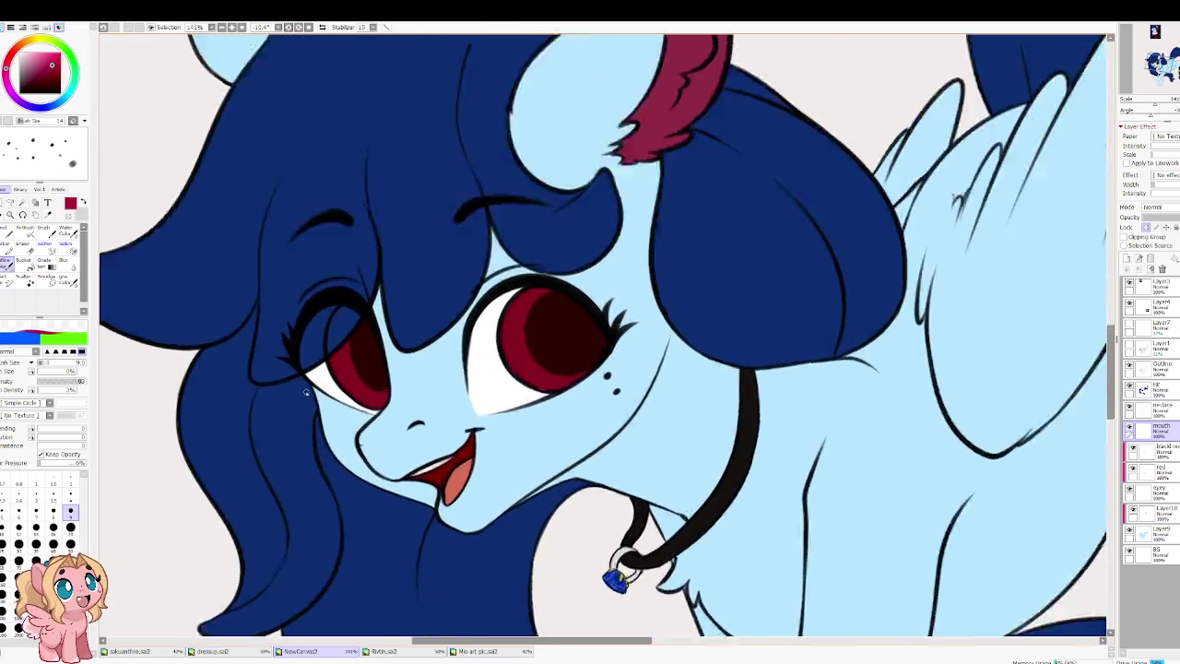
scroll(402, 384, "up", 3)
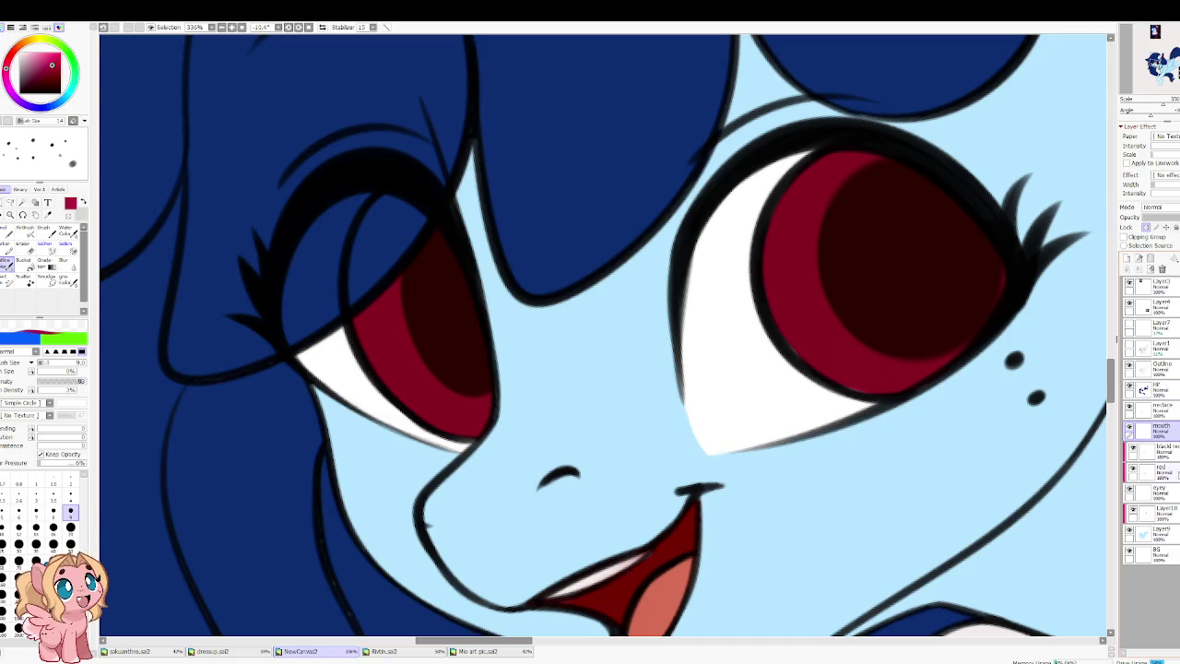
Step: Lock the red eye layer and paint brighter crimson and pink into both lower irises
left_click(1157, 471)
left_click(1127, 259)
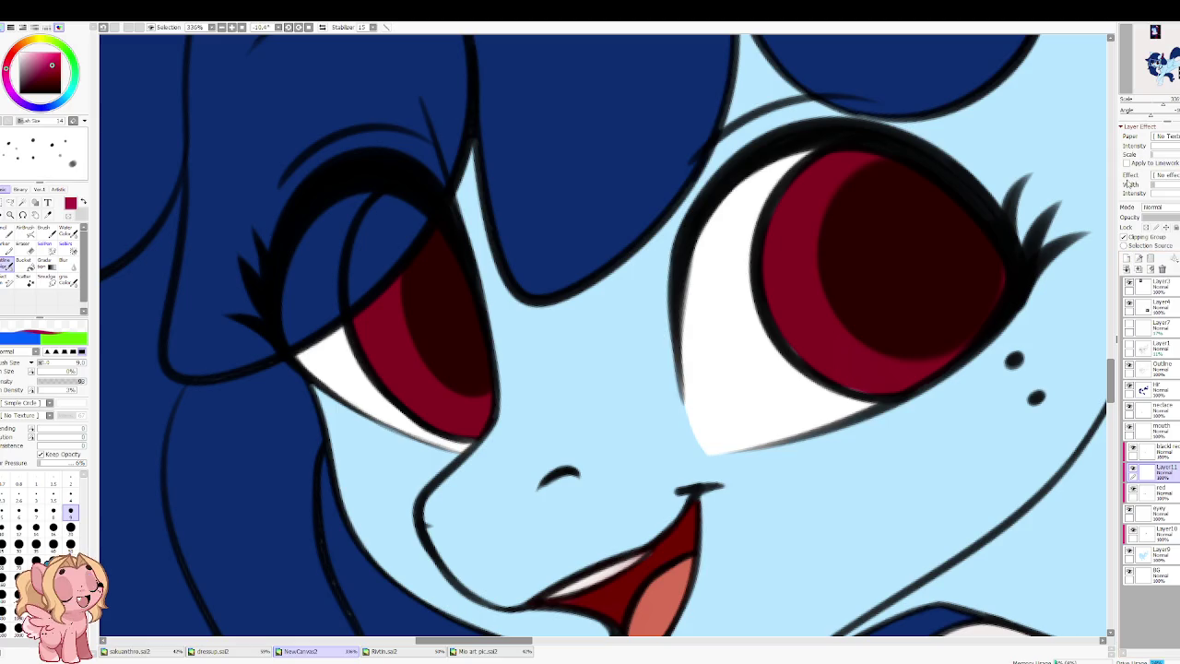
key("ctrl+z")
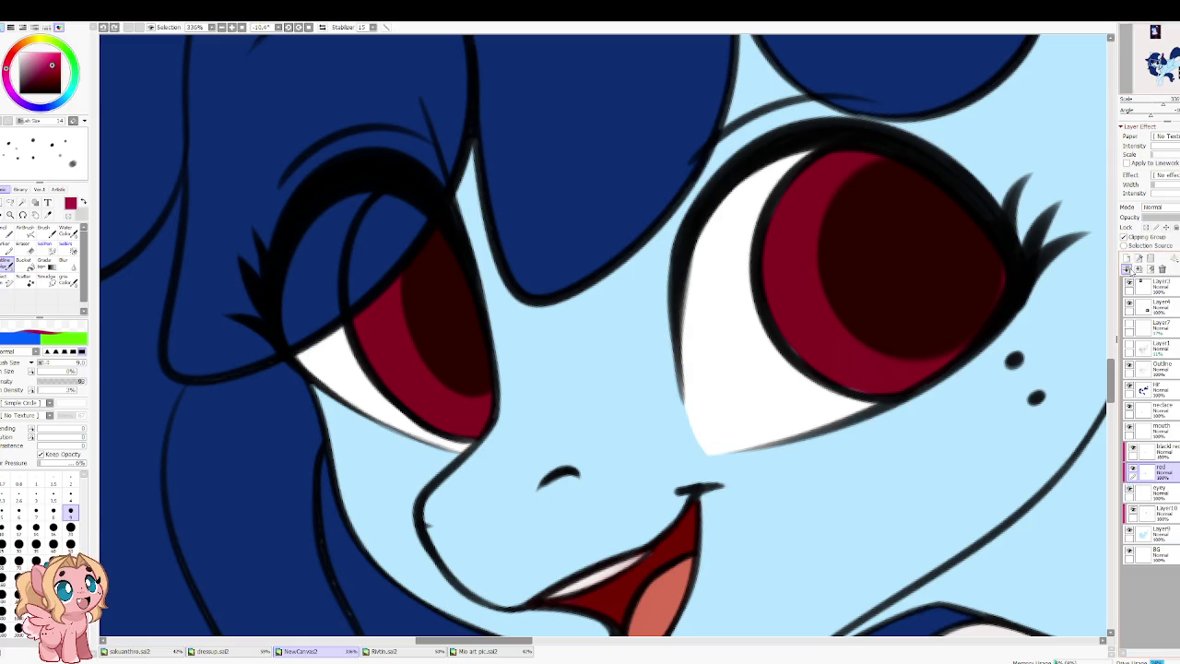
left_click(1146, 227)
key("c")
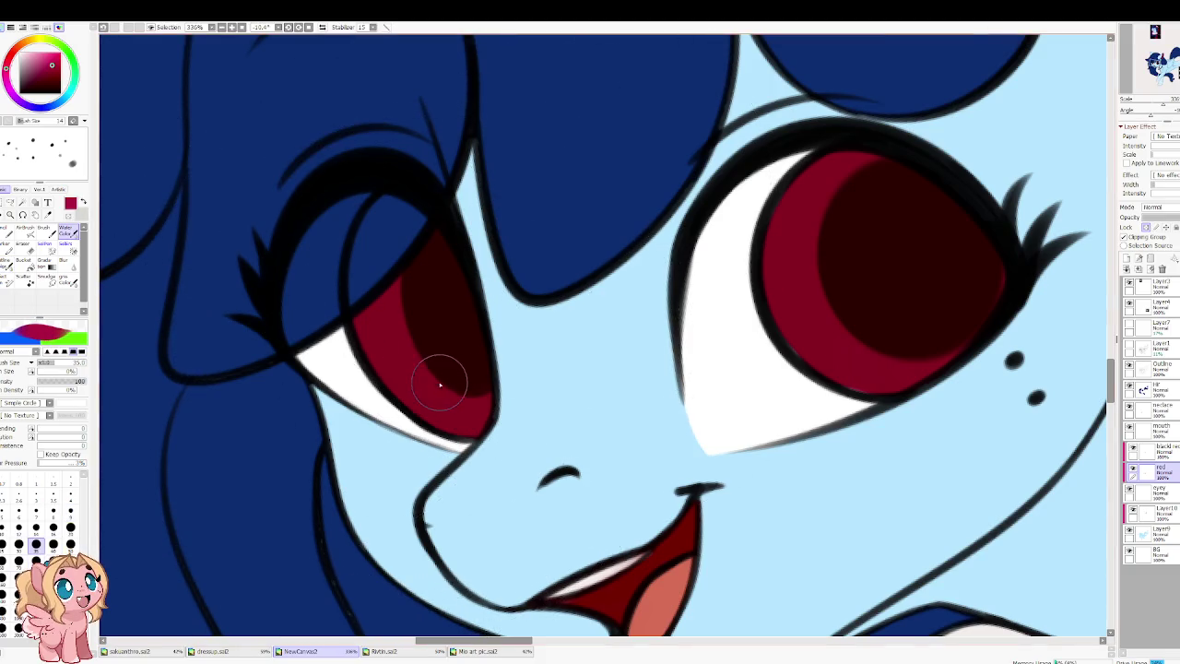
mouse_move(441, 378)
left_mouse_down()
mouse_move(459, 406)
mouse_move(469, 396)
left_mouse_up()
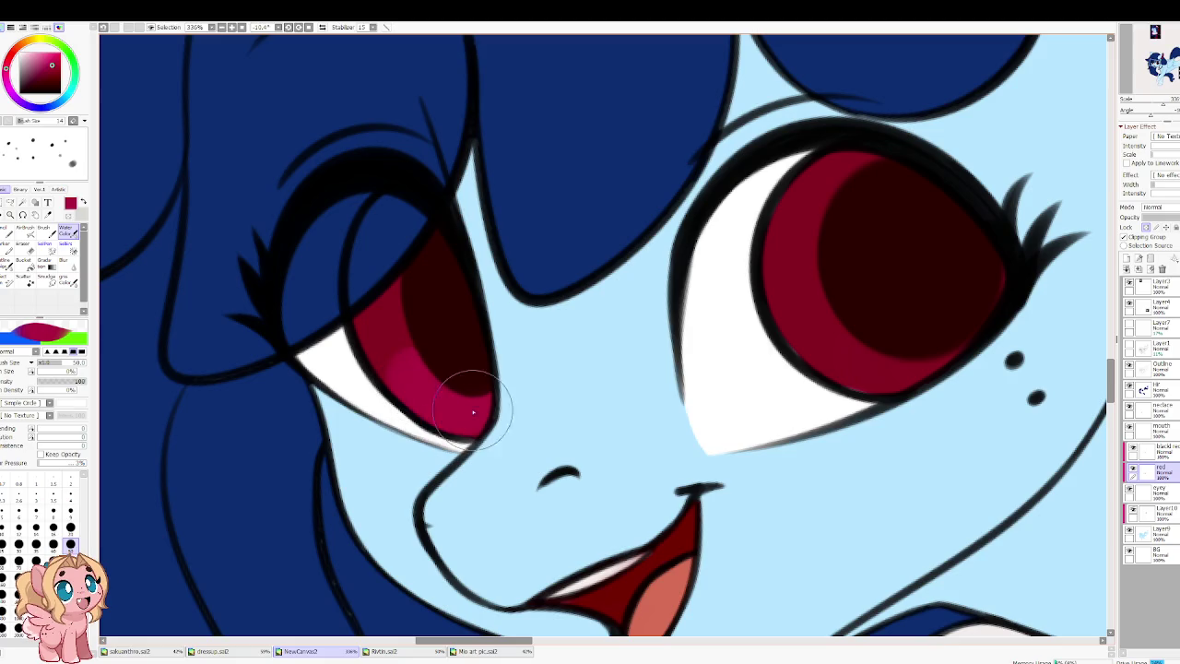
mouse_move(851, 354)
left_mouse_down()
mouse_move(936, 360)
mouse_move(922, 348)
mouse_move(969, 347)
mouse_move(790, 311)
mouse_move(966, 363)
left_mouse_up()
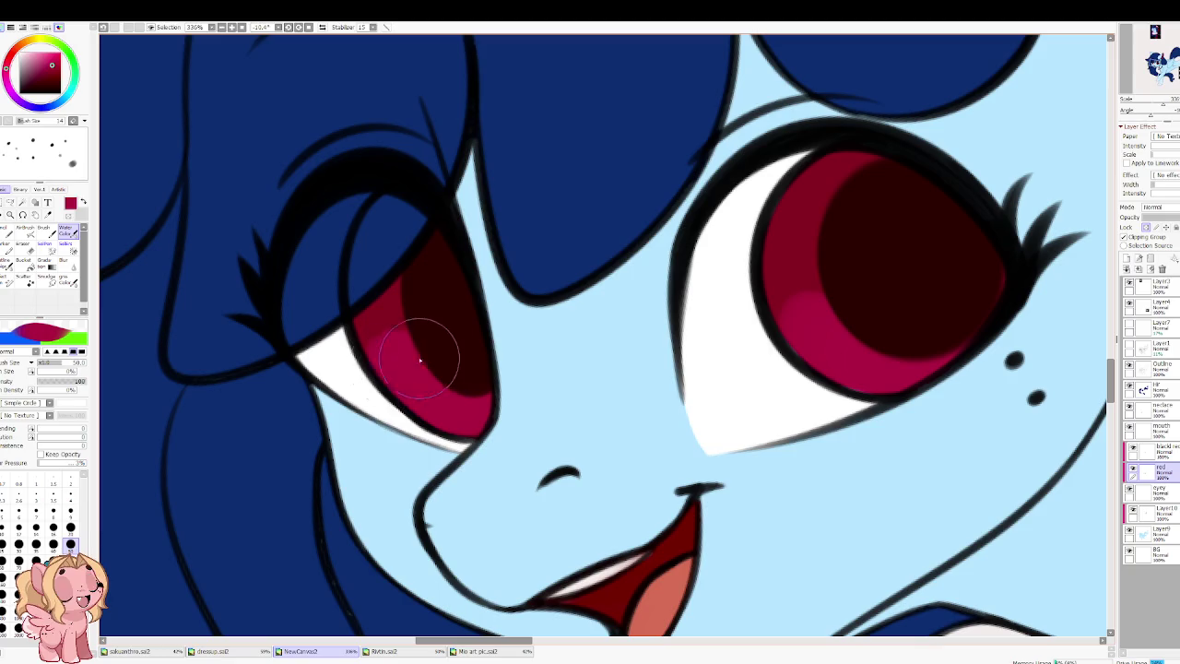
Step: Pick a dark purple shade and set the Water Color brush to blend and dilute
key("b")
key("bracketleft")
key("bracketleft")
key("bracketleft")
key("bracketleft")
key("bracketleft")
key("bracketleft")
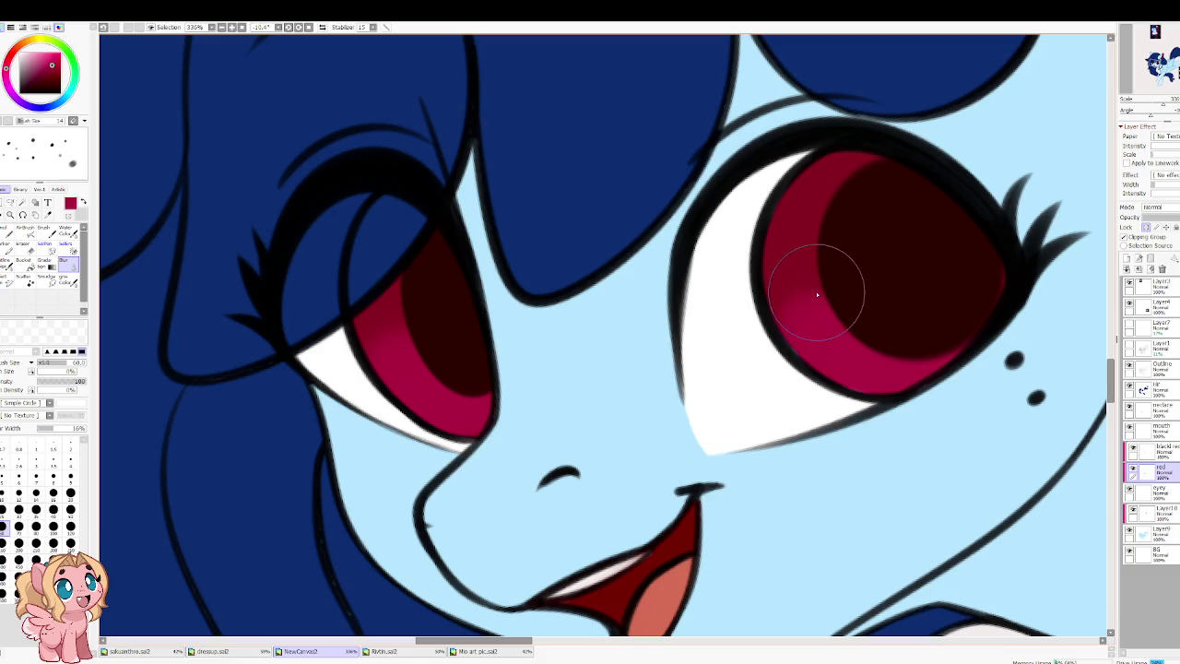
left_click(8, 65)
left_click(39, 83)
left_click(65, 231)
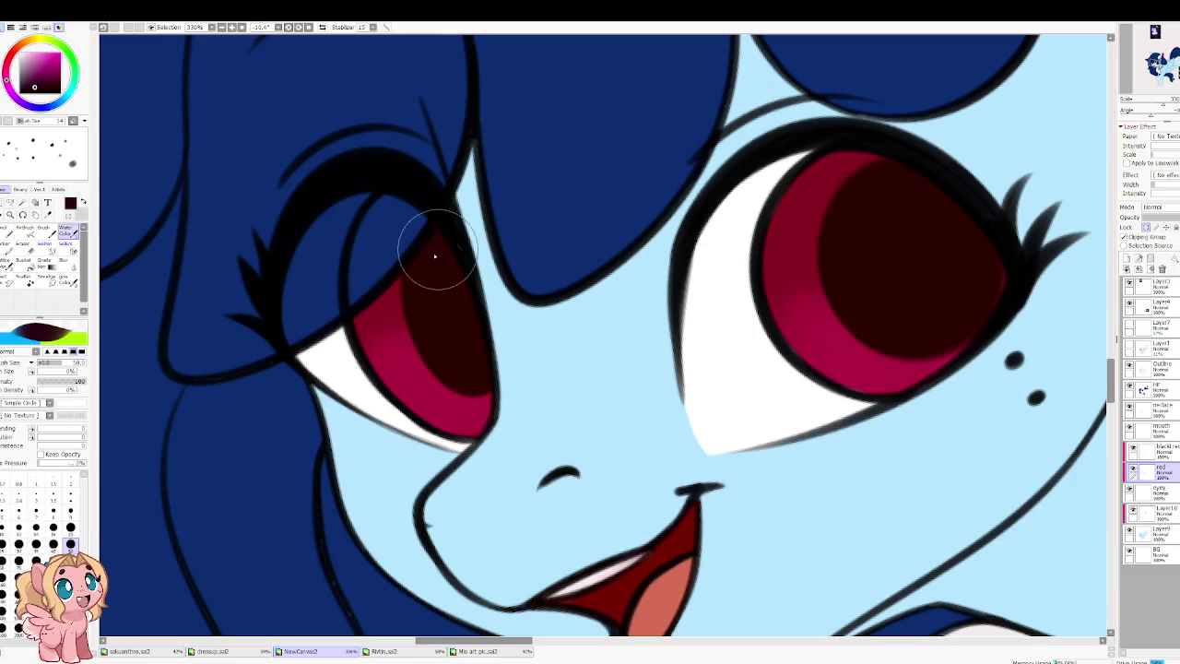
left_click_drag(808, 208, 772, 237)
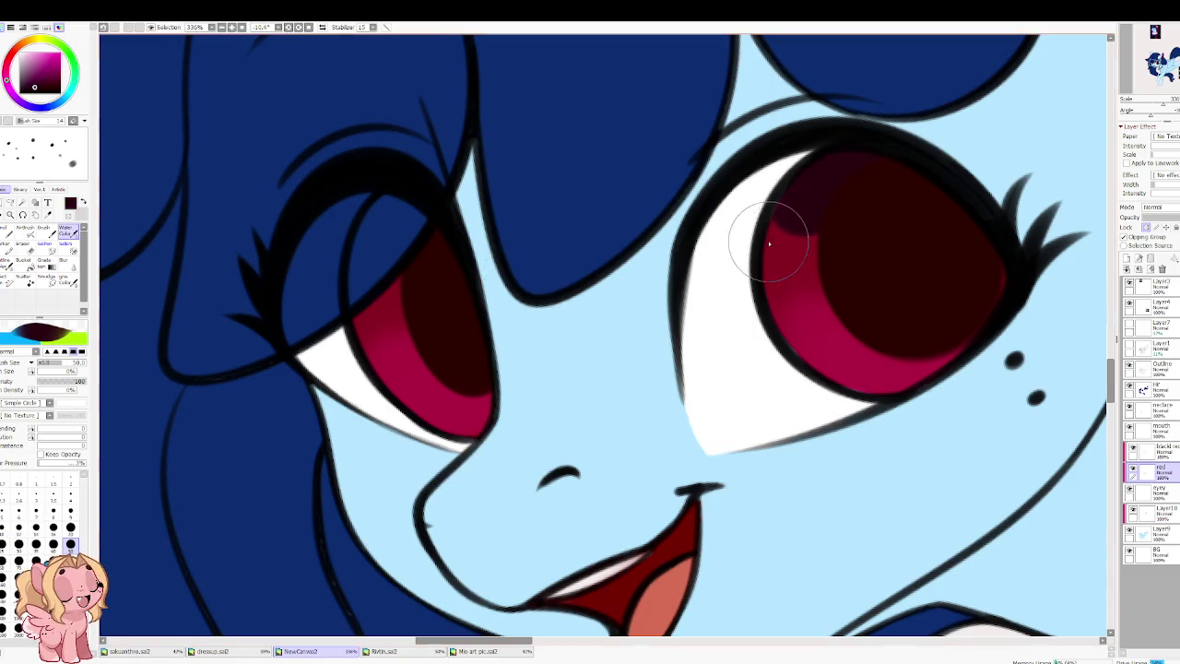
key("ctrl+z")
key("ctrl+z")
left_click(75, 431)
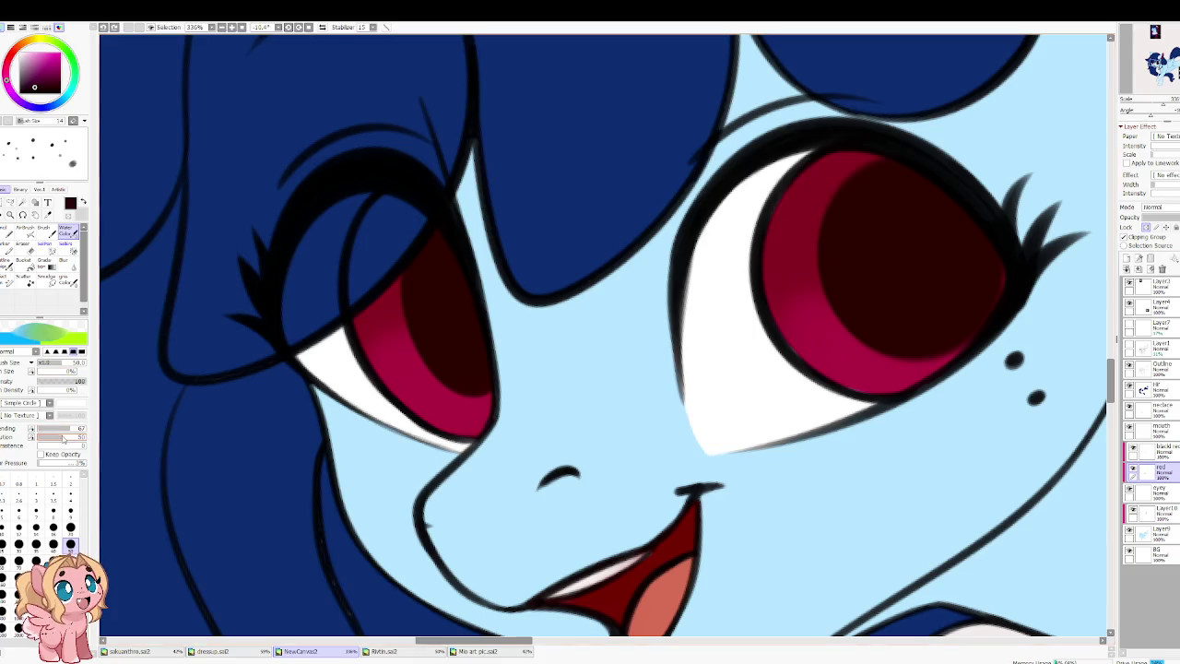
Step: Blend dark maroon shading into the tops of both irises, then zoom out to the head
mouse_move(804, 210)
left_mouse_down()
mouse_move(791, 206)
mouse_move(870, 150)
mouse_move(800, 193)
mouse_move(764, 277)
mouse_move(856, 193)
mouse_move(894, 138)
left_mouse_up()
mouse_move(343, 285)
left_mouse_down()
mouse_move(453, 295)
mouse_move(388, 245)
left_mouse_up()
mouse_move(865, 151)
left_mouse_down()
mouse_move(724, 197)
mouse_move(828, 242)
mouse_move(726, 295)
mouse_move(891, 158)
left_mouse_up()
mouse_move(512, 289)
left_mouse_down()
mouse_move(388, 295)
mouse_move(374, 237)
left_mouse_up()
mouse_move(857, 190)
left_mouse_down()
mouse_move(887, 144)
mouse_move(864, 179)
mouse_move(977, 305)
mouse_move(995, 295)
mouse_move(949, 263)
mouse_move(1005, 266)
left_mouse_up()
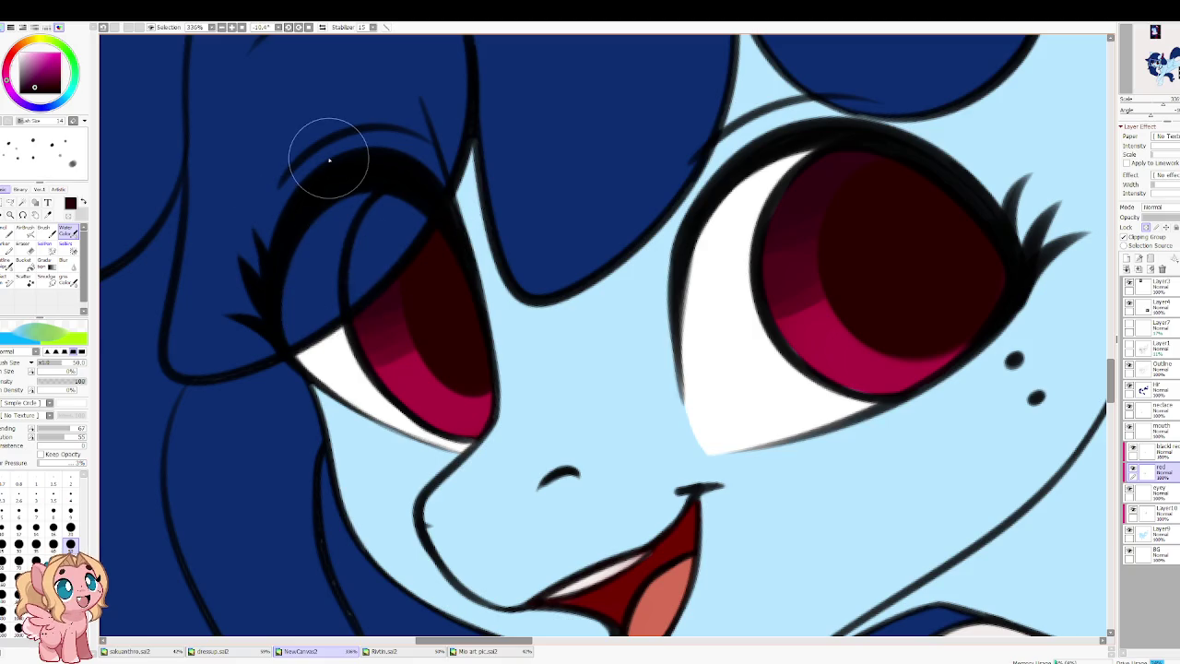
scroll(424, 226, "down", 3)
scroll(443, 229, "down", 2)
left_click_drag(449, 229, 508, 338)
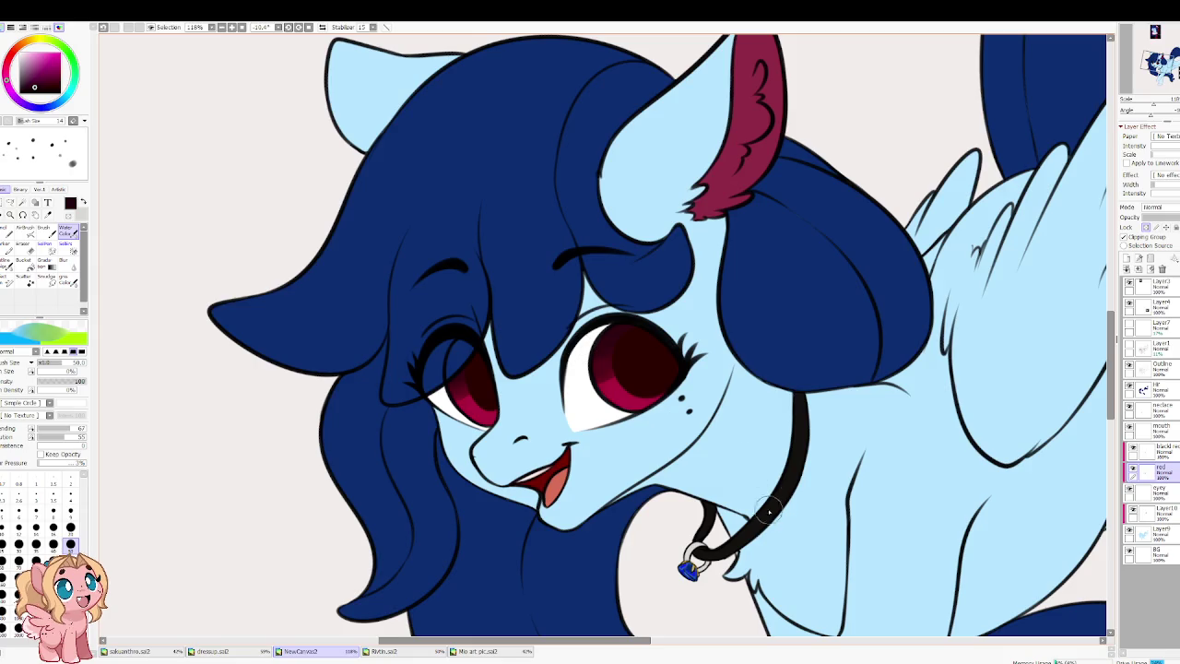
Step: On the locked eye layer, paint dark red shading into the left eye's white at size 70
left_click(1158, 492)
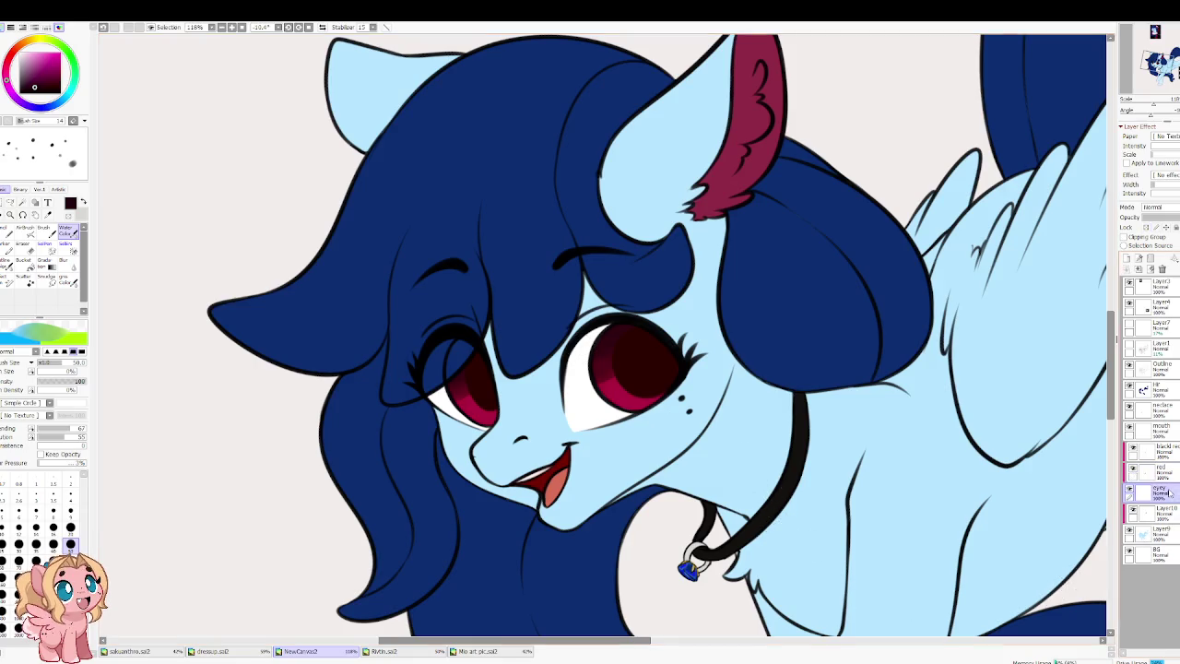
scroll(458, 365, "up", 5)
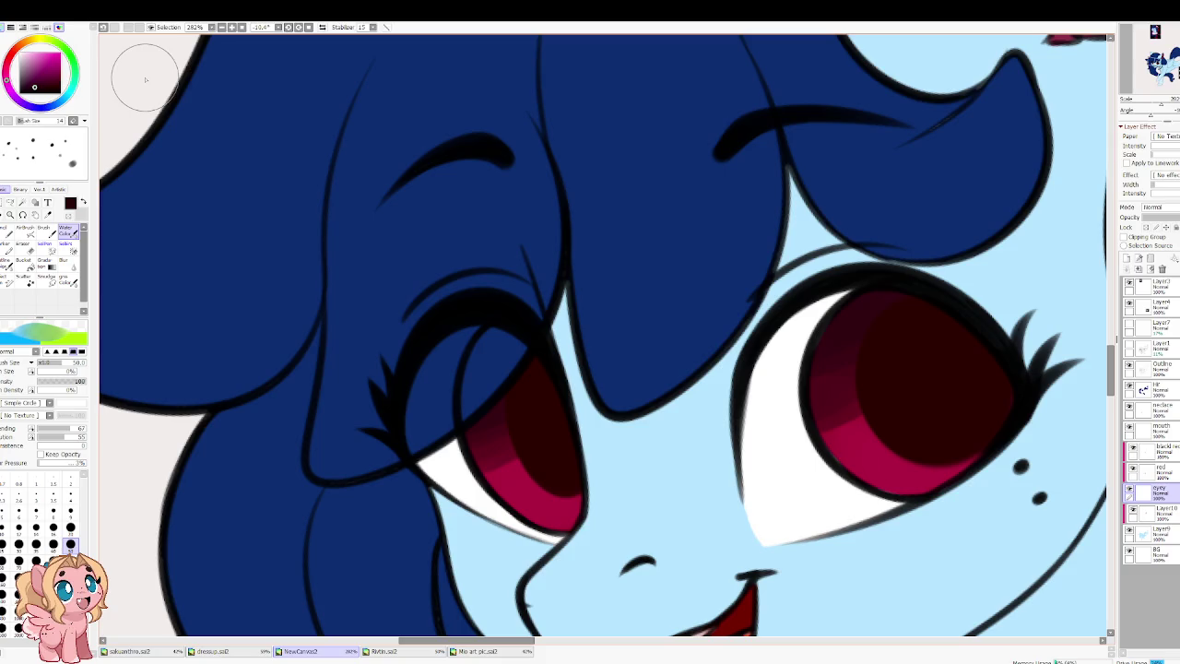
scroll(313, 221, "down", 2)
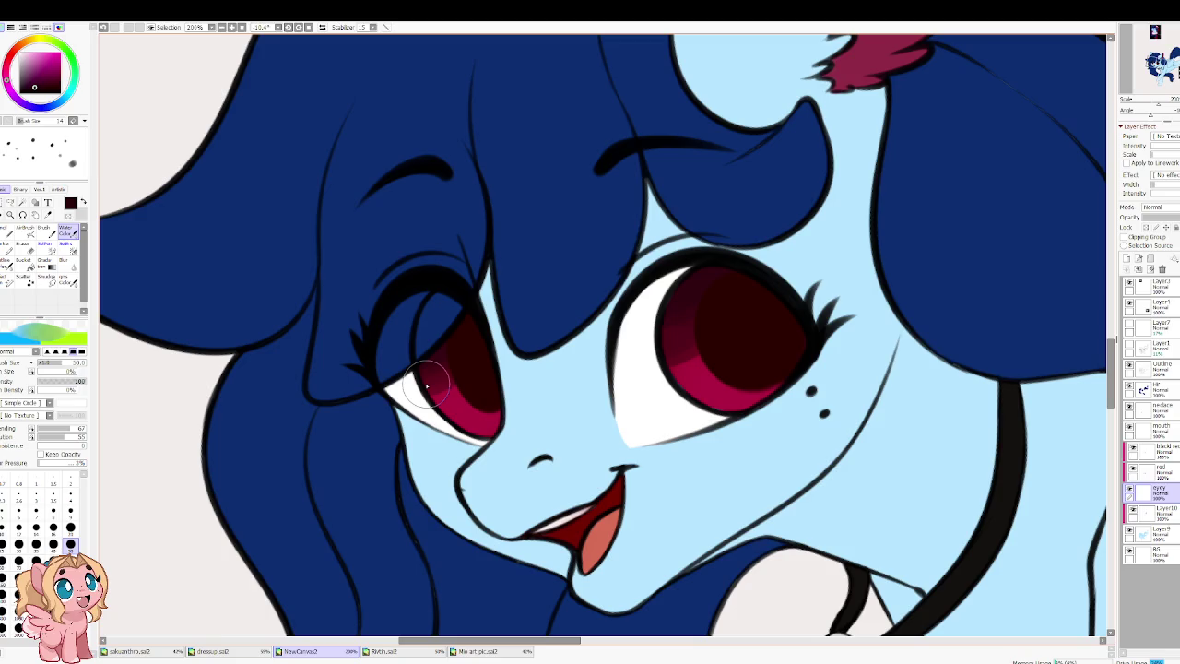
scroll(426, 384, "down", 1)
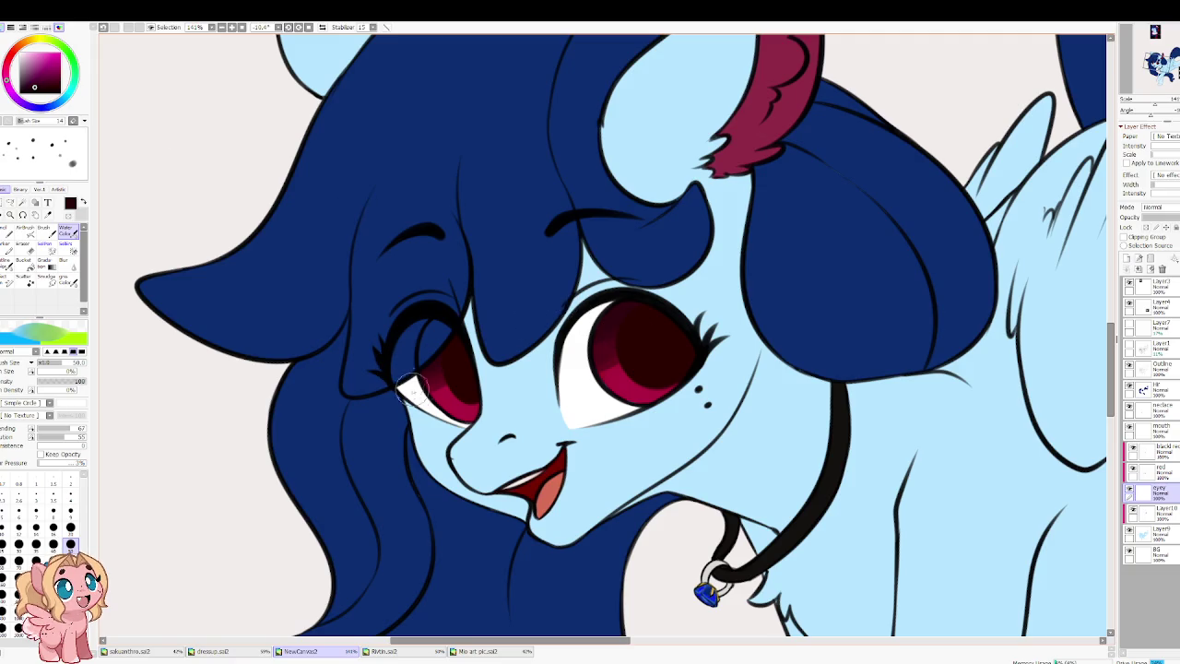
scroll(417, 388, "up", 1)
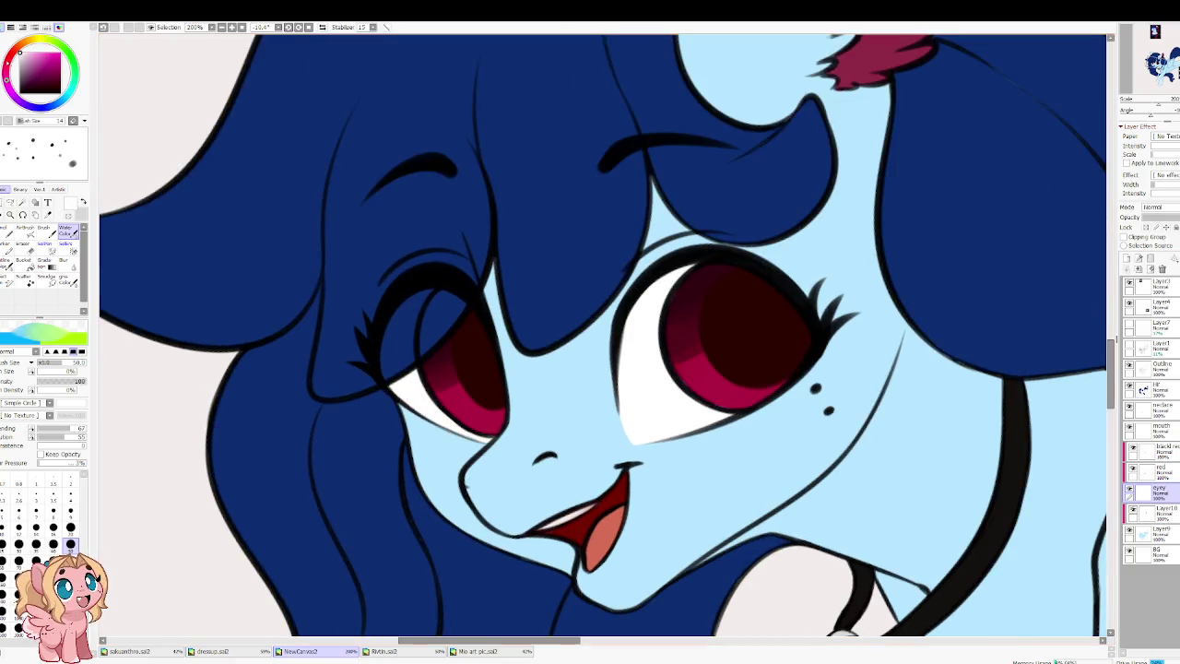
left_click_drag(18, 52, 11, 57)
left_click(31, 80)
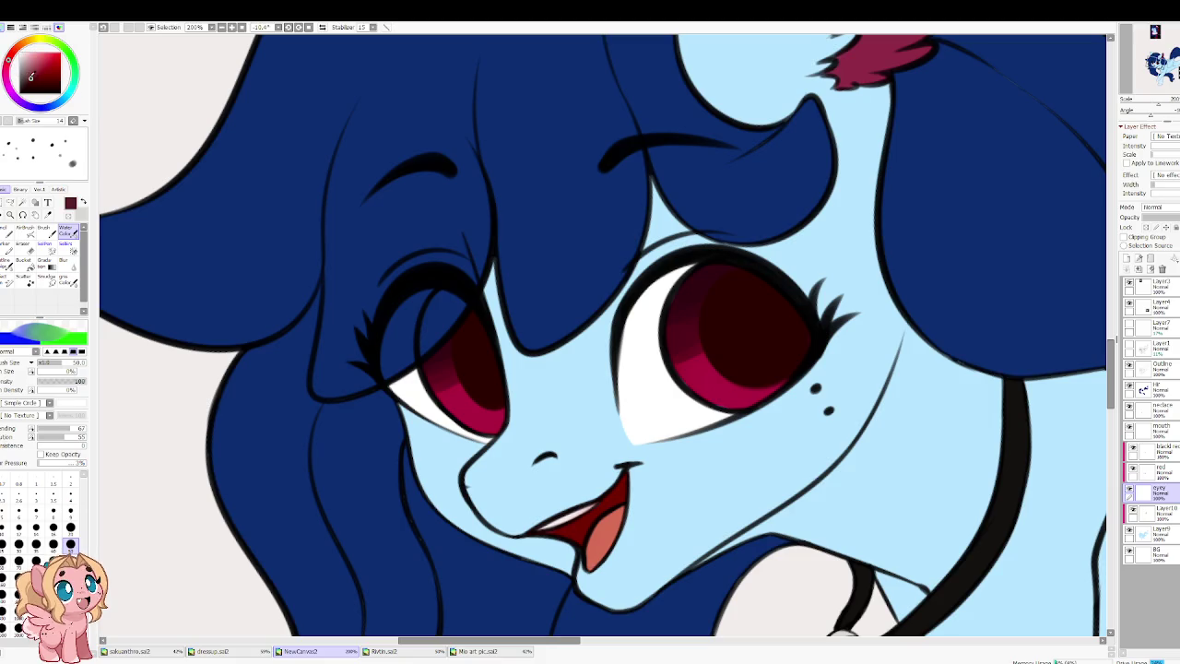
key("bracketright")
key("bracketright")
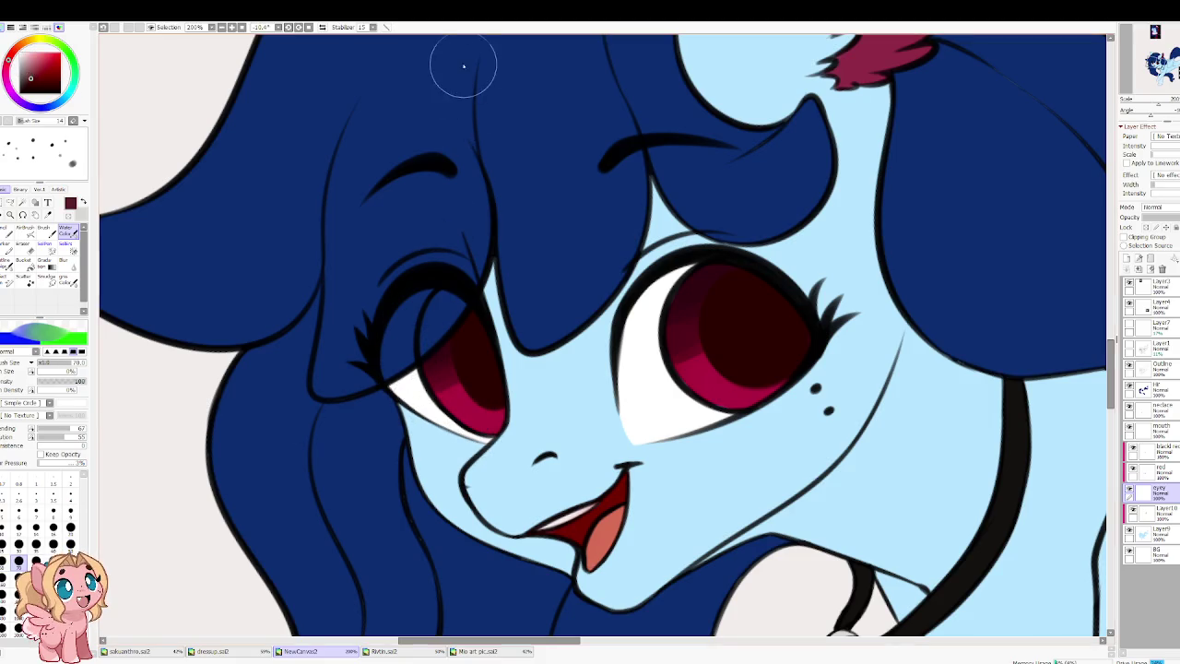
left_click(1146, 227)
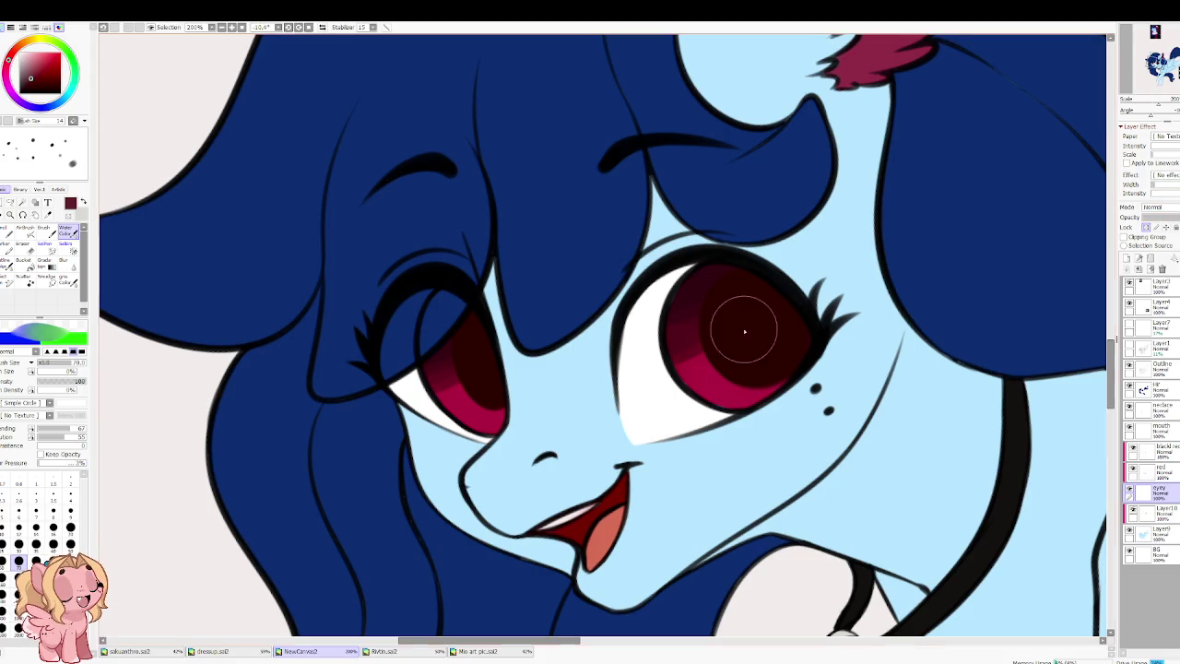
mouse_move(435, 342)
left_mouse_down()
mouse_move(411, 383)
mouse_move(453, 338)
left_mouse_up()
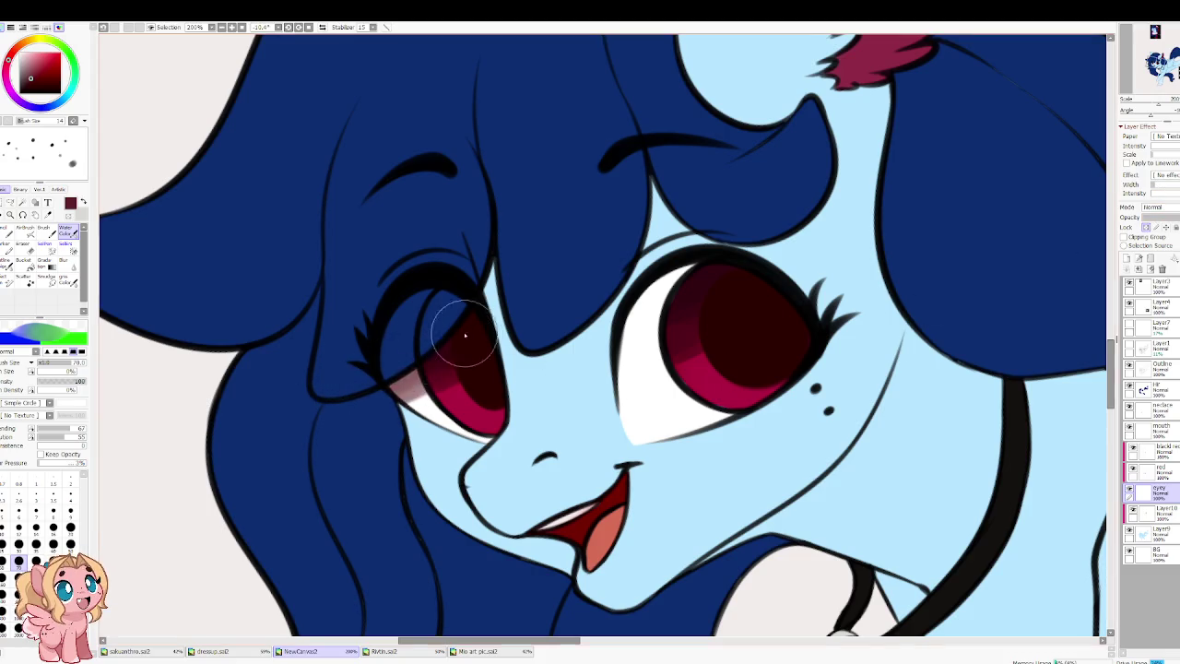
Step: Add grey-brown and darker grey shadows to the left eye's corner and the right eye's white
left_click(23, 79)
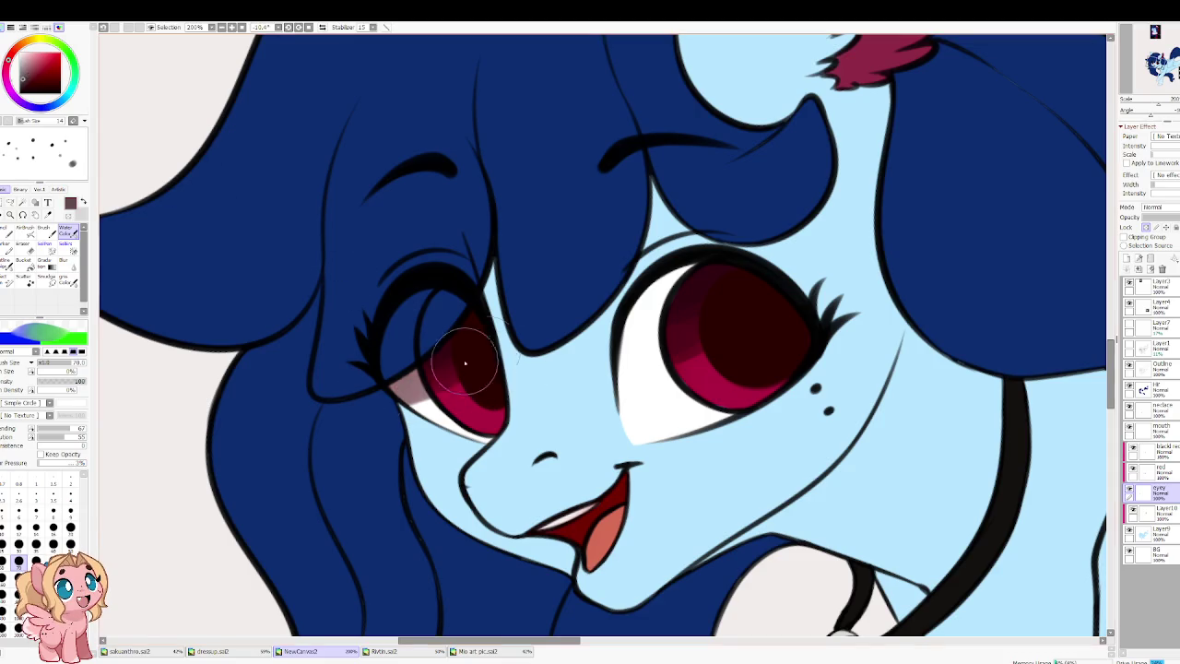
left_click_drag(403, 383, 412, 392)
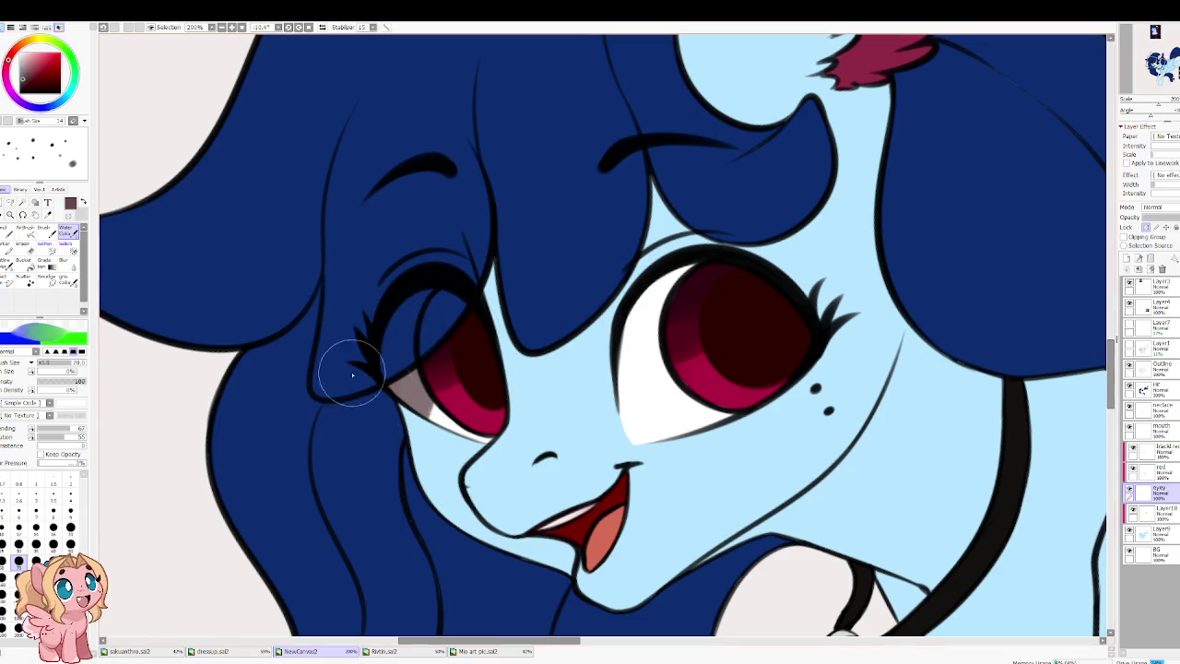
left_click(56, 429)
left_click(58, 438)
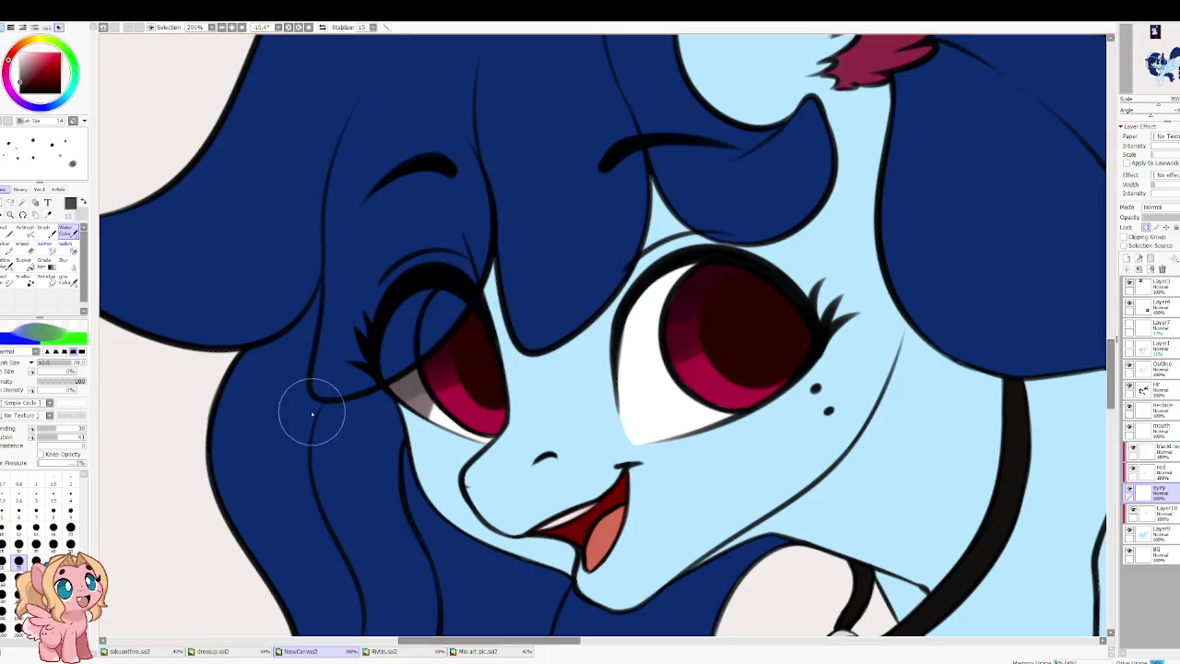
left_click_drag(701, 280, 641, 318)
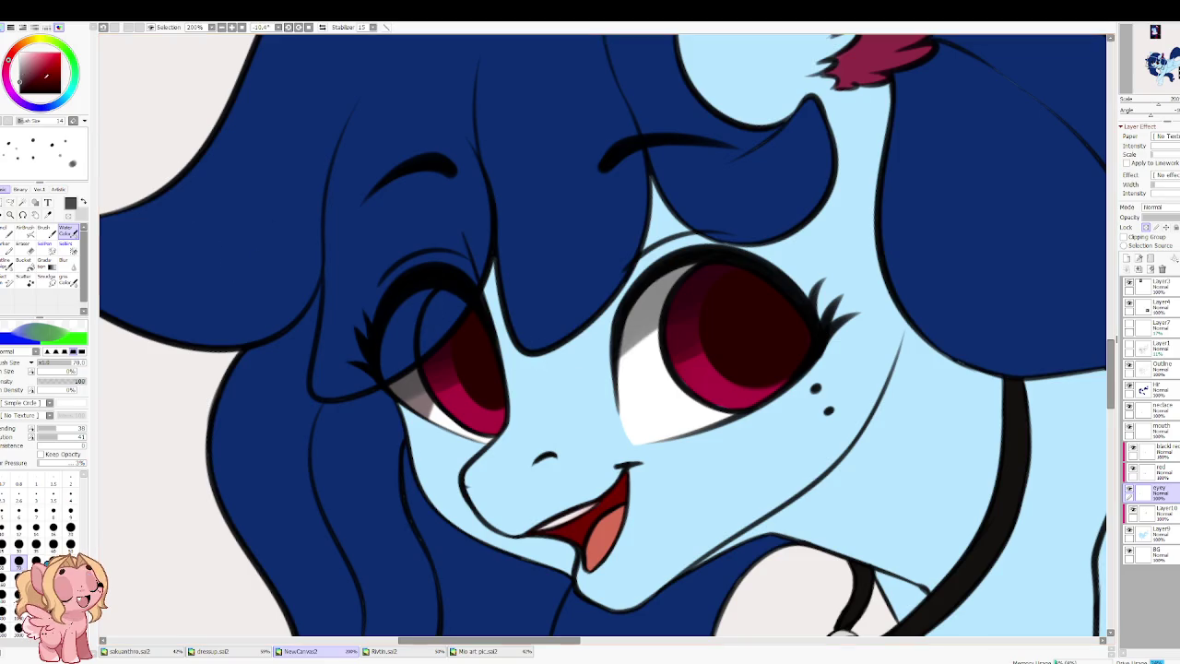
left_click(27, 84)
left_click_drag(687, 272, 627, 369)
left_click_drag(679, 308, 618, 378)
left_click_drag(683, 277, 613, 368)
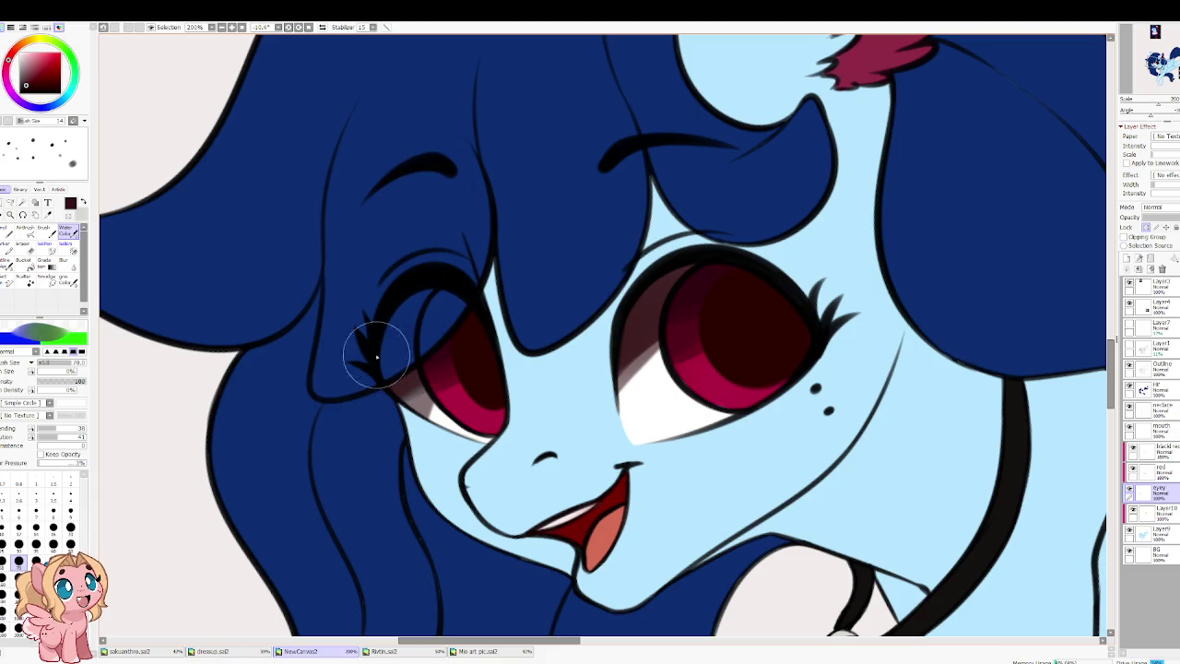
Step: Blur the eye-white shadows, deepening the right eye's upper shadow and blending both edges
key("b")
mouse_move(446, 400)
left_mouse_down()
mouse_move(387, 421)
mouse_move(461, 397)
left_mouse_up()
mouse_move(637, 379)
left_mouse_down()
mouse_move(684, 346)
mouse_move(599, 388)
mouse_move(691, 335)
mouse_move(668, 307)
left_mouse_up()
key("e")
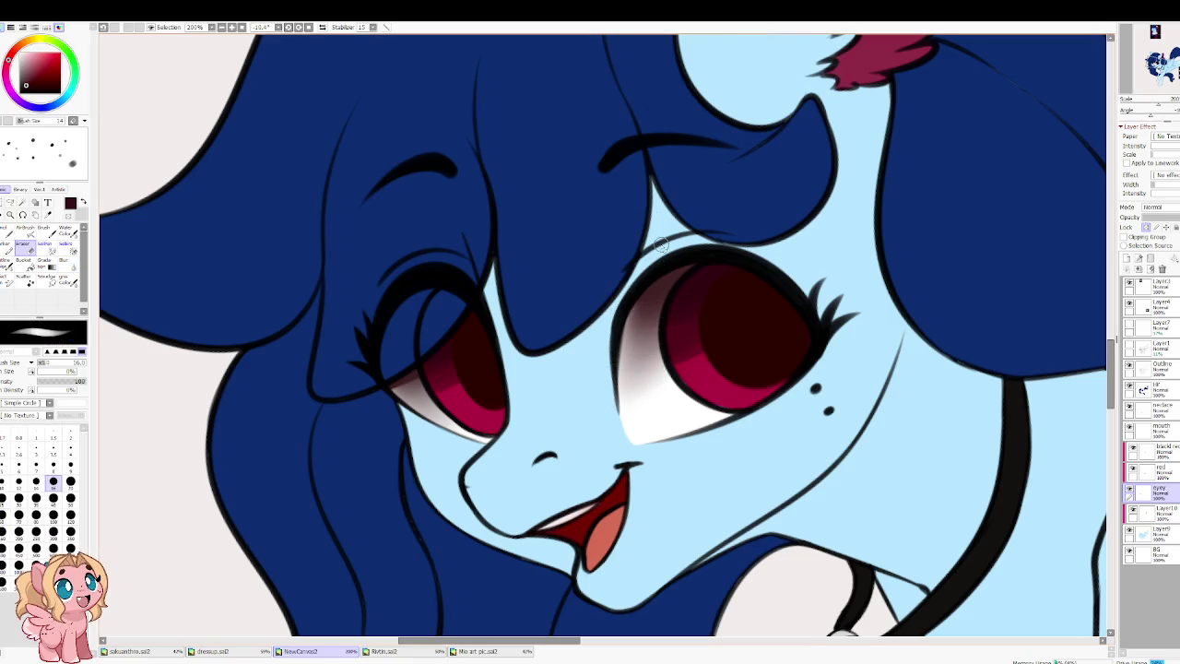
key("w")
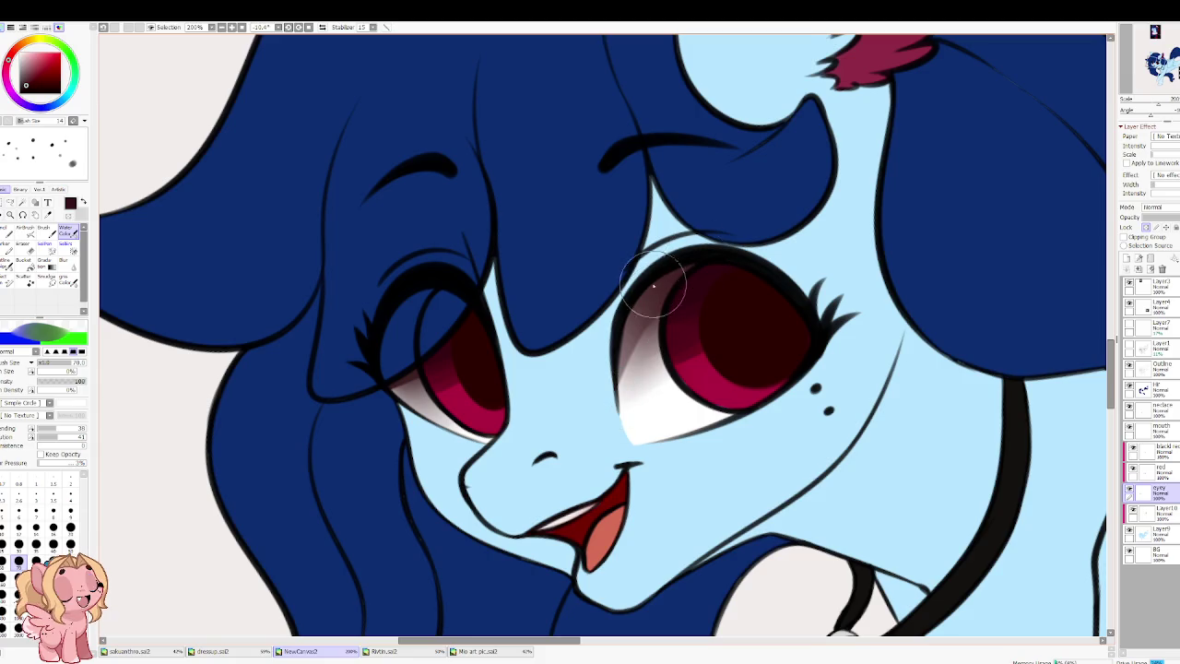
mouse_move(683, 309)
left_mouse_down()
mouse_move(596, 369)
mouse_move(691, 264)
mouse_move(628, 326)
mouse_move(636, 364)
left_mouse_up()
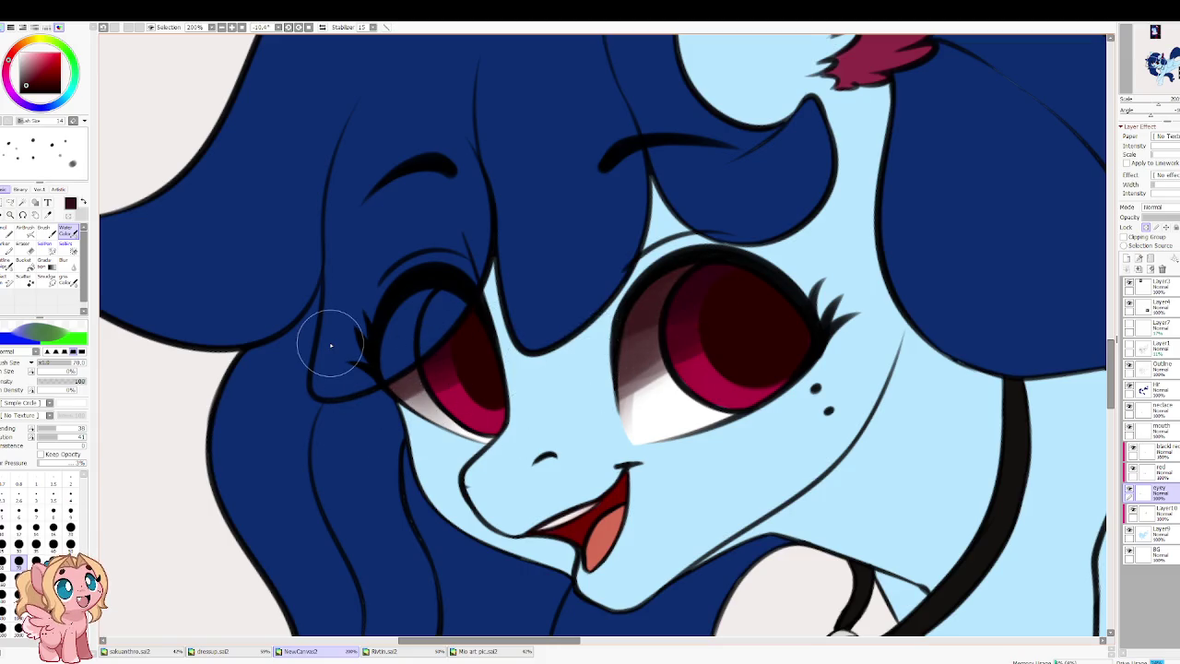
key("b")
mouse_move(425, 406)
left_mouse_down()
mouse_move(443, 392)
mouse_move(381, 421)
left_mouse_up()
mouse_move(676, 375)
left_mouse_down()
mouse_move(612, 382)
mouse_move(698, 316)
mouse_move(629, 403)
left_mouse_up()
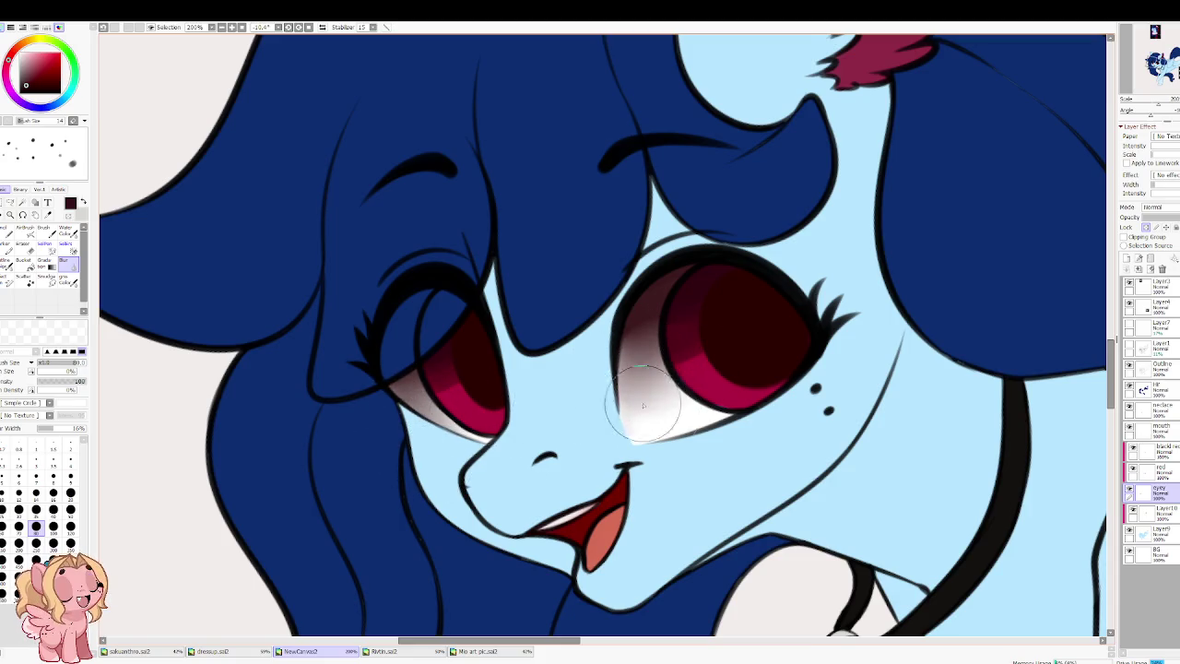
Step: Mirror the canvas to check, soften the shading's lower edge, and flip back
key("h")
scroll(541, 390, "down", 3)
scroll(508, 366, "up", 2)
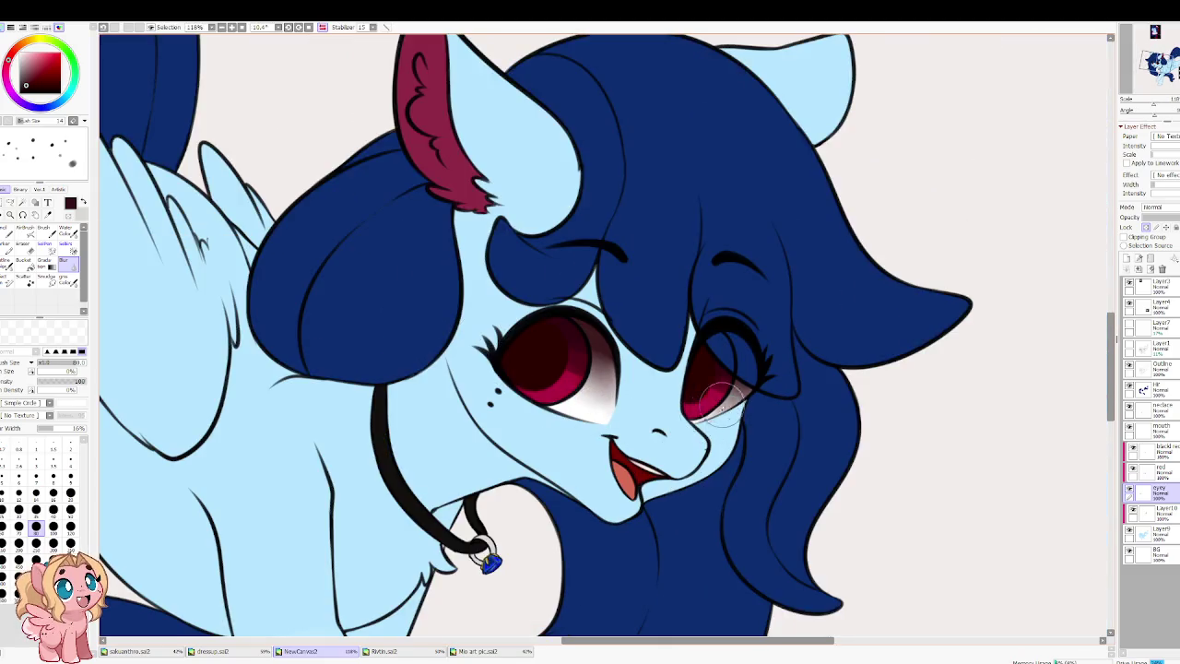
mouse_move(734, 406)
left_mouse_down()
mouse_move(590, 368)
mouse_move(600, 395)
left_mouse_up()
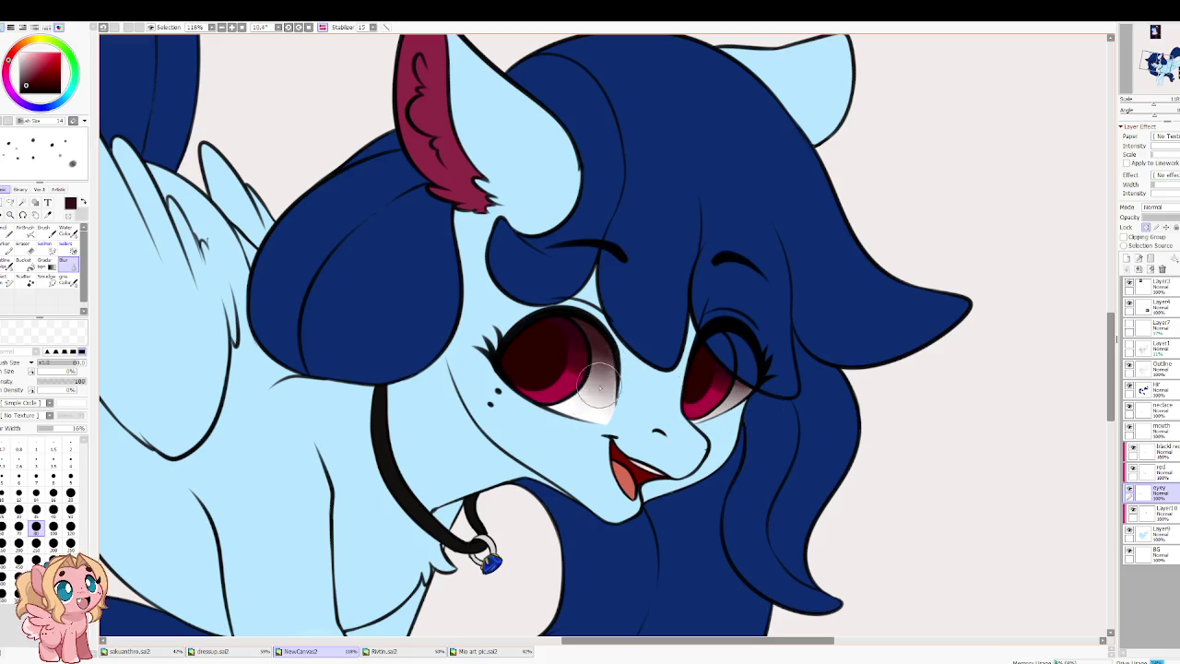
key("h")
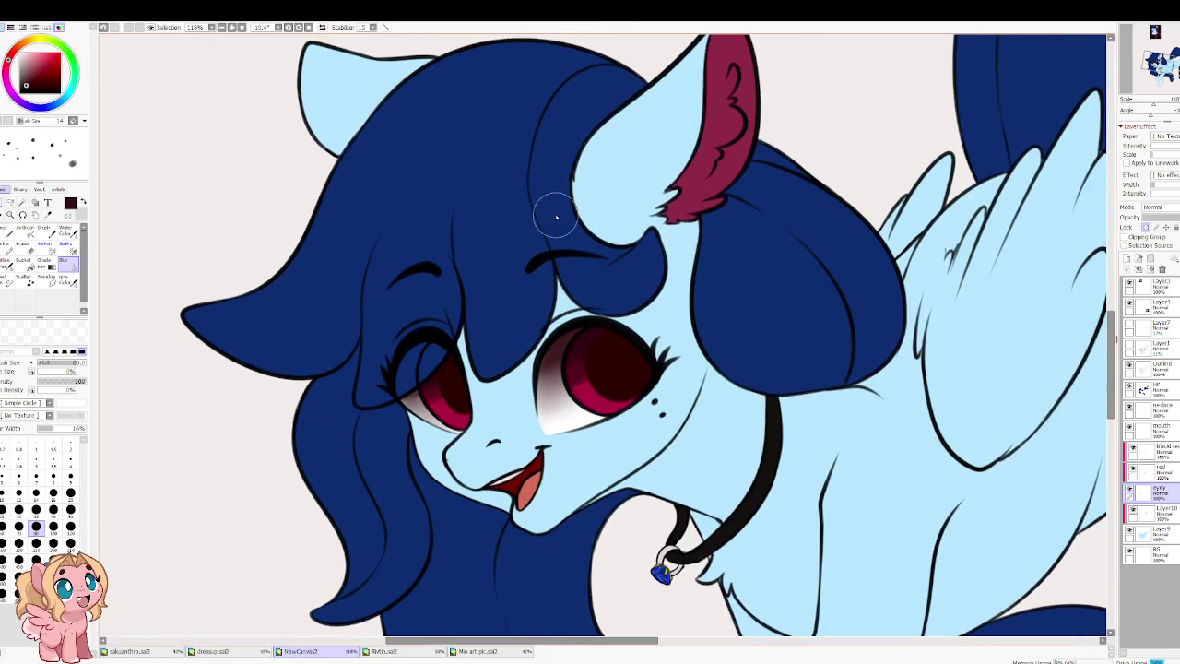
scroll(556, 217, "up", 1)
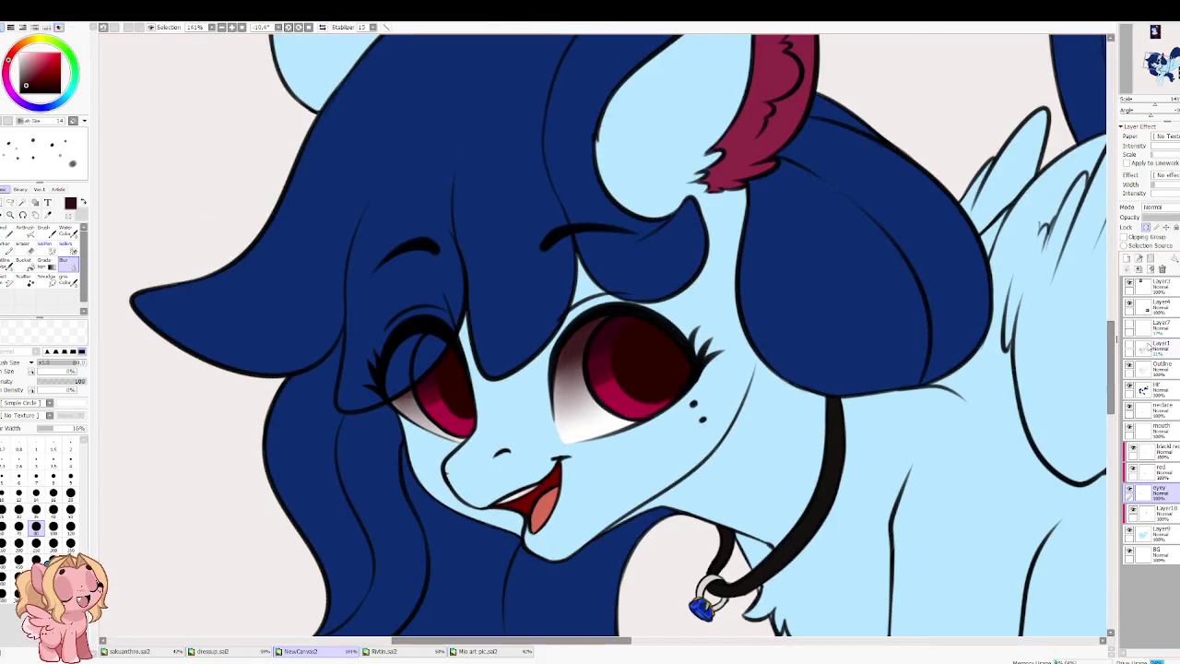
left_click(1157, 367)
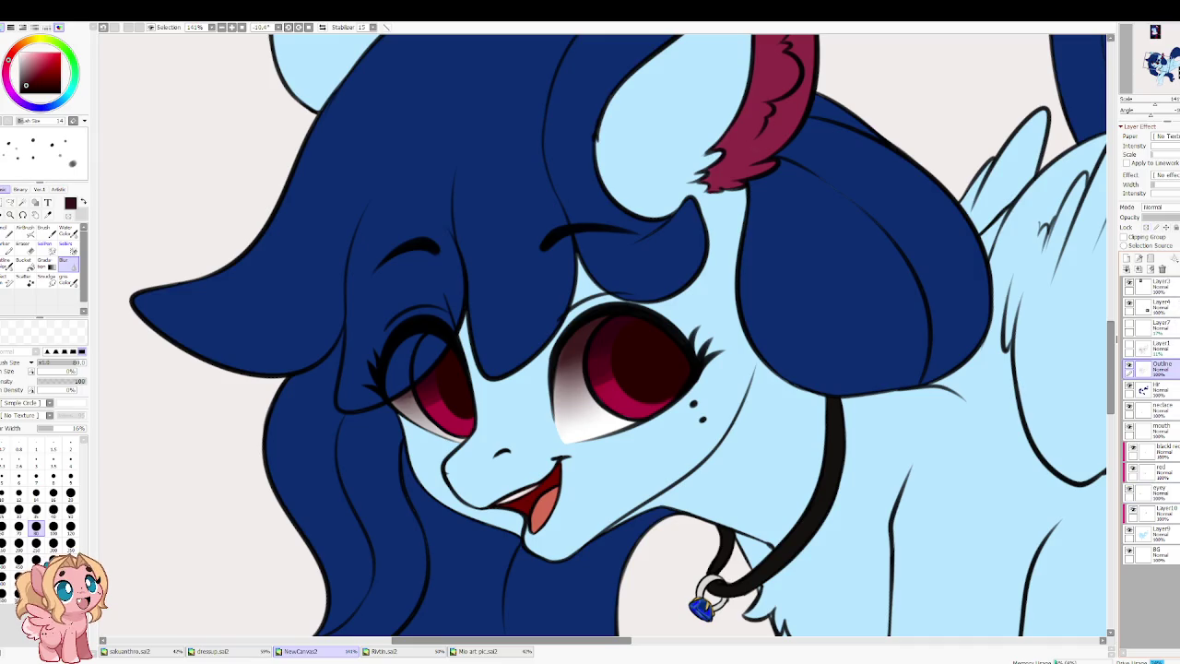
Step: On a new layer above the outline, paint white highlights on both irises at size 25
left_click(1139, 259)
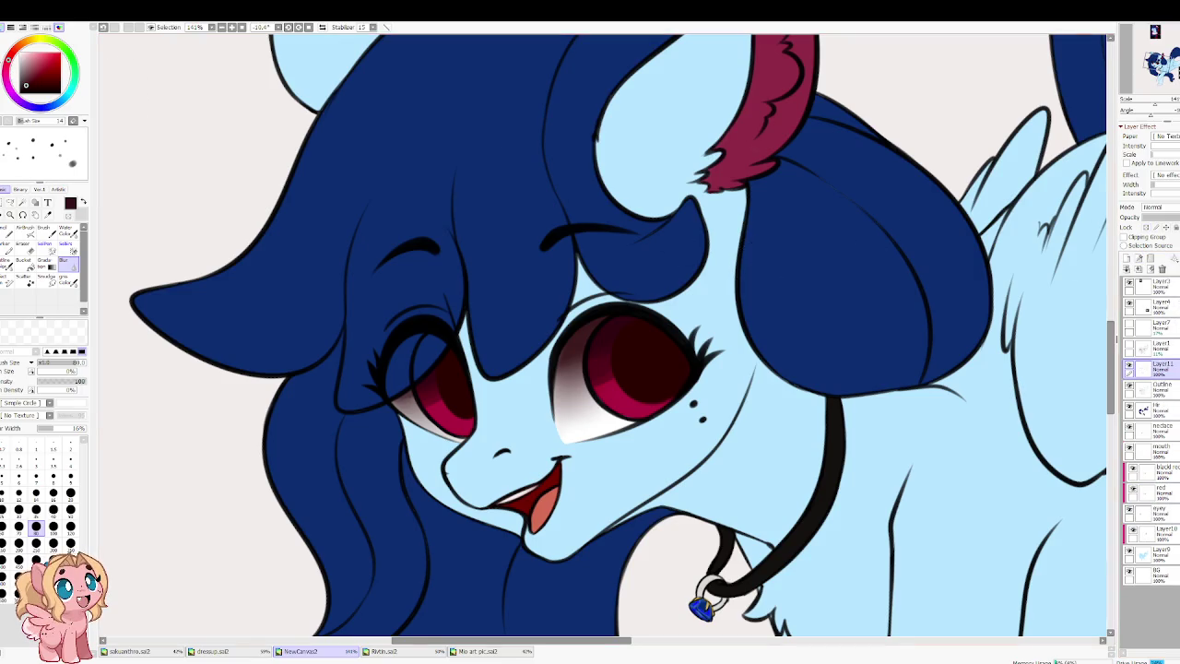
key("bracketleft")
key("bracketleft")
key("bracketleft")
key("bracketleft")
key("bracketleft")
key("bracketleft")
key("bracketleft")
key("bracketleft")
key("bracketleft")
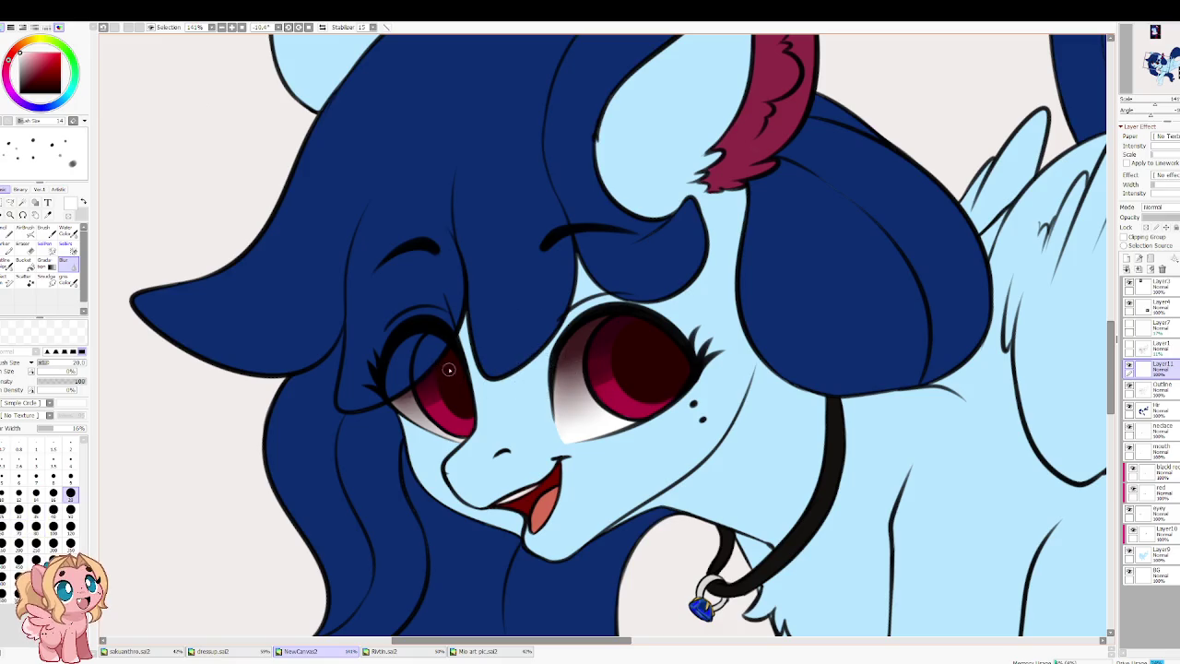
key("b")
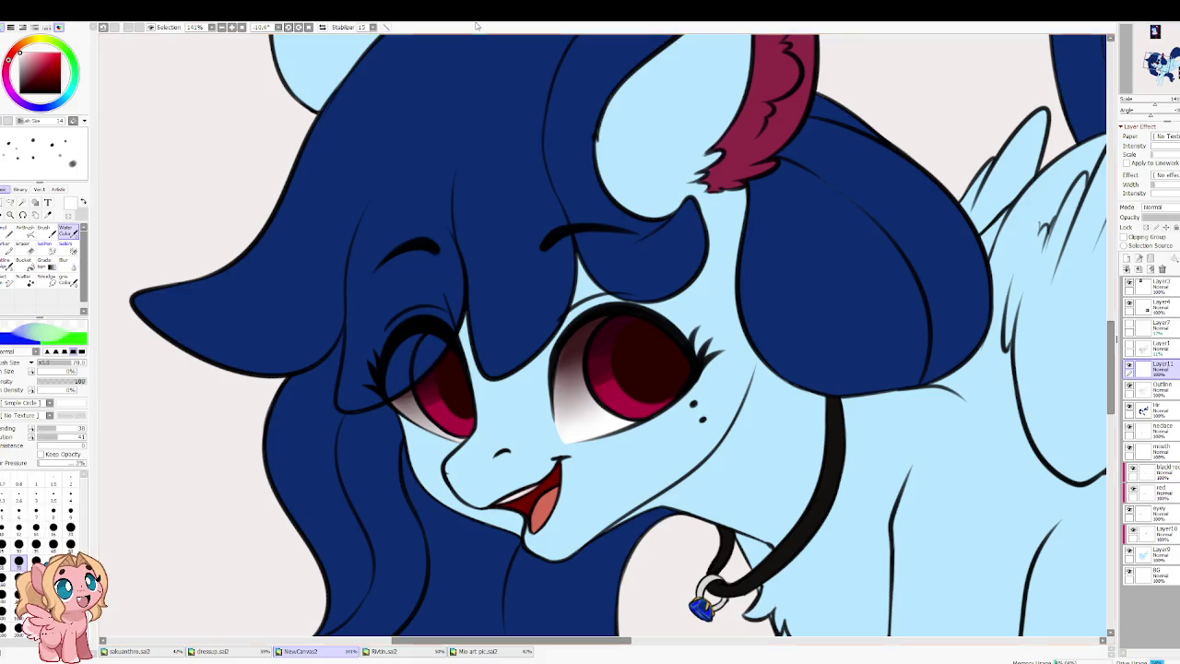
key("bracketleft")
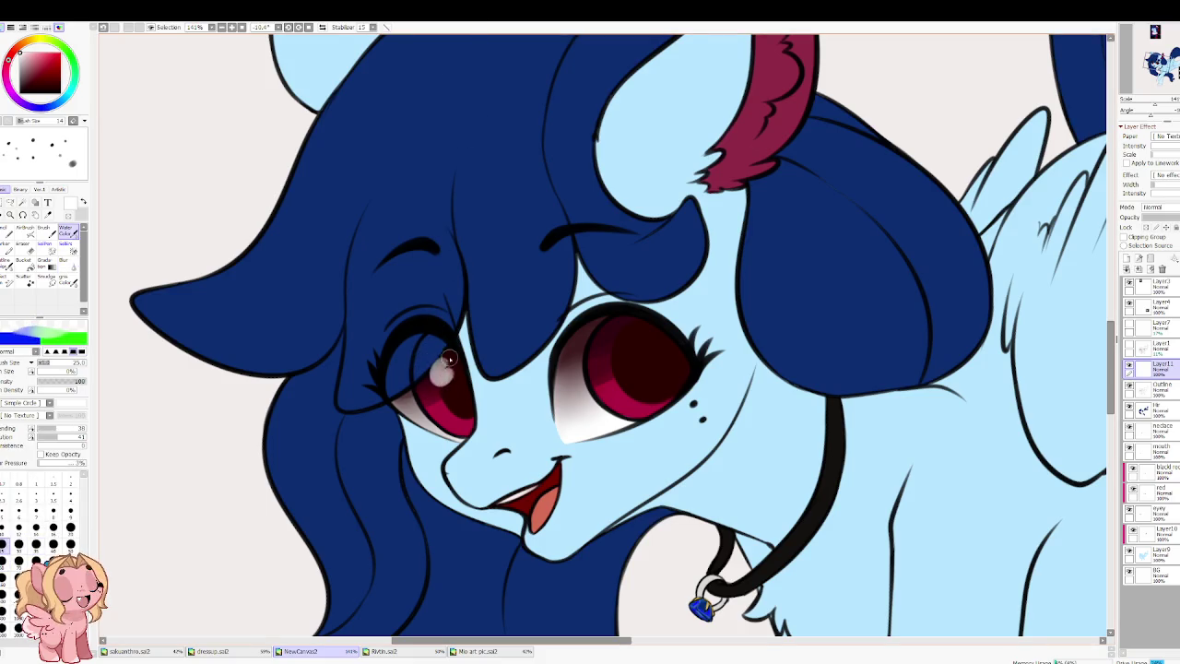
left_click_drag(445, 369, 441, 380)
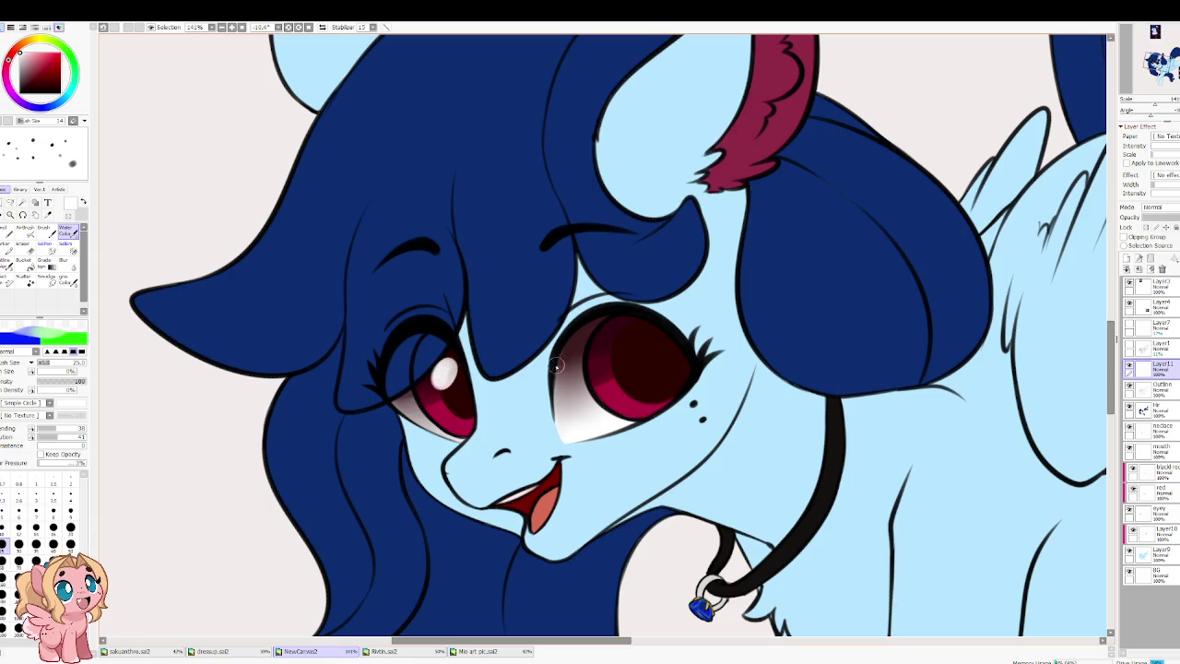
mouse_move(615, 345)
left_mouse_down()
mouse_move(618, 360)
mouse_move(617, 334)
left_mouse_up()
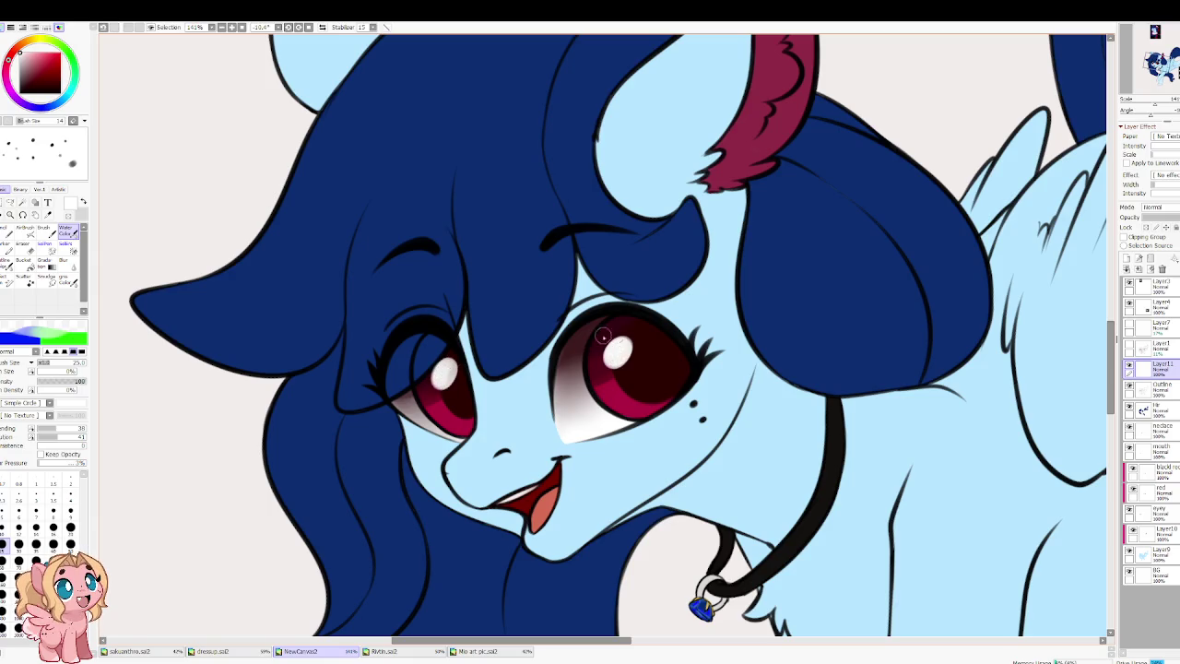
left_click_drag(653, 389, 645, 380)
Step: Paint a red crescent under the right eye's highlight and blur it with a size-40 brush
left_click(35, 67)
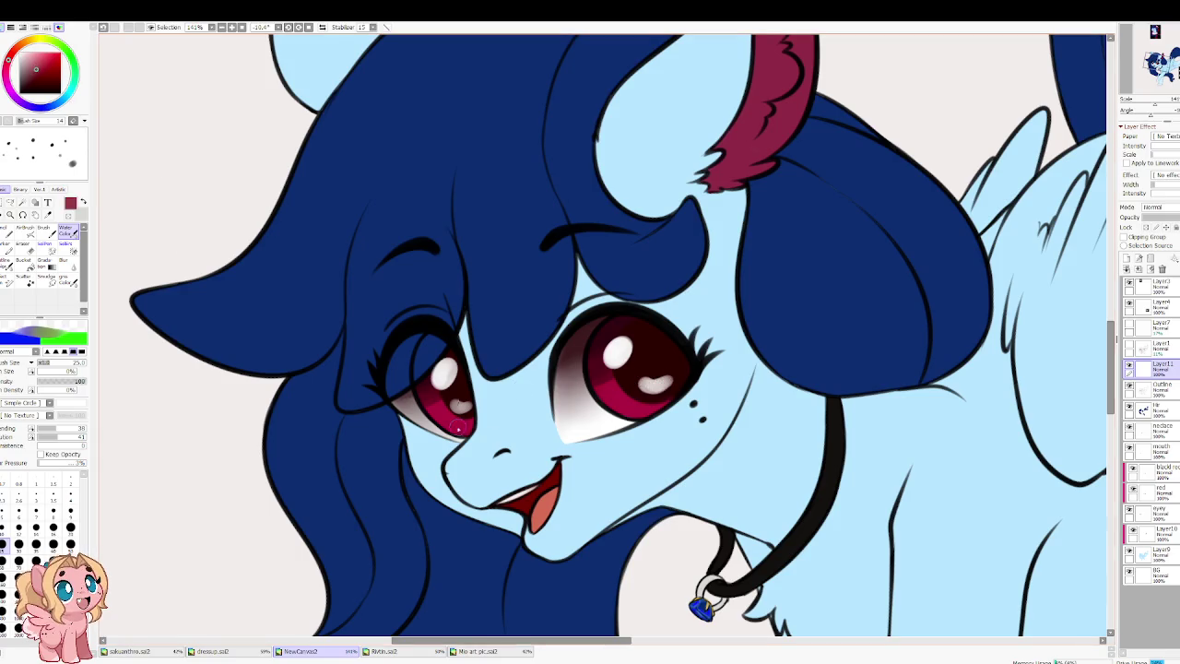
key("ctrl+z")
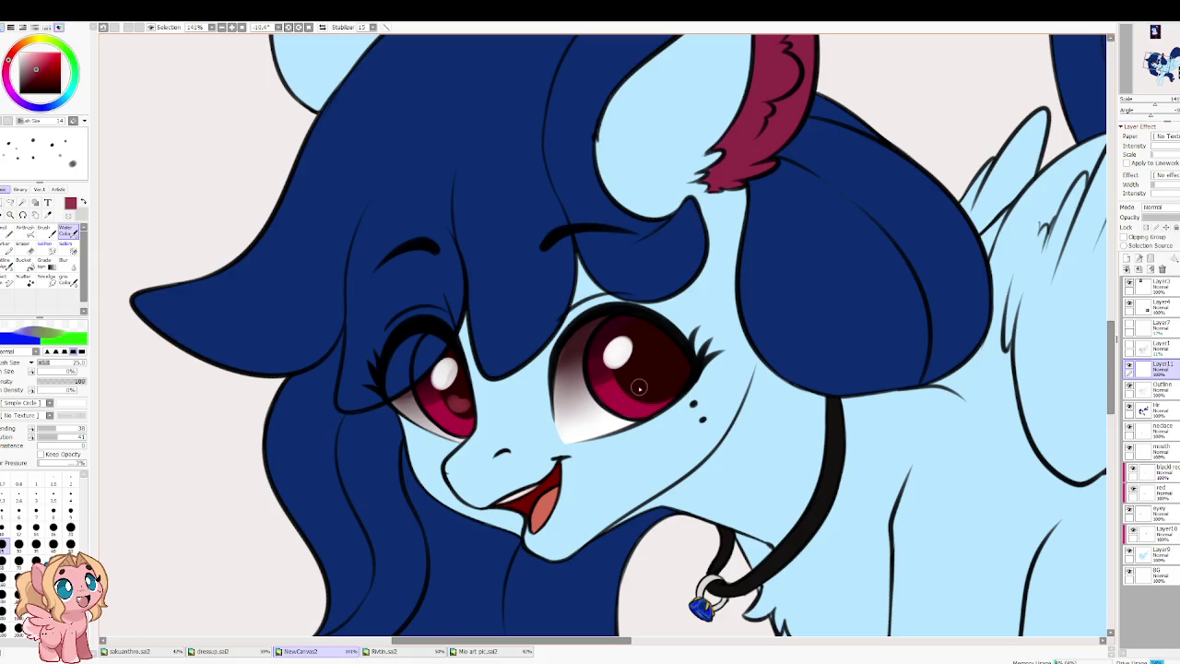
left_click_drag(644, 384, 663, 380)
left_click(65, 262)
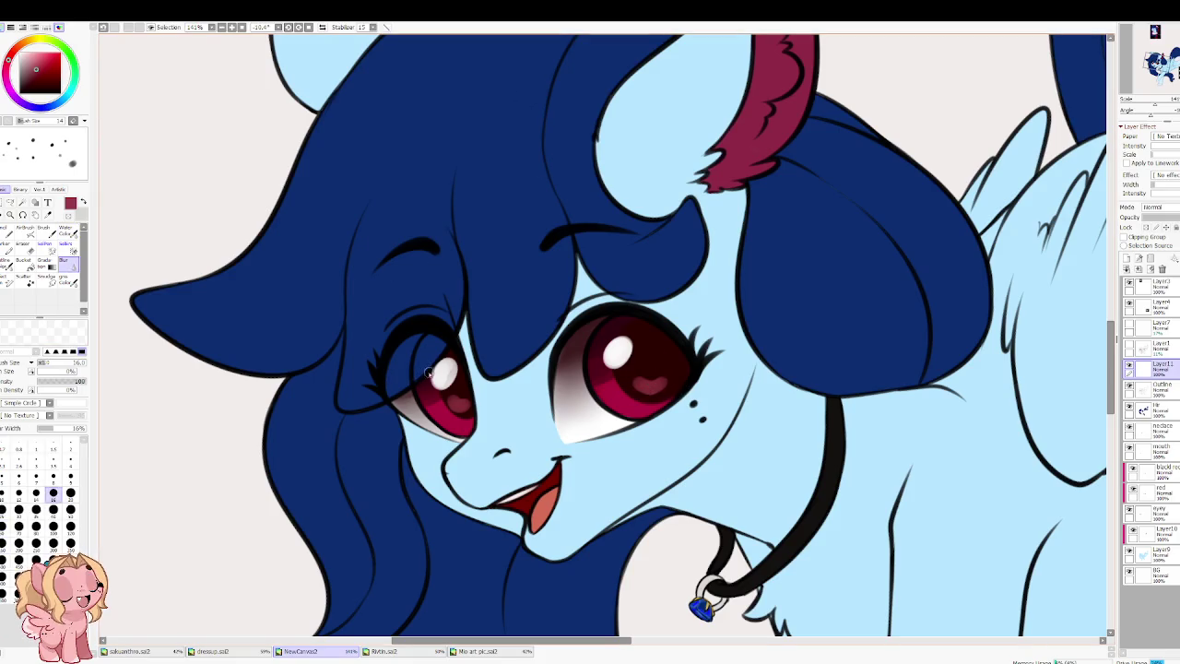
key("bracketright")
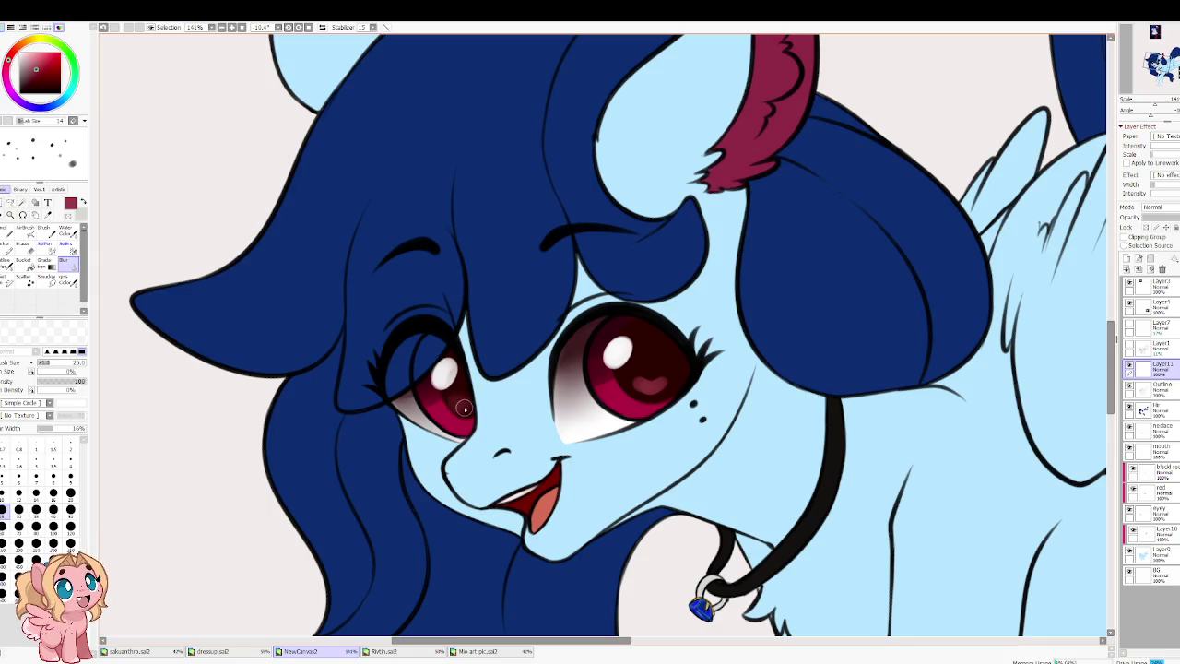
key("bracketright")
key("bracketright")
key("bracketright")
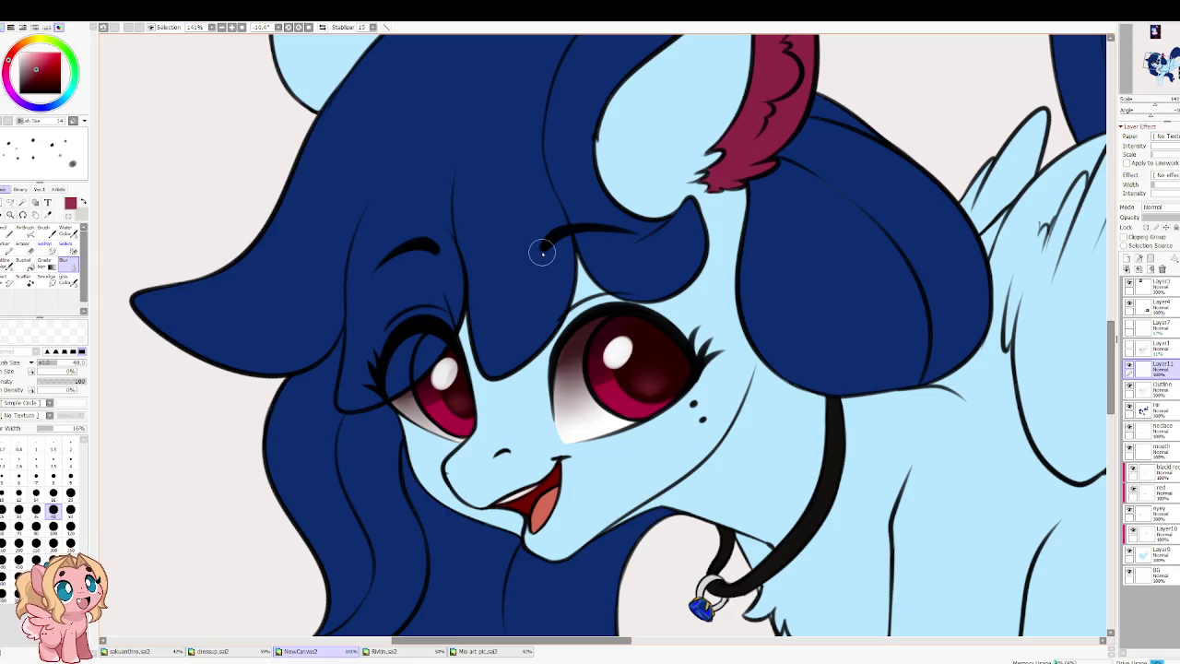
scroll(504, 368, "down", 1)
left_click_drag(405, 401, 383, 403)
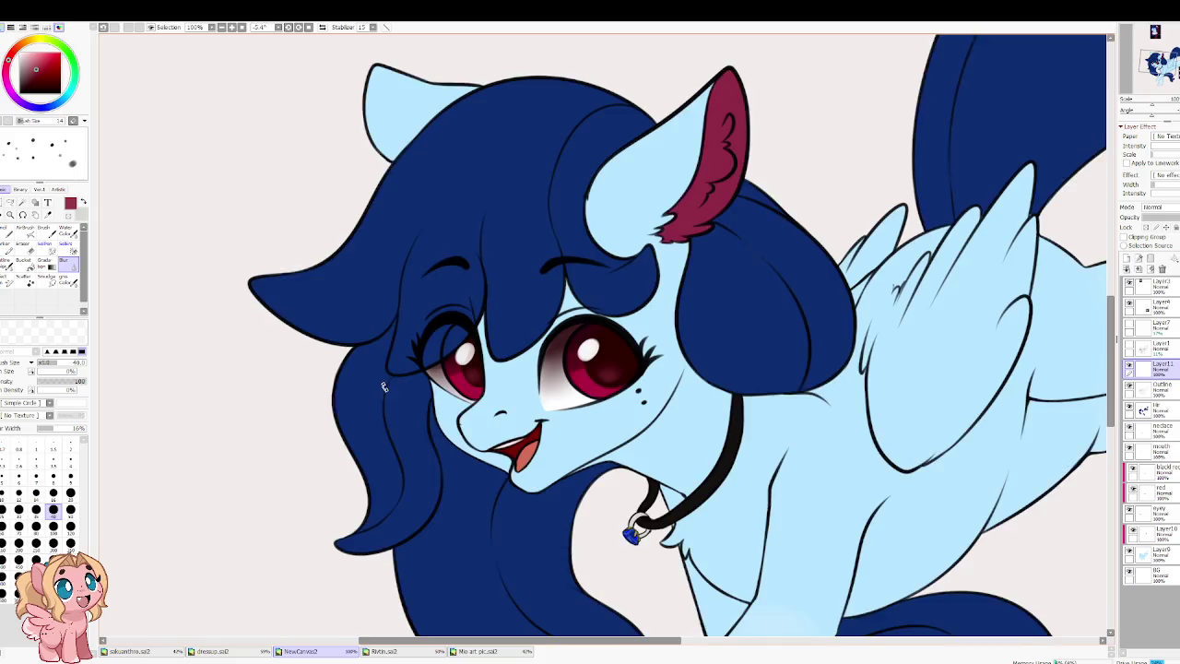
scroll(543, 380, "down", 1)
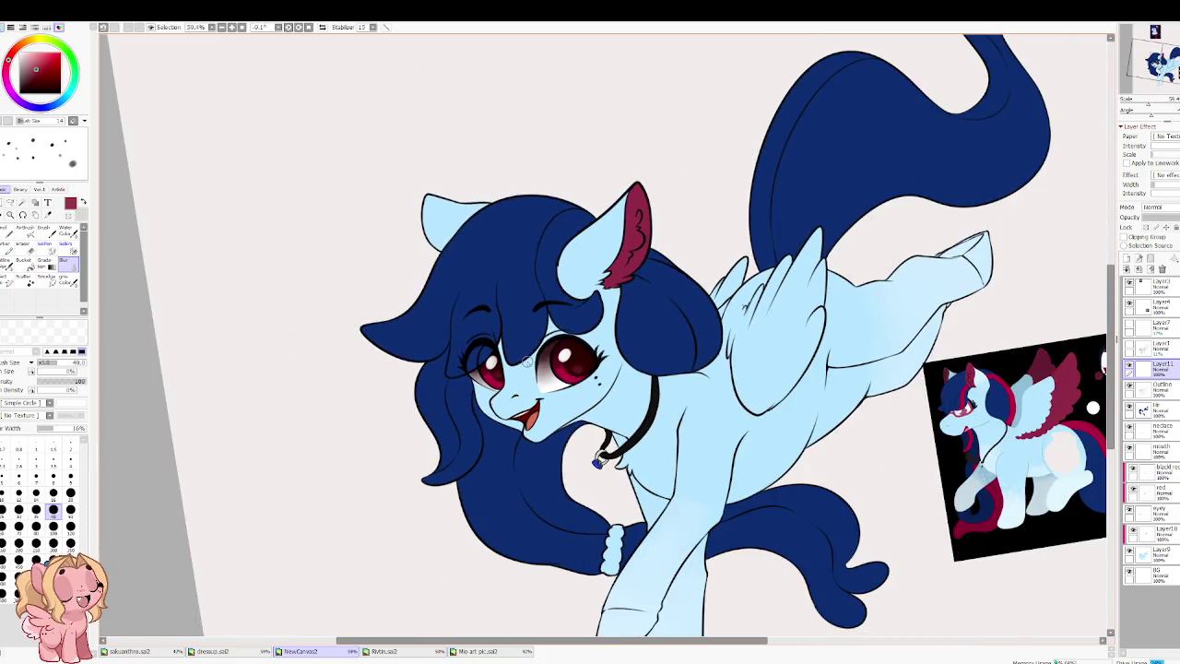
scroll(912, 494, "up", 2)
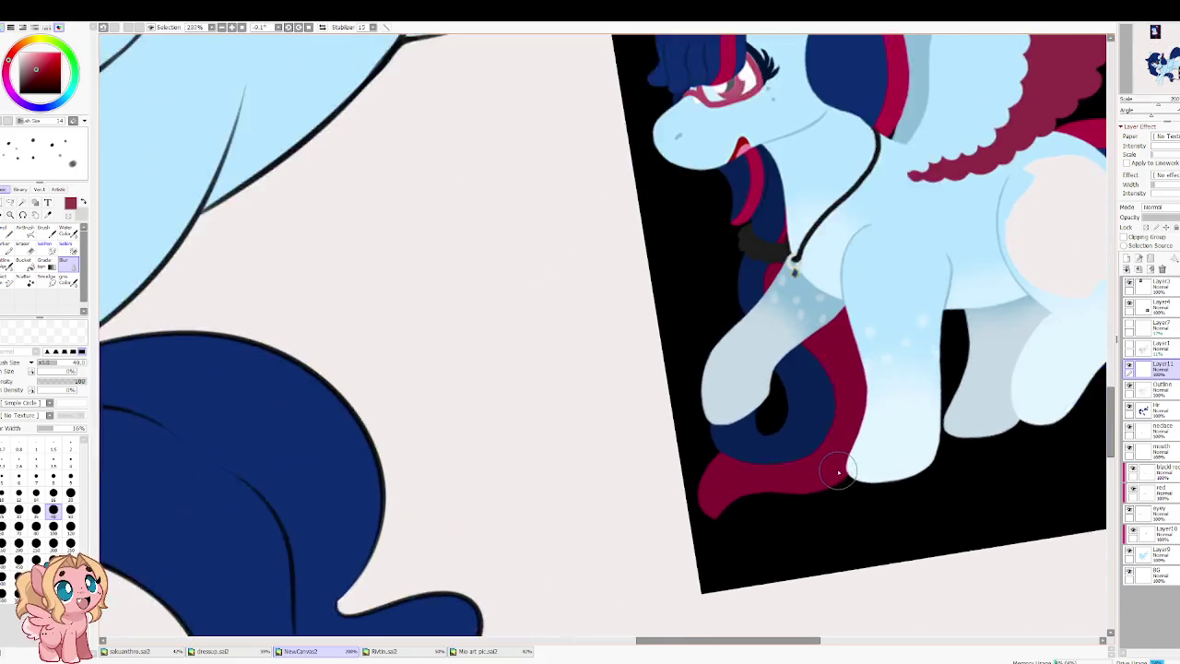
scroll(820, 464, "up", 1)
scroll(737, 469, "down", 2)
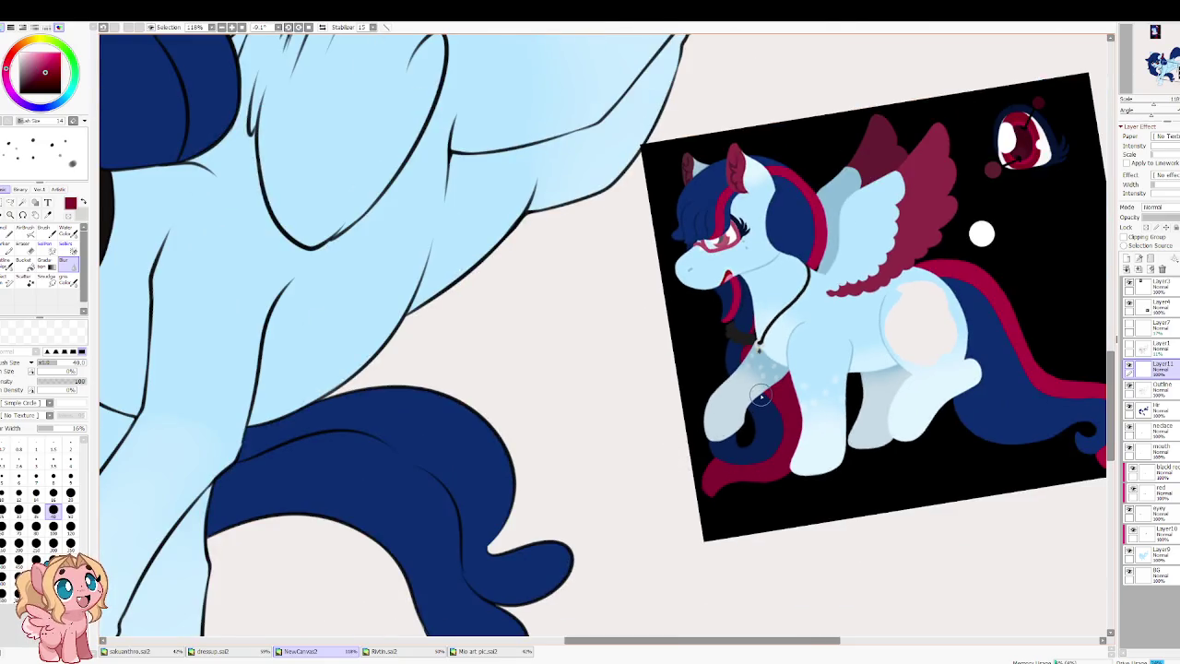
scroll(761, 397, "down", 1)
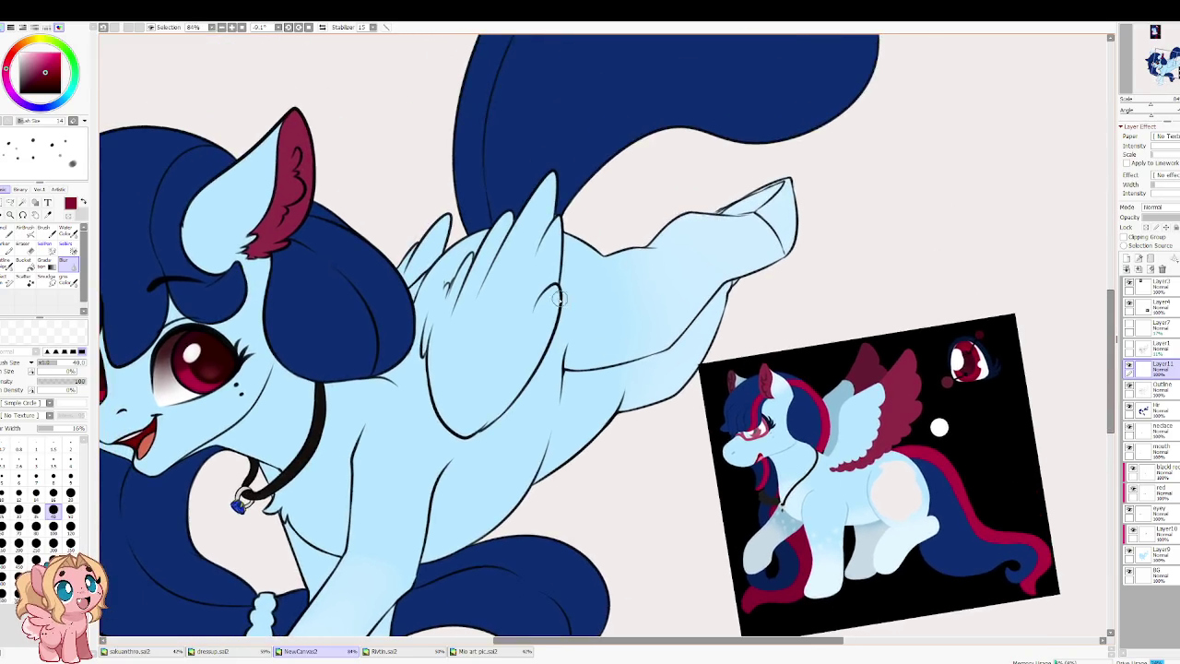
scroll(555, 295, "up", 3)
mouse_move(466, 269)
left_mouse_down()
mouse_move(322, 265)
mouse_move(588, 351)
mouse_move(610, 293)
left_mouse_up()
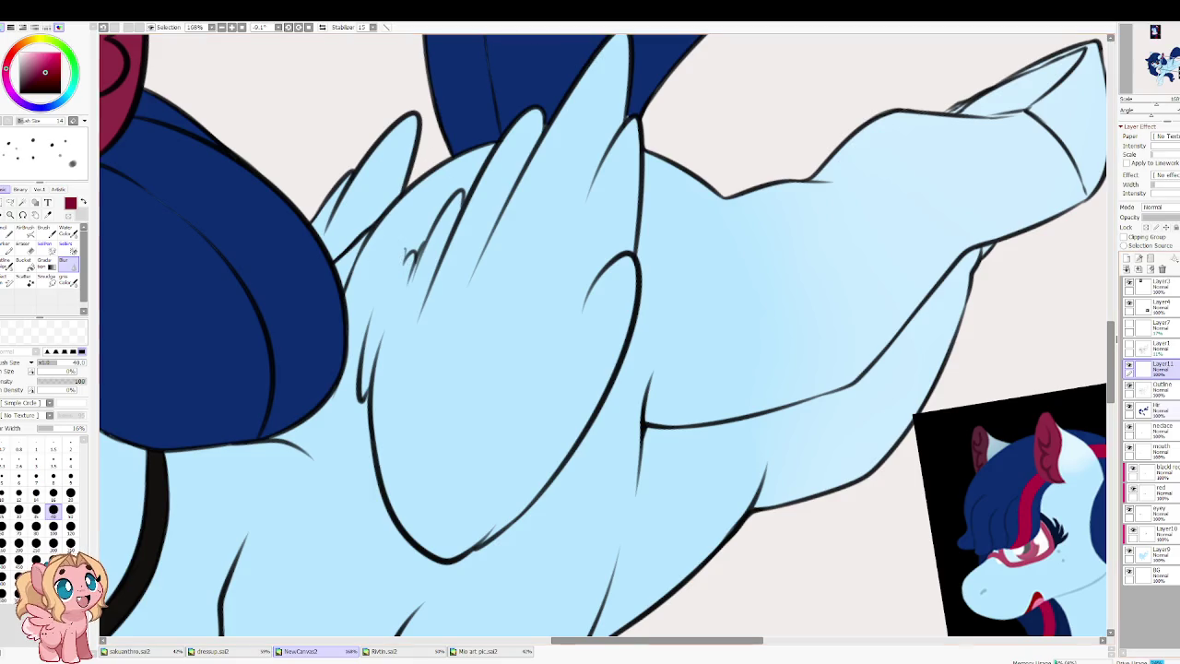
left_click(1160, 388)
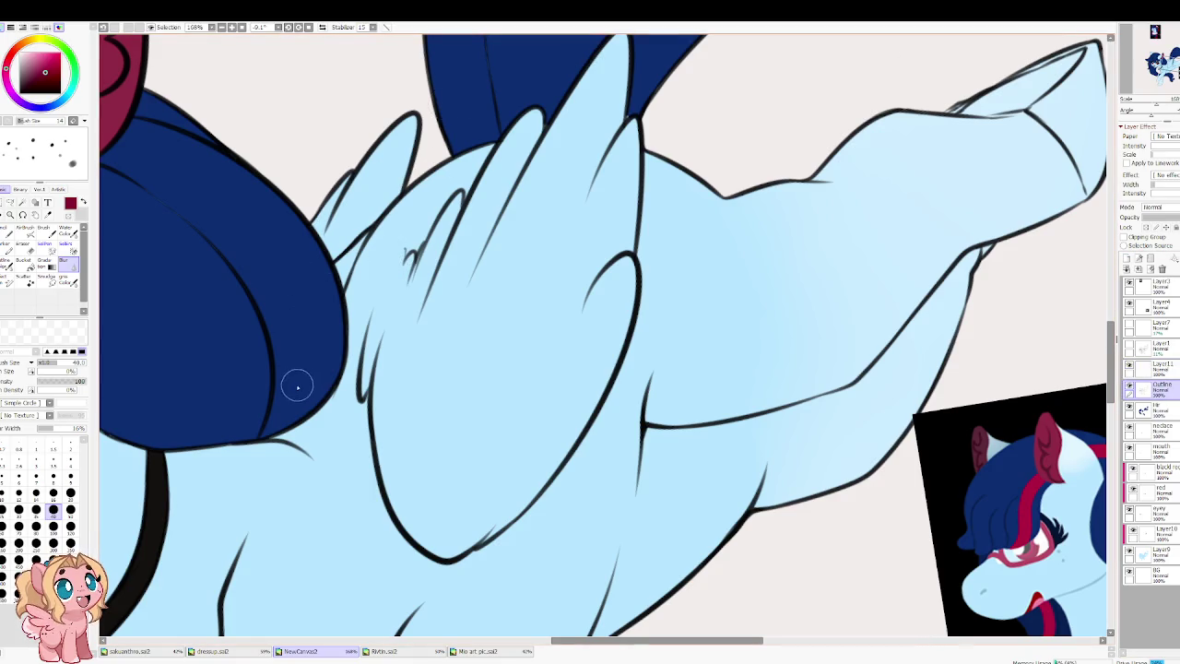
Step: Set the black Water Color brush to dilution 0, density 91, size 10, and draw the chest line
key("c")
key("bracketleft")
key("bracketleft")
key("bracketleft")
key("bracketleft")
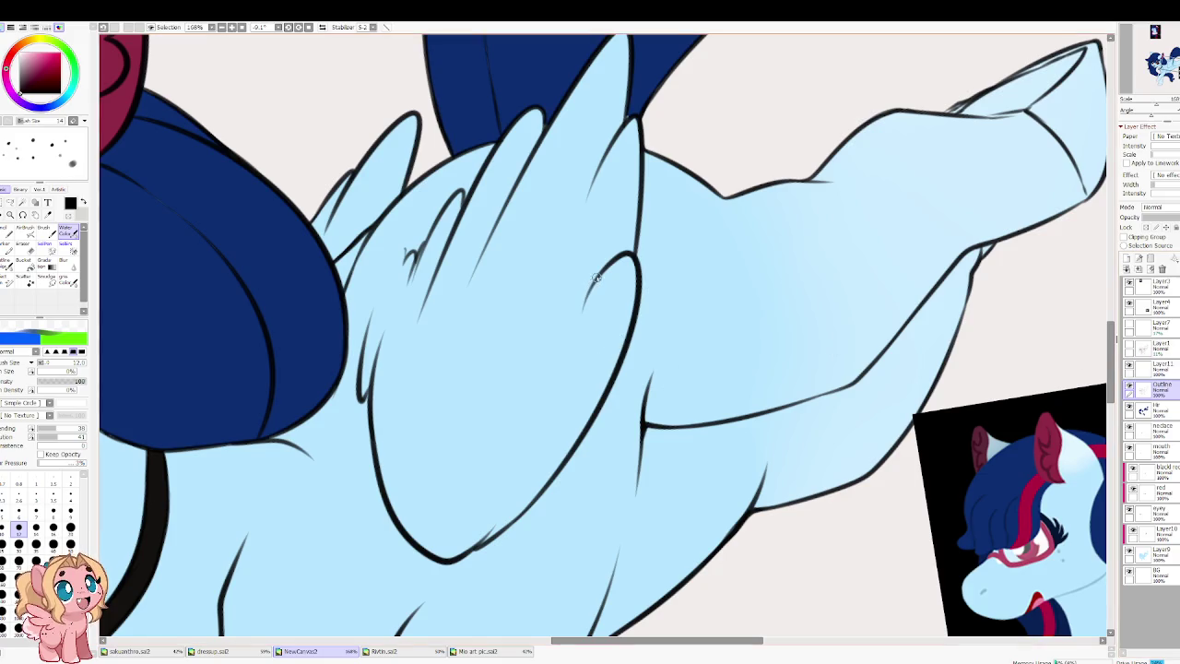
left_click_drag(609, 262, 566, 361)
key("ctrl+z")
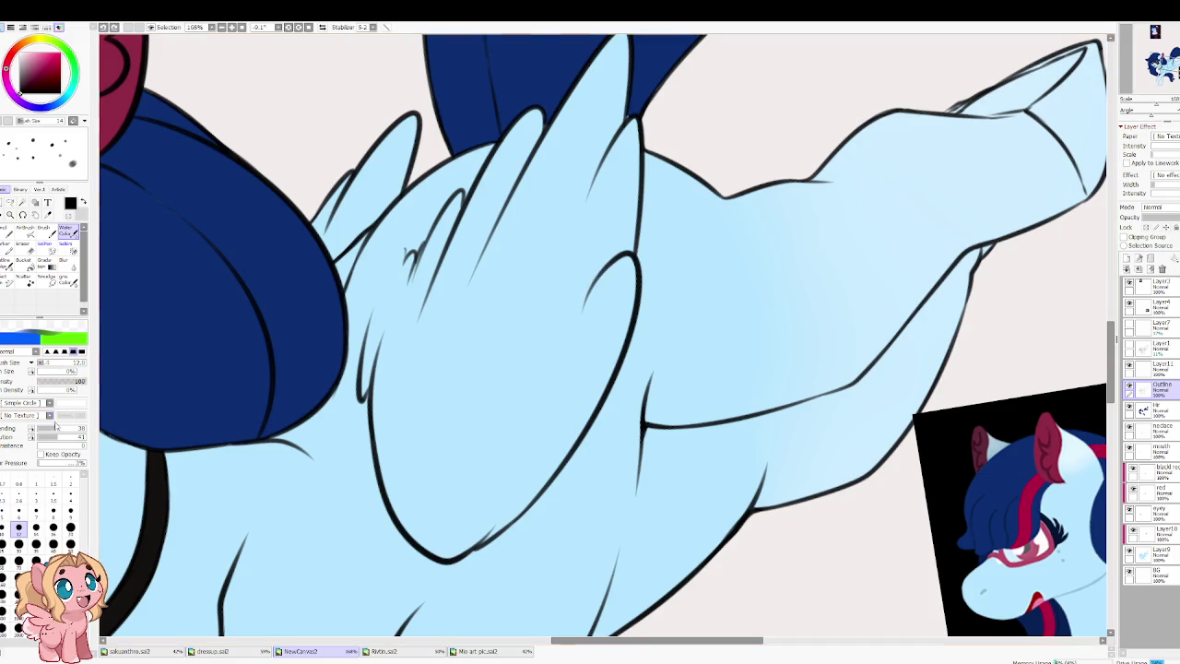
left_click_drag(49, 438, 35, 438)
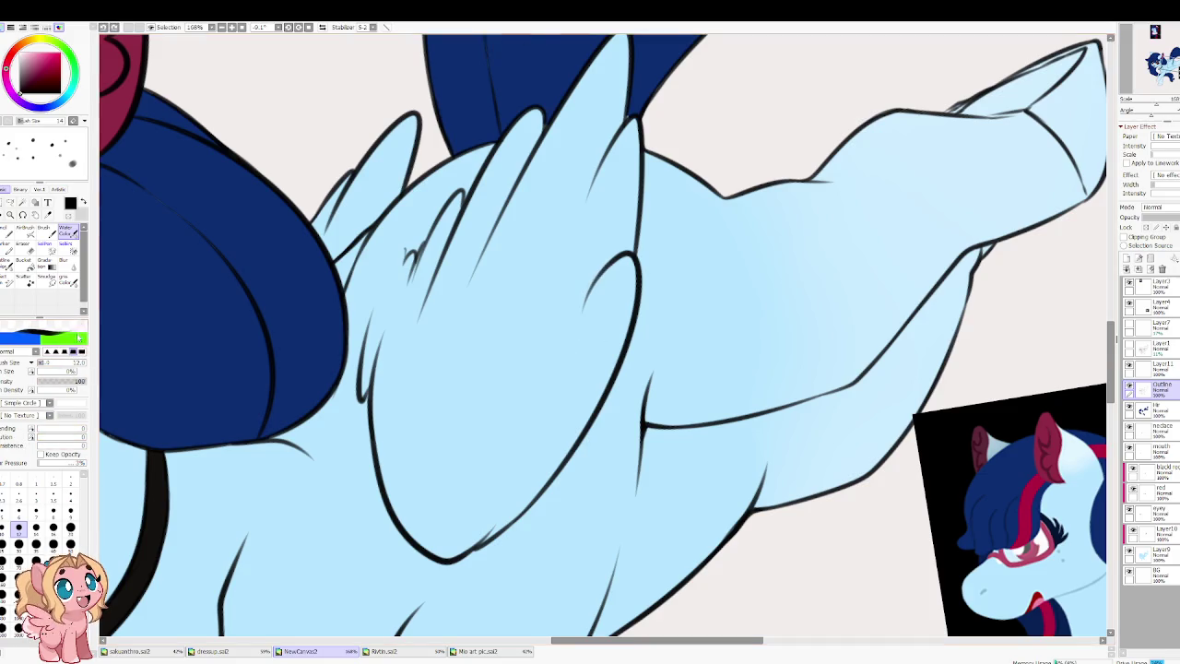
left_click_drag(83, 385, 79, 386)
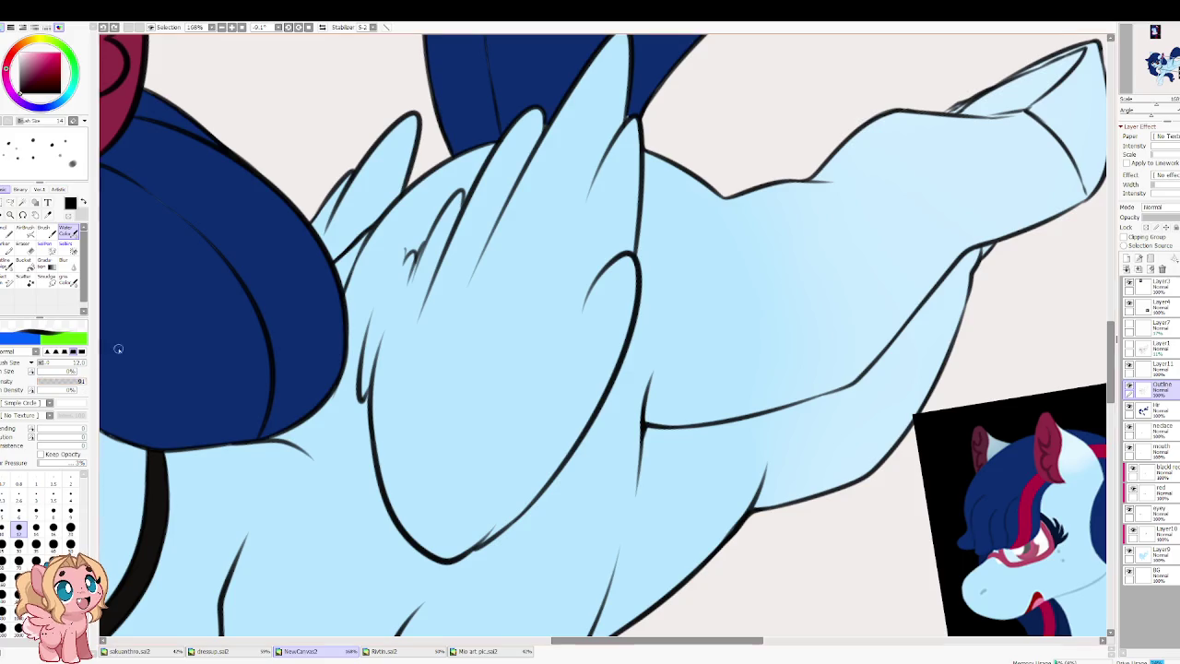
key("bracketleft")
key("bracketleft")
left_click_drag(612, 263, 565, 378)
key("ctrl+z")
key("bracketright")
left_click_drag(604, 269, 569, 355)
Step: Draw scalloped feather edges across the wing, redrawing the leftmost scallop
mouse_move(575, 297)
left_mouse_down()
mouse_move(519, 352)
mouse_move(462, 366)
mouse_move(454, 321)
left_mouse_up()
key("ctrl+z")
key("ctrl+y")
key("ctrl+z")
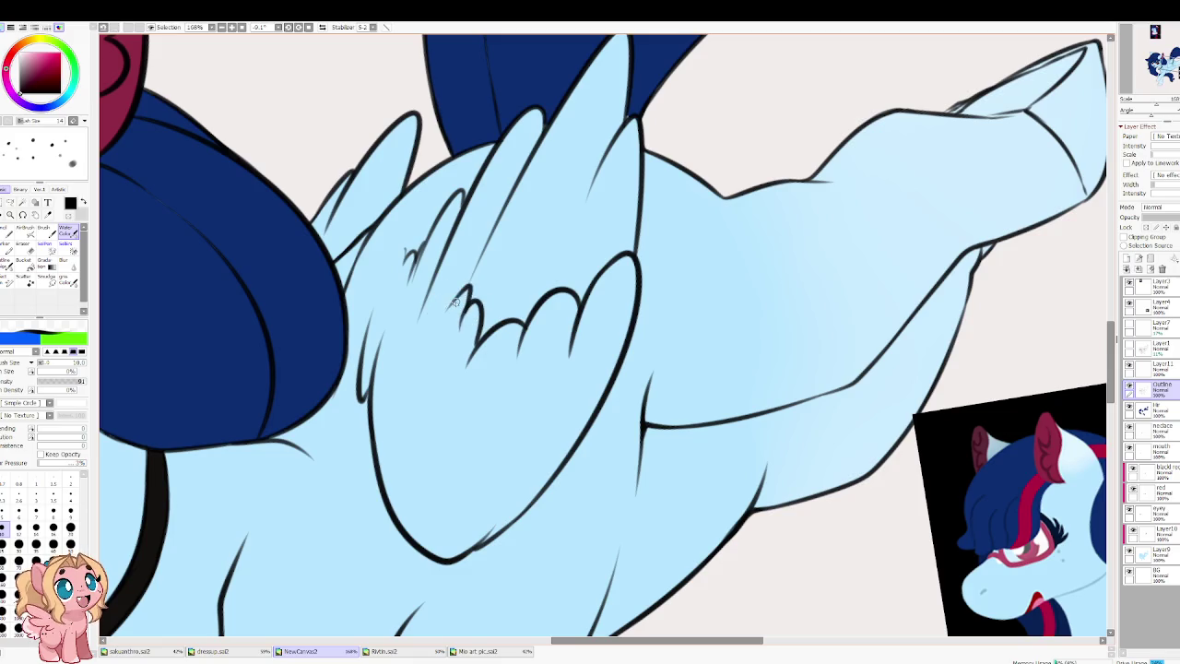
left_click_drag(469, 287, 447, 300)
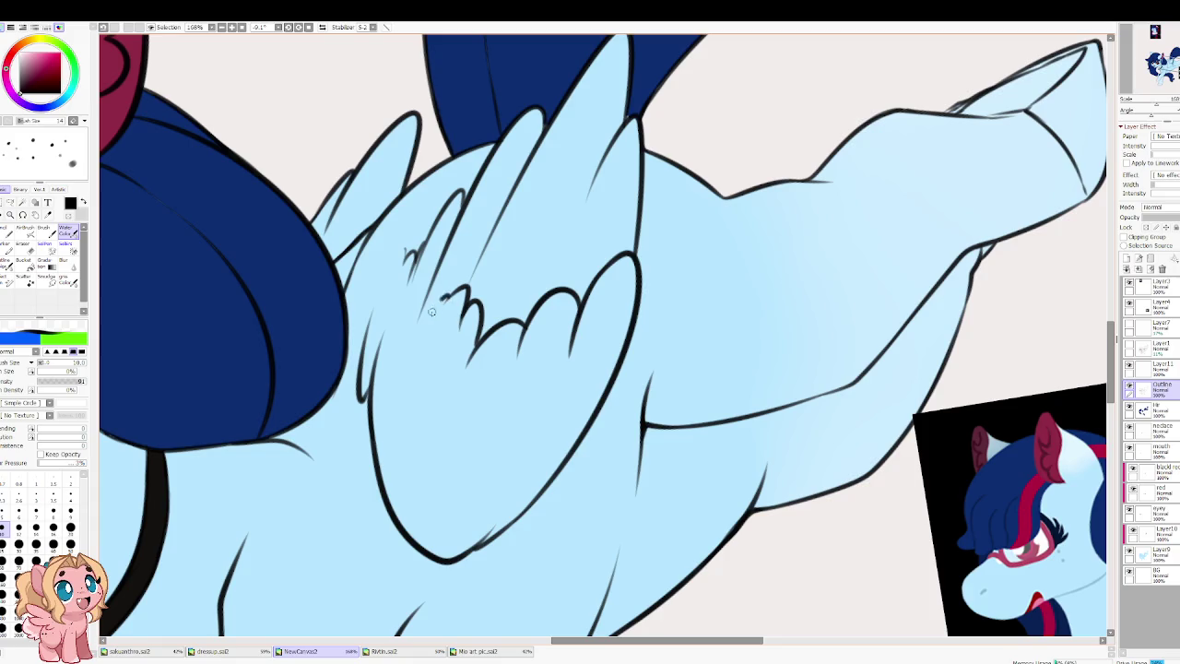
scroll(383, 327, "up", 2)
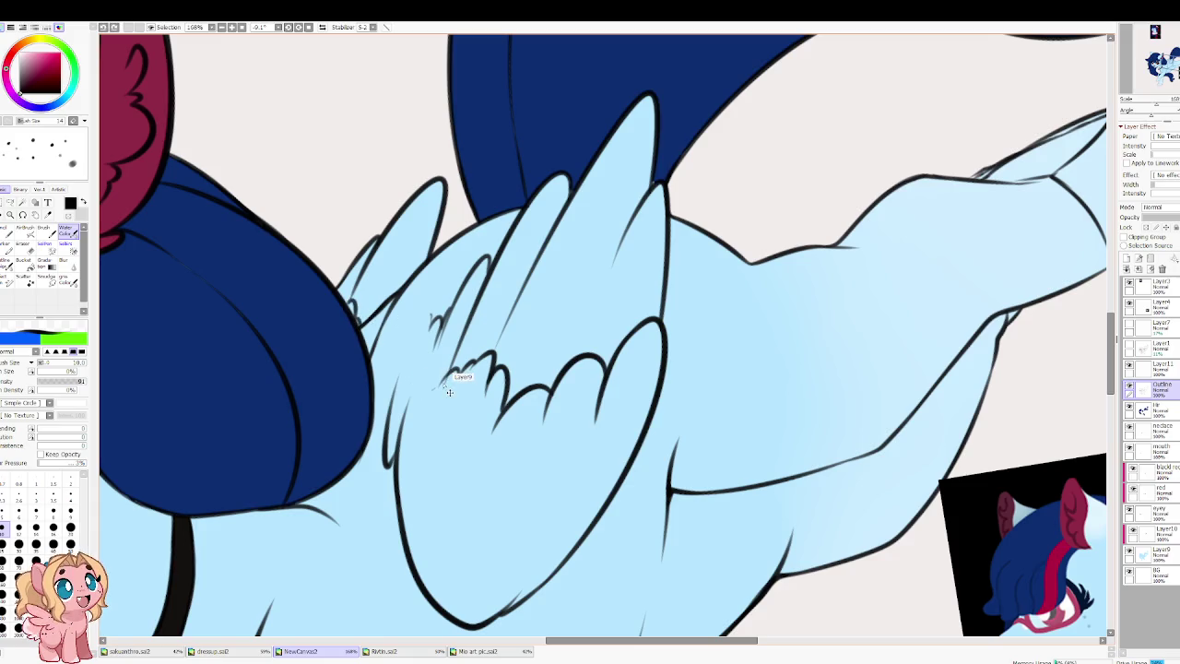
key("ctrl+z")
key("ctrl+z")
key("ctrl+z")
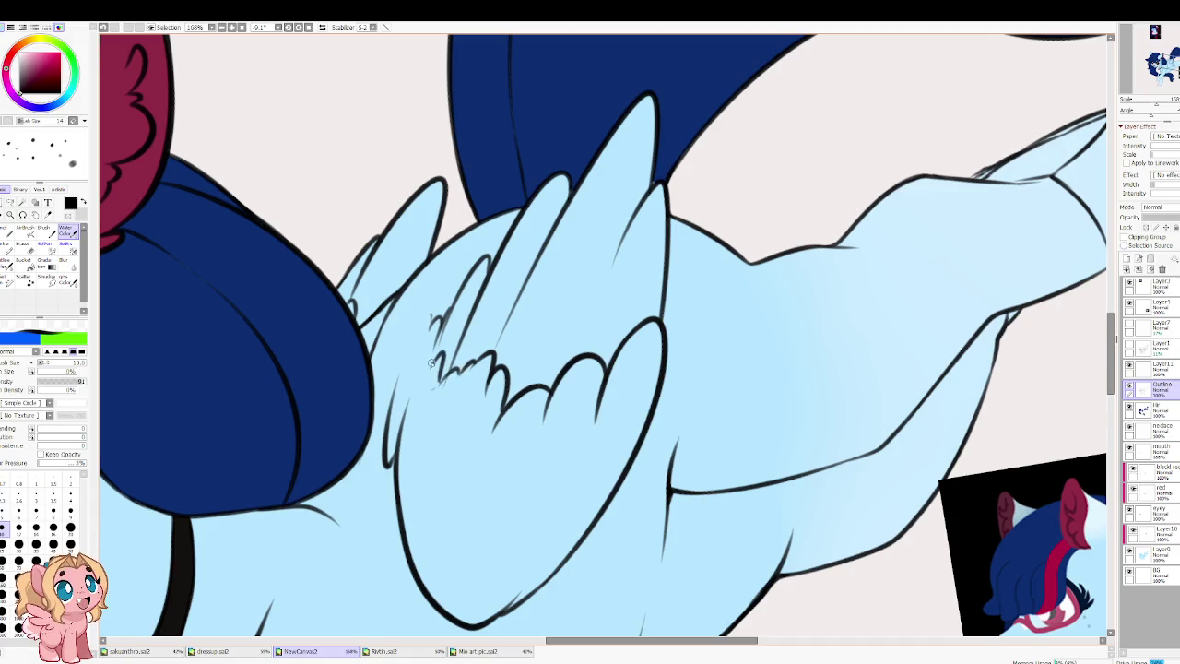
left_click_drag(495, 333, 407, 397)
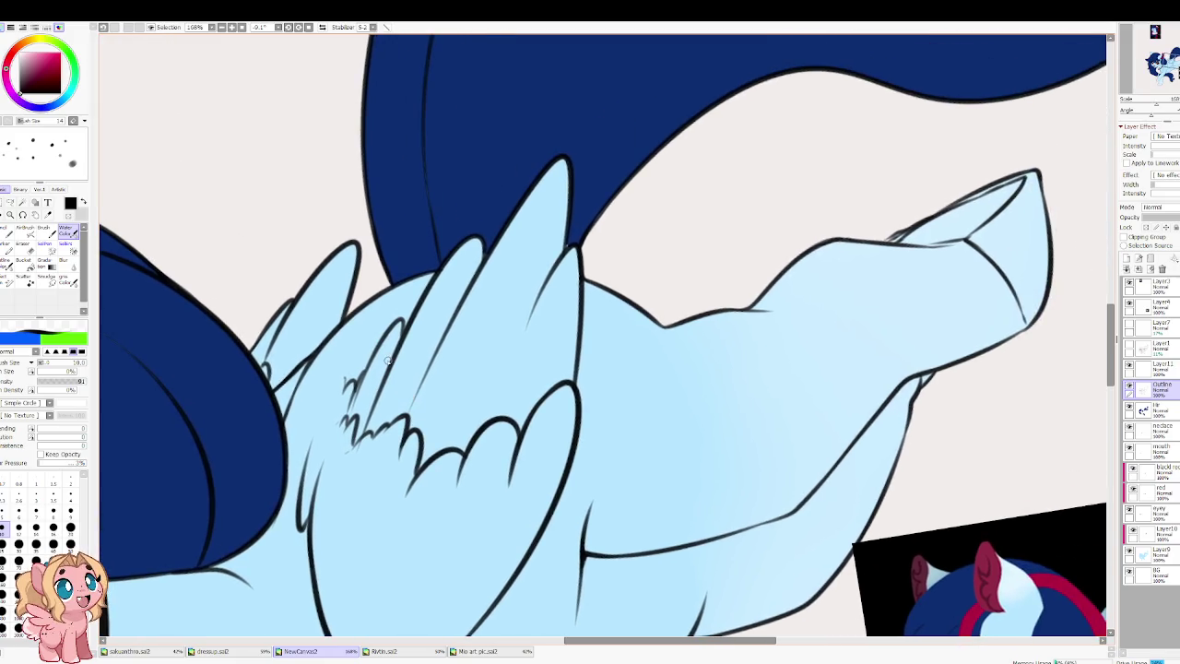
scroll(485, 346, "down", 3)
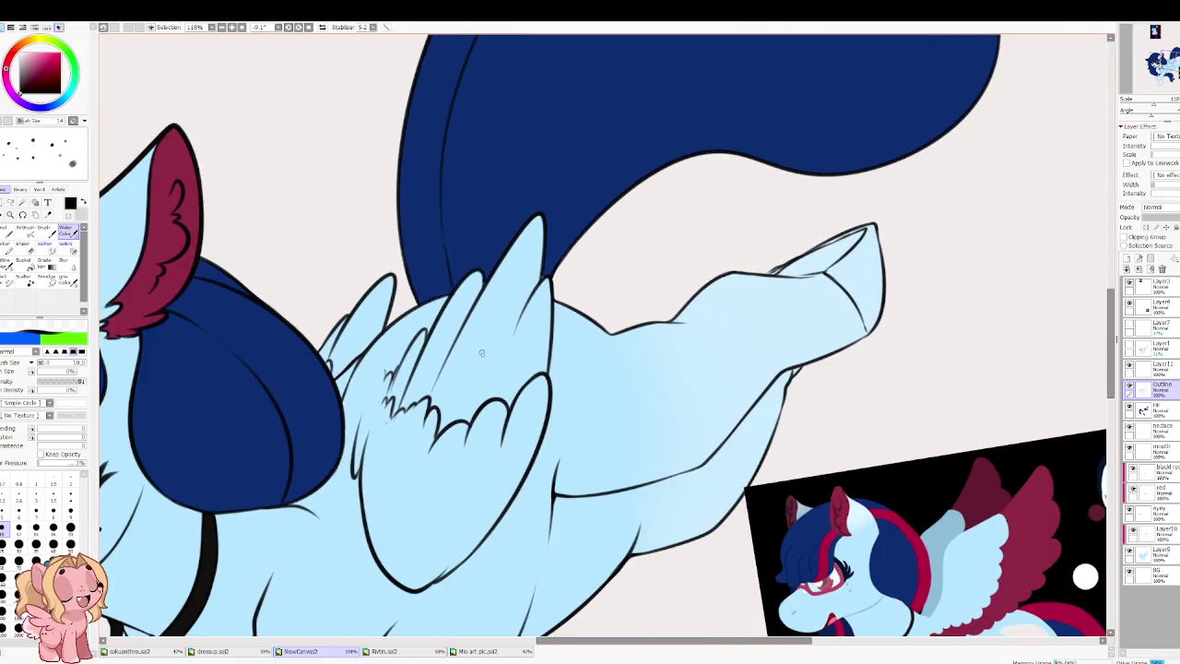
scroll(492, 343, "up", 3)
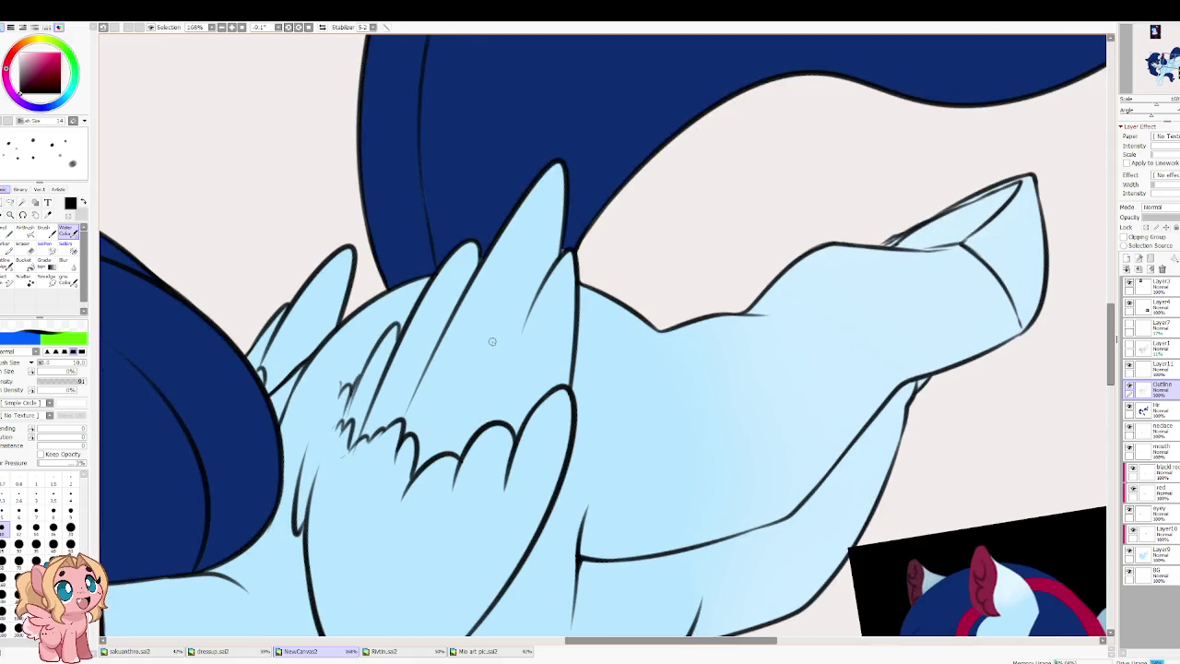
Step: Mirror and rotate the canvas, sampling the dark navy mane and maroon ear colours
key("h")
left_click_drag(515, 344, 562, 447)
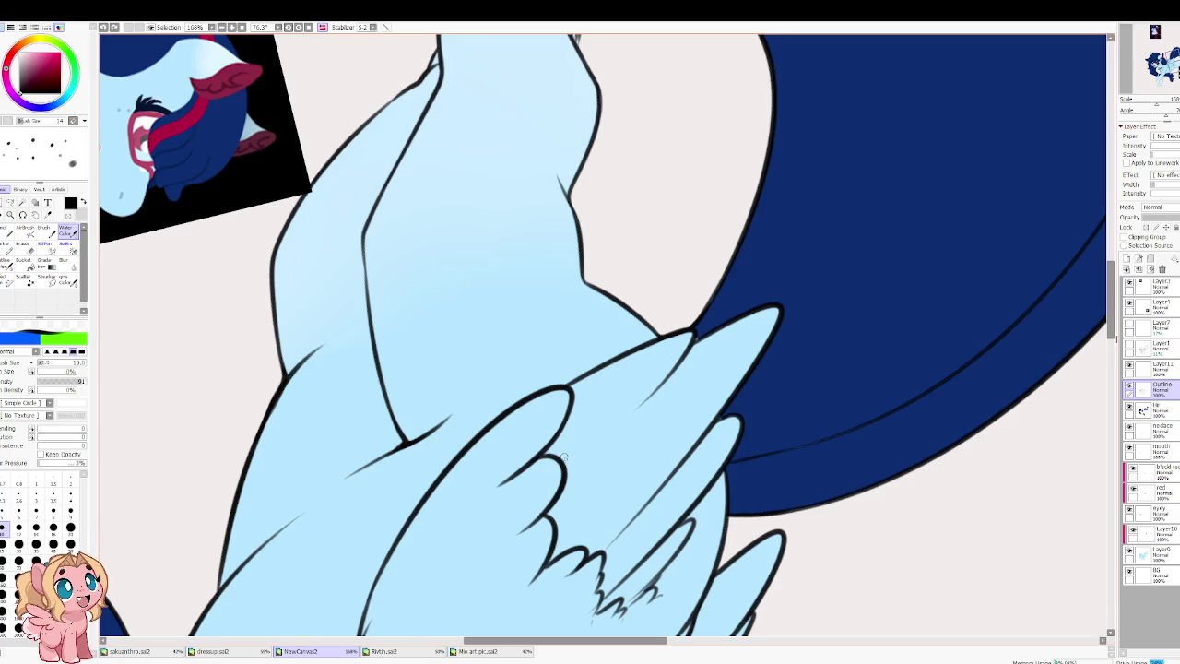
scroll(566, 411, "down", 2)
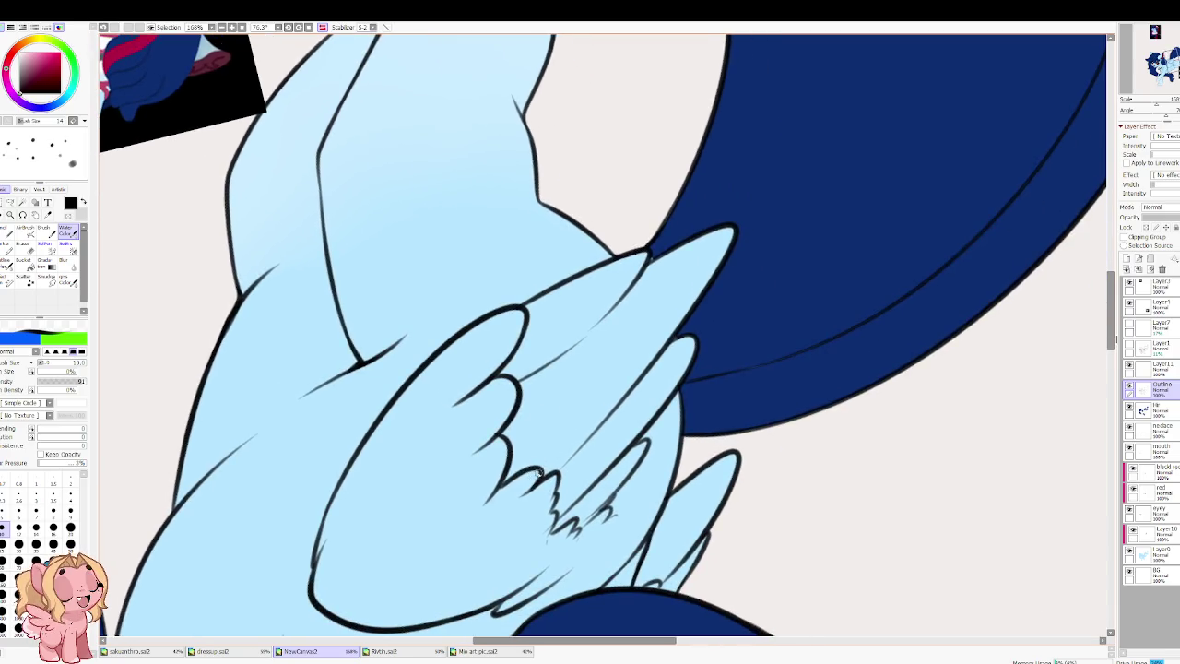
mouse_move(540, 471)
left_mouse_down()
mouse_move(459, 392)
mouse_move(484, 425)
left_mouse_up()
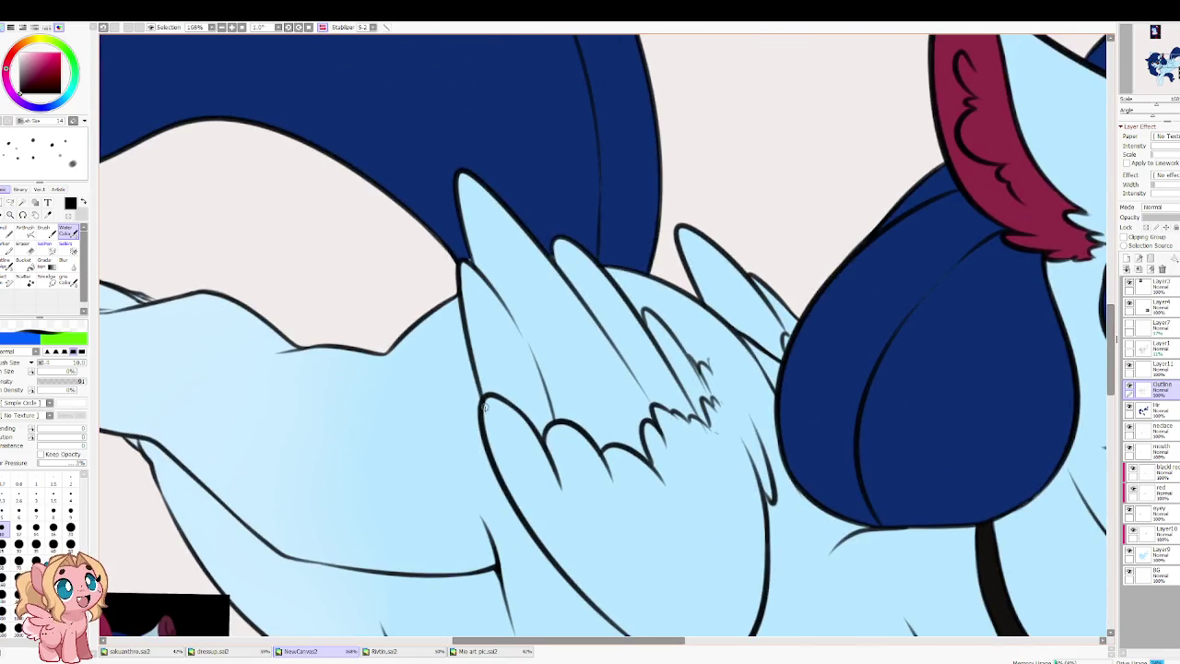
scroll(495, 246, "up", 2)
left_click(494, 245, "alt")
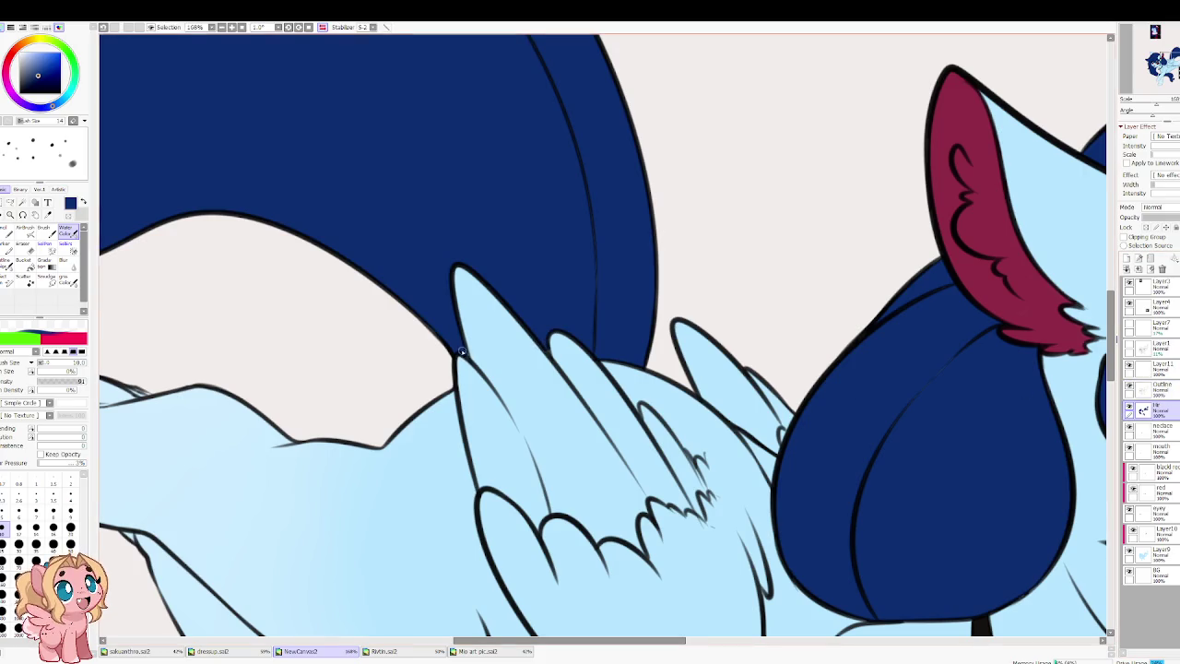
left_click_drag(418, 332, 475, 321)
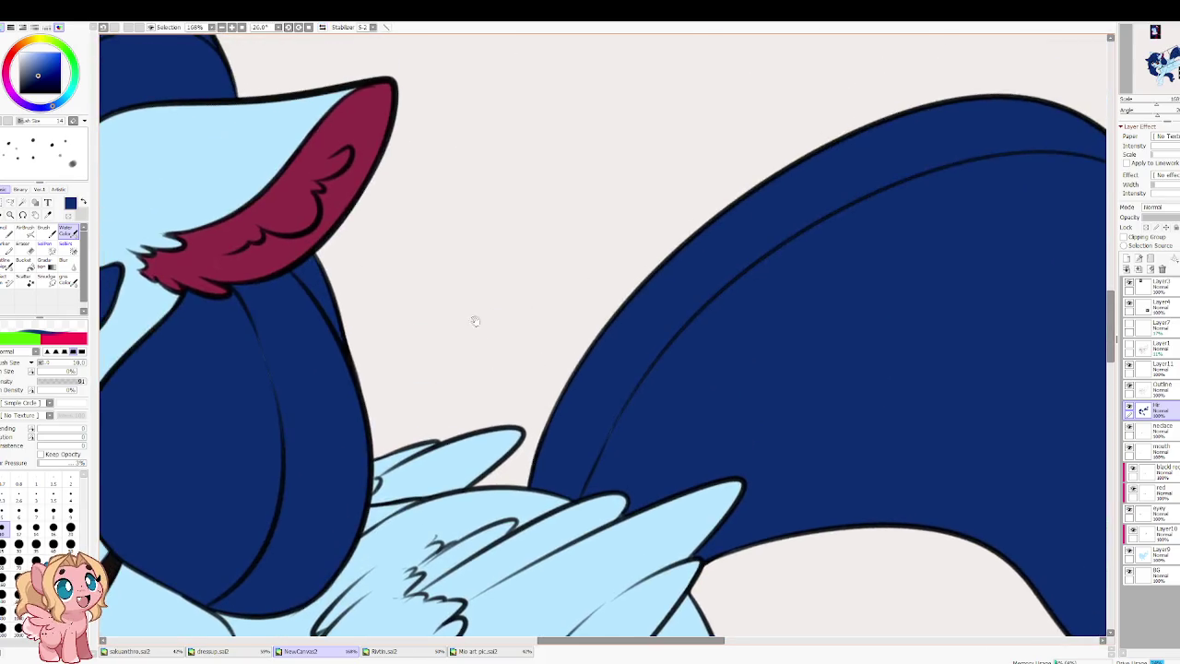
scroll(475, 320, "up", 2)
left_click(423, 271, "alt")
scroll(491, 353, "down", 2)
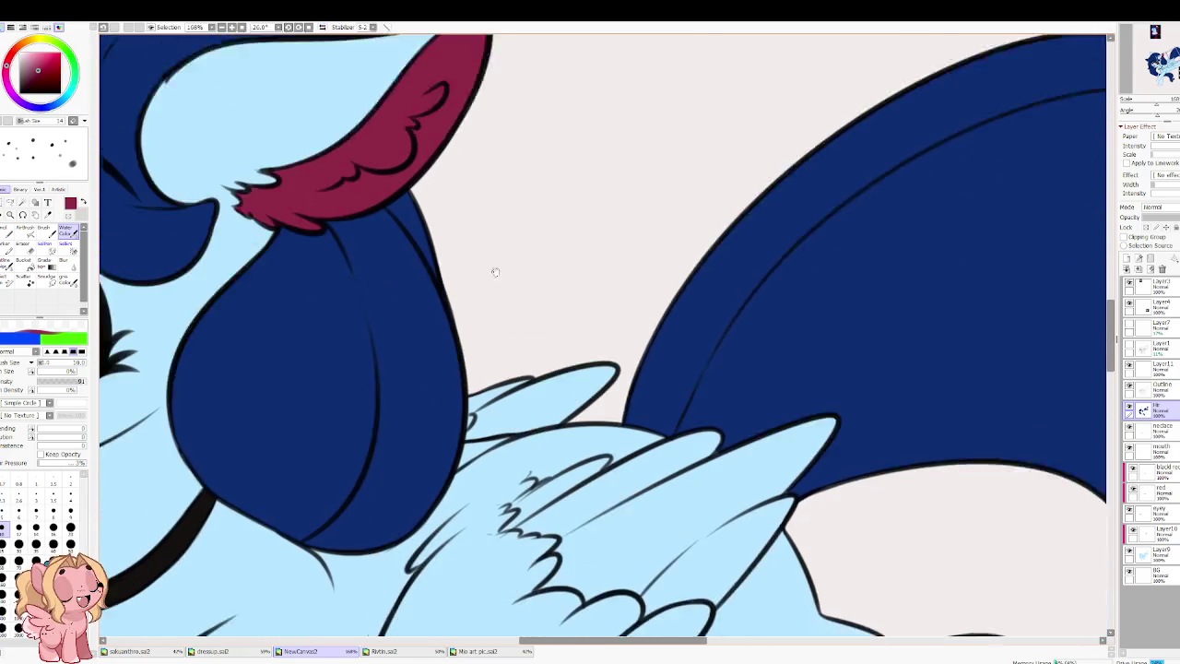
scroll(558, 237, "down", 2)
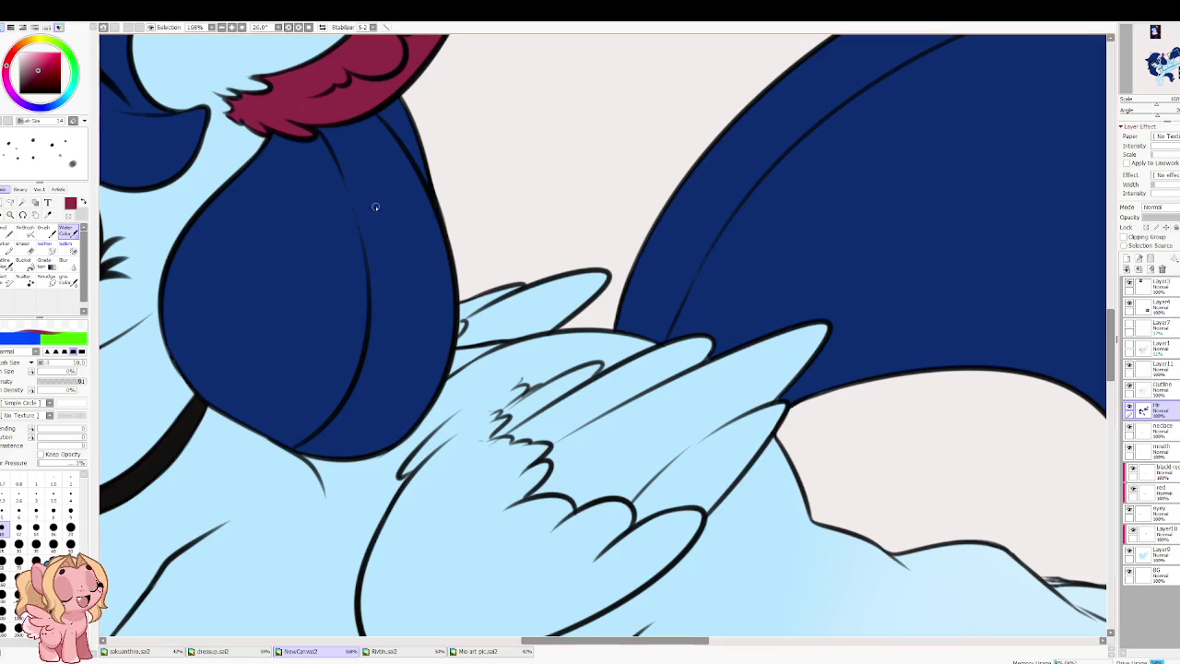
Step: On the Outline layer, Magic Wand–select the feathers of the near and far wings
left_click_drag(479, 361, 366, 273)
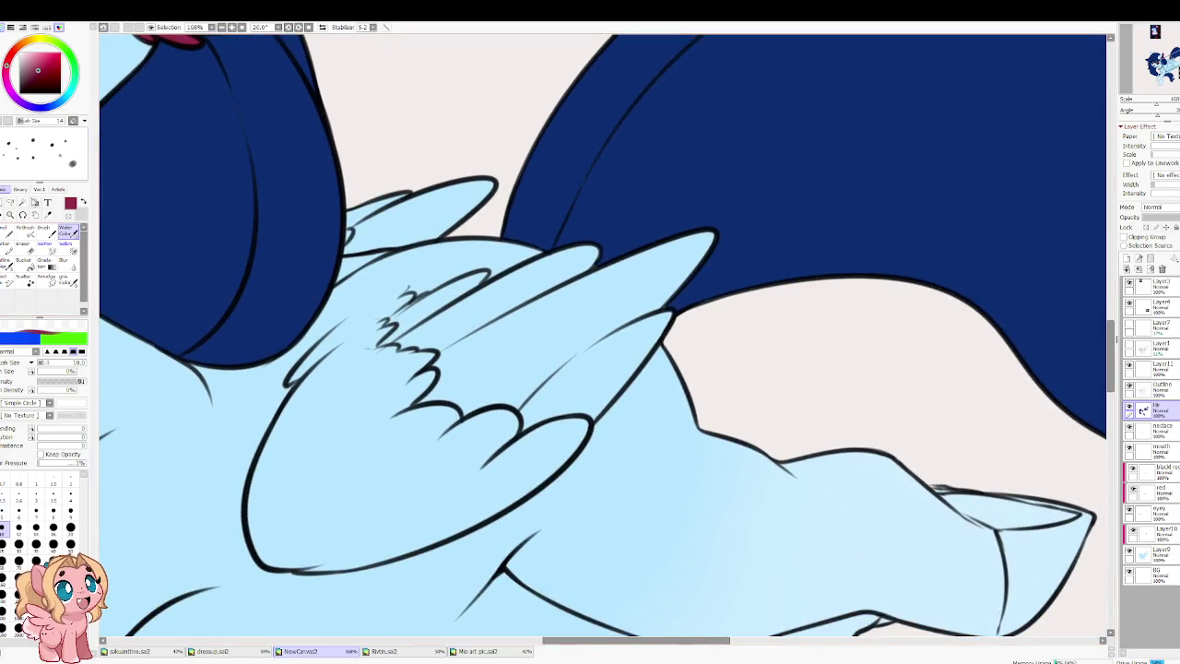
left_click(26, 202)
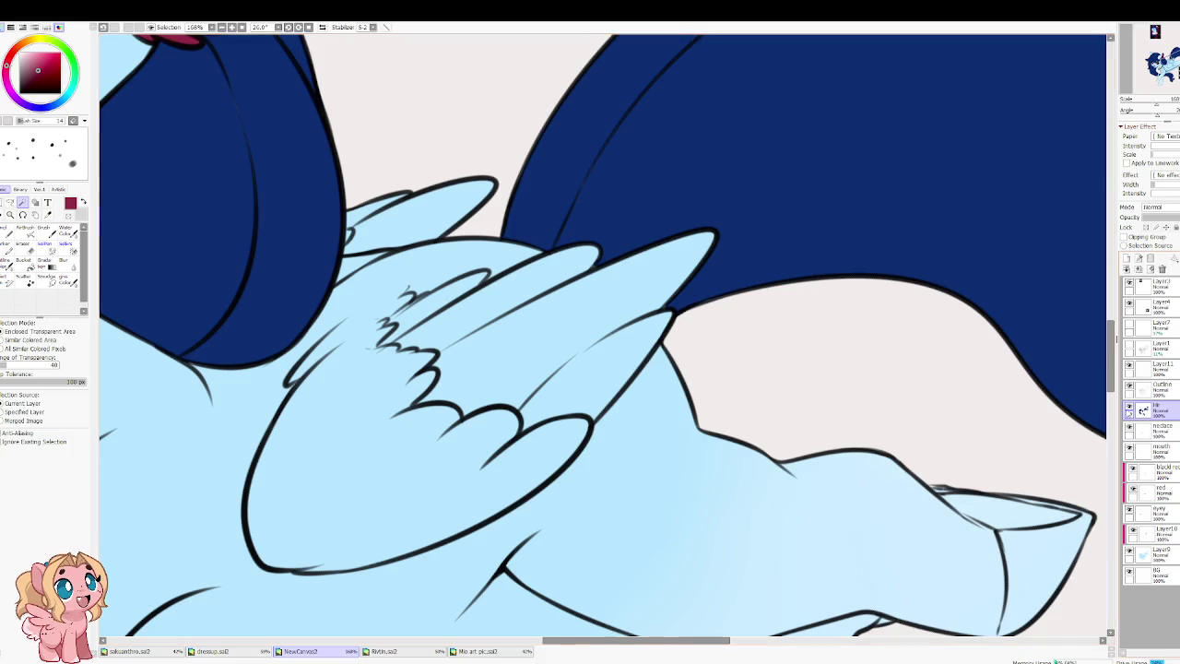
left_click(1160, 388)
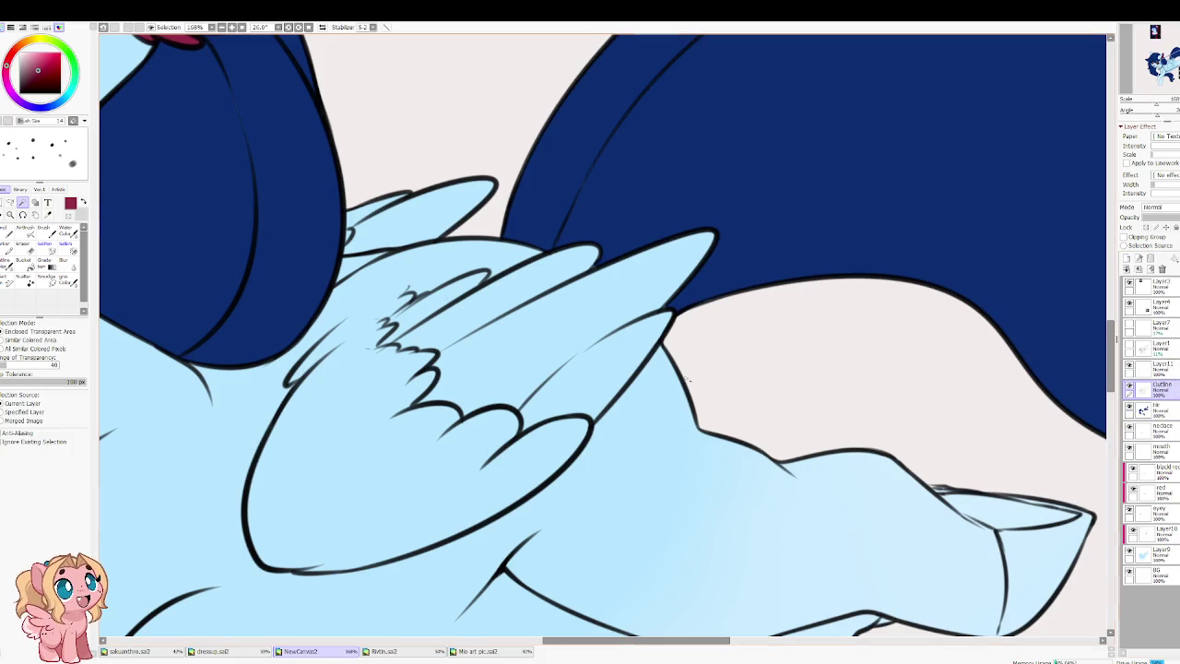
left_click(566, 372)
left_click(395, 282)
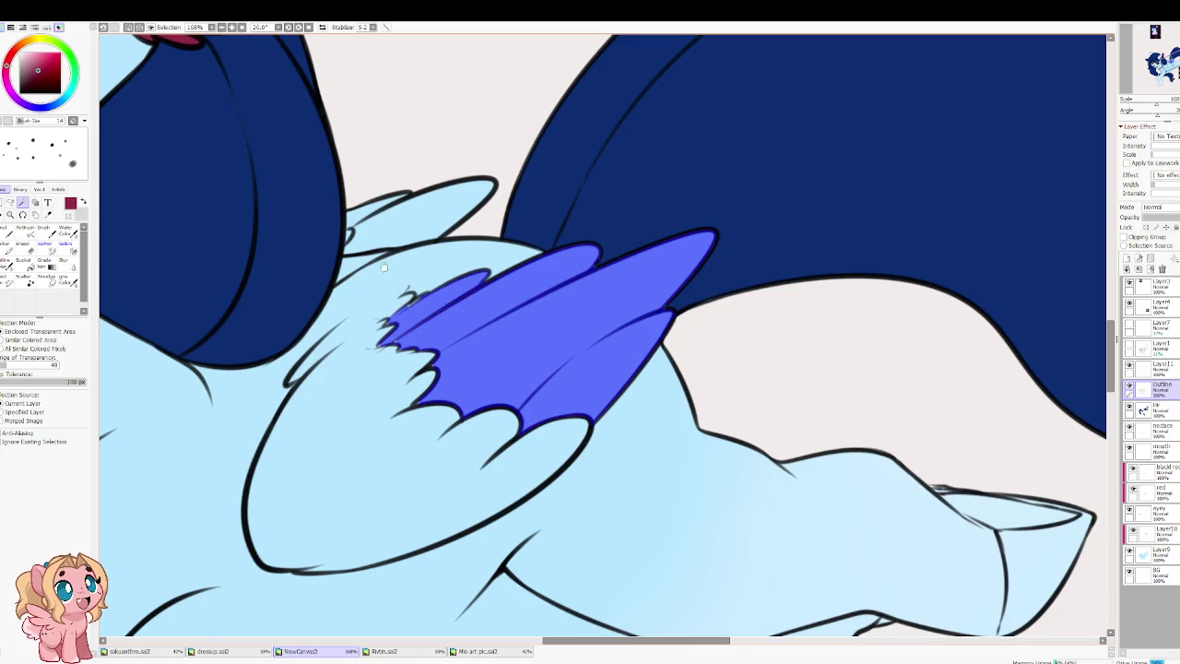
left_click_drag(395, 232, 453, 295)
left_click(452, 295)
left_click(430, 279)
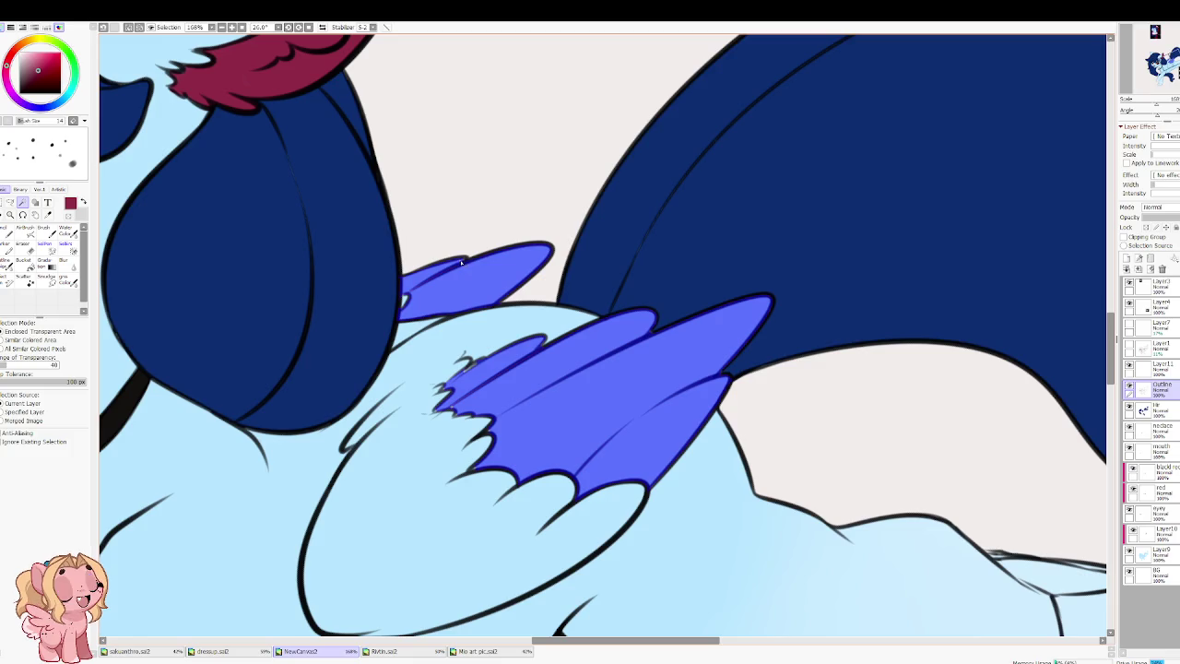
Step: Add jagged feather tips with the Selection Pen and convert them into the selection
left_click(44, 245)
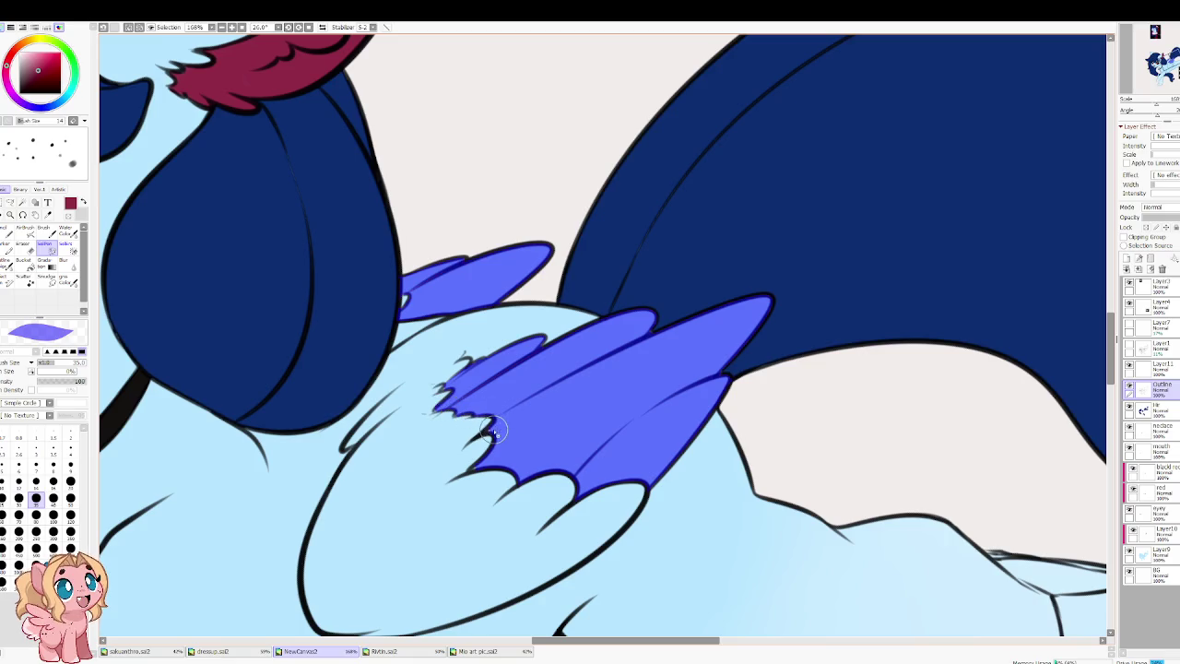
left_click_drag(494, 429, 472, 470)
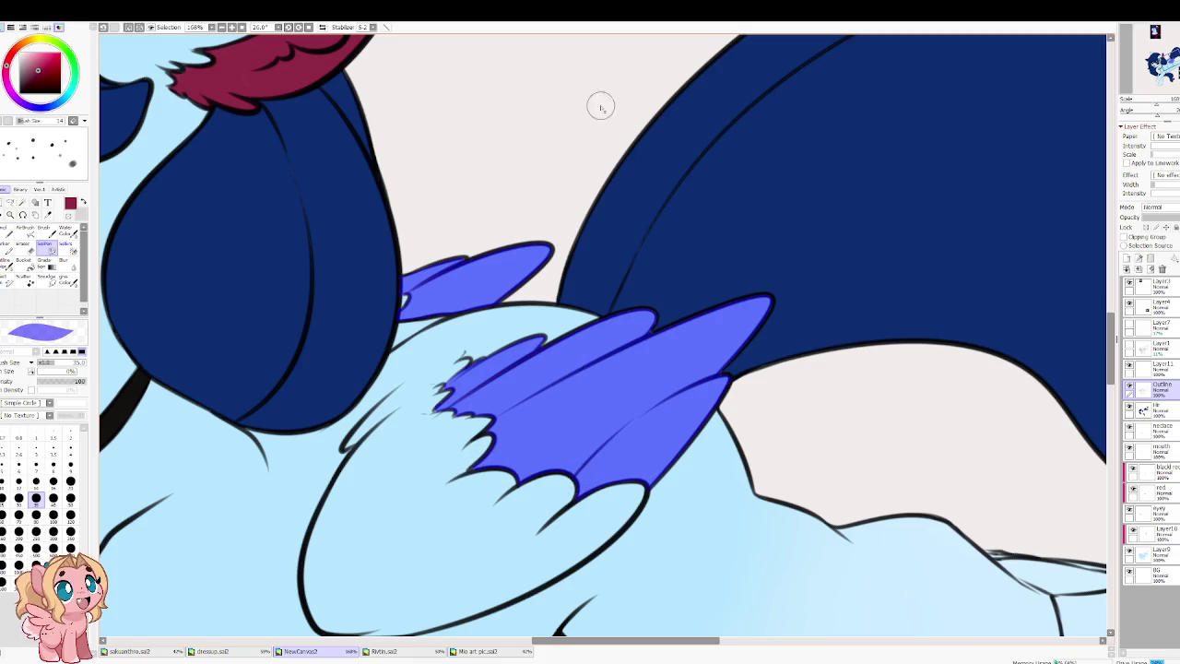
key("g")
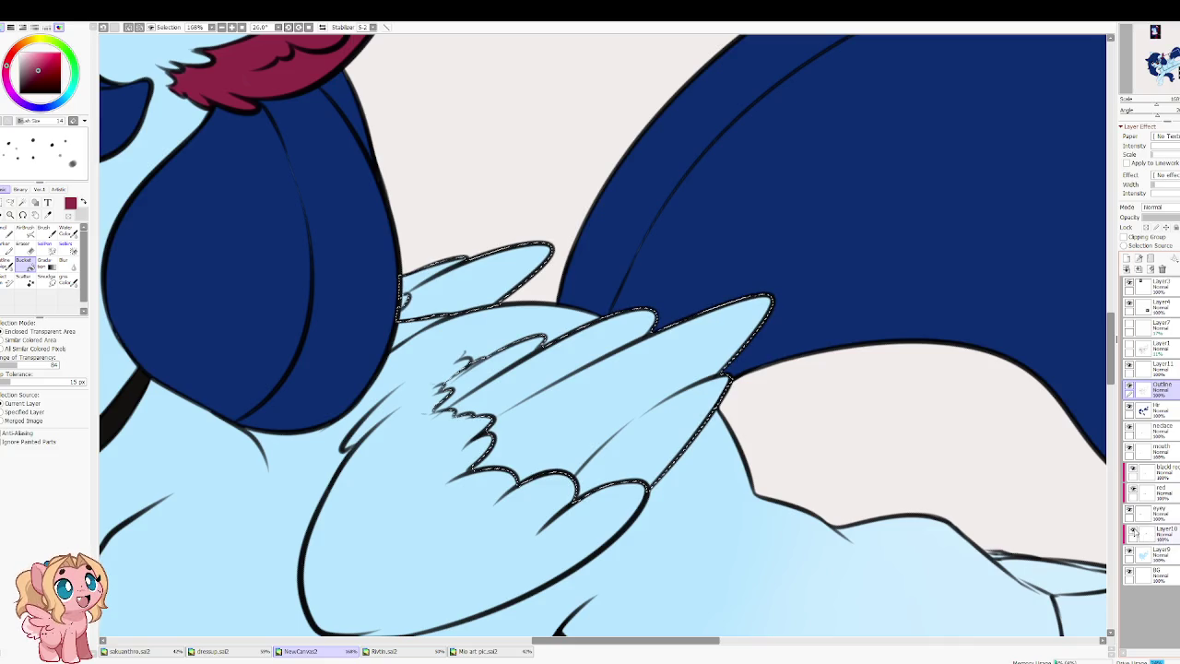
Step: On Layer10, bucket-fill the selected outer wing feathers with dark red
left_click(1143, 533)
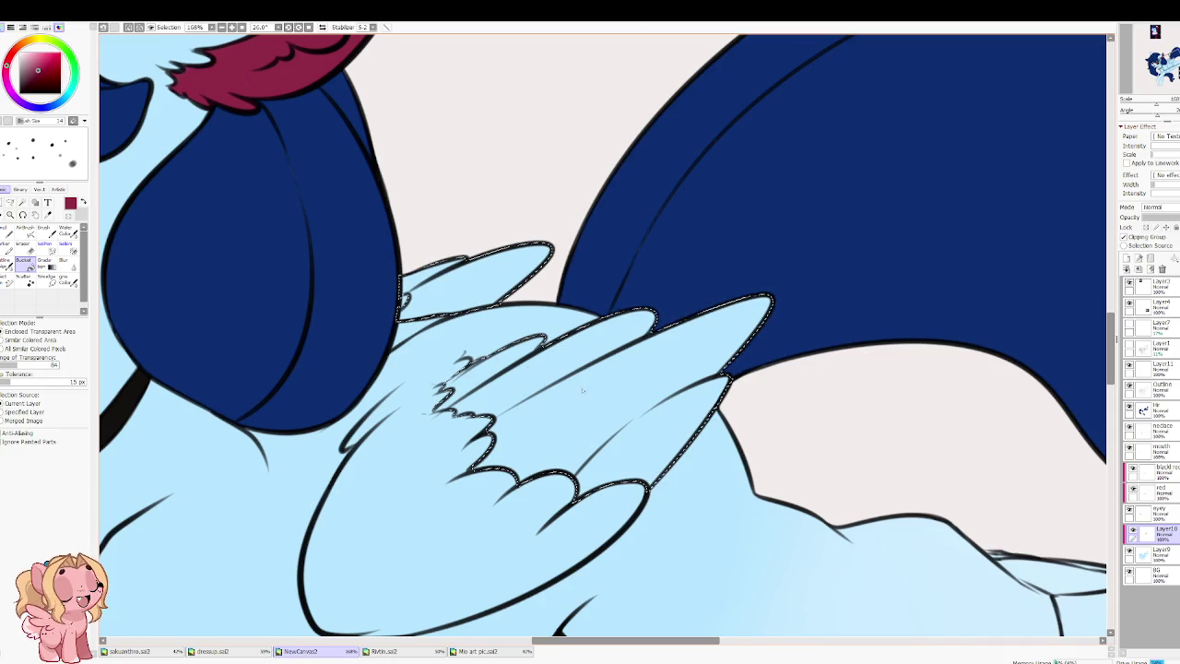
left_click_drag(582, 391, 592, 351)
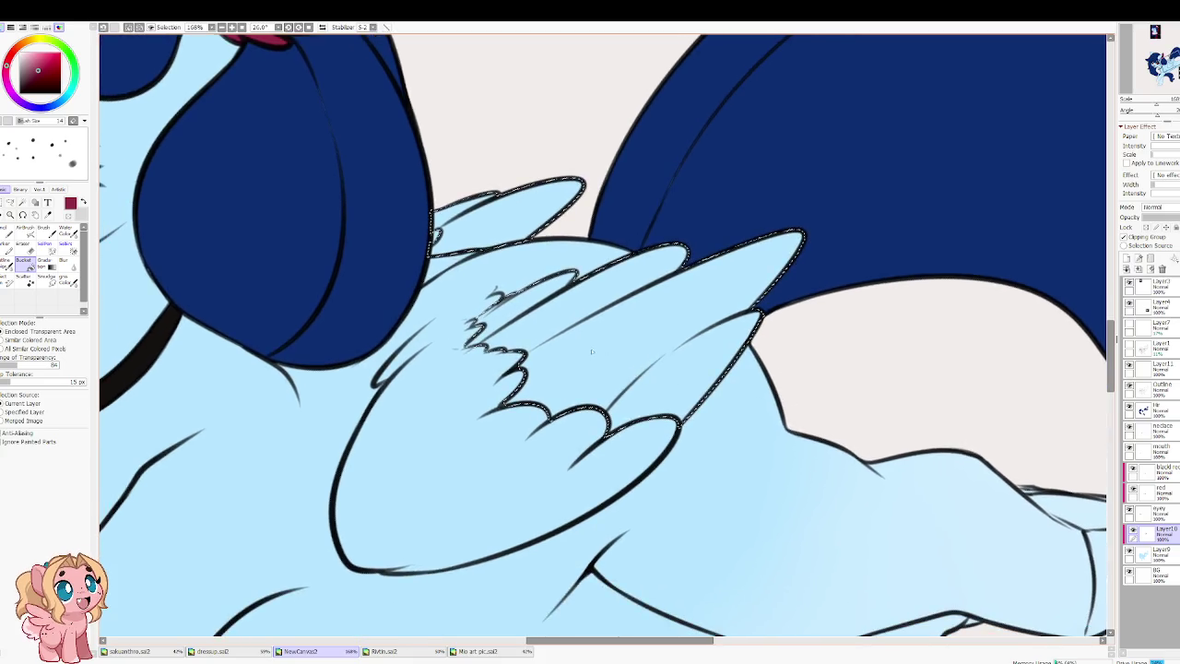
left_click(506, 312)
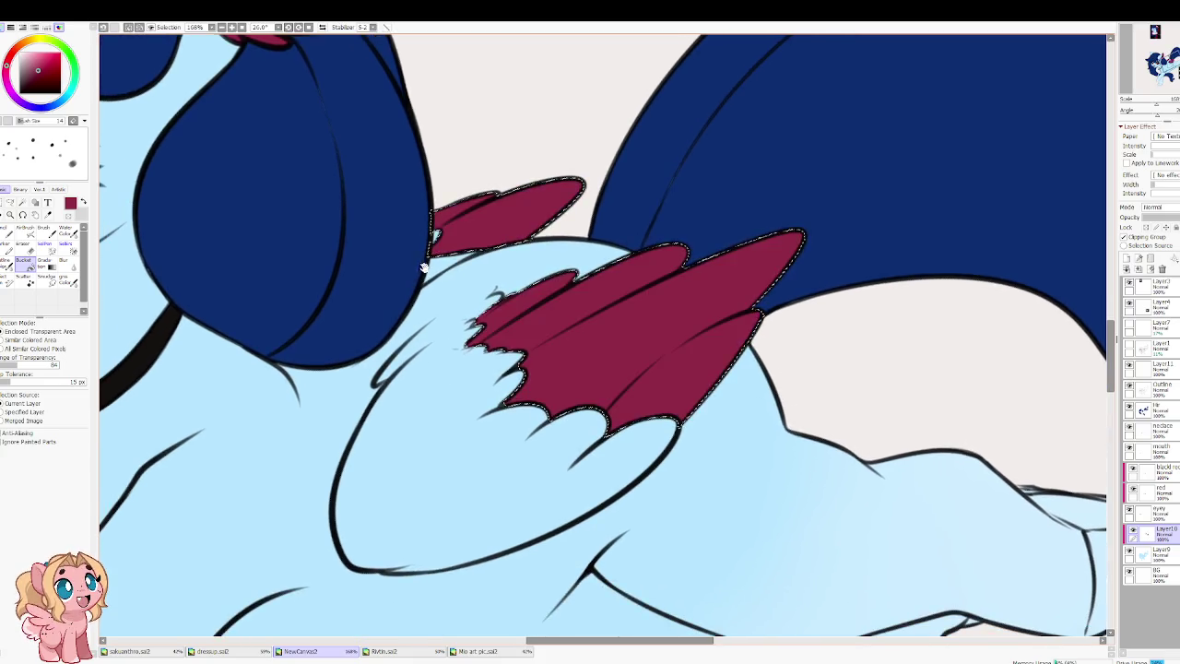
scroll(419, 274, "down", 2)
scroll(421, 295, "down", 3)
scroll(422, 307, "down", 1)
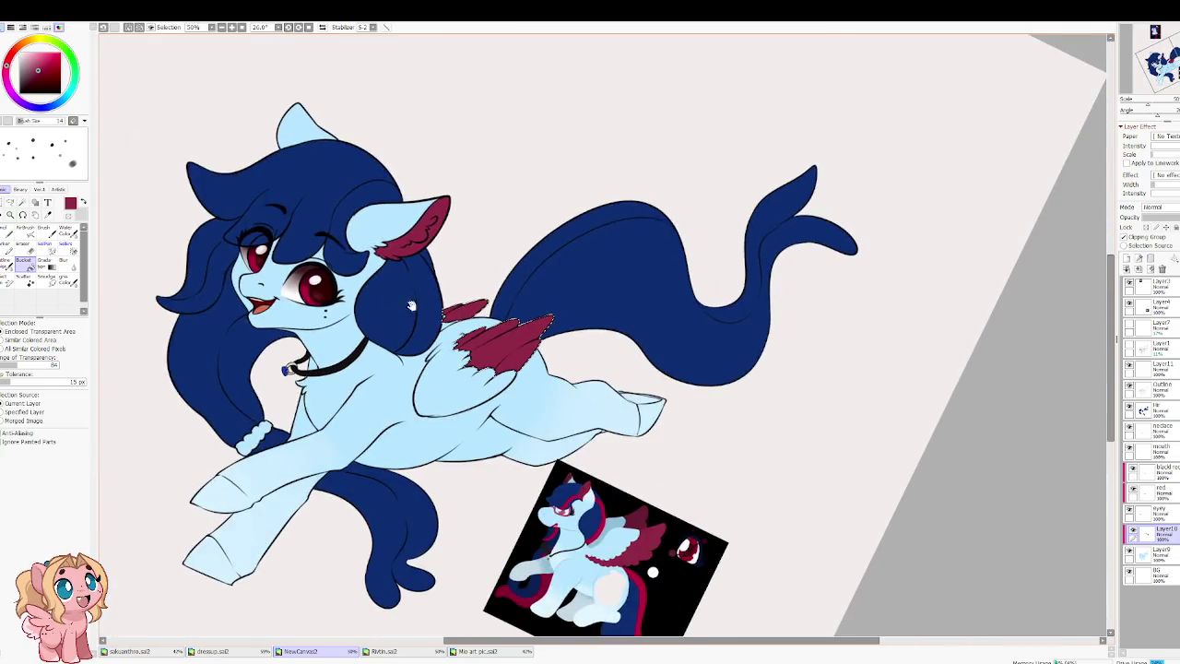
Step: On Layer9, clear the selection and blend the front leg's blue shading with Water Color
left_click_drag(420, 307, 320, 348)
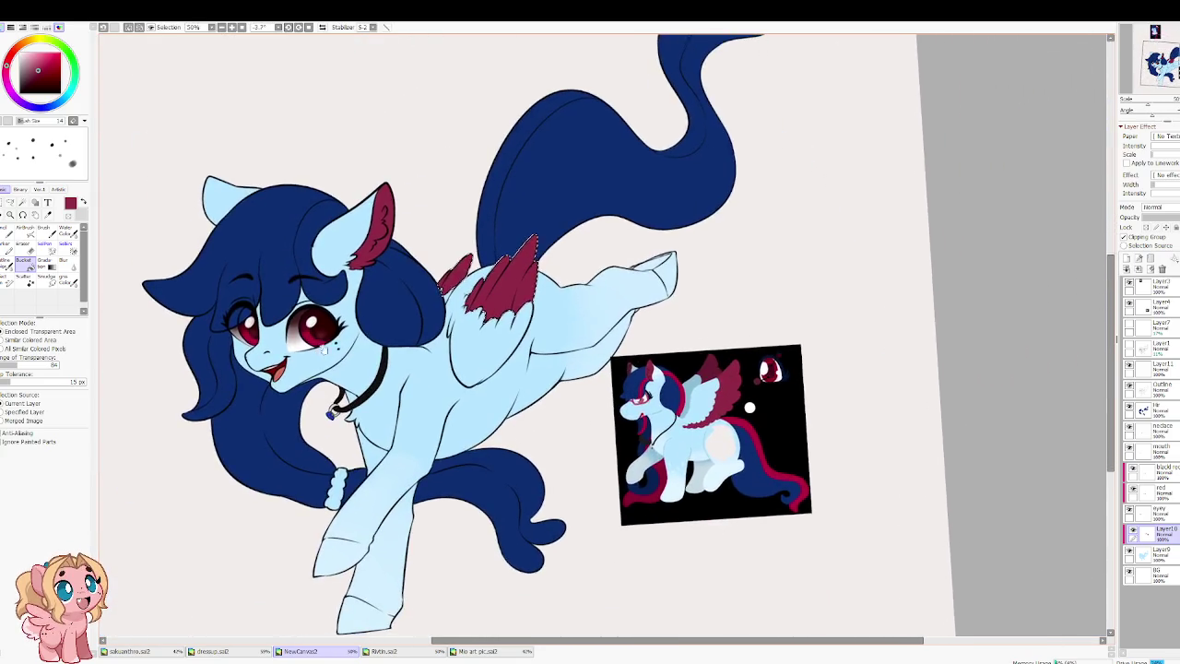
scroll(690, 499, "right", 2)
scroll(690, 499, "up", 3)
scroll(553, 369, "down", 1)
left_click_drag(350, 375, 615, 287)
left_click(1169, 554)
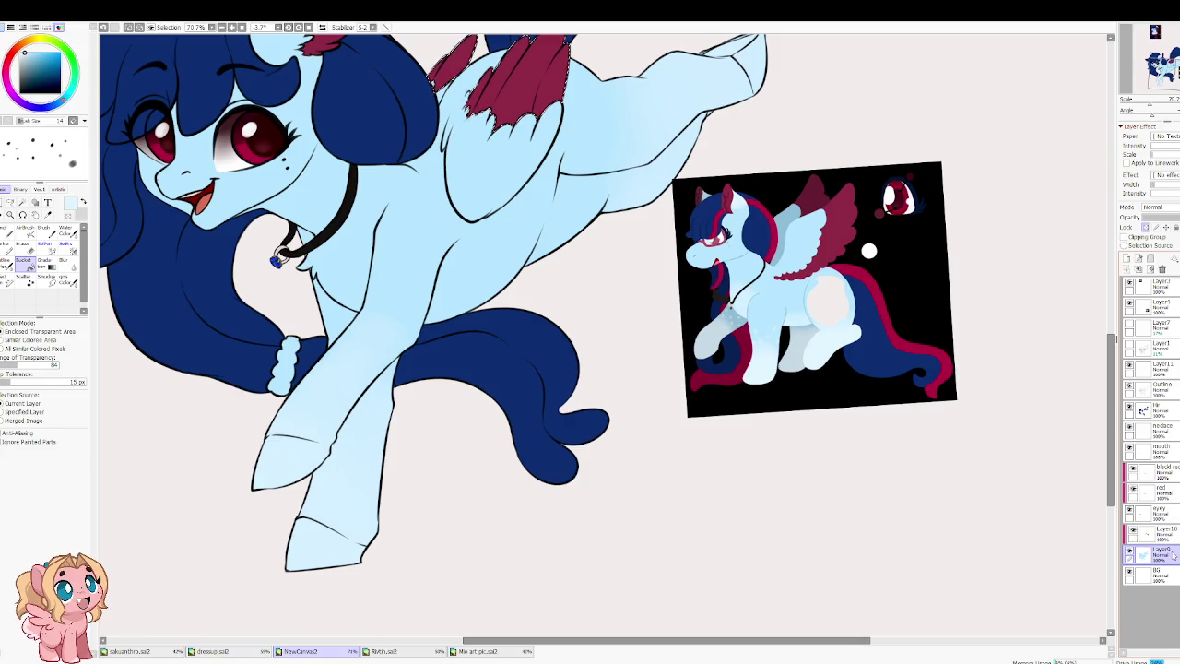
left_click(67, 230)
key("ctrl+d")
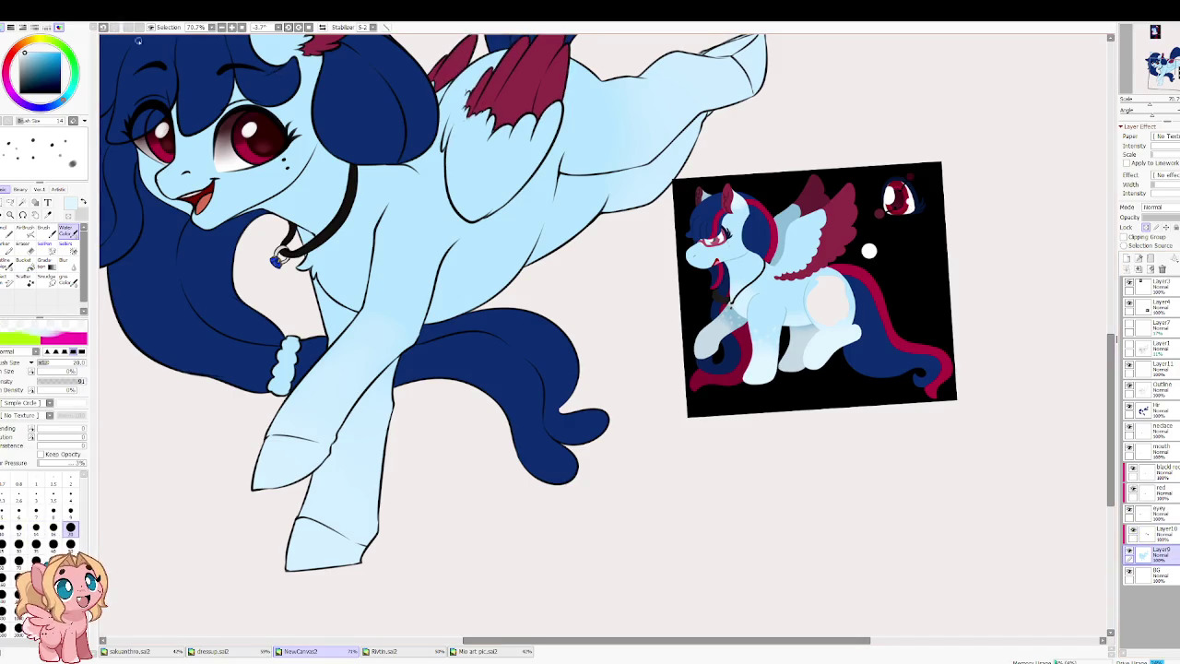
mouse_move(243, 554)
left_mouse_down()
mouse_move(299, 489)
mouse_move(387, 452)
mouse_move(281, 406)
mouse_move(337, 403)
mouse_move(369, 369)
mouse_move(323, 406)
mouse_move(303, 383)
mouse_move(396, 469)
mouse_move(250, 527)
mouse_move(242, 461)
mouse_move(359, 442)
mouse_move(384, 369)
mouse_move(422, 317)
mouse_move(388, 316)
mouse_move(339, 361)
mouse_move(420, 323)
mouse_move(350, 349)
mouse_move(405, 327)
left_mouse_up()
Step: Soften the light blue shading near the hind hoof with brush sizes 160 and 350
key("bracketleft")
key("bracketleft")
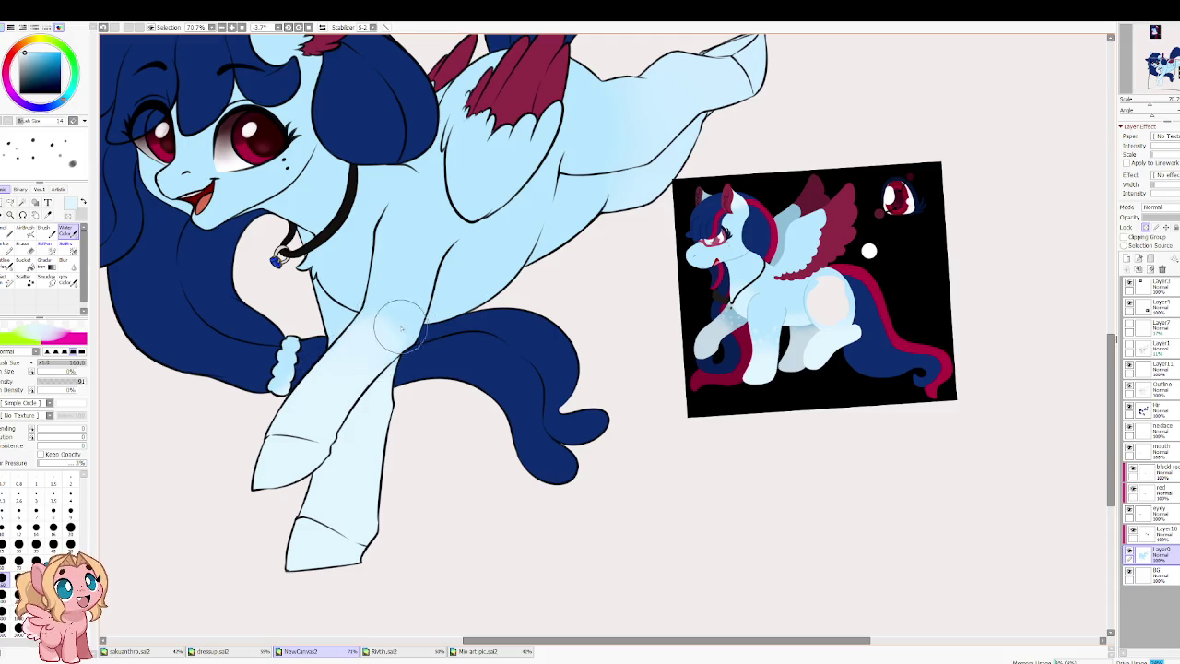
left_click_drag(701, 56, 479, 299)
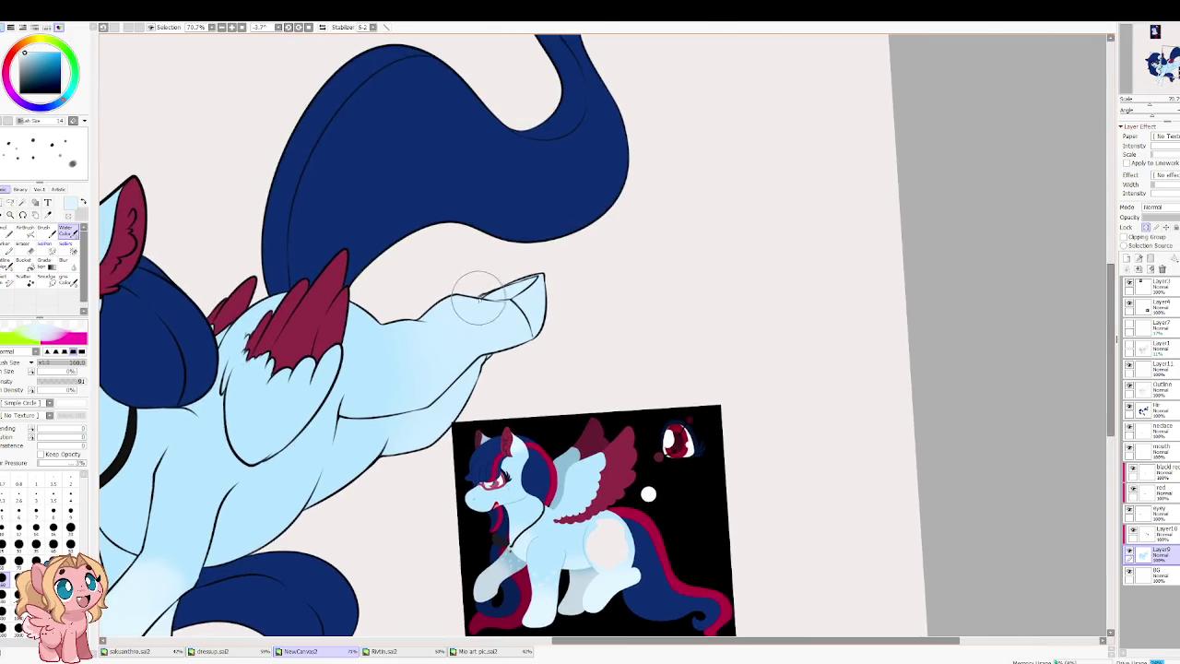
key("bracketright")
key("bracketright")
key("bracketright")
key("bracketright")
mouse_move(464, 368)
left_mouse_down()
mouse_move(462, 277)
mouse_move(439, 449)
mouse_move(427, 322)
mouse_move(458, 450)
left_mouse_up()
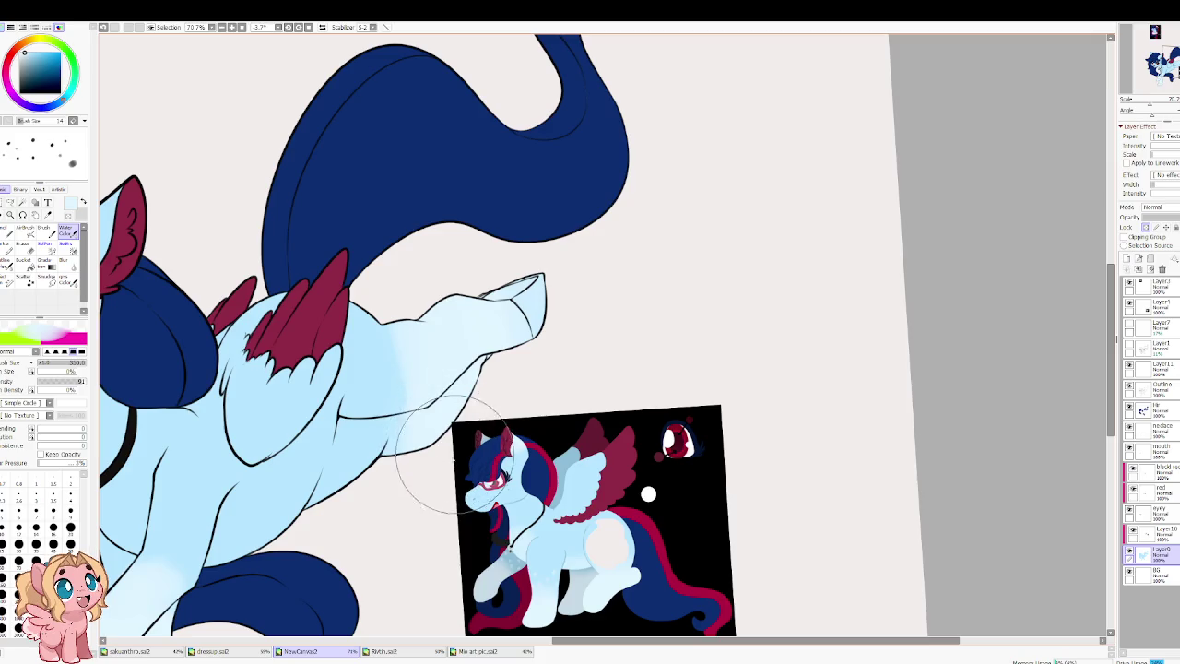
mouse_move(432, 312)
left_mouse_down()
mouse_move(469, 280)
mouse_move(502, 277)
left_mouse_up()
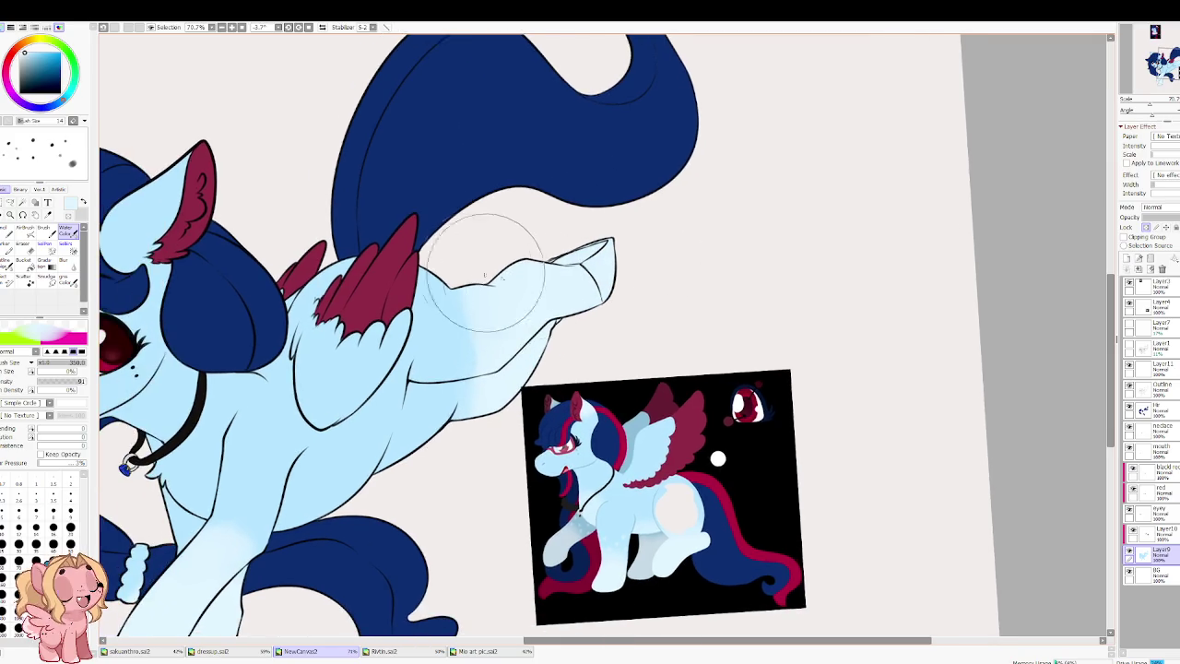
scroll(503, 276, "down", 3)
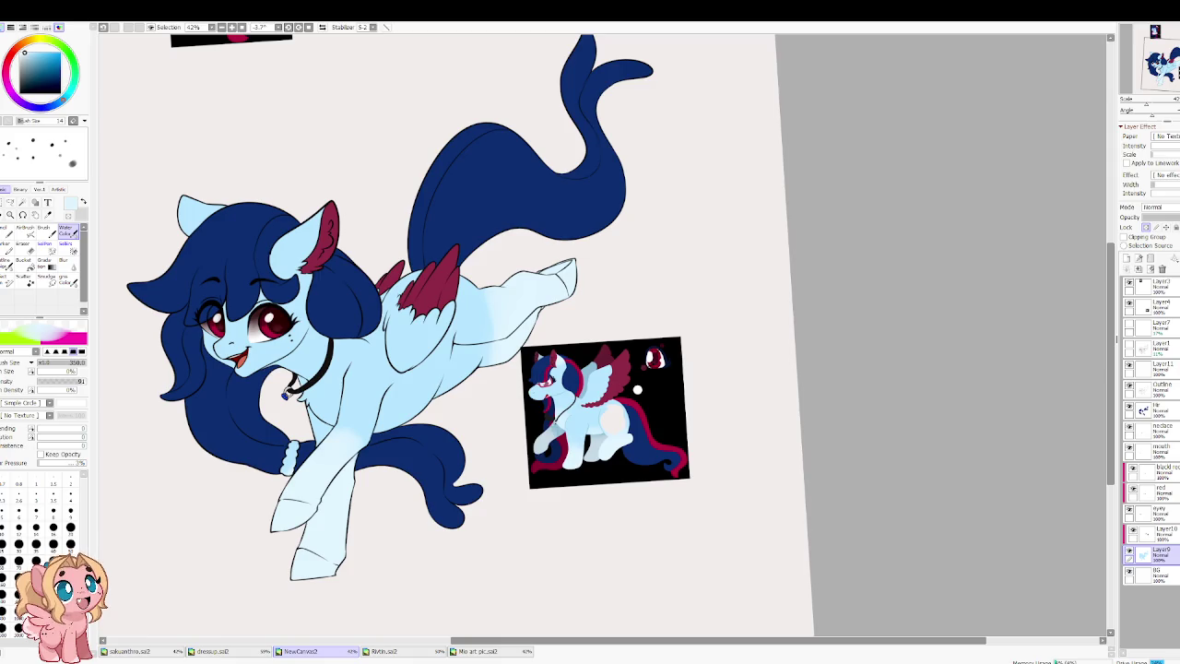
left_click(150, 653)
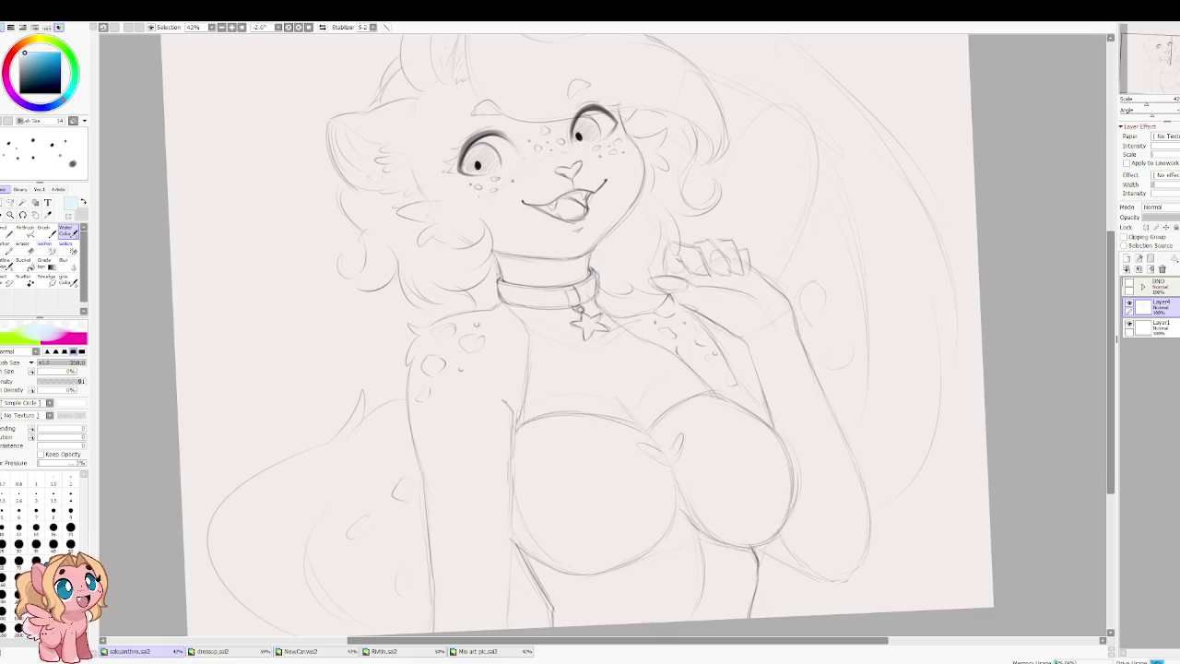
left_click(240, 654)
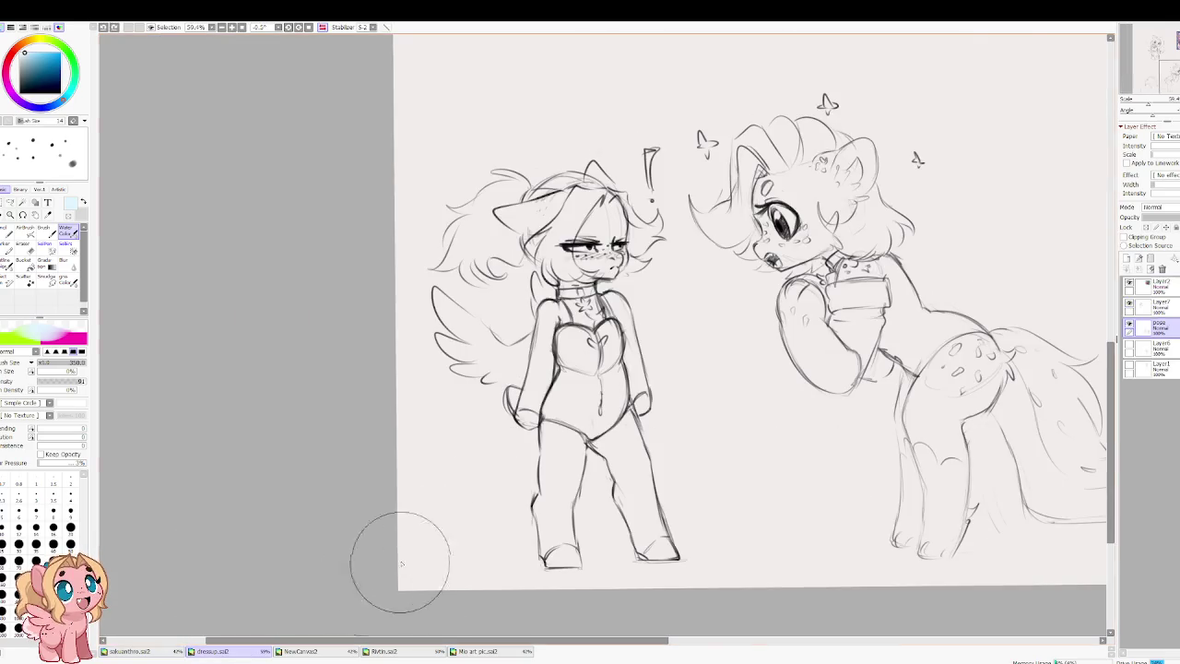
scroll(366, 589, "down", 1)
scroll(488, 480, "down", 1)
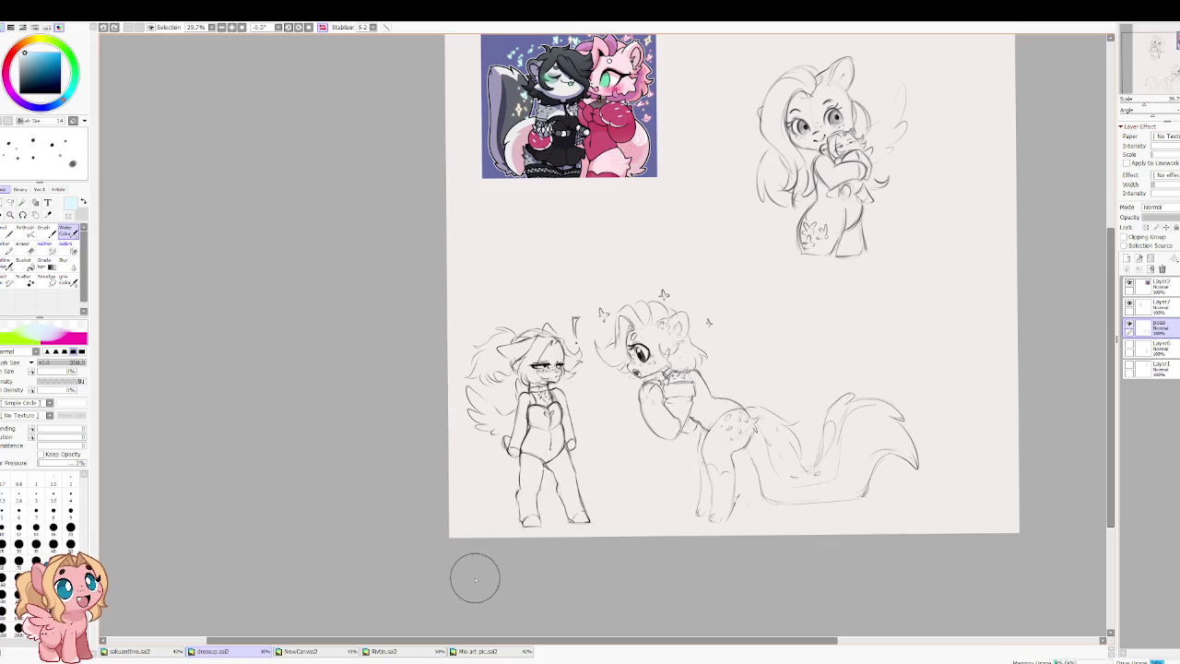
scroll(523, 361, "up", 1)
scroll(500, 432, "up", 1)
scroll(512, 411, "up", 1)
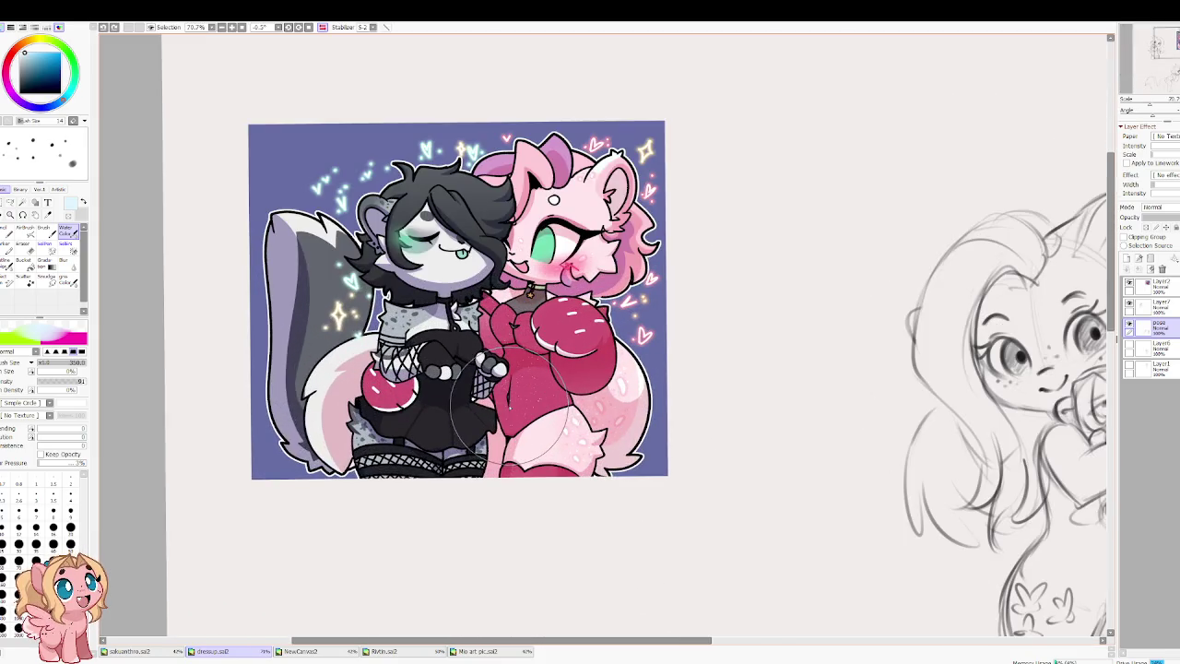
left_click(321, 653)
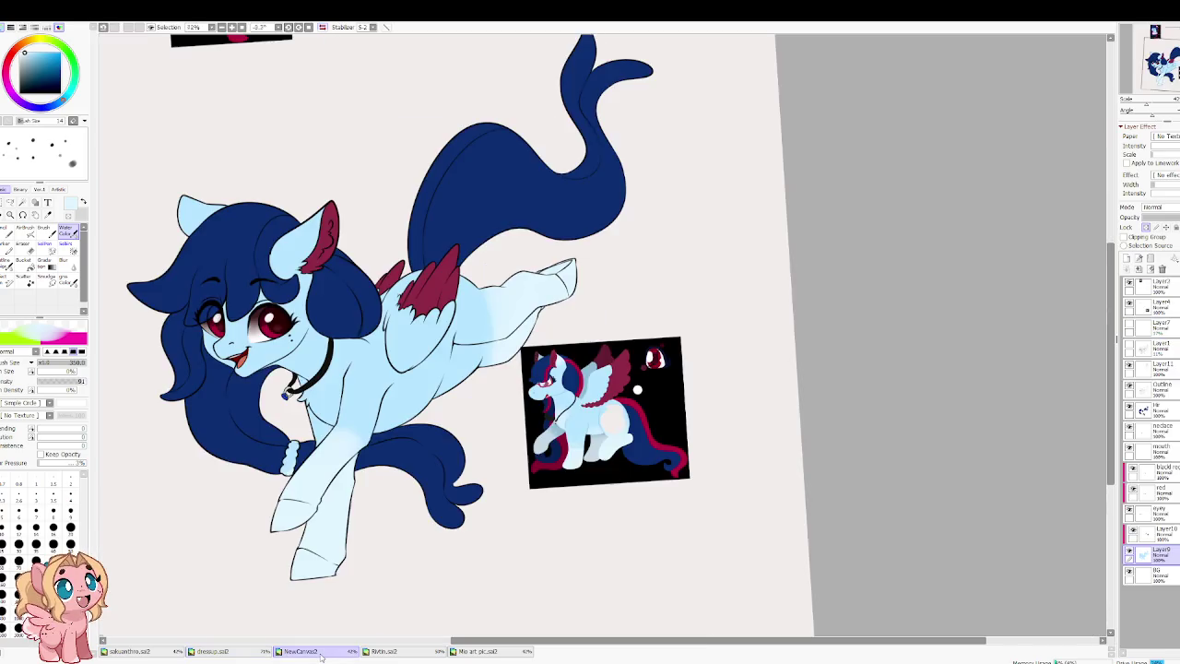
left_click_drag(357, 573, 534, 512)
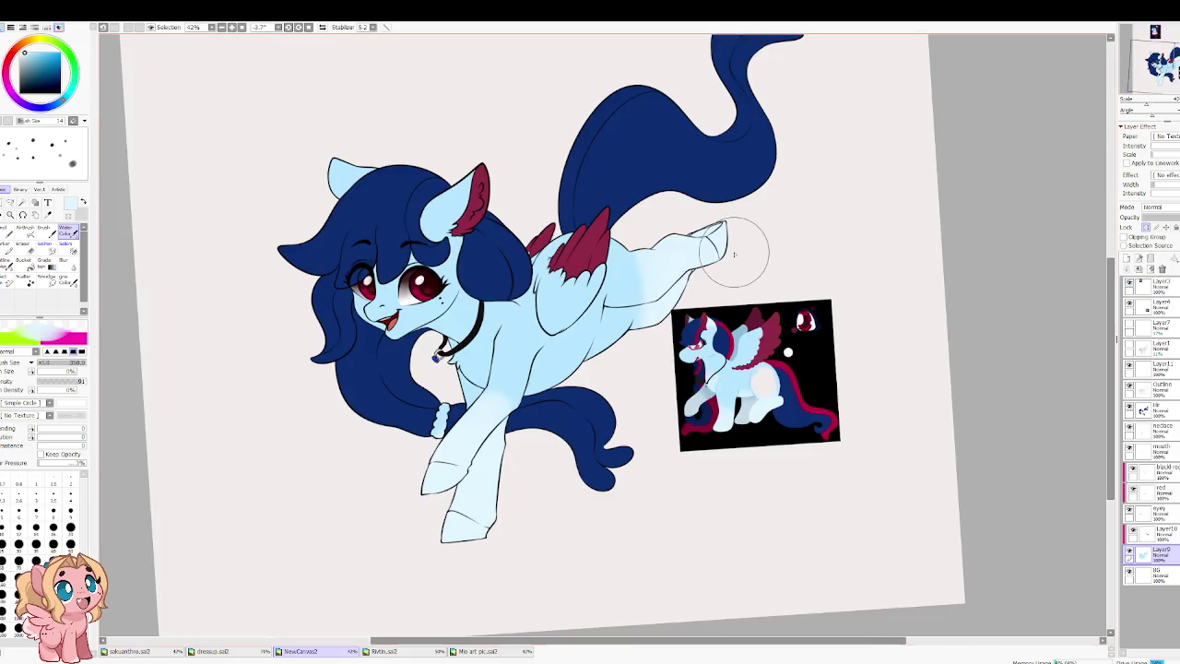
Step: Zoom in on the pony's head and reduce the brush to size 100 for crimson eye shading
scroll(425, 277, "up", 2)
scroll(480, 273, "up", 2)
scroll(535, 268, "up", 1)
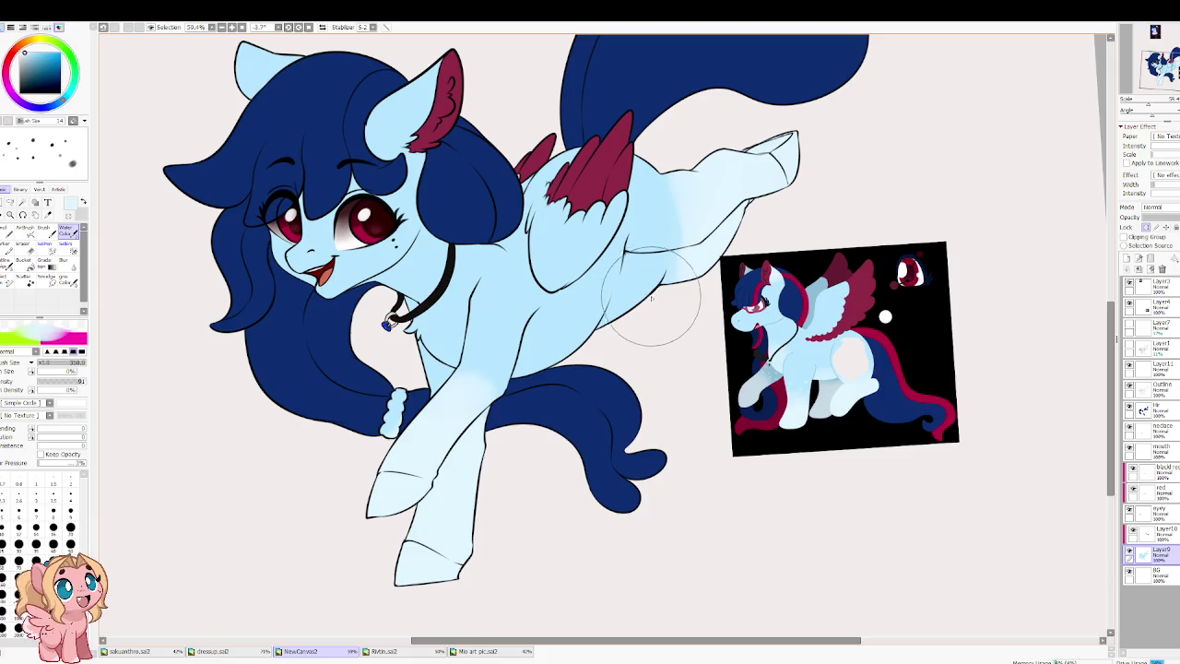
scroll(858, 339, "up", 2)
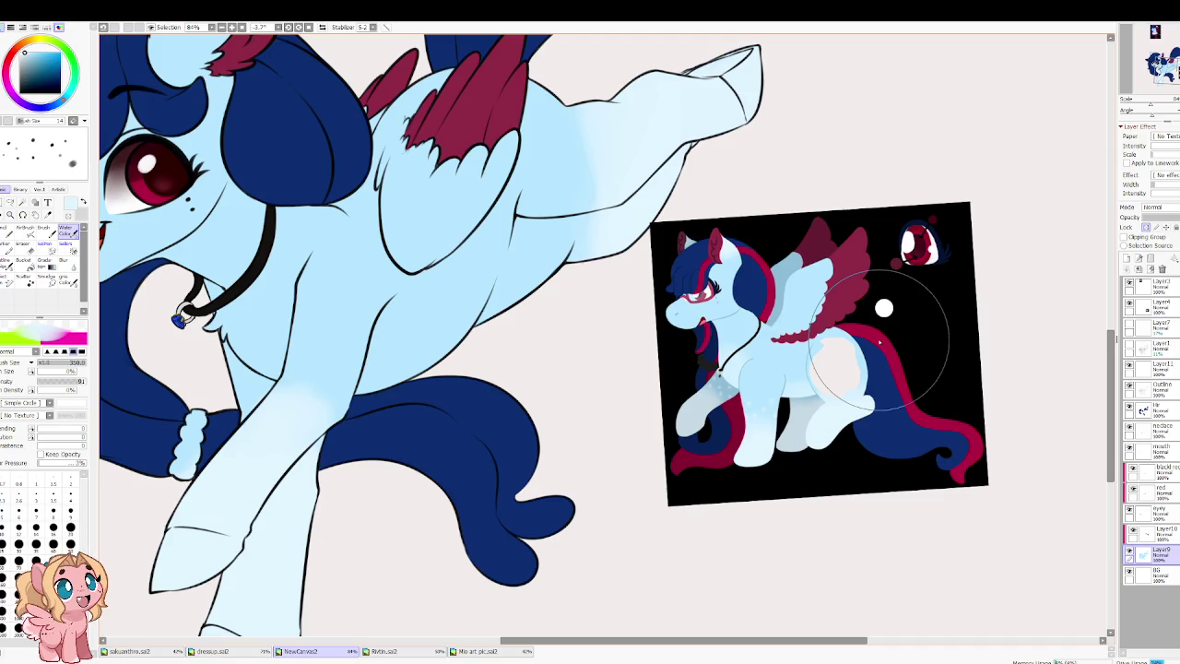
left_click_drag(697, 303, 730, 514)
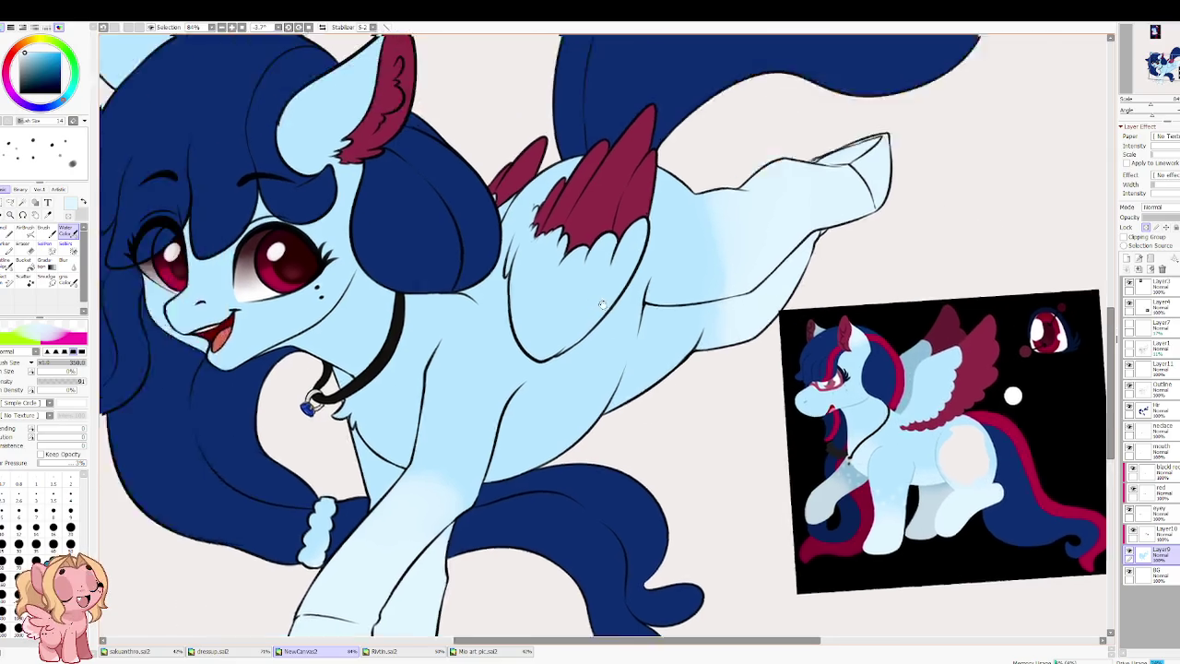
scroll(730, 516, "down", 5)
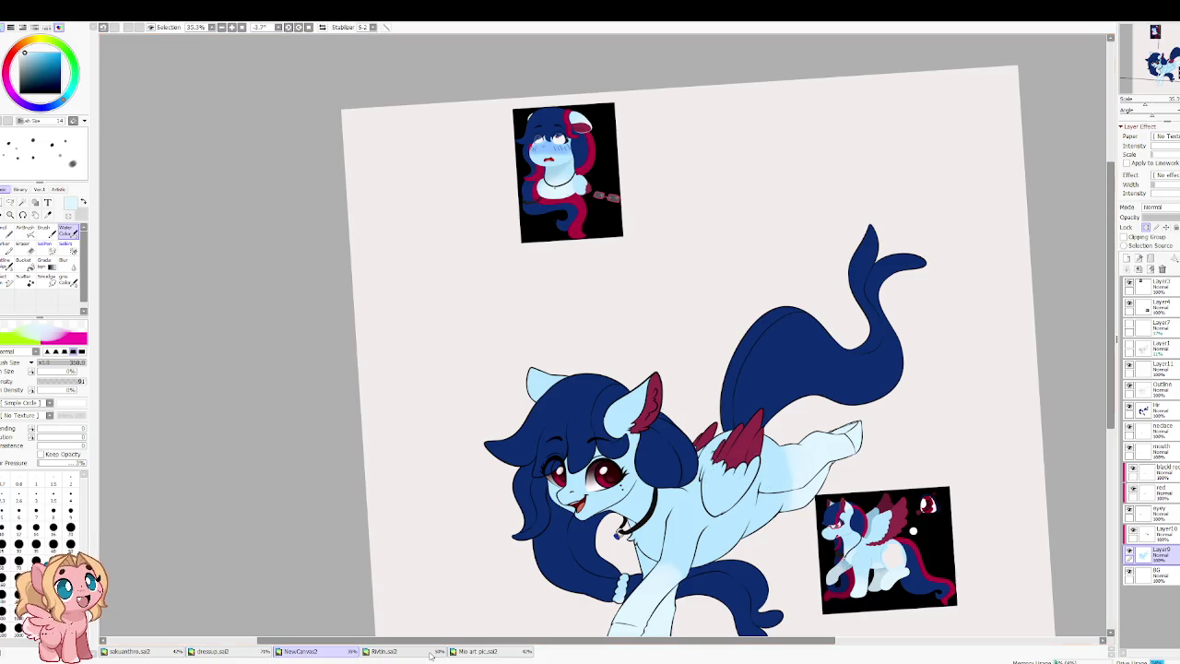
scroll(557, 157, "up", 6)
scroll(573, 183, "up", 3)
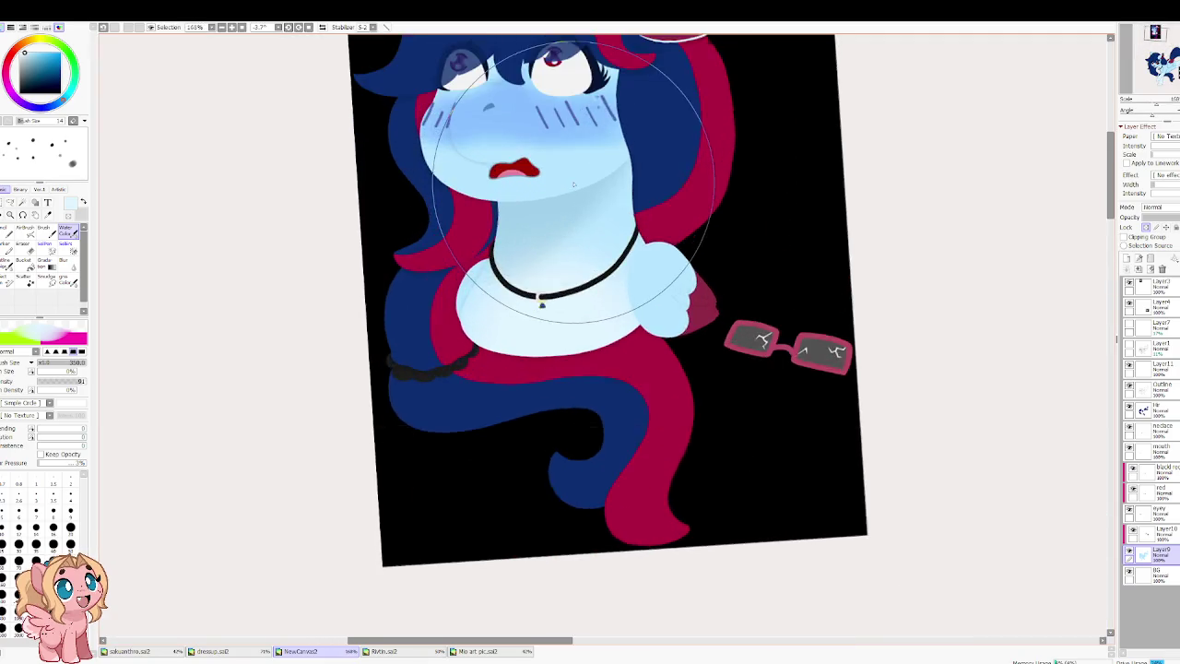
scroll(573, 183, "down", 2)
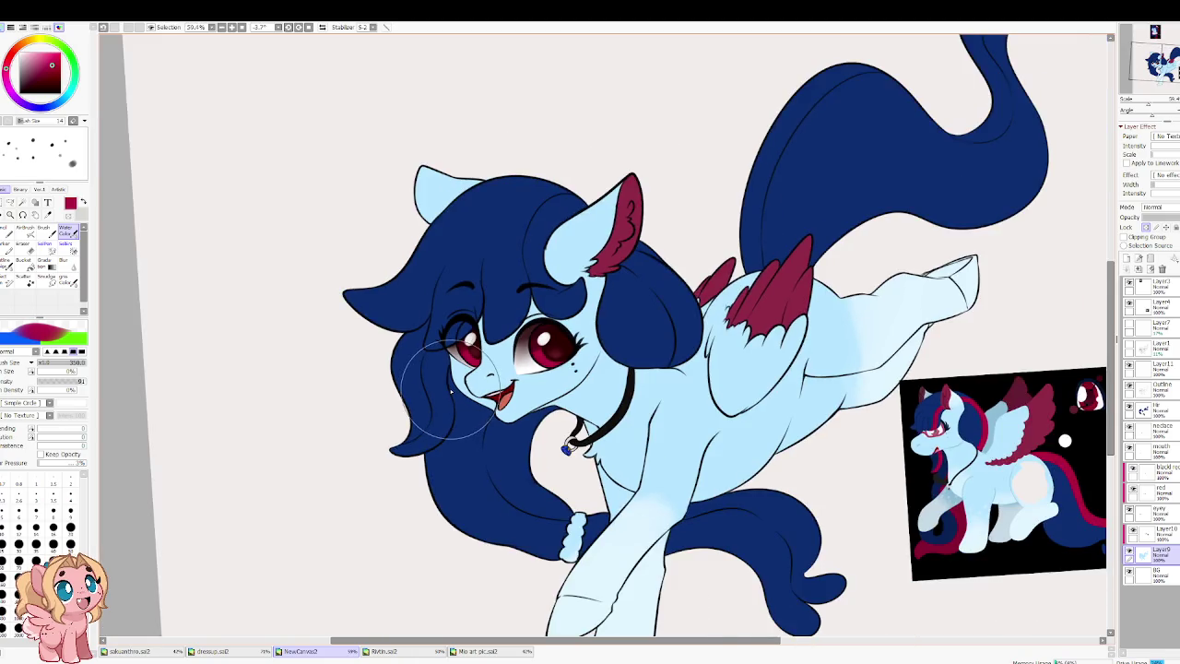
key("bracketleft")
key("bracketleft")
key("bracketleft")
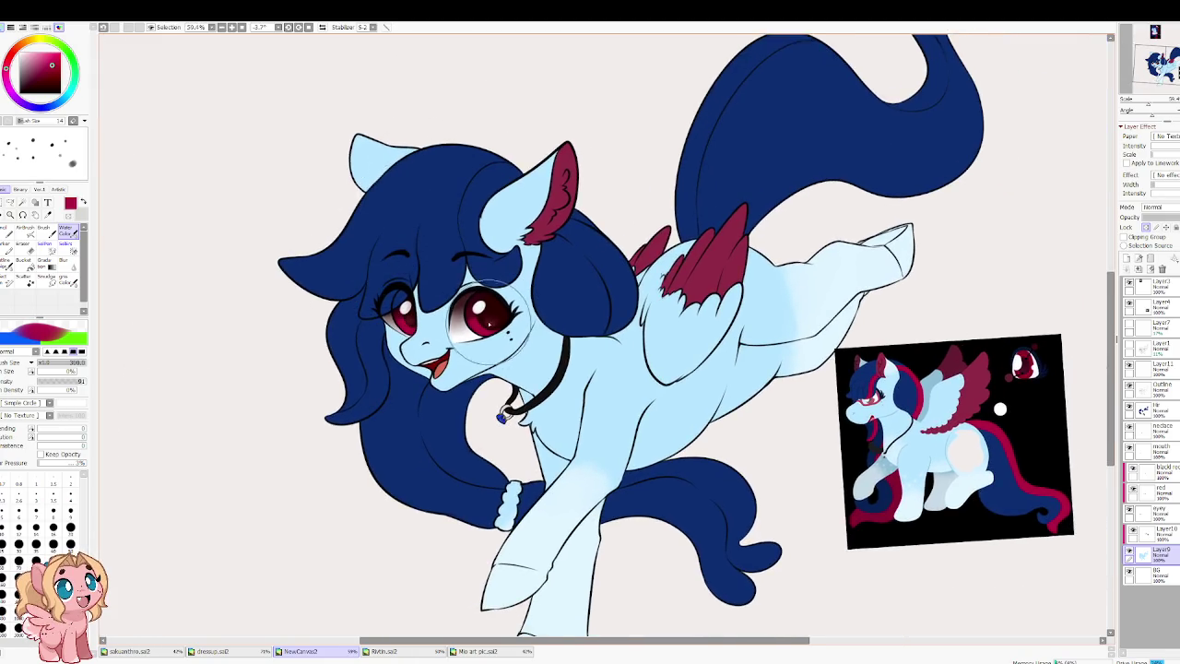
scroll(473, 330, "up", 2)
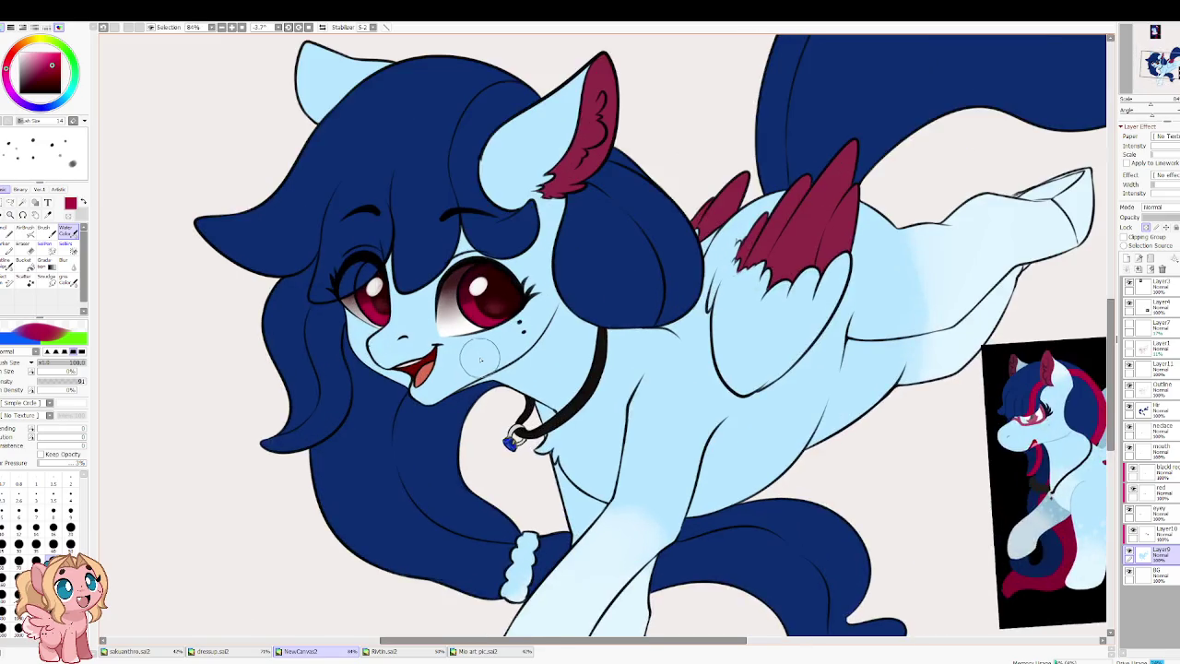
Step: Add a new layer clipped to the selected layer for the red shading
left_click(1144, 411)
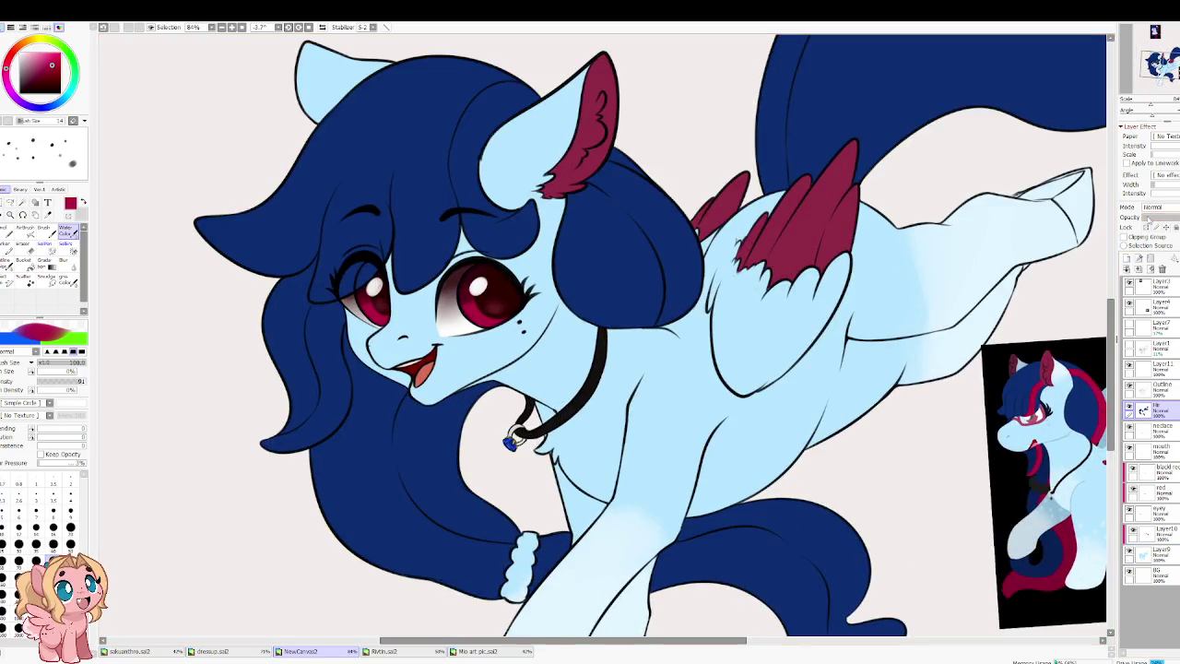
left_click(1127, 259)
left_click(1125, 237)
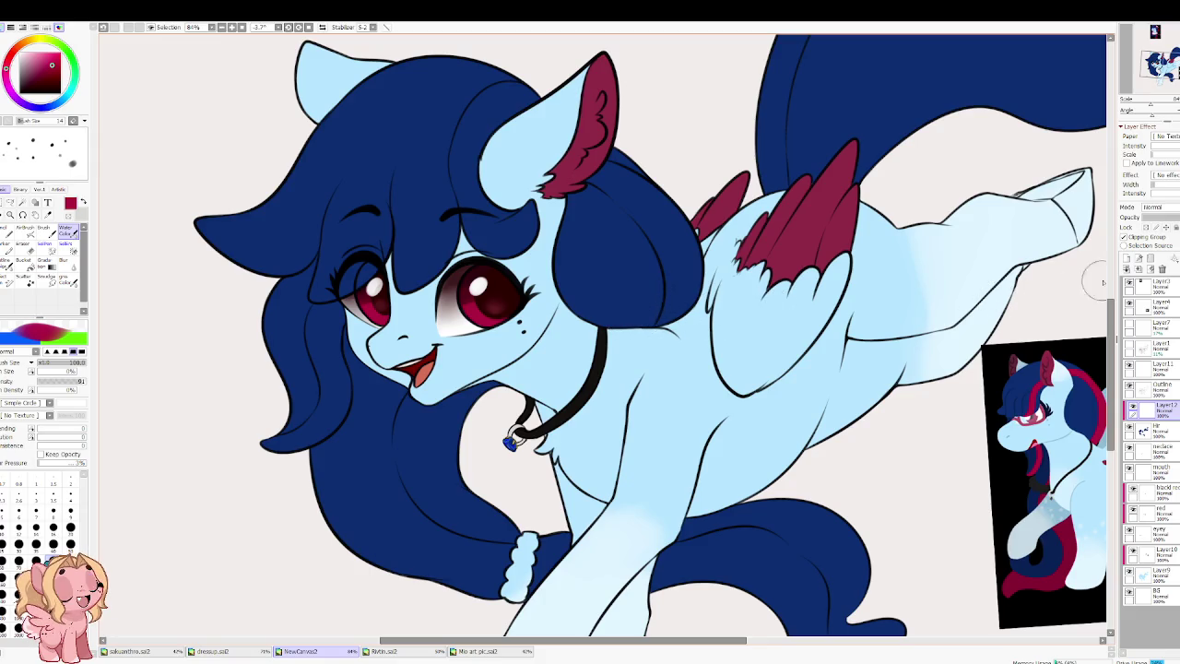
scroll(489, 359, "up", 3)
Step: Paint a crimson streak up the mane strand hanging below the chin
mouse_move(408, 437)
left_mouse_down()
mouse_move(470, 305)
mouse_move(424, 319)
left_mouse_up()
mouse_move(424, 277)
left_mouse_down()
mouse_move(433, 425)
mouse_move(457, 369)
left_mouse_up()
mouse_move(490, 468)
left_mouse_down()
mouse_move(461, 269)
mouse_move(461, 338)
mouse_move(566, 277)
mouse_move(553, 260)
mouse_move(433, 277)
mouse_move(458, 266)
left_mouse_up()
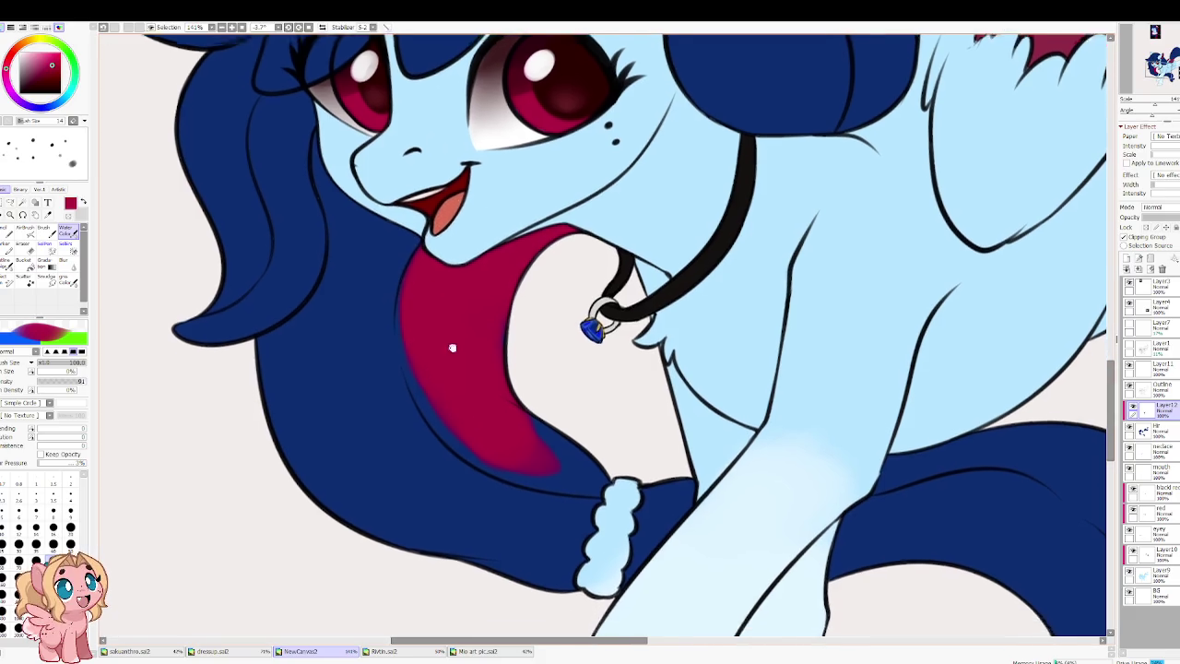
left_click_drag(457, 369, 440, 329)
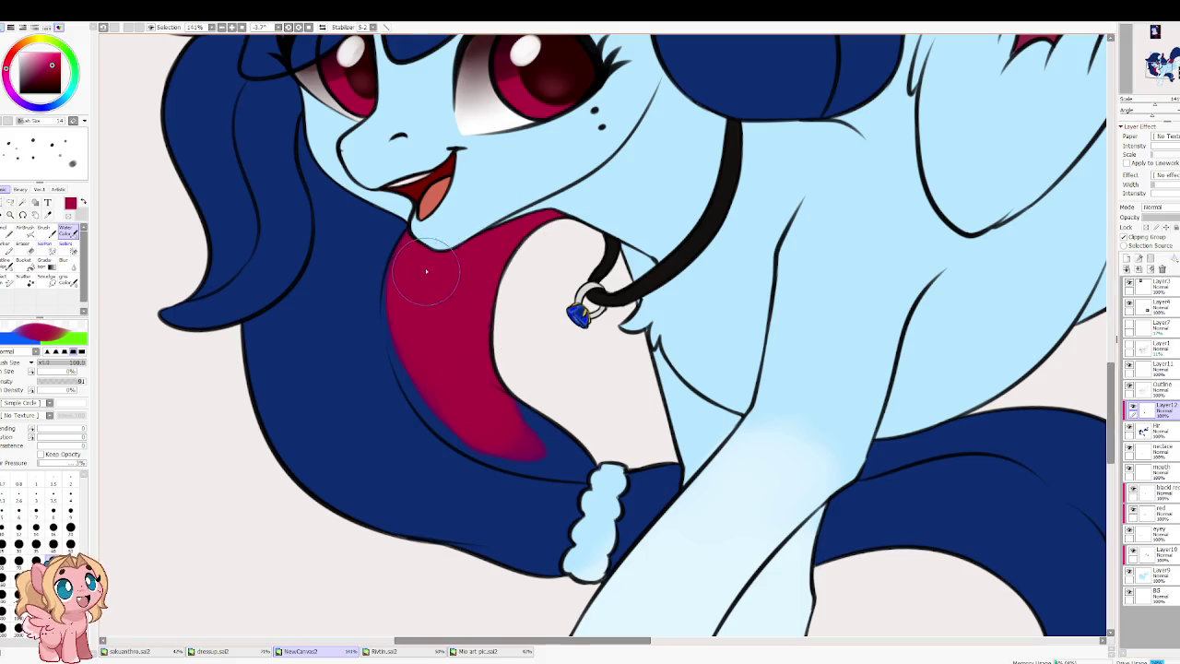
Step: With a smaller brush and mirrored view, extend and refine the streak's lower tip
key("bracketleft")
key("bracketleft")
key("bracketleft")
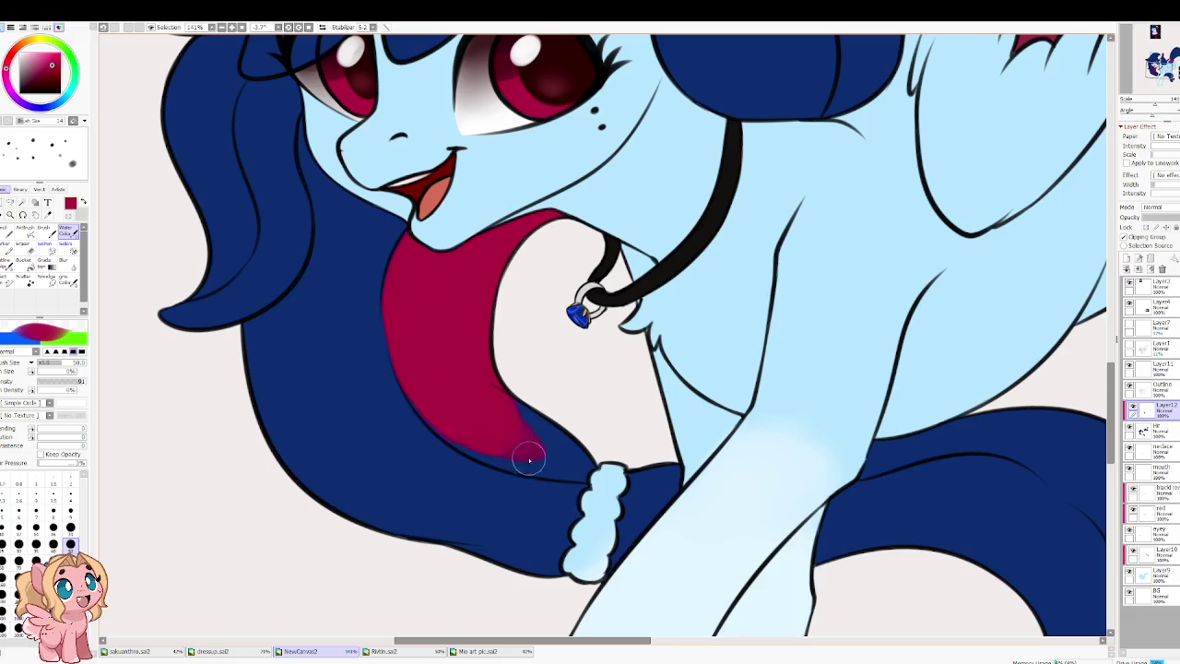
mouse_move(498, 420)
left_mouse_down()
mouse_move(567, 466)
mouse_move(568, 420)
left_mouse_up()
key("h")
mouse_move(658, 455)
left_mouse_down()
mouse_move(574, 410)
mouse_move(535, 426)
mouse_move(591, 410)
left_mouse_up()
mouse_move(517, 433)
left_mouse_down()
mouse_move(597, 419)
mouse_move(517, 424)
mouse_move(540, 390)
mouse_move(614, 387)
mouse_move(635, 410)
left_mouse_up()
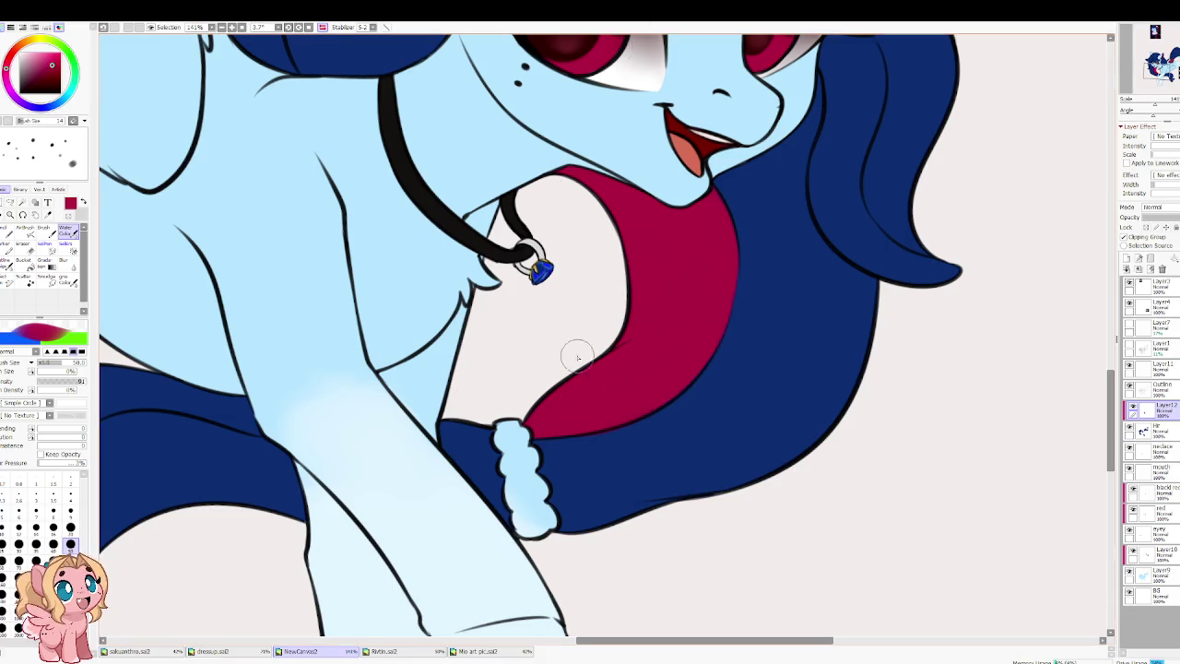
Step: Paint crimson over the blue behind the leg cuff and soften it with Blur
key("e")
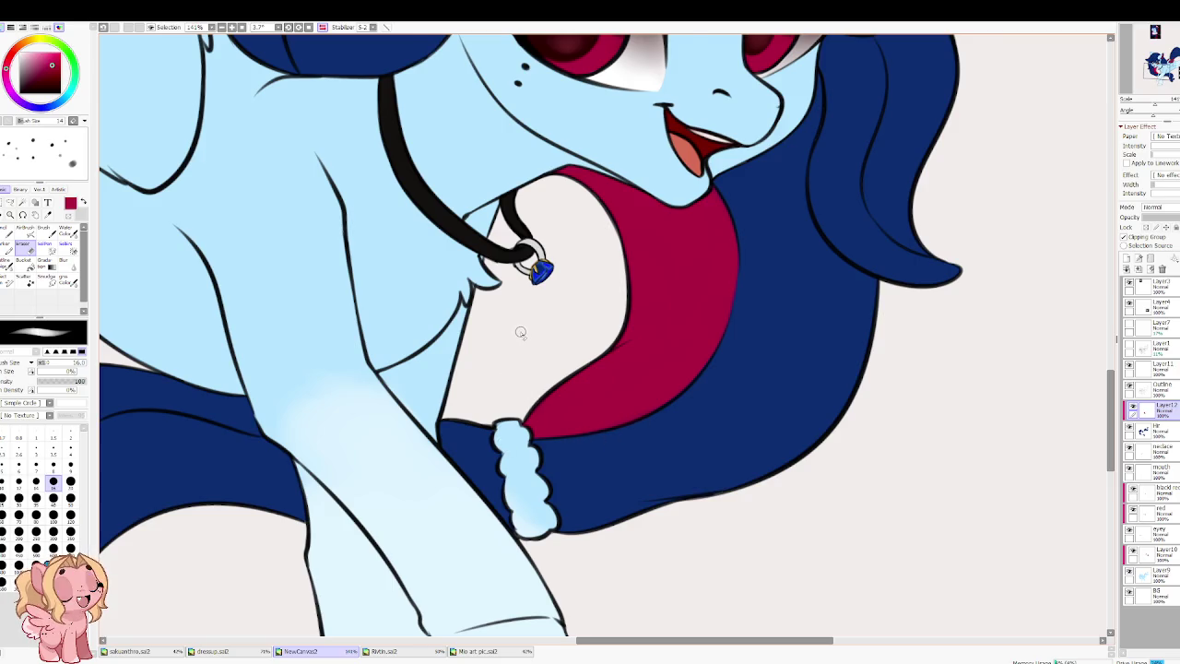
key("h")
left_click_drag(694, 415, 317, 281)
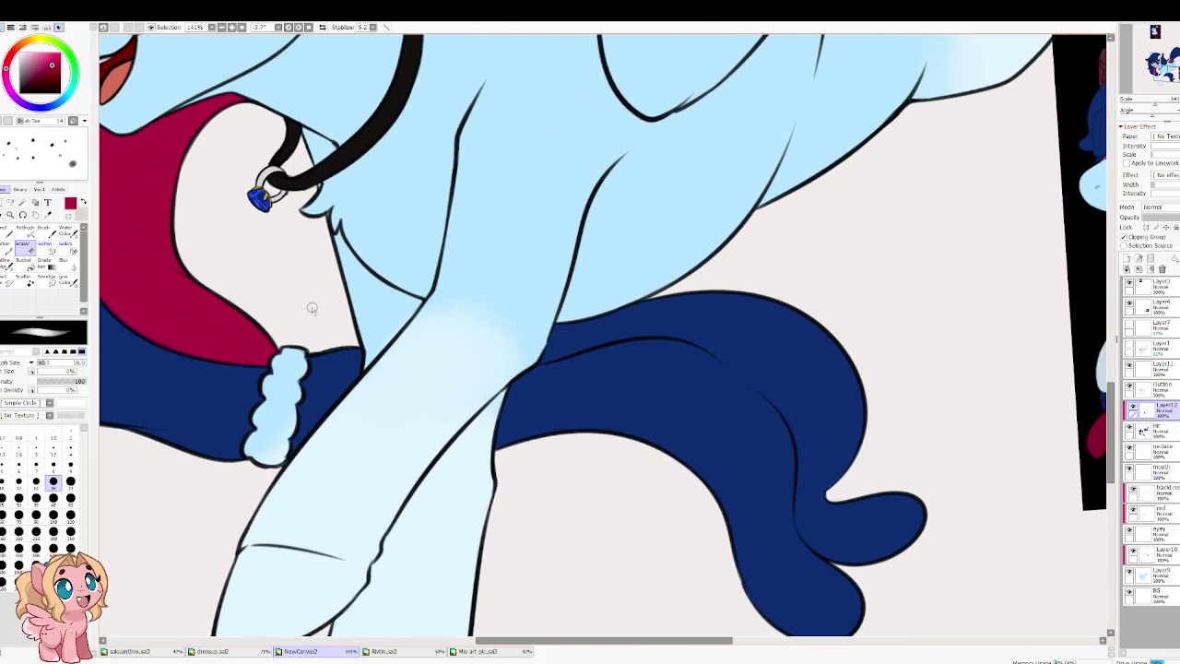
key("b")
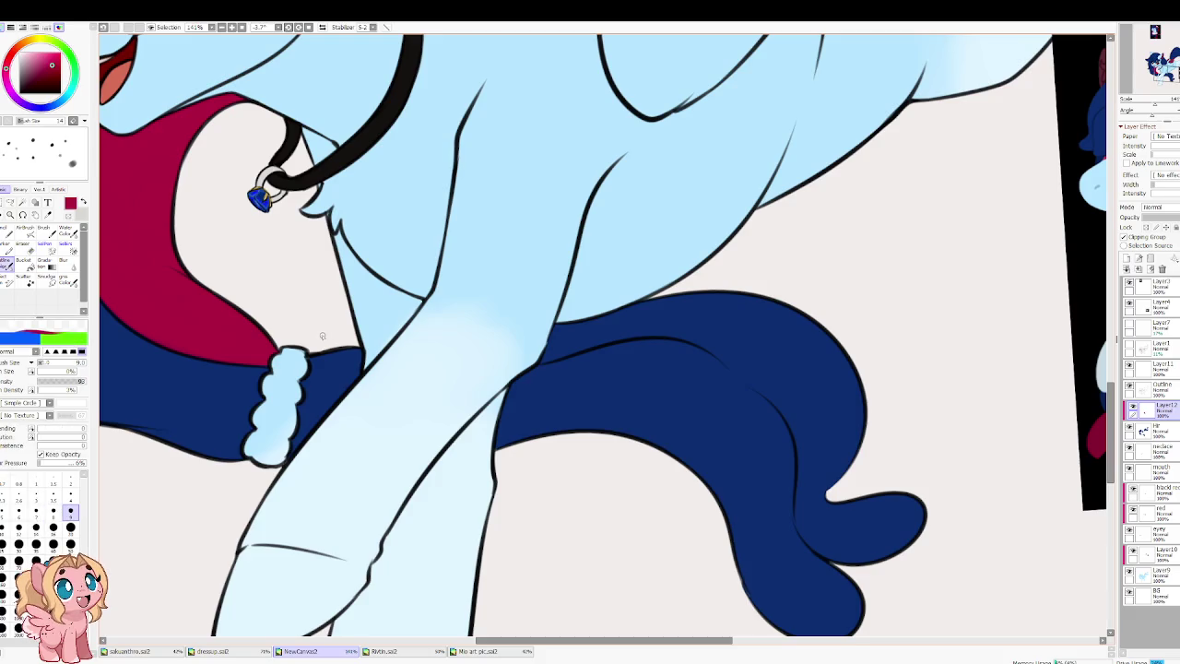
key("w")
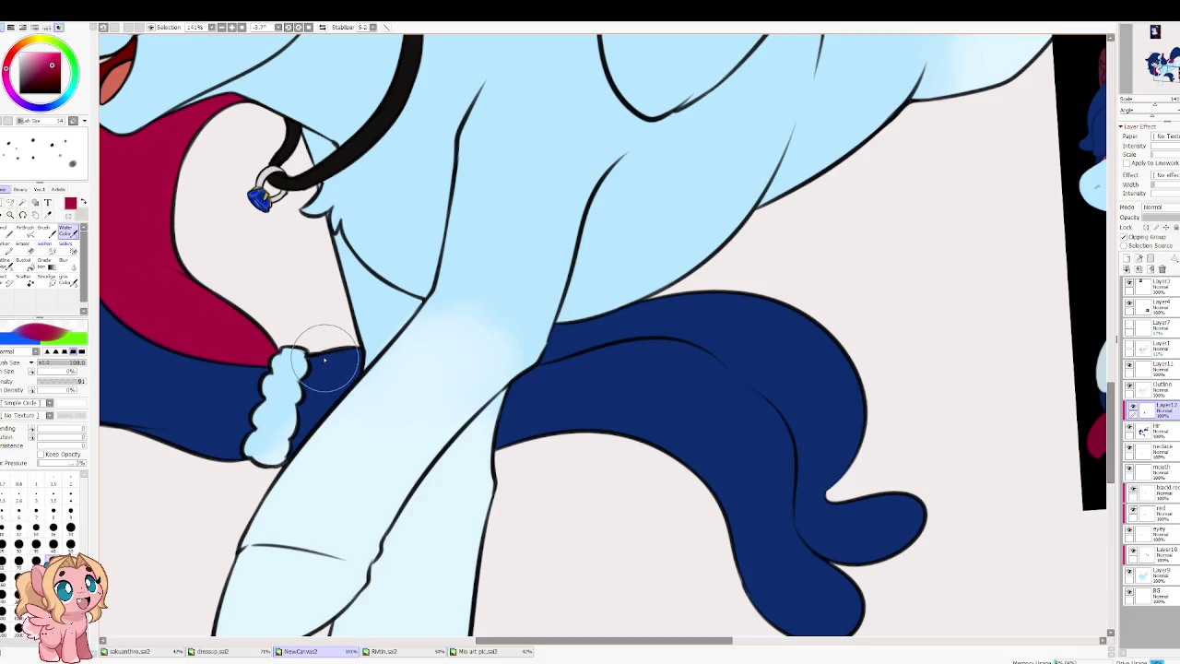
left_click_drag(326, 360, 367, 358)
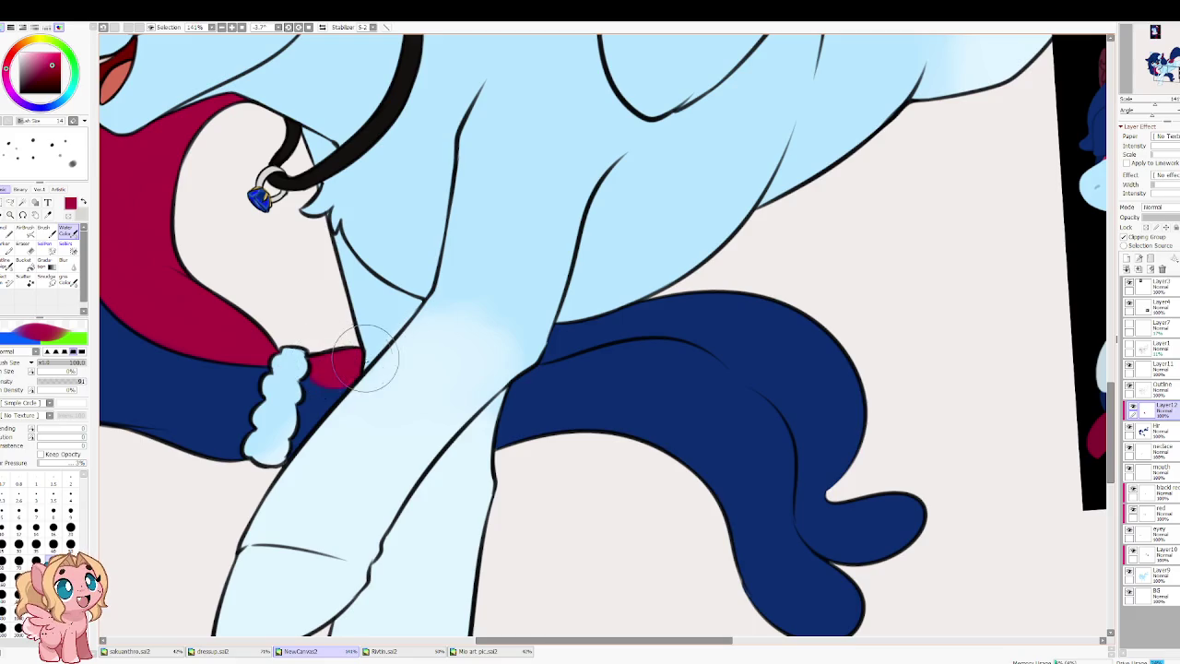
key("u")
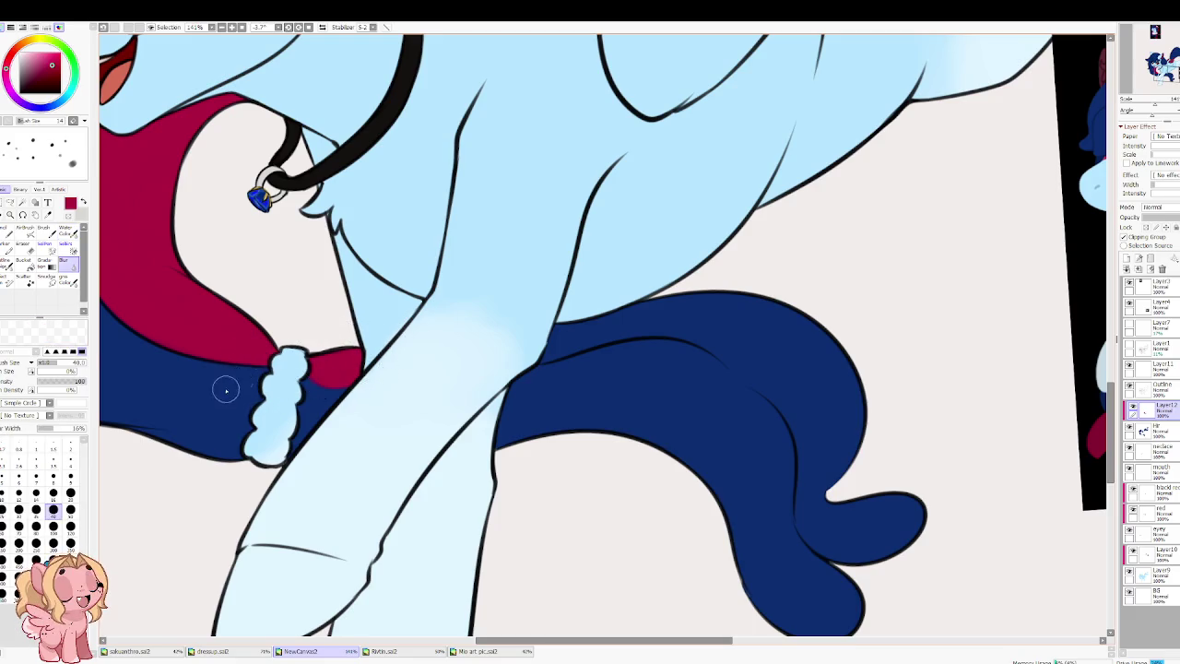
Step: Brush a crimson band along the top of the tail, extending it in mirrored view
scroll(205, 430, "up", 3)
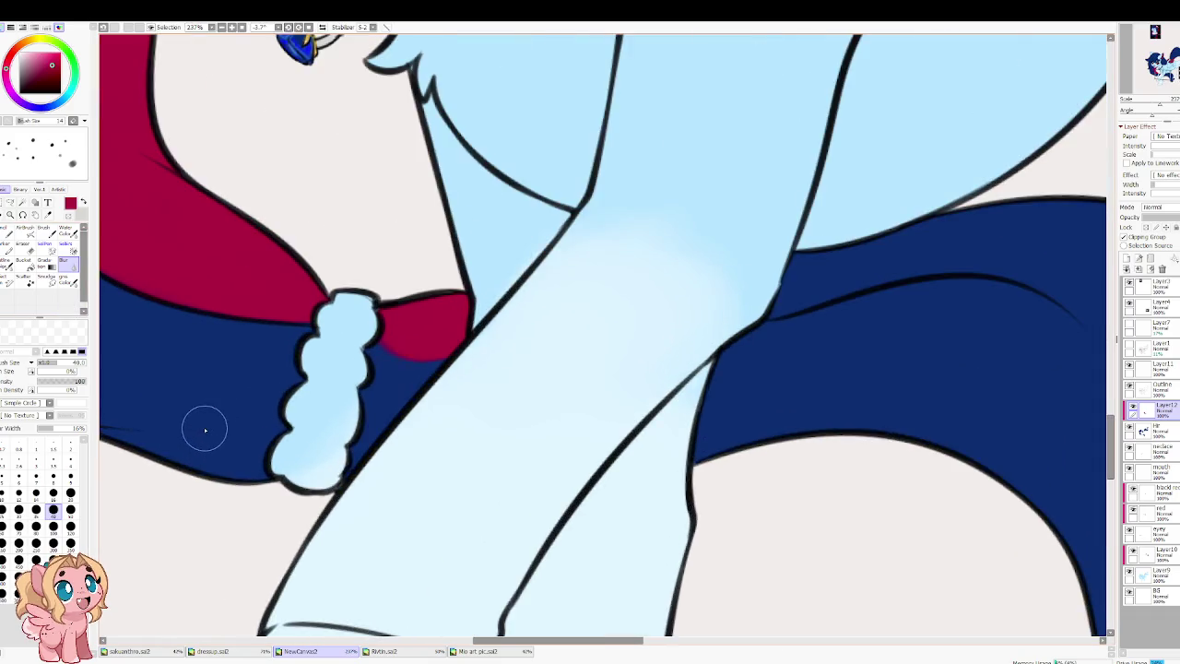
left_click_drag(430, 316, 393, 400)
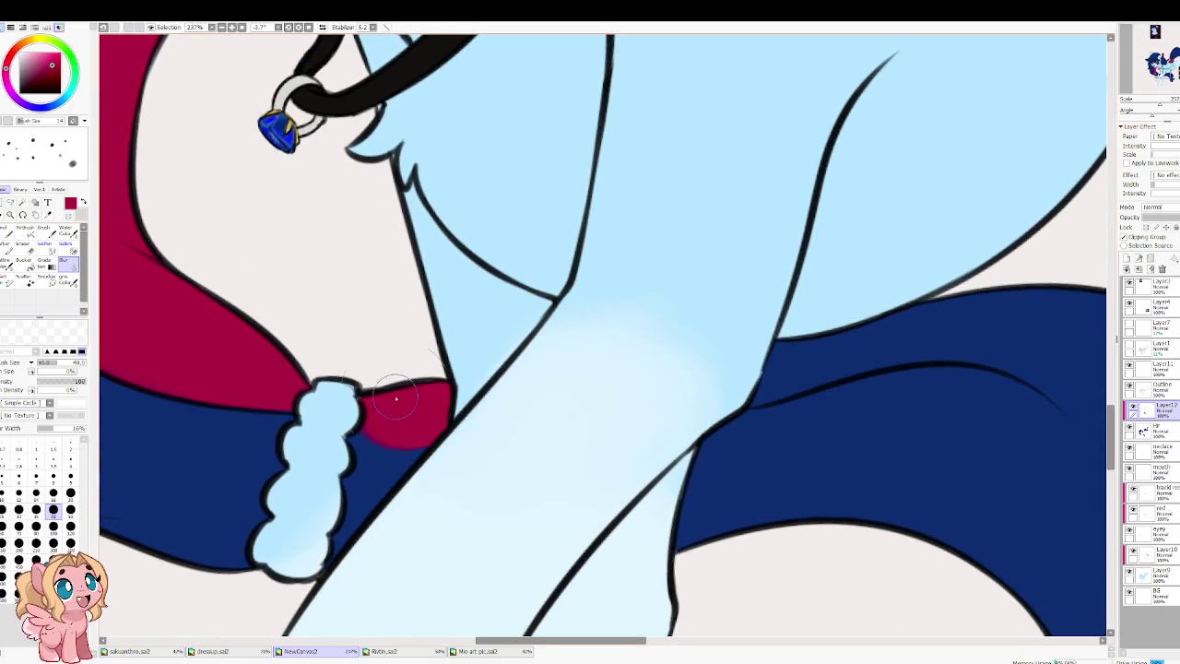
key("b")
mouse_move(672, 351)
left_mouse_down()
mouse_move(345, 390)
mouse_move(396, 392)
left_mouse_up()
left_click_drag(633, 321, 405, 378)
key("h")
left_click_drag(651, 414, 535, 245)
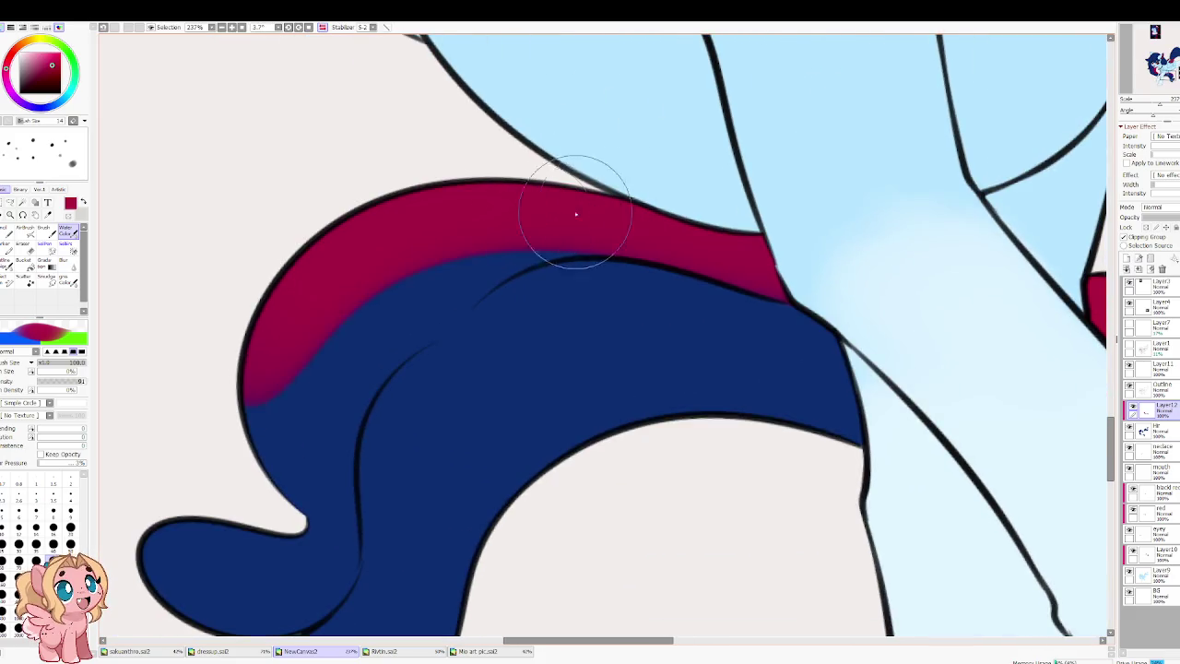
Step: Paint the tail's tip lobe crimson
mouse_move(224, 487)
left_mouse_down()
mouse_move(293, 331)
mouse_move(203, 474)
mouse_move(215, 411)
left_mouse_up()
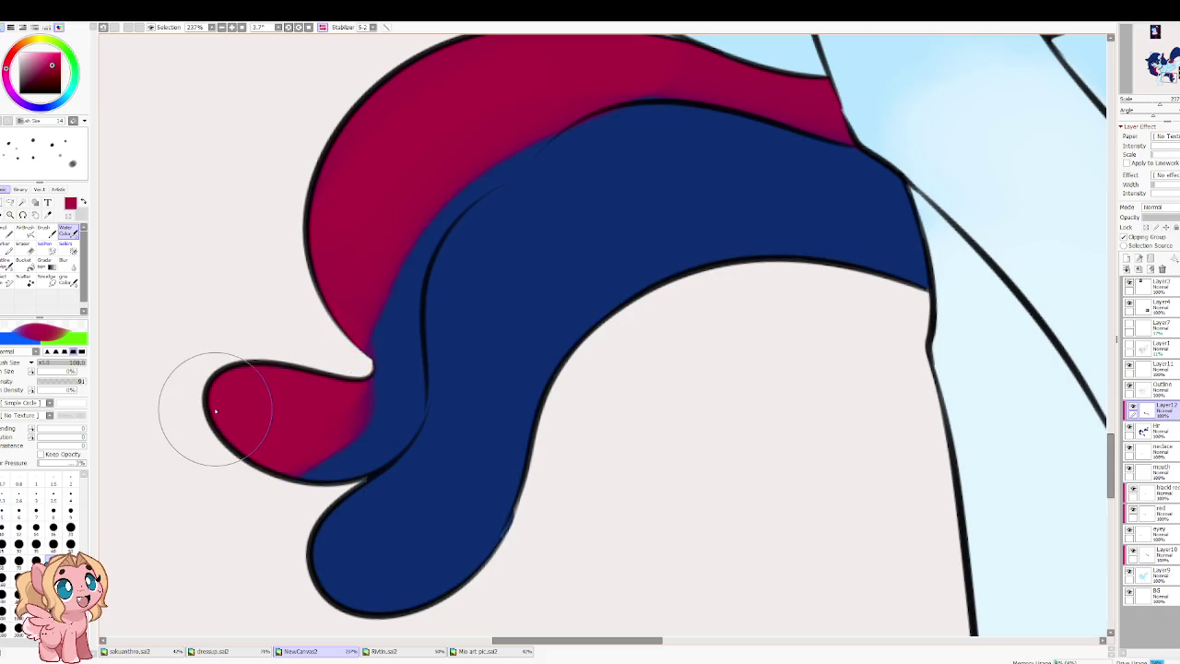
scroll(215, 411, "down", 3)
scroll(230, 387, "down", 2)
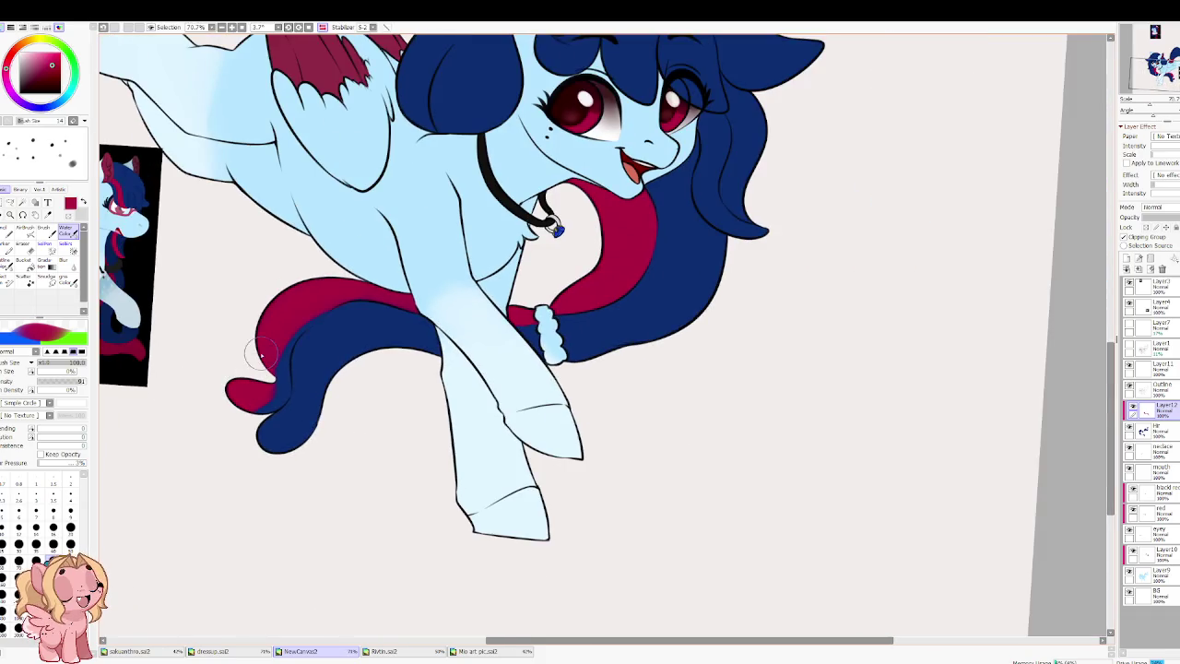
left_click_drag(261, 355, 258, 395)
key("h")
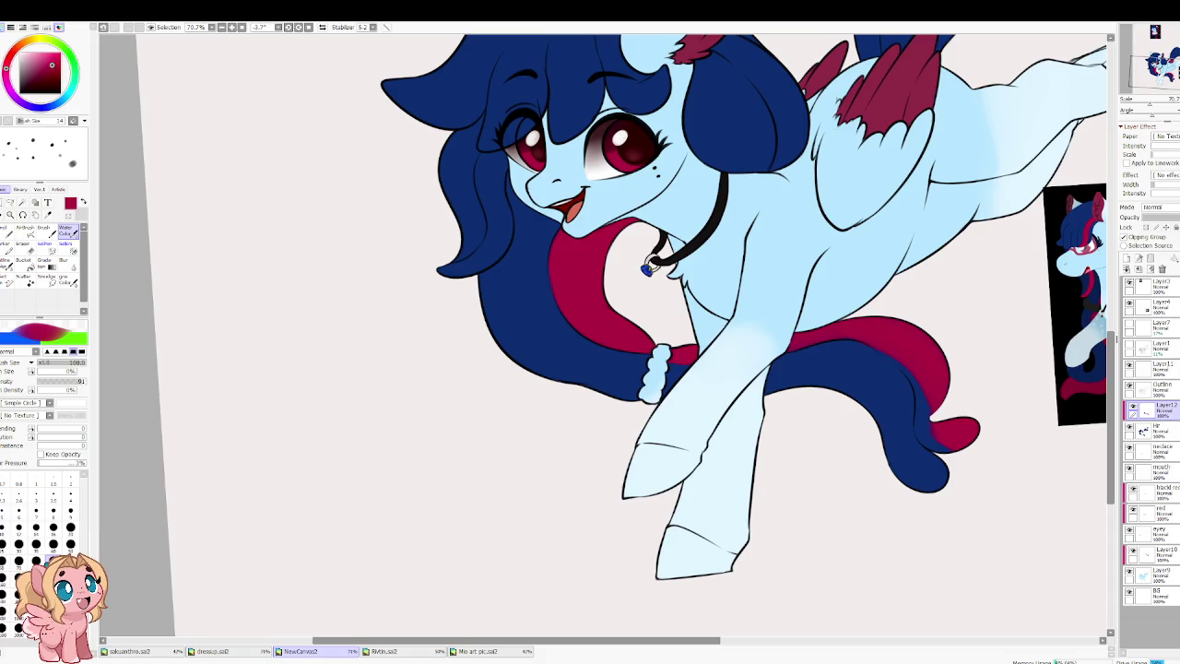
scroll(535, 355, "right", 5)
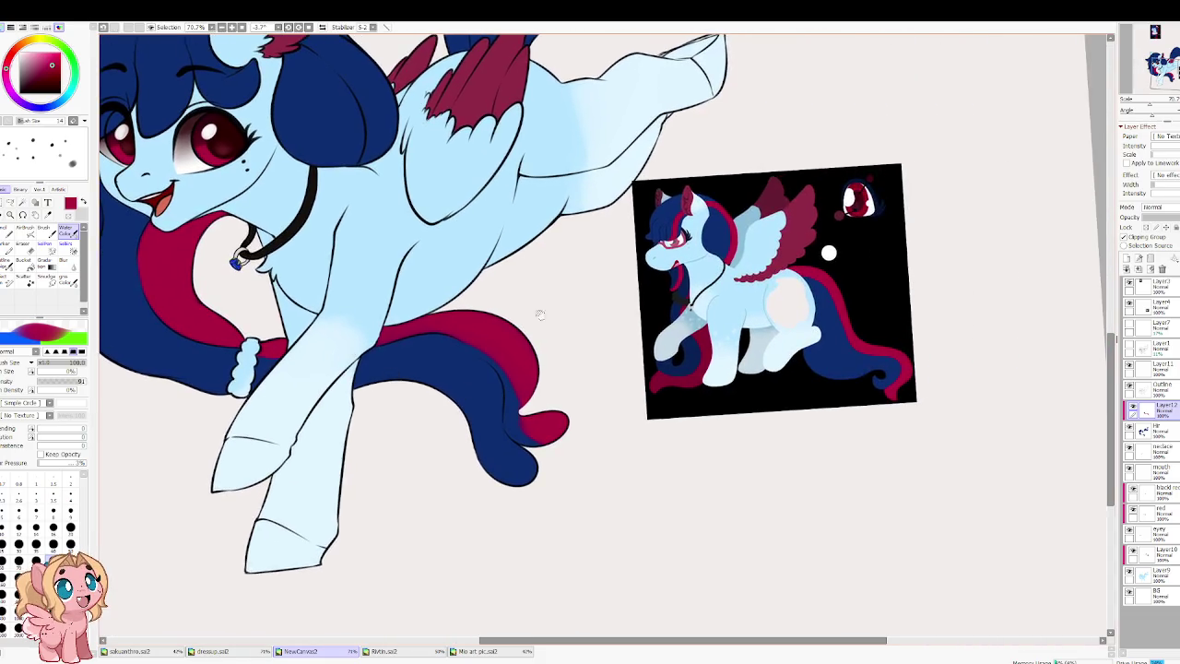
scroll(575, 313, "up", 2)
Step: Shade the tail junction red, then smooth and erase the strip's edges with a smaller brush
mouse_move(571, 329)
left_mouse_down()
mouse_move(353, 241)
mouse_move(389, 315)
left_mouse_up()
mouse_move(422, 409)
left_mouse_down()
mouse_move(411, 449)
mouse_move(415, 430)
mouse_move(396, 452)
mouse_move(410, 410)
mouse_move(408, 438)
mouse_move(462, 409)
mouse_move(488, 297)
left_mouse_up()
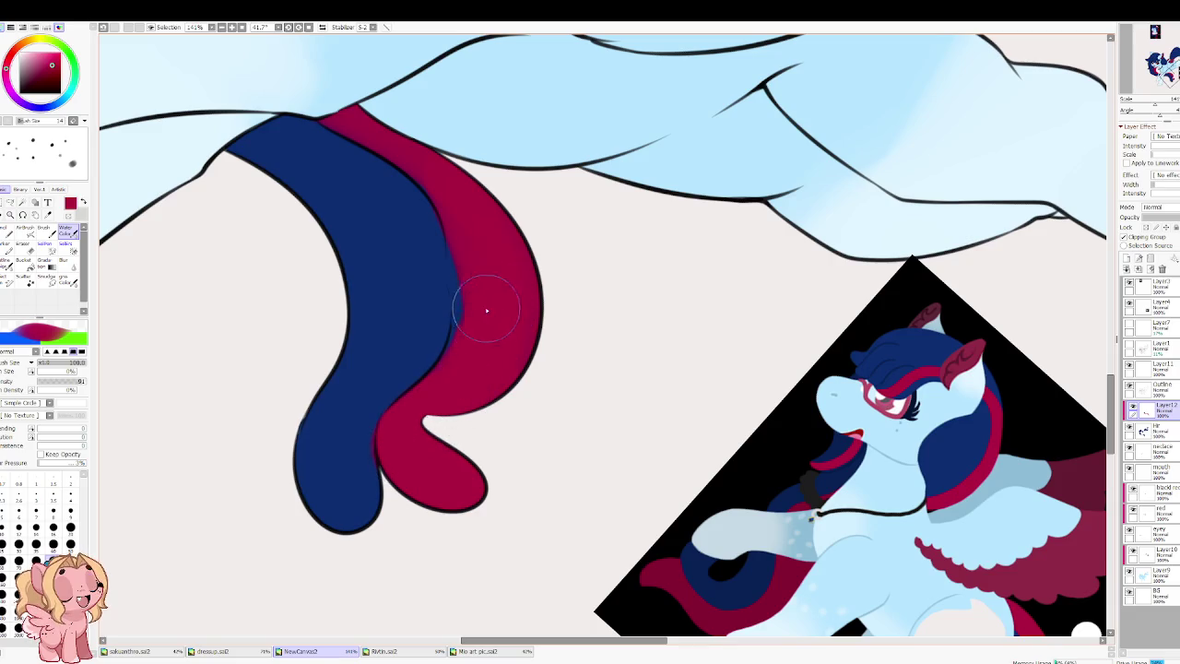
mouse_move(381, 382)
left_mouse_down()
mouse_move(453, 174)
mouse_move(414, 435)
mouse_move(468, 338)
mouse_move(410, 449)
left_mouse_up()
key("bracketleft")
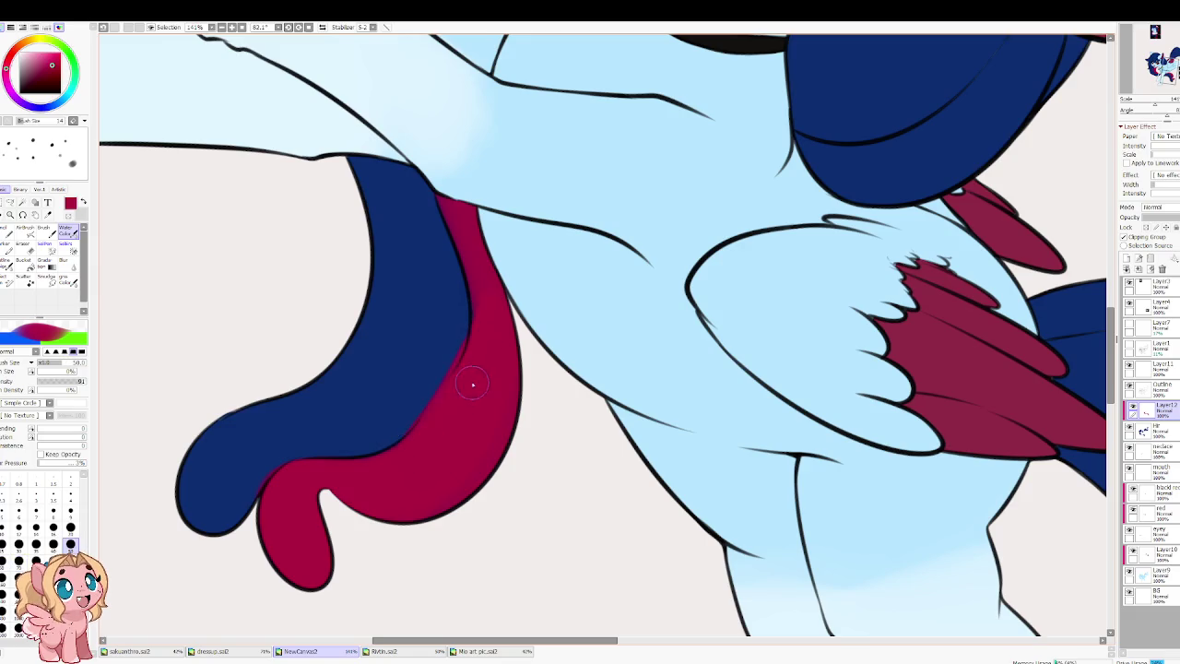
mouse_move(493, 343)
left_mouse_down()
mouse_move(464, 217)
mouse_move(479, 240)
mouse_move(446, 180)
mouse_move(483, 289)
left_mouse_up()
key("e")
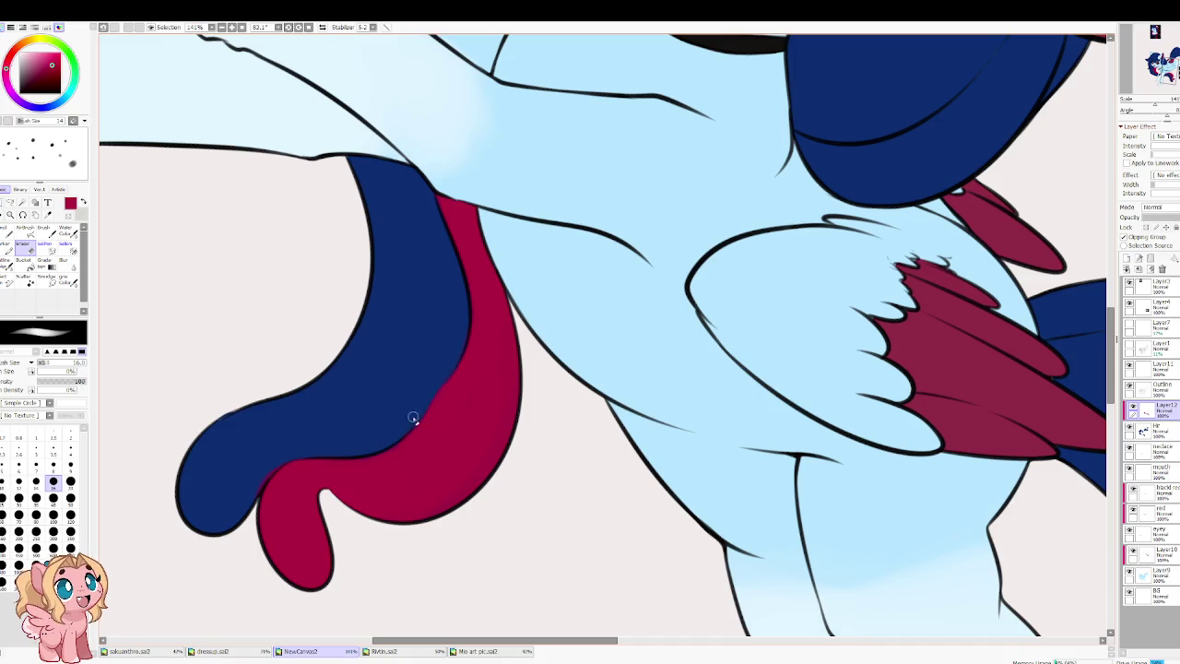
mouse_move(344, 423)
left_mouse_down()
mouse_move(440, 363)
mouse_move(362, 470)
left_mouse_up()
Step: Rotate the view back upright and zoom around the pony's face and eye
left_click_drag(302, 372, 376, 384)
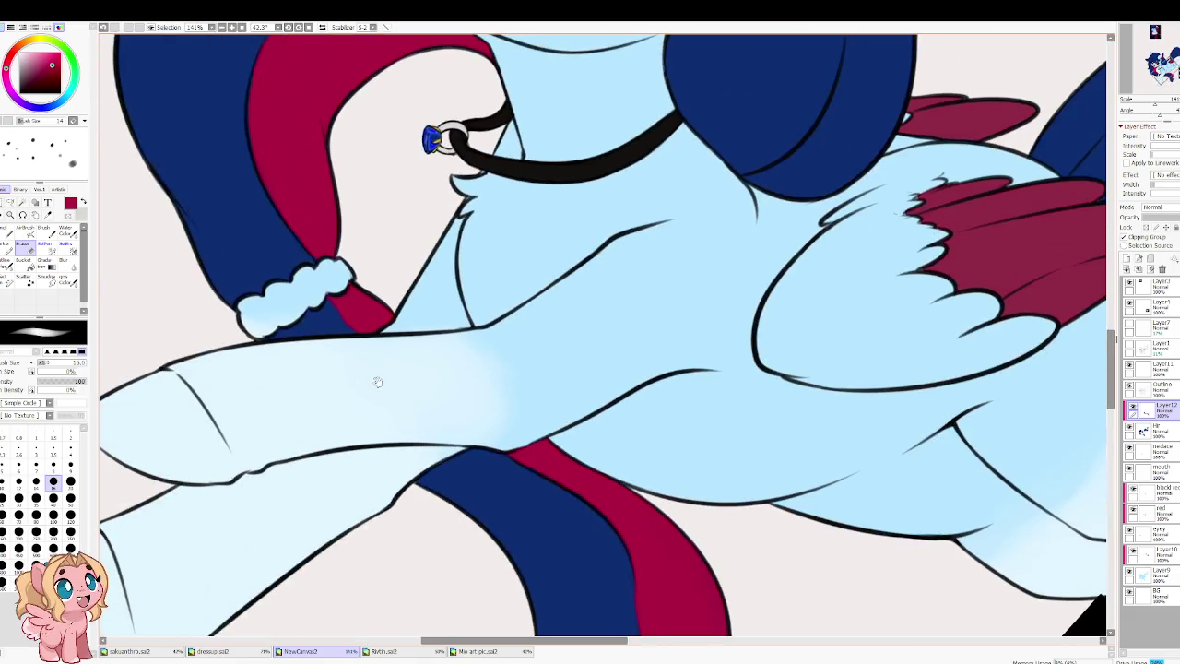
left_click_drag(308, 261, 344, 321)
left_click_drag(288, 269, 322, 315)
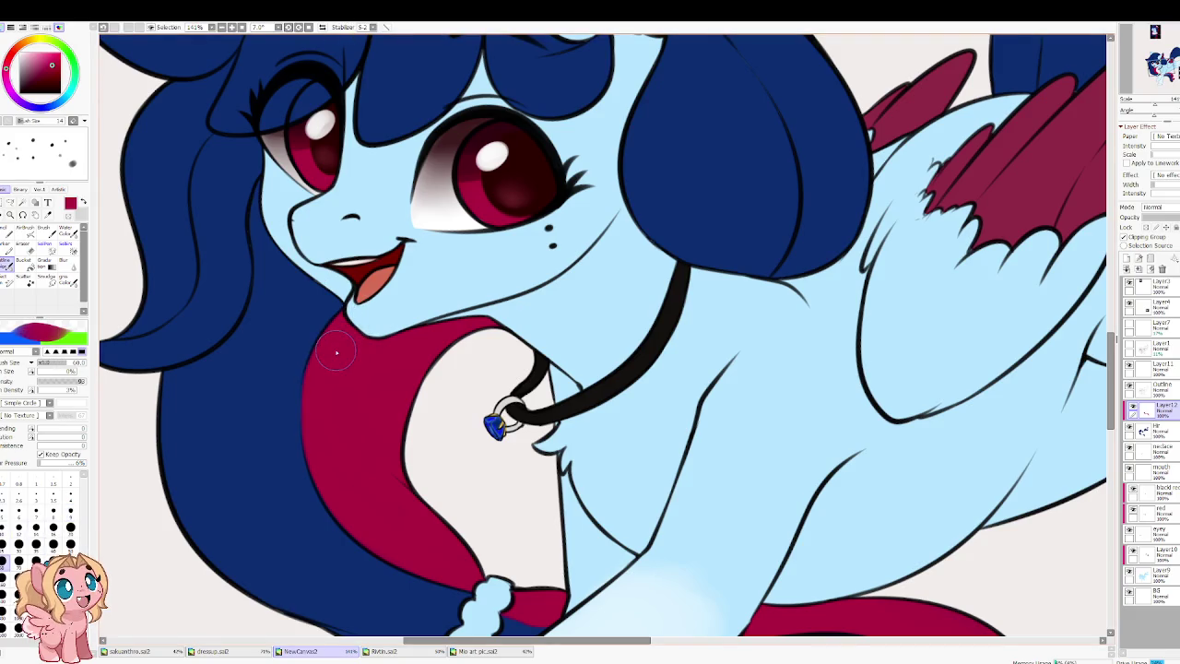
scroll(360, 353, "down", 3)
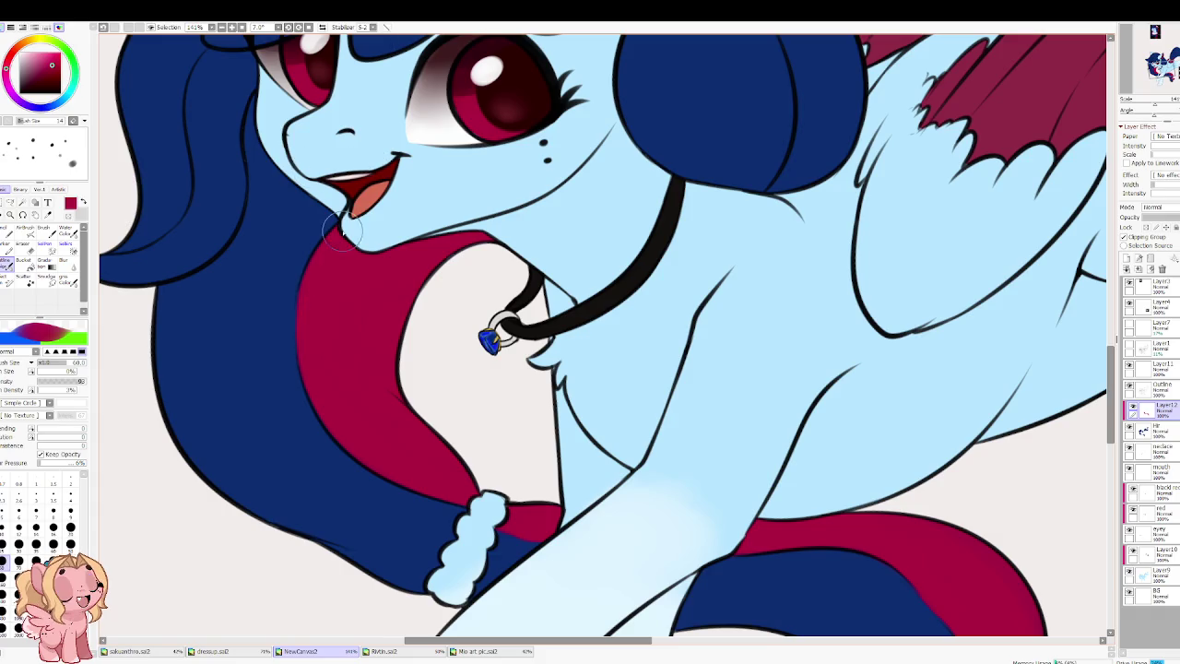
scroll(369, 258, "up", 3)
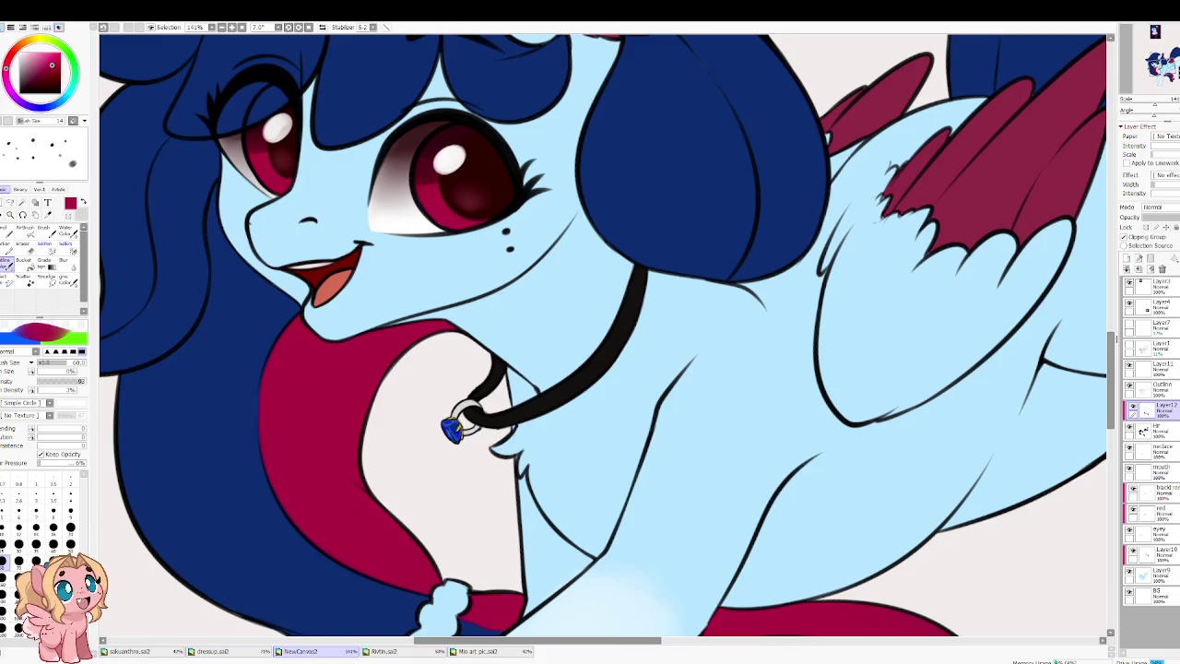
scroll(427, 441, "down", 3)
scroll(427, 441, "up", 1)
scroll(427, 440, "up", 2)
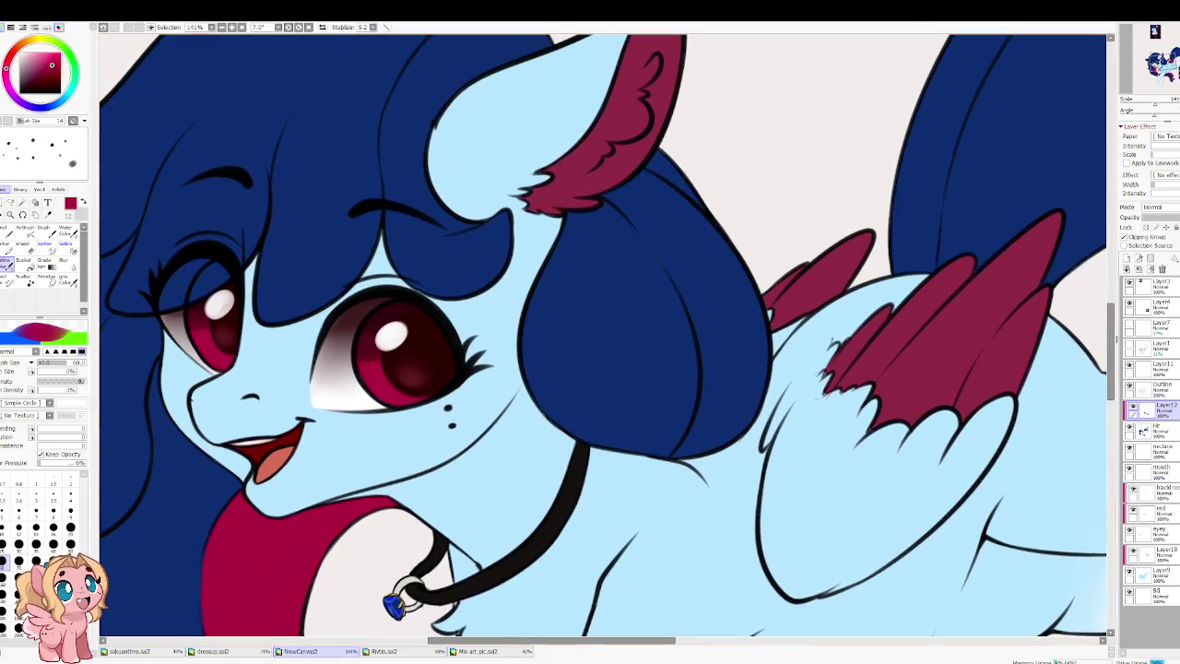
scroll(394, 327, "down", 5)
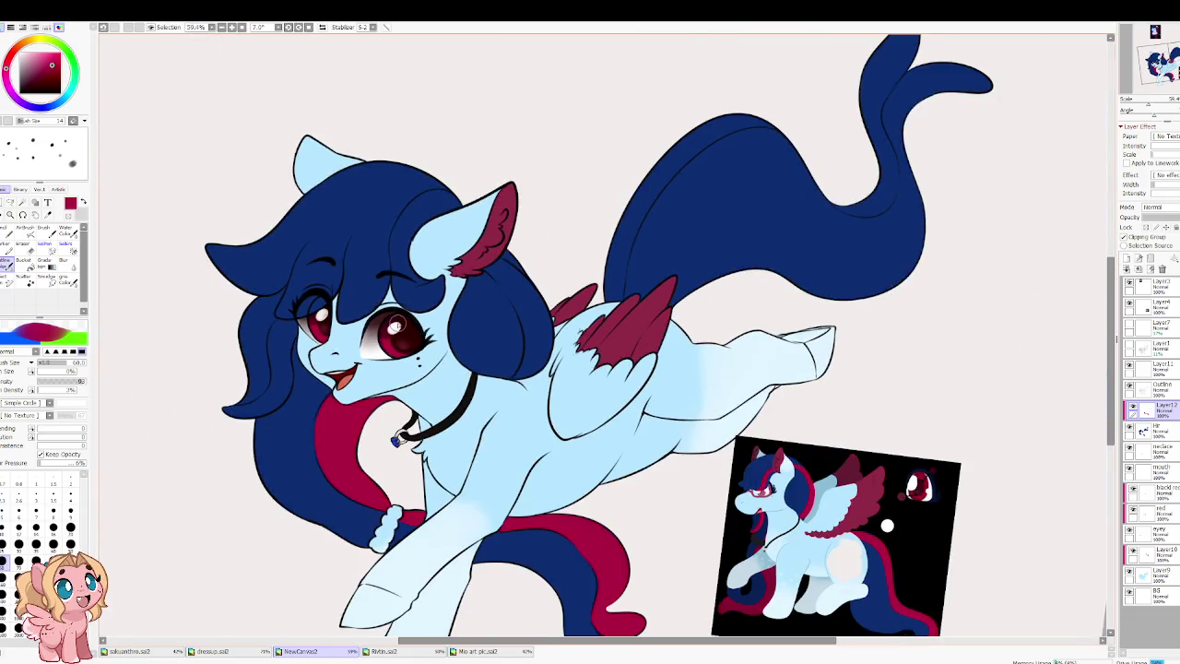
scroll(415, 243, "up", 4)
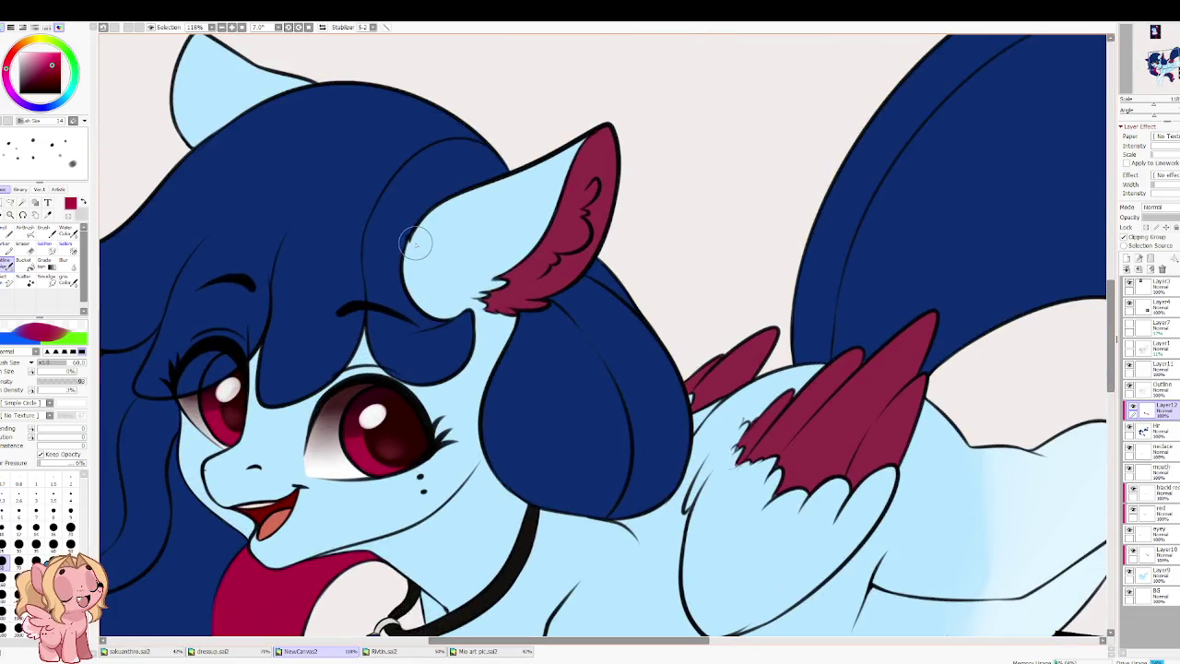
Step: Paint red streaks on the hair below the ear and along the hair edge
mouse_move(415, 242)
left_mouse_down()
mouse_move(442, 341)
mouse_move(407, 327)
mouse_move(407, 249)
mouse_move(429, 201)
mouse_move(434, 221)
left_mouse_up()
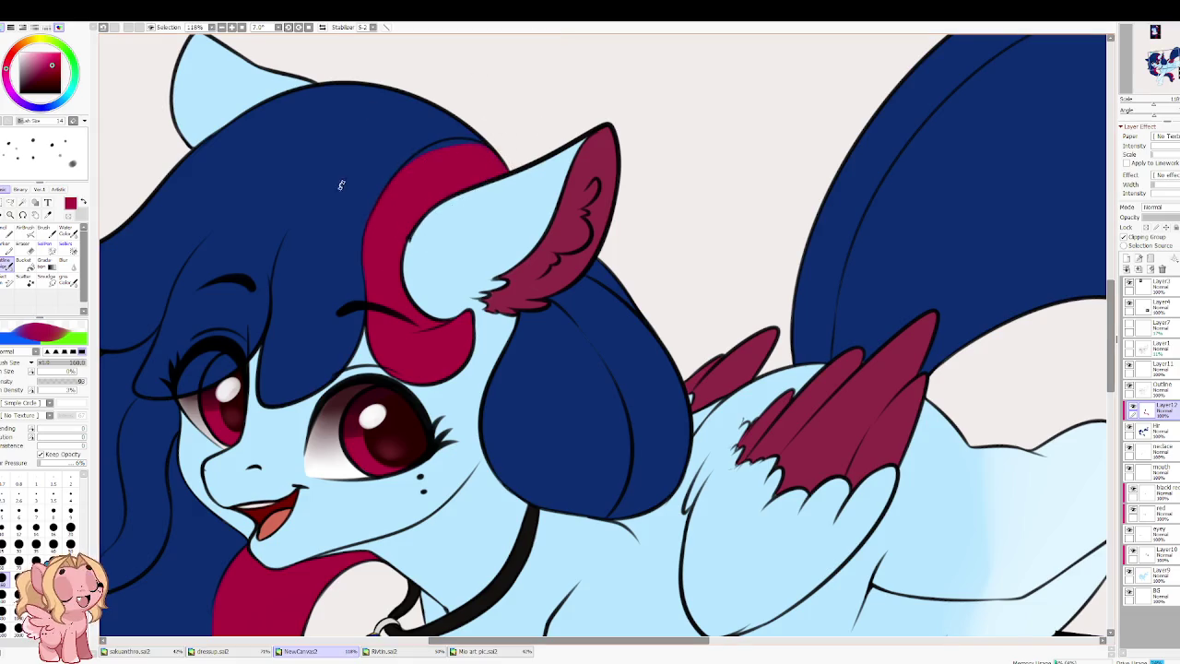
left_click_drag(340, 187, 409, 59)
mouse_move(381, 265)
left_mouse_down()
mouse_move(373, 289)
mouse_move(405, 263)
left_mouse_up()
key("e")
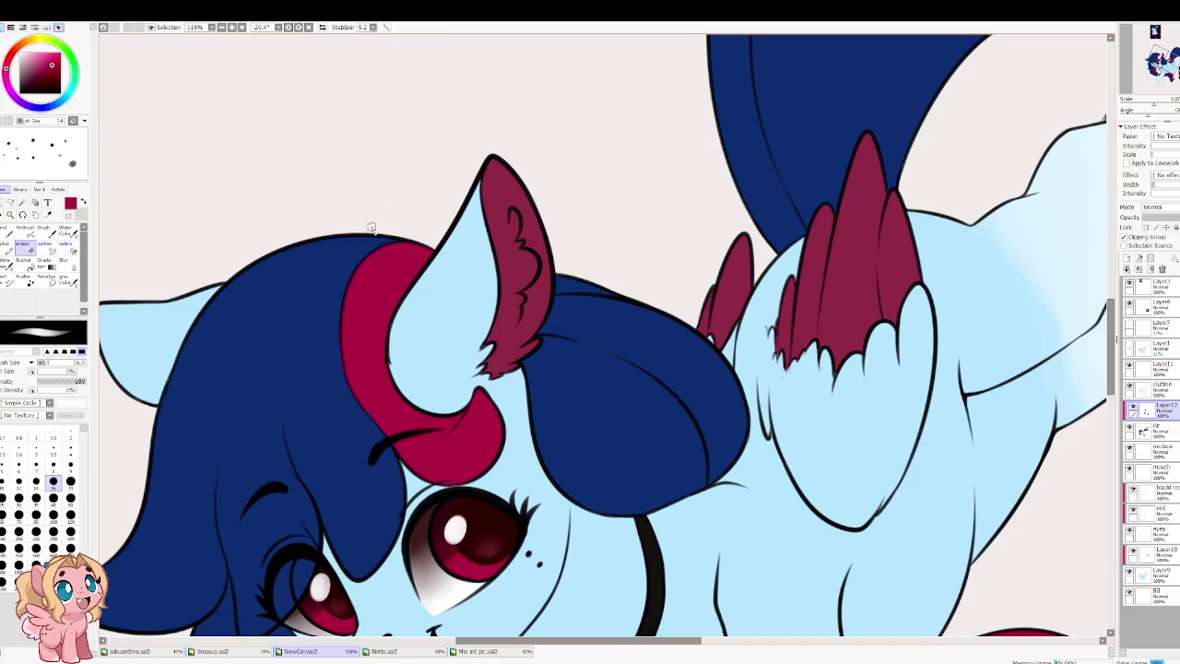
key("b")
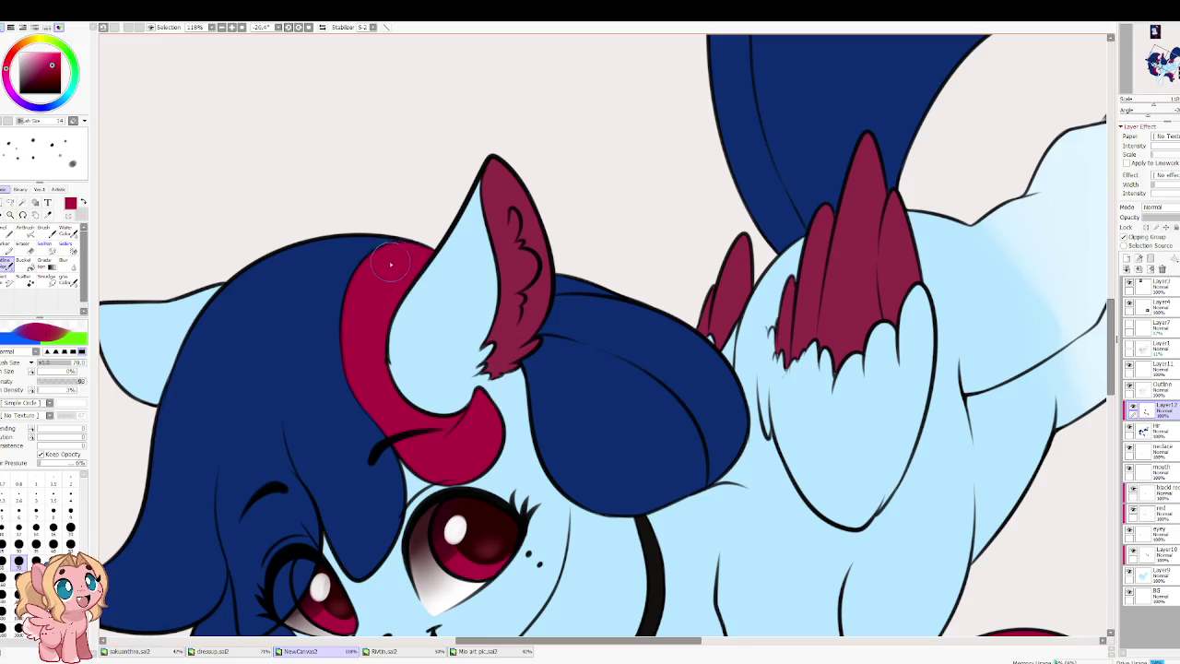
scroll(332, 332, "down", 2)
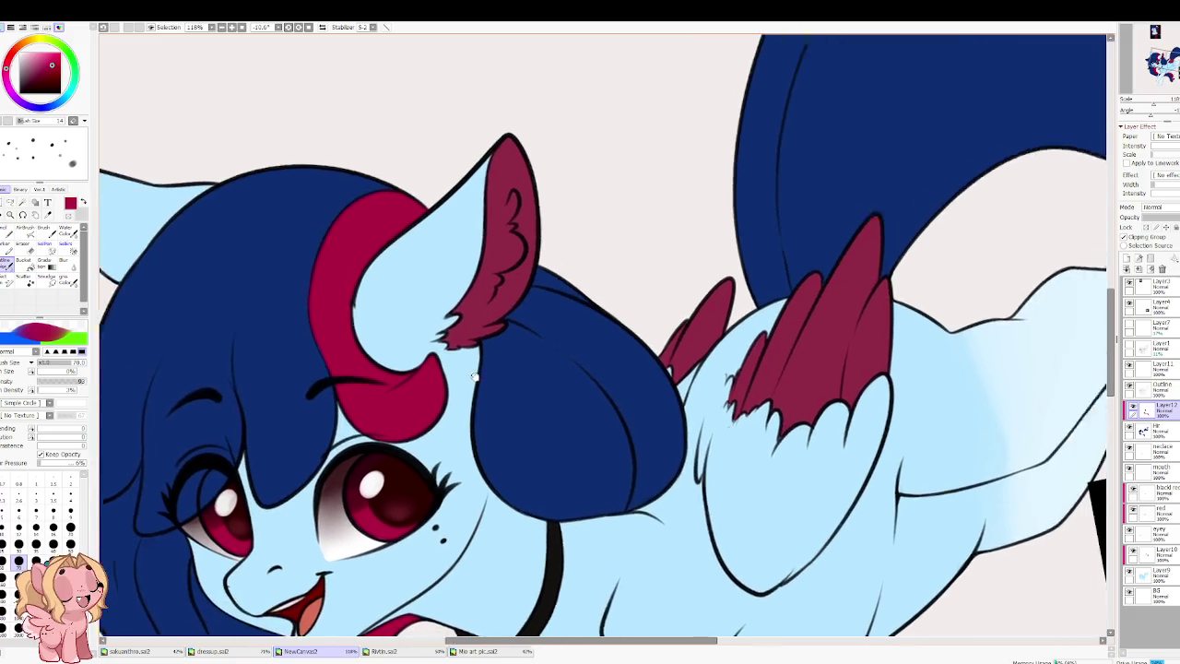
scroll(369, 299, "down", 3)
scroll(376, 295, "up", 3)
Step: Repaint the red and blue mane edges along the head outline, then set brush size 60
left_click_drag(376, 296, 379, 419)
key("bracketright")
key("bracketright")
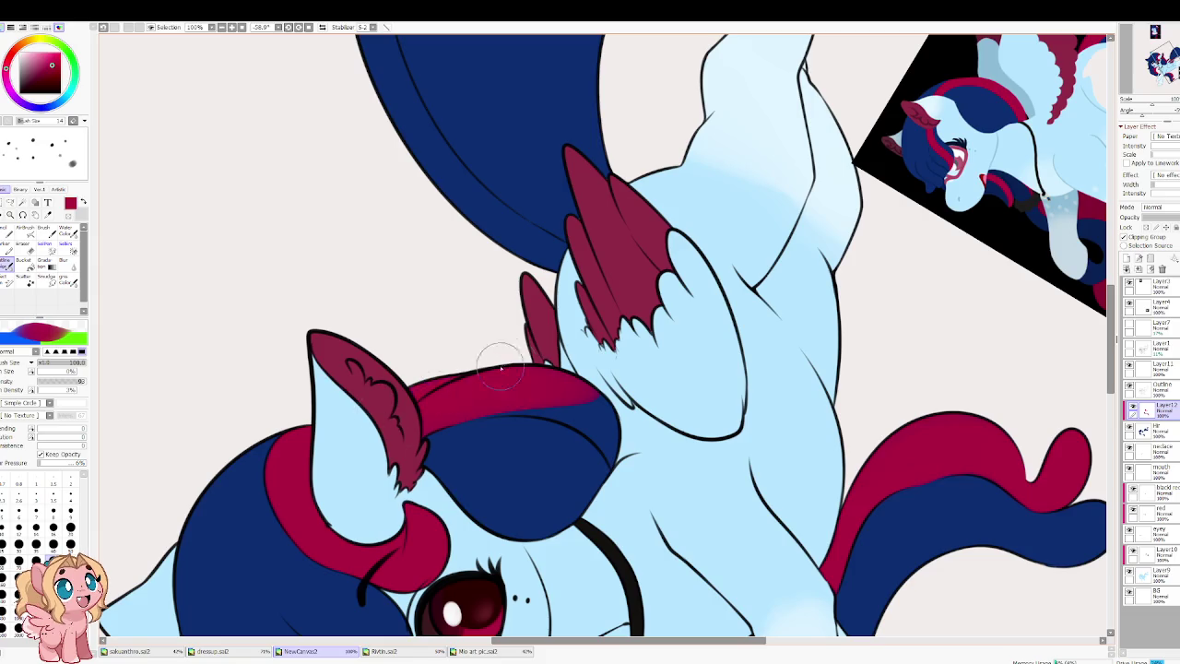
key("Delete")
mouse_move(687, 424)
left_mouse_down()
mouse_move(675, 426)
mouse_move(689, 436)
left_mouse_up()
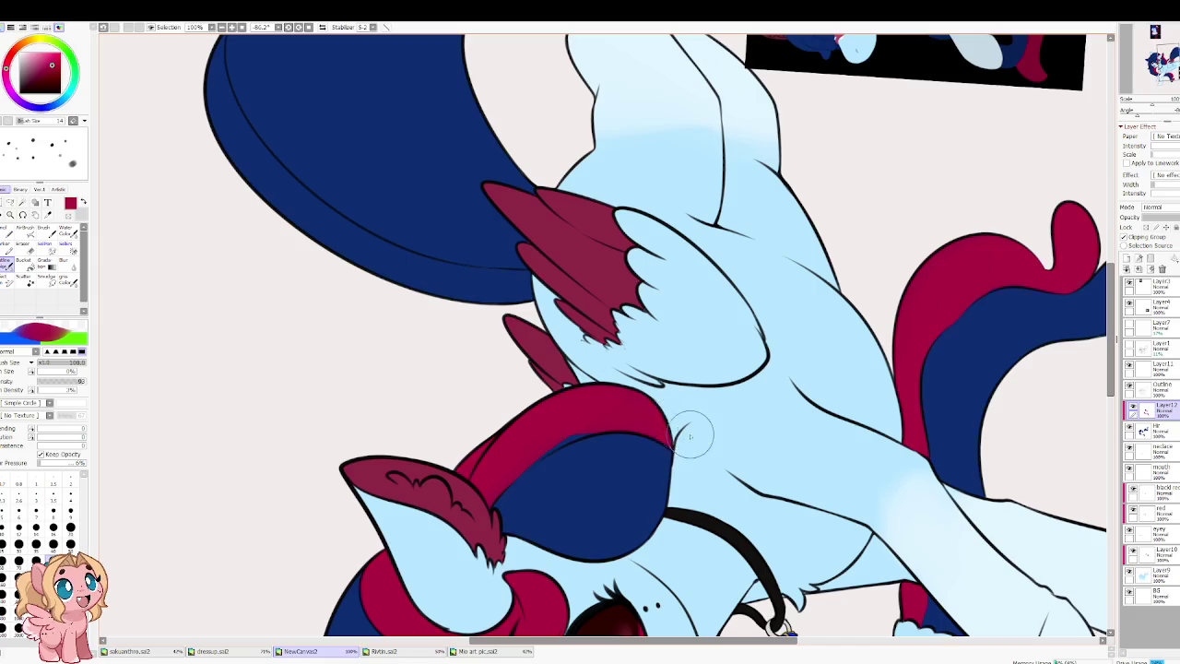
left_click_drag(590, 433, 622, 417)
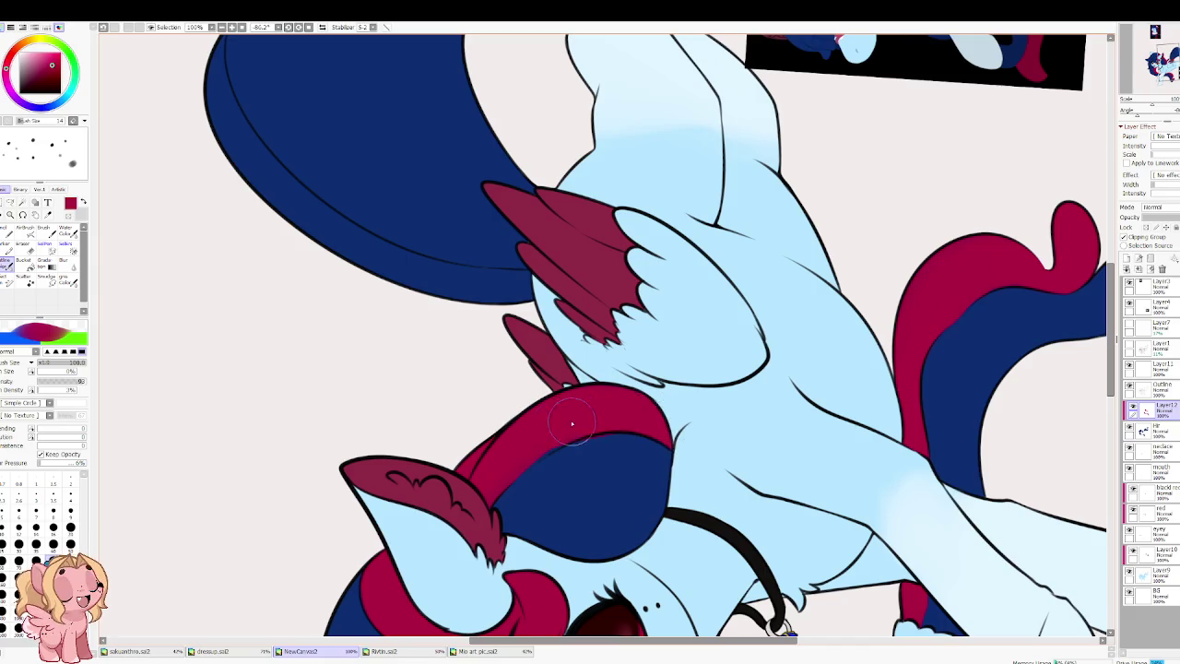
key("bracketleft")
key("bracketleft")
key("bracketleft")
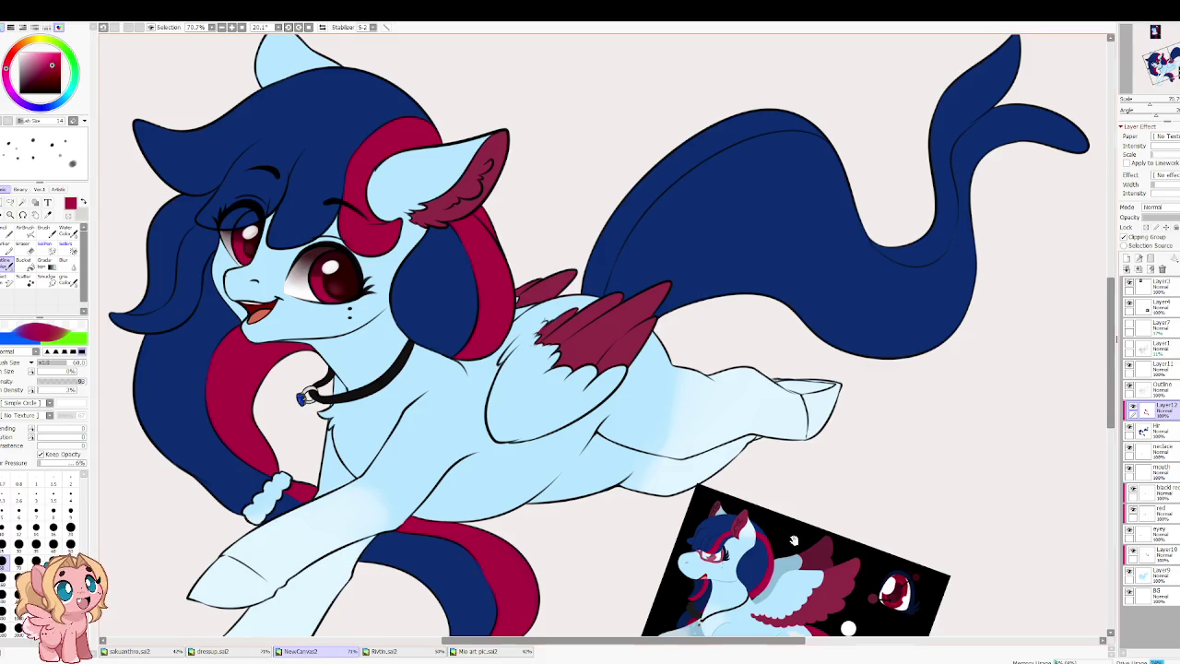
Step: Sample the light blue body colour and, at brush size 100, shade the chest and foreleg
key("Delete")
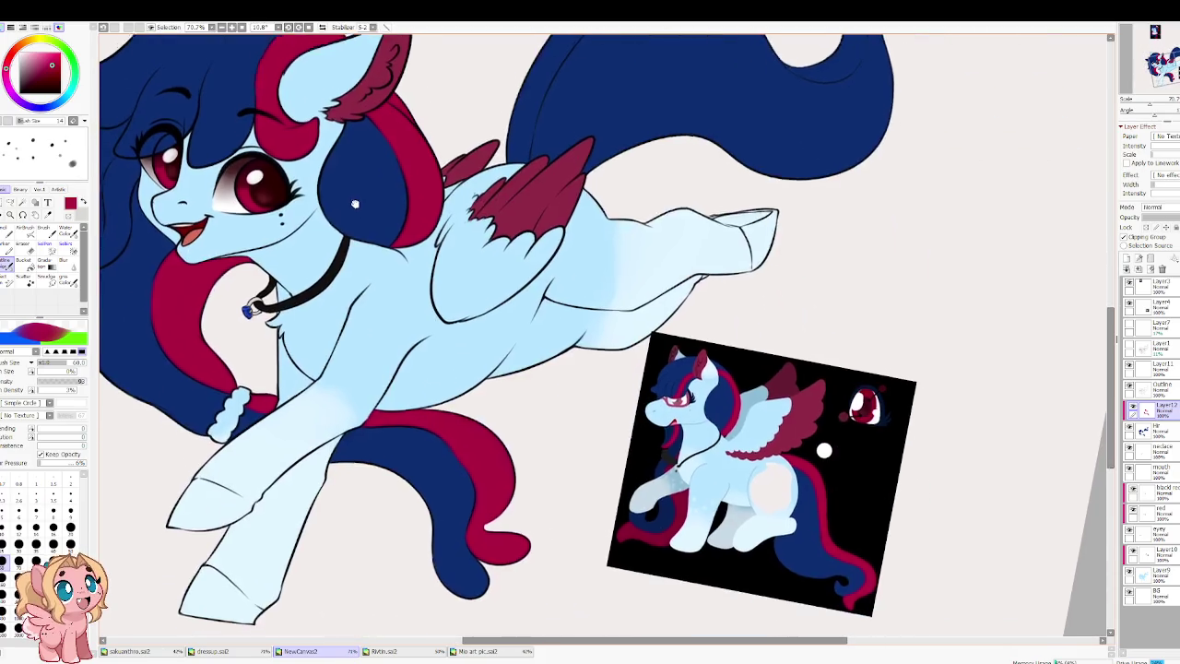
left_click_drag(355, 203, 352, 199)
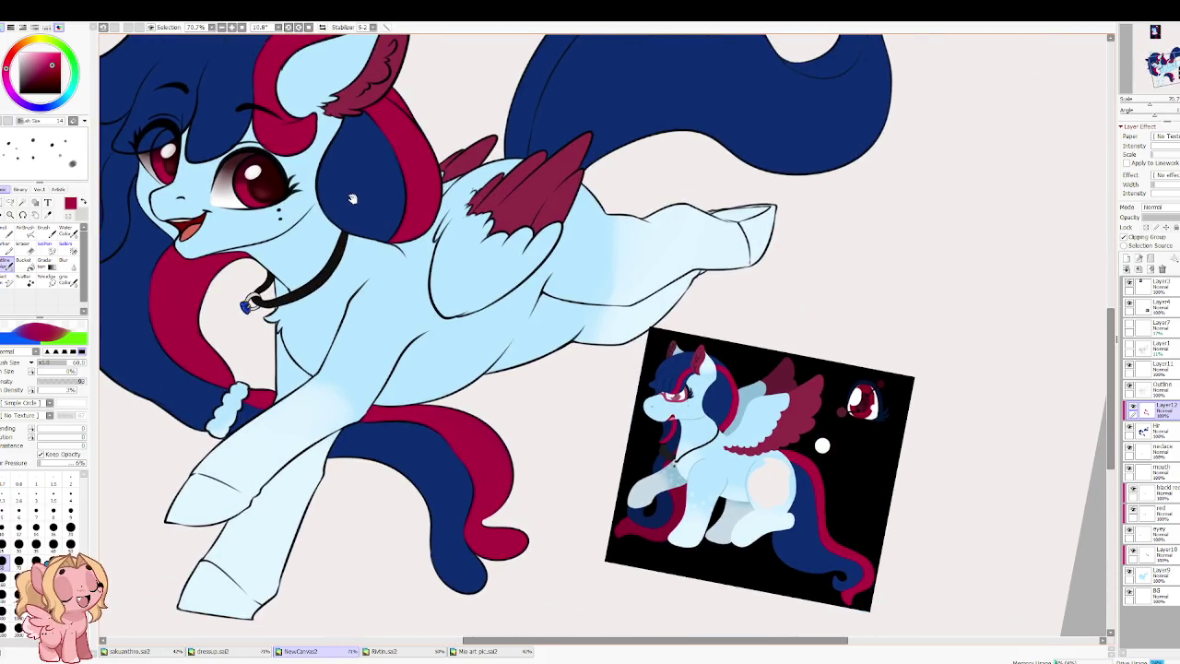
scroll(304, 417, "up", 1)
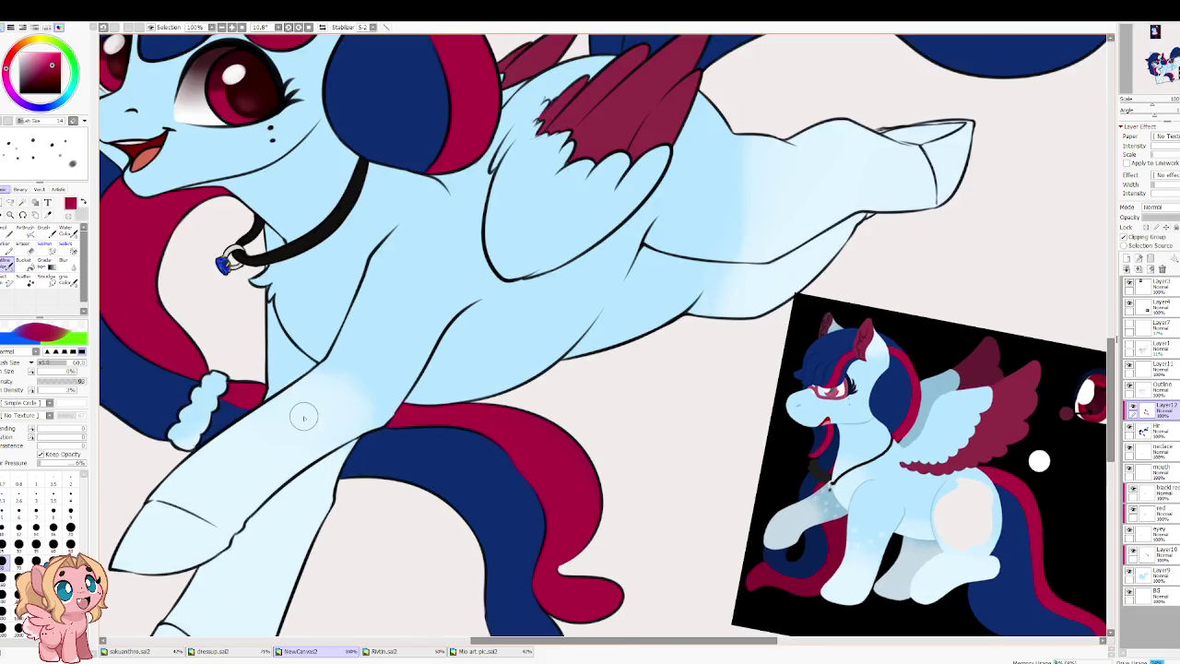
left_click(901, 603, "alt")
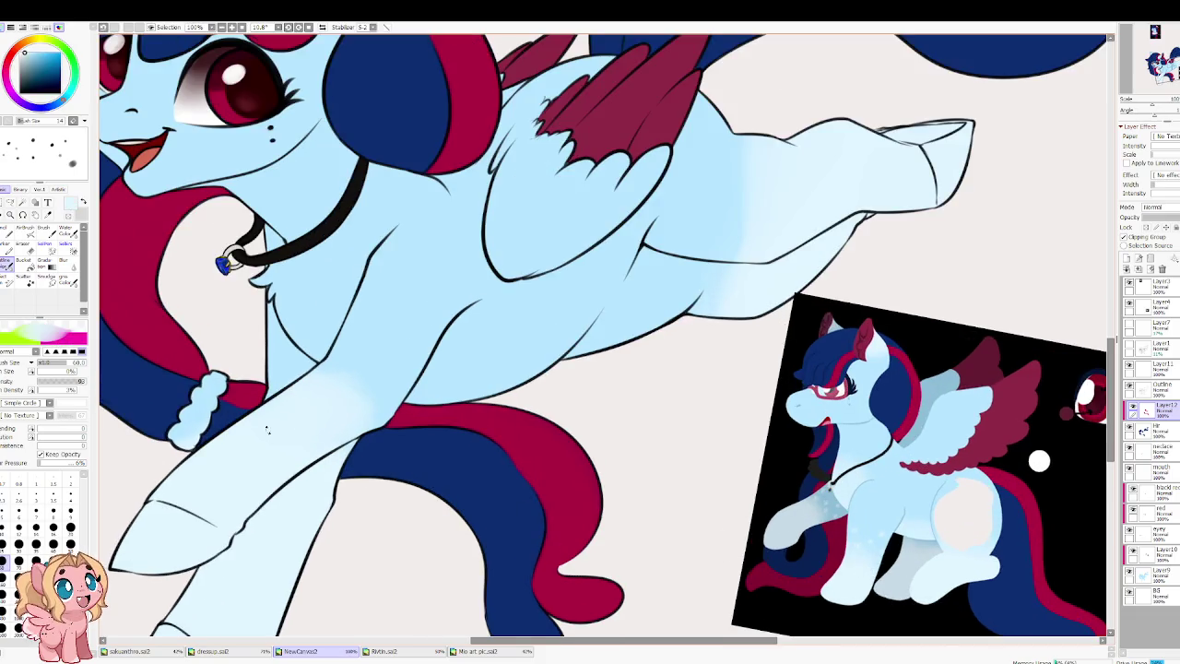
left_click_drag(269, 430, 369, 429)
key("bracketright")
key("bracketright")
key("bracketright")
left_click_drag(415, 491, 376, 523)
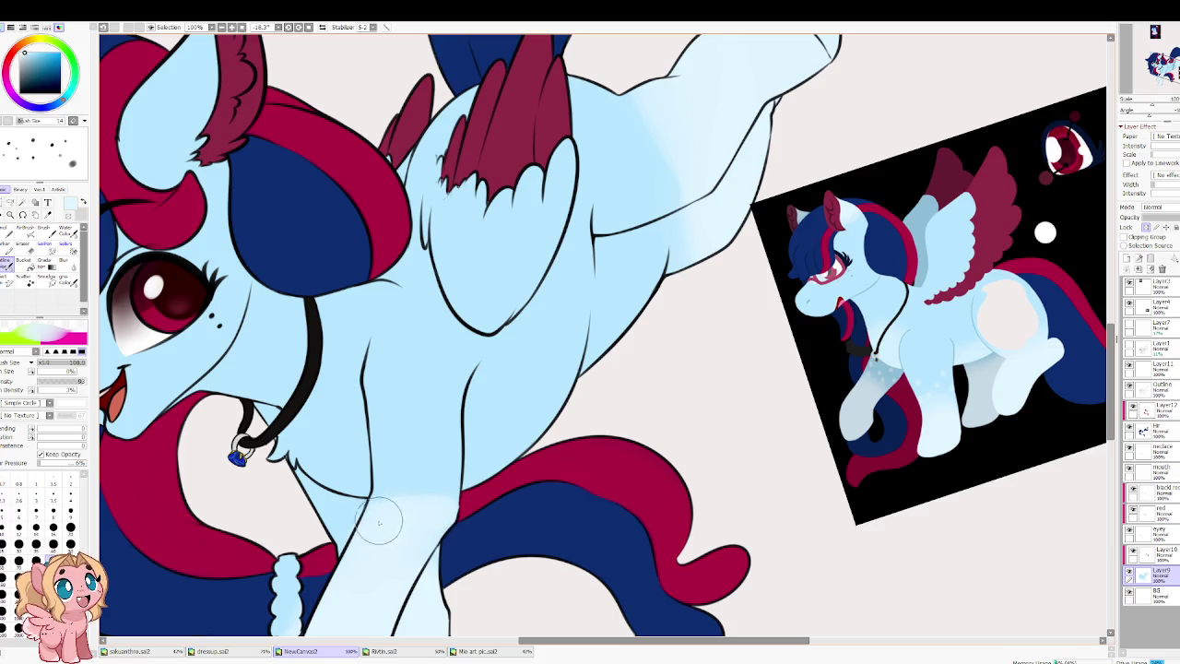
scroll(375, 523, "down", 5)
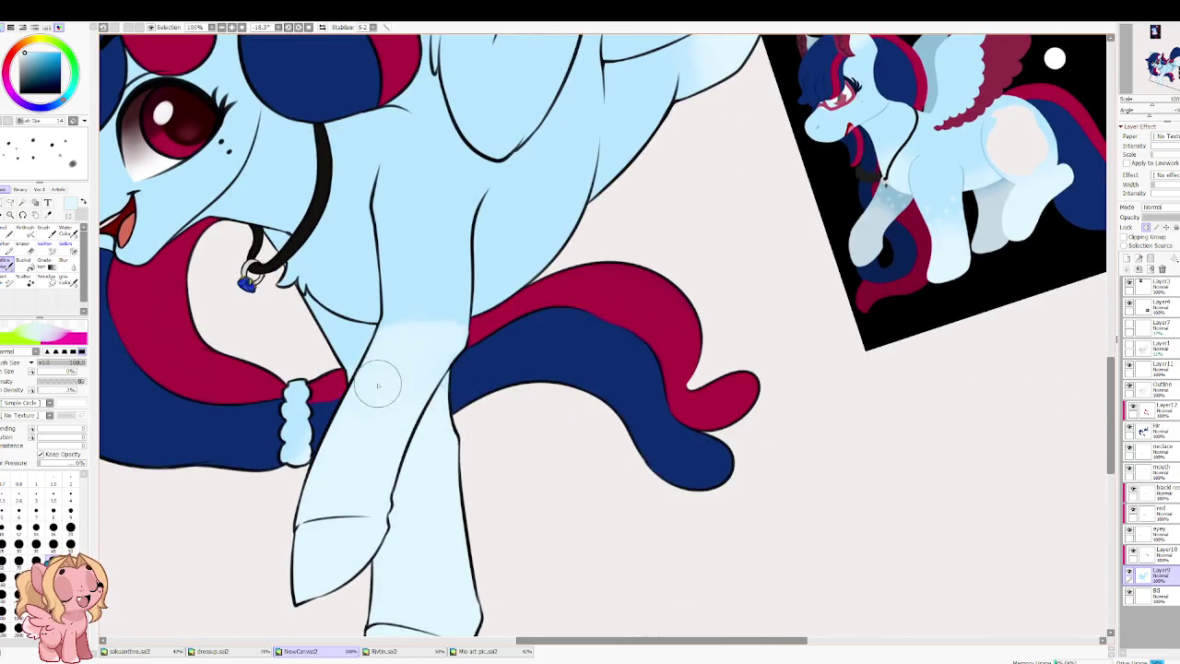
scroll(427, 282, "up", 5)
scroll(473, 307, "up", 3)
left_click_drag(473, 307, 505, 403)
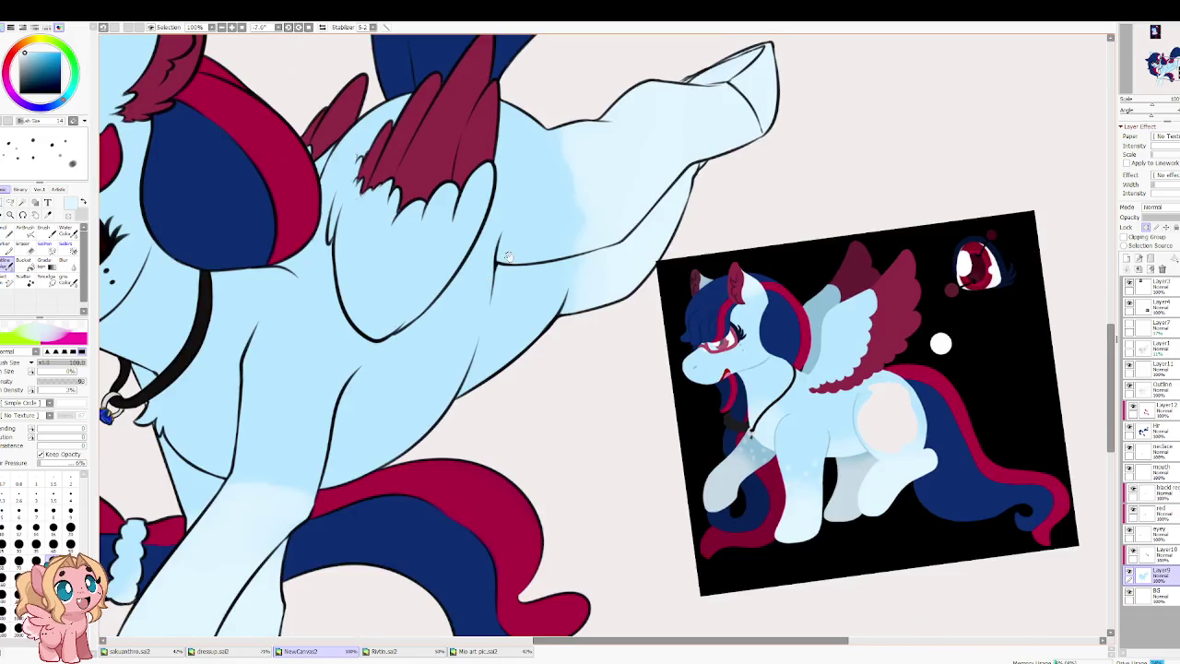
Step: Pick a slightly darker blue and shade the body beneath the wing
mouse_move(529, 458)
left_mouse_down()
mouse_move(532, 207)
mouse_move(581, 334)
left_mouse_up()
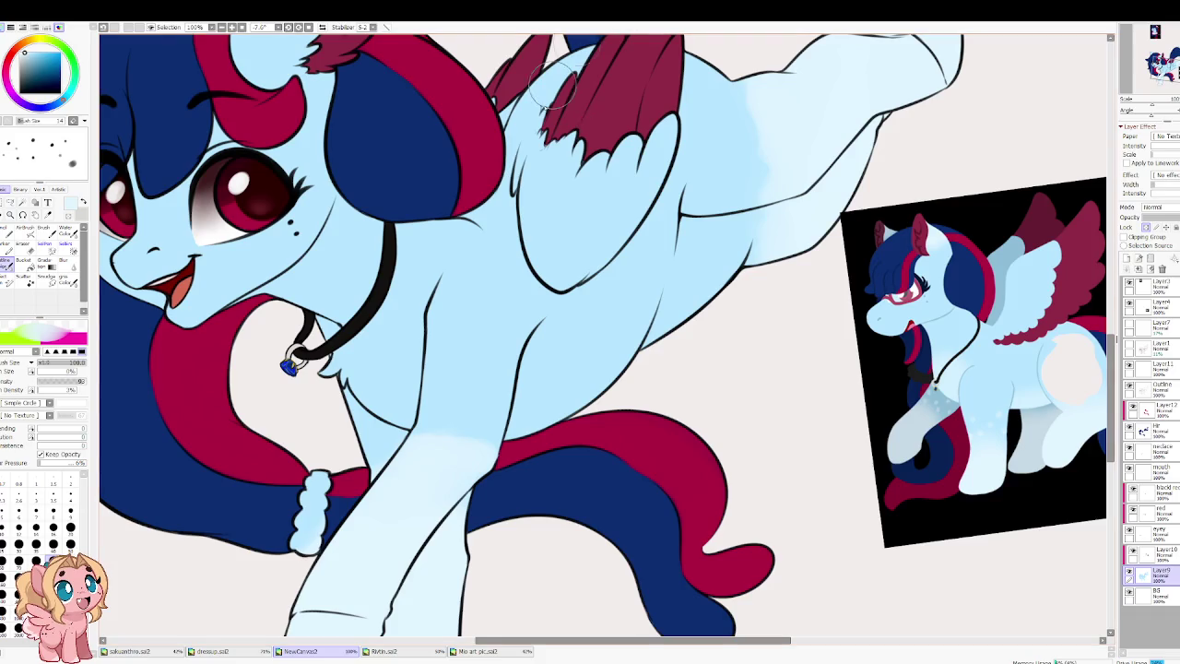
left_click_drag(575, 386, 403, 344)
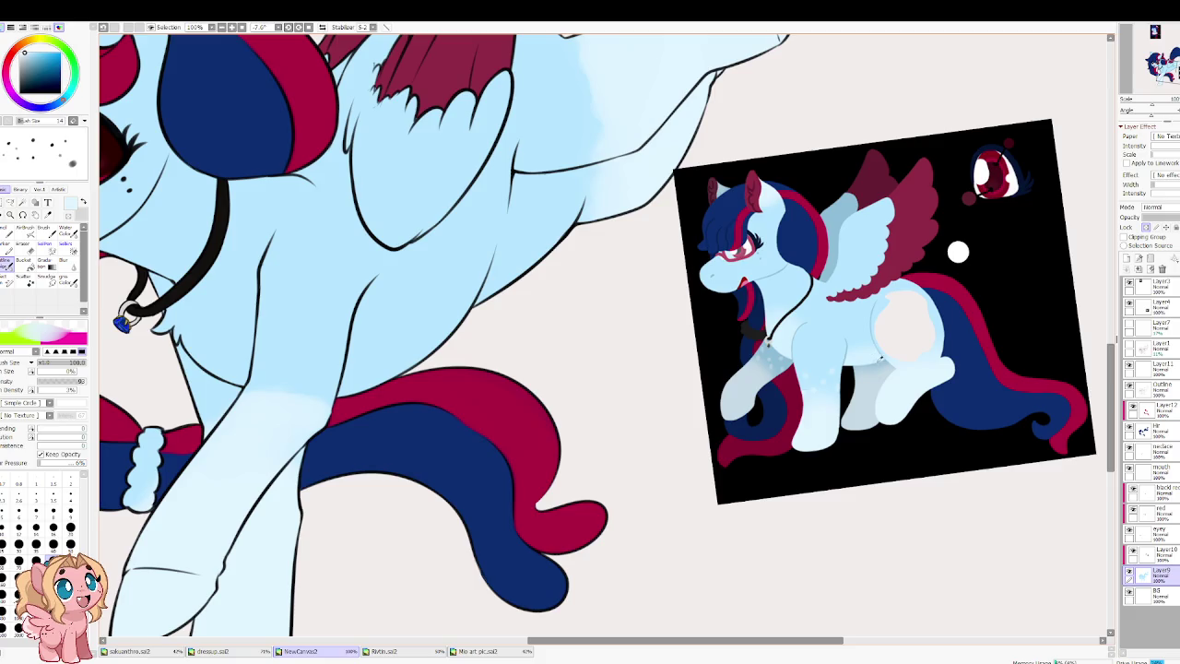
left_click(885, 360, "alt")
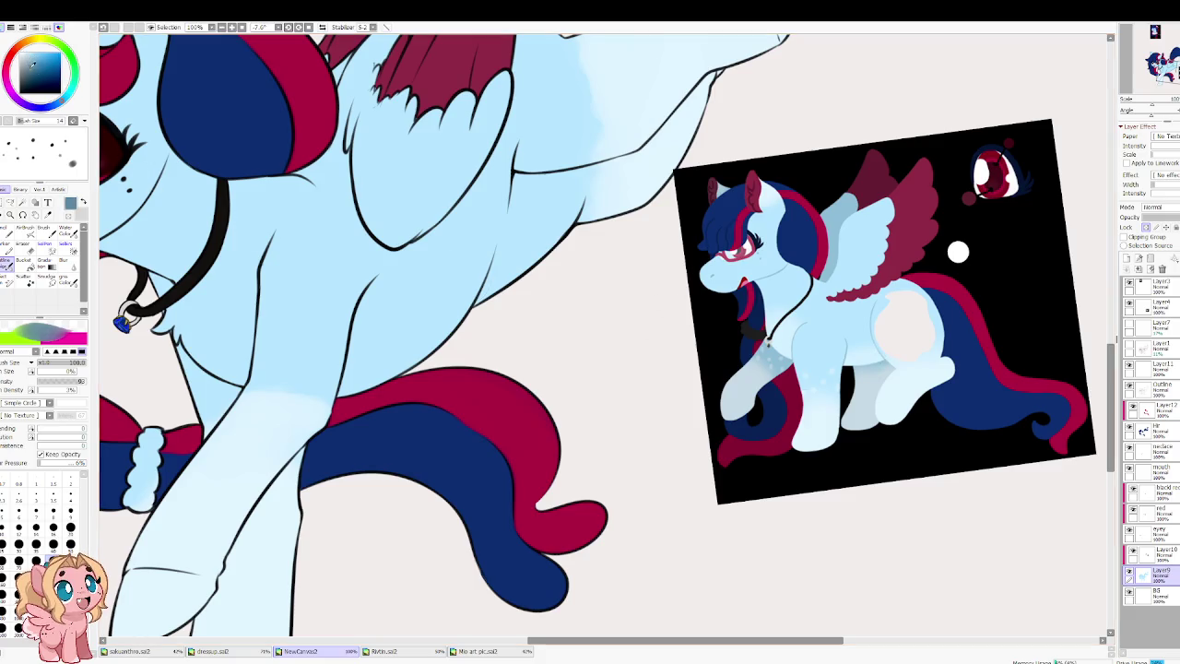
scroll(424, 304, "up", 3)
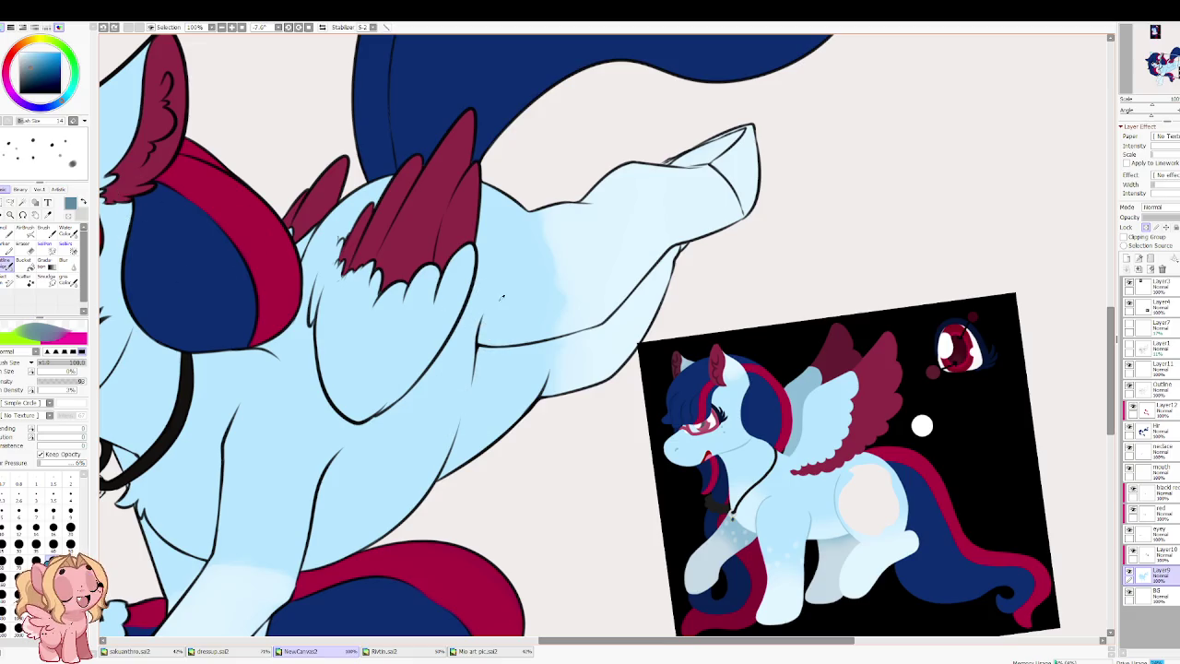
left_click(431, 290, "alt")
left_click(455, 375, "alt")
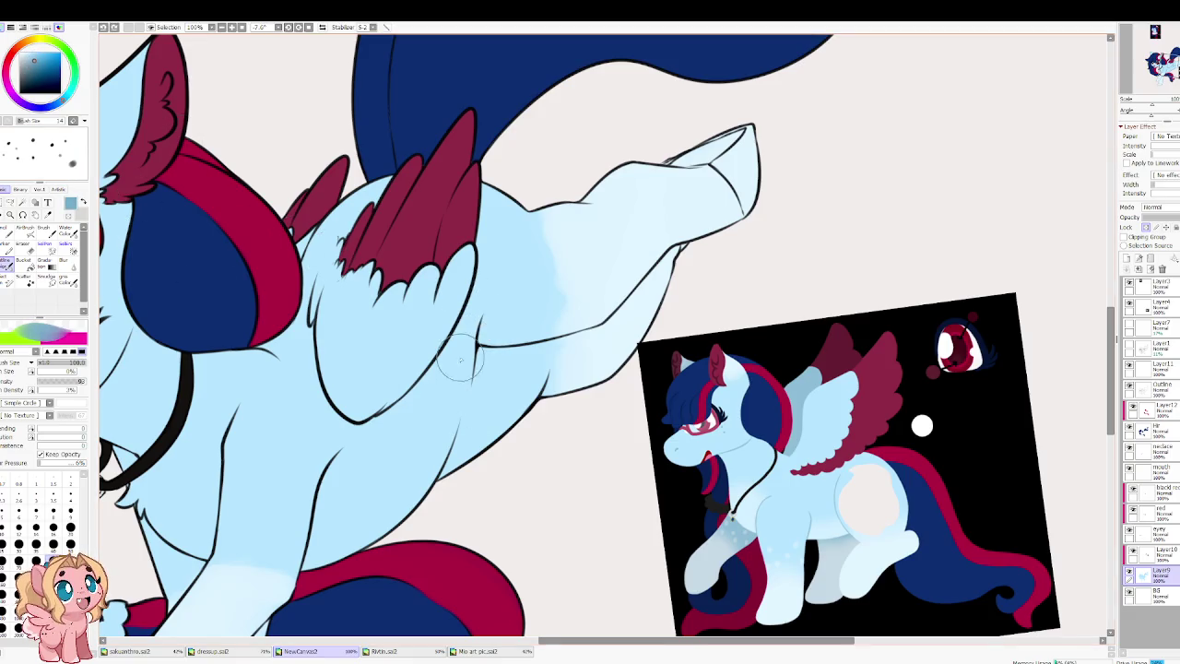
left_click_drag(471, 422, 478, 362)
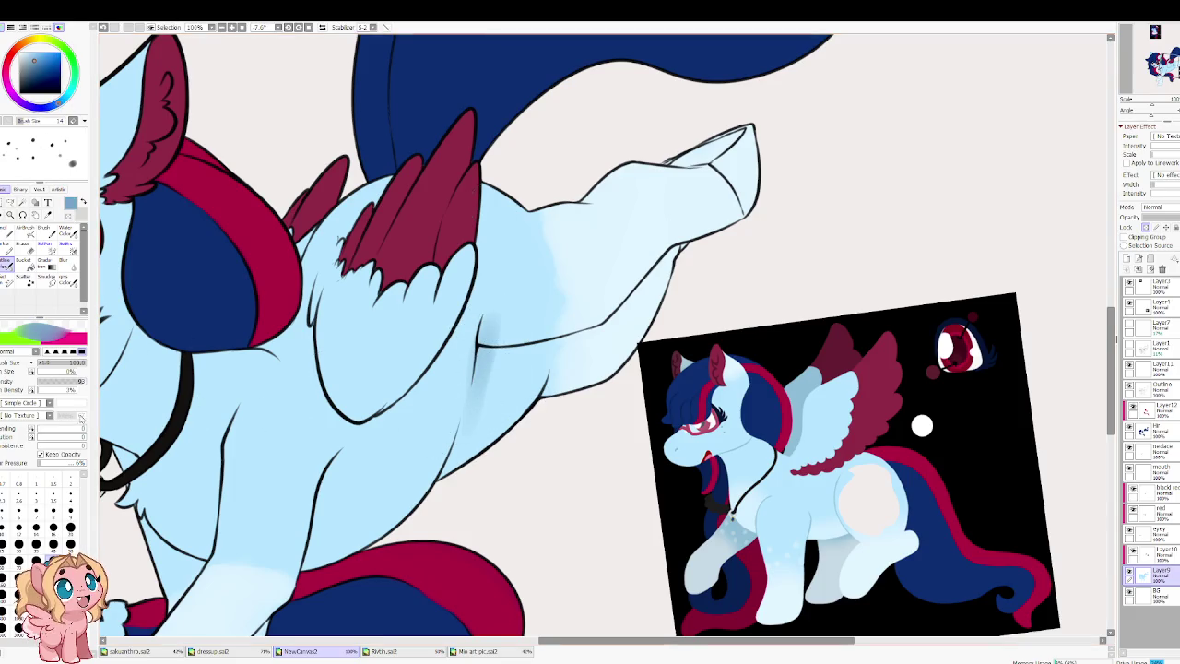
left_click(42, 57)
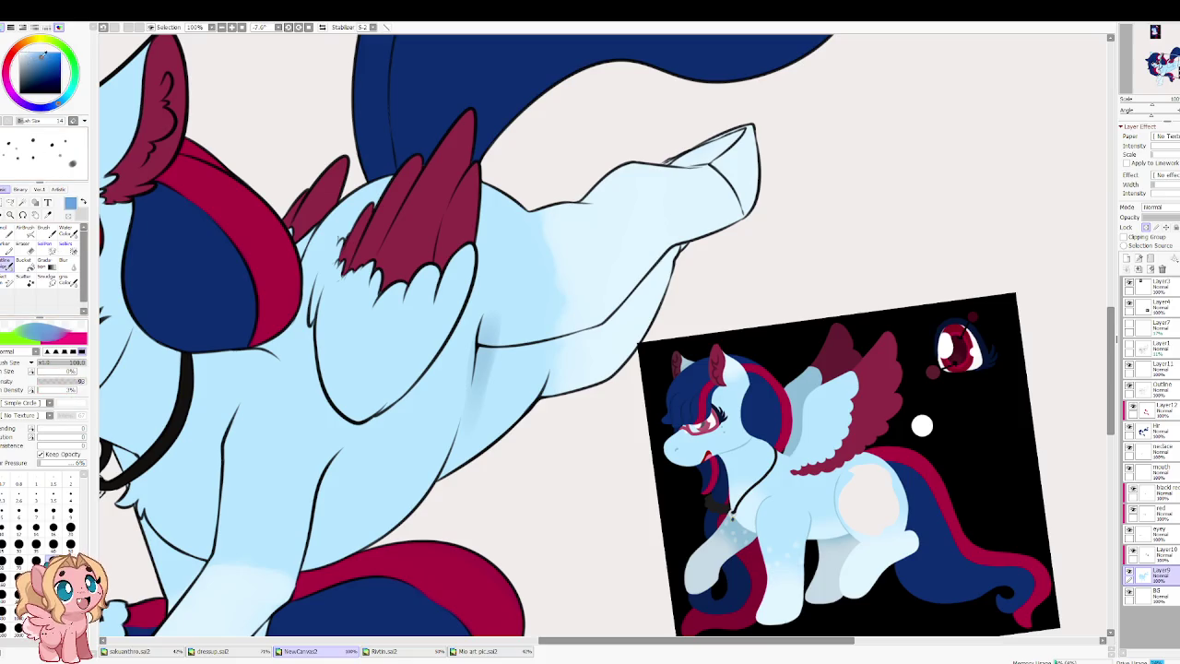
left_click_drag(488, 318, 443, 434)
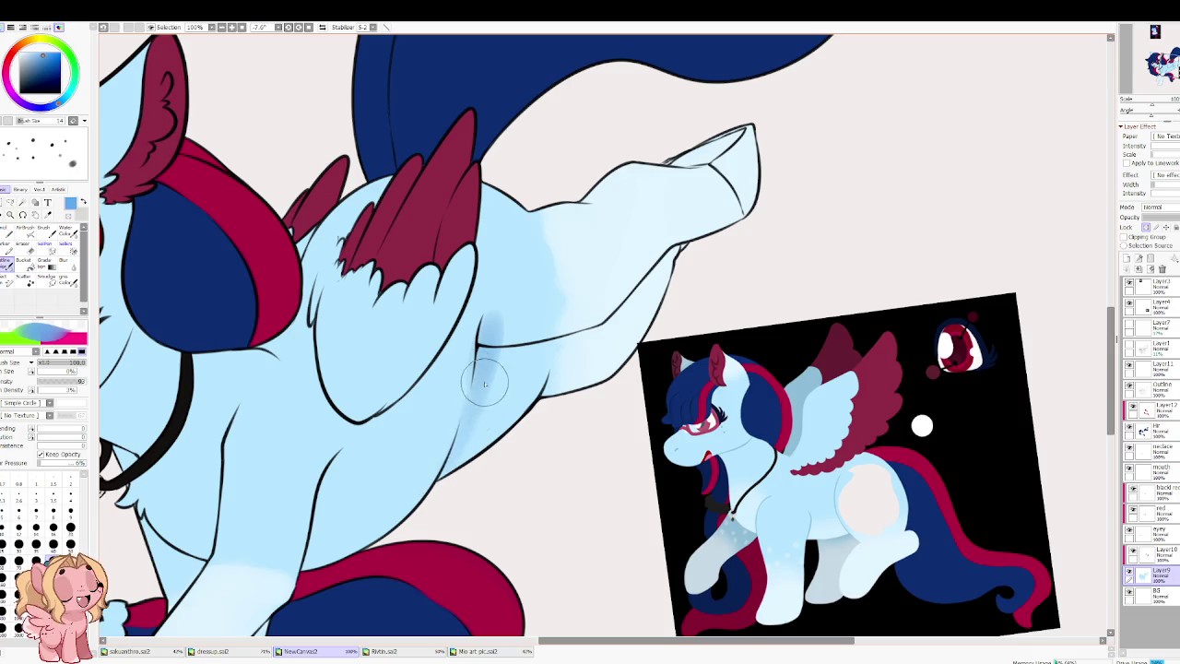
Step: Shade the neck below the jaw in soft blue
mouse_move(203, 370)
left_mouse_down()
mouse_move(392, 383)
mouse_move(467, 328)
left_mouse_up()
left_click_drag(369, 410, 425, 355)
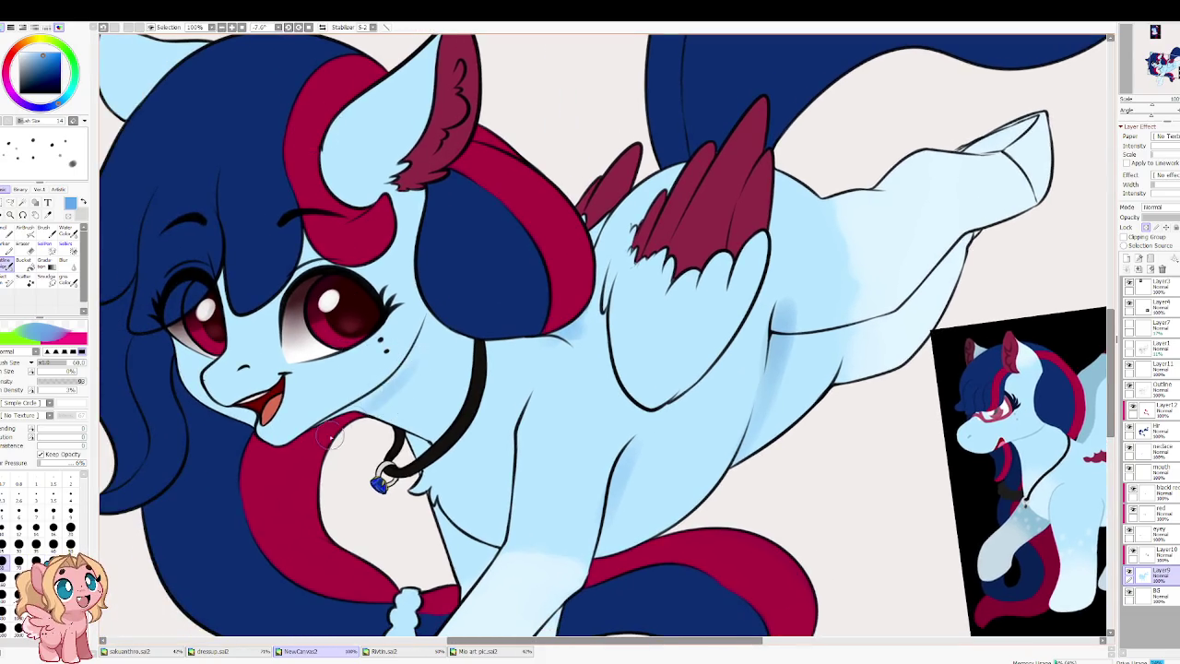
left_click_drag(334, 426, 406, 373)
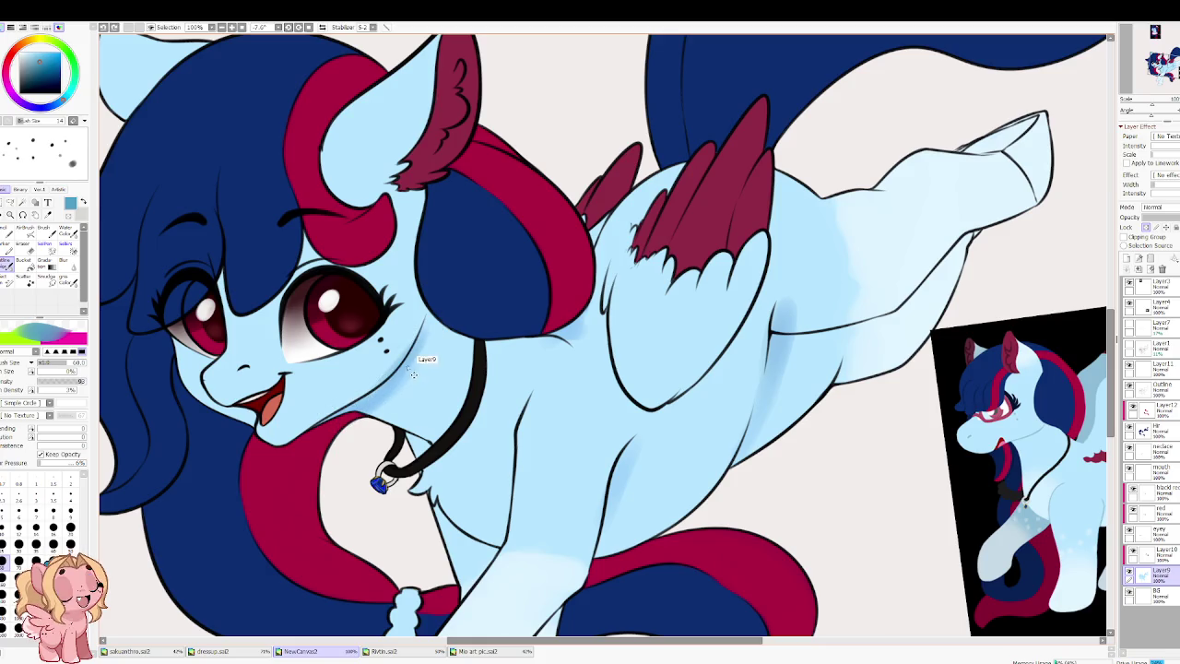
left_click_drag(415, 360, 367, 410)
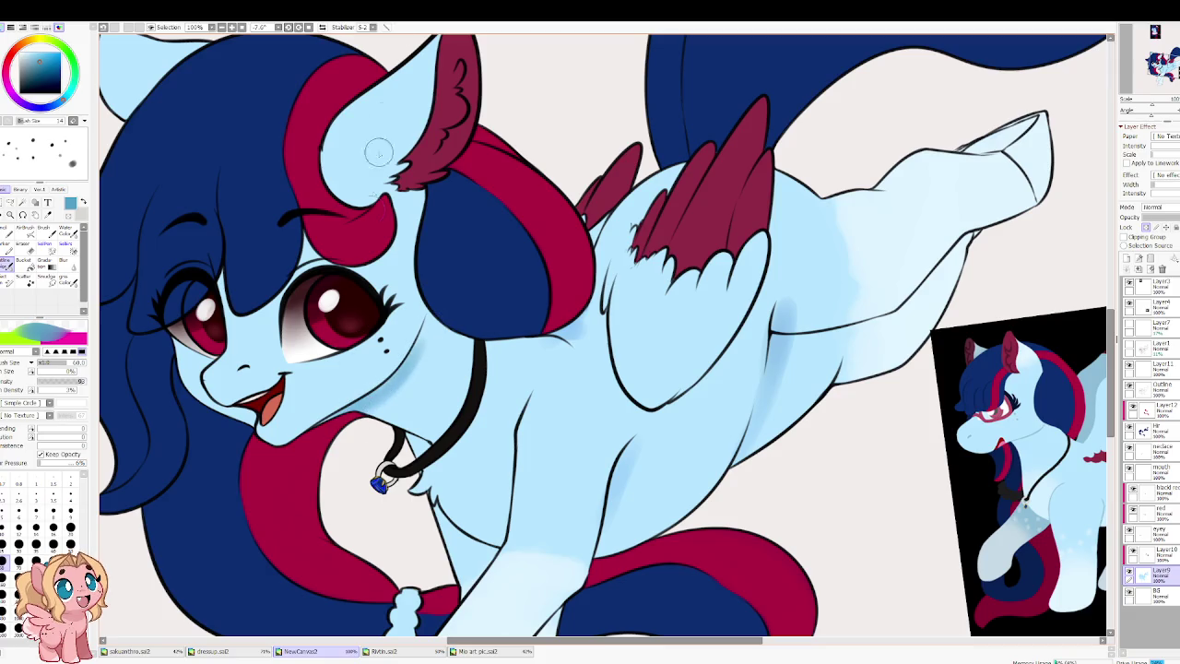
Step: Blend the neck and body shading smoothly, alternating Blur and Water Color
key("b")
left_click_drag(421, 366, 387, 405)
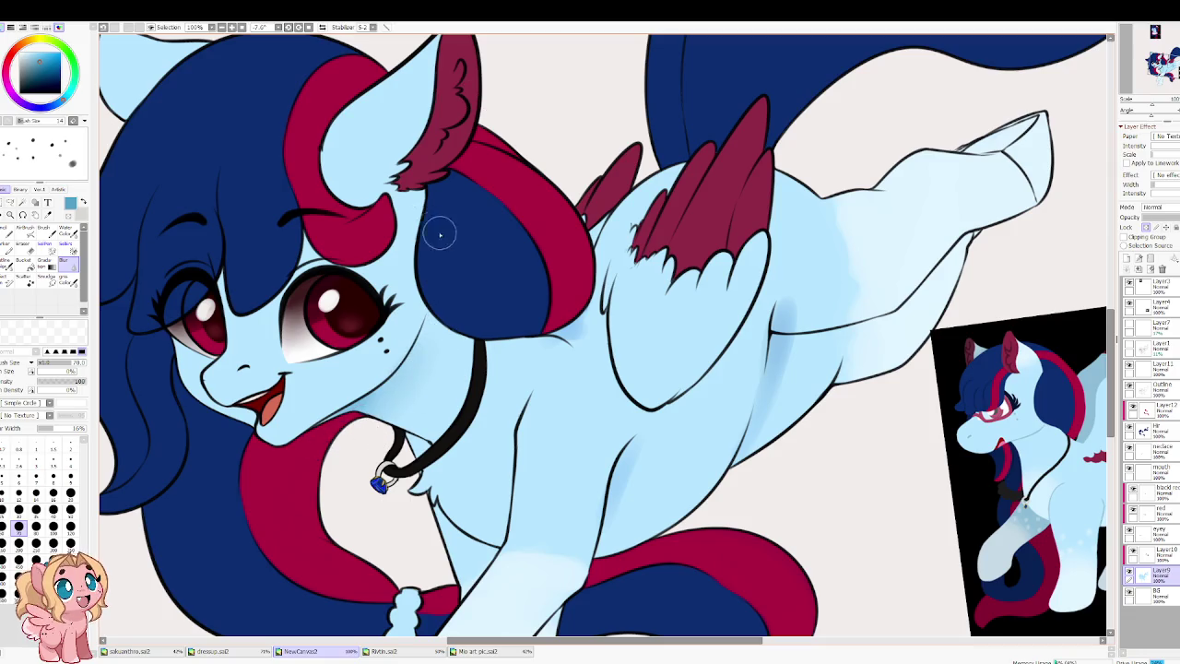
left_click_drag(604, 443, 511, 332)
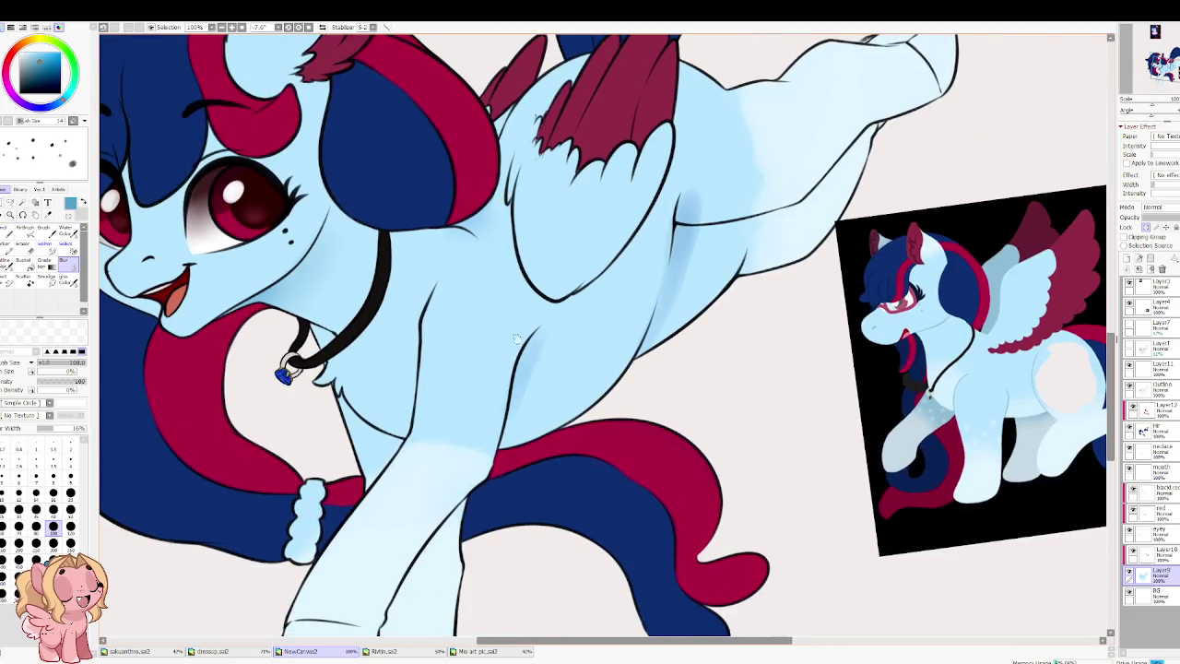
scroll(630, 323, "up", 1)
scroll(587, 356, "up", 1)
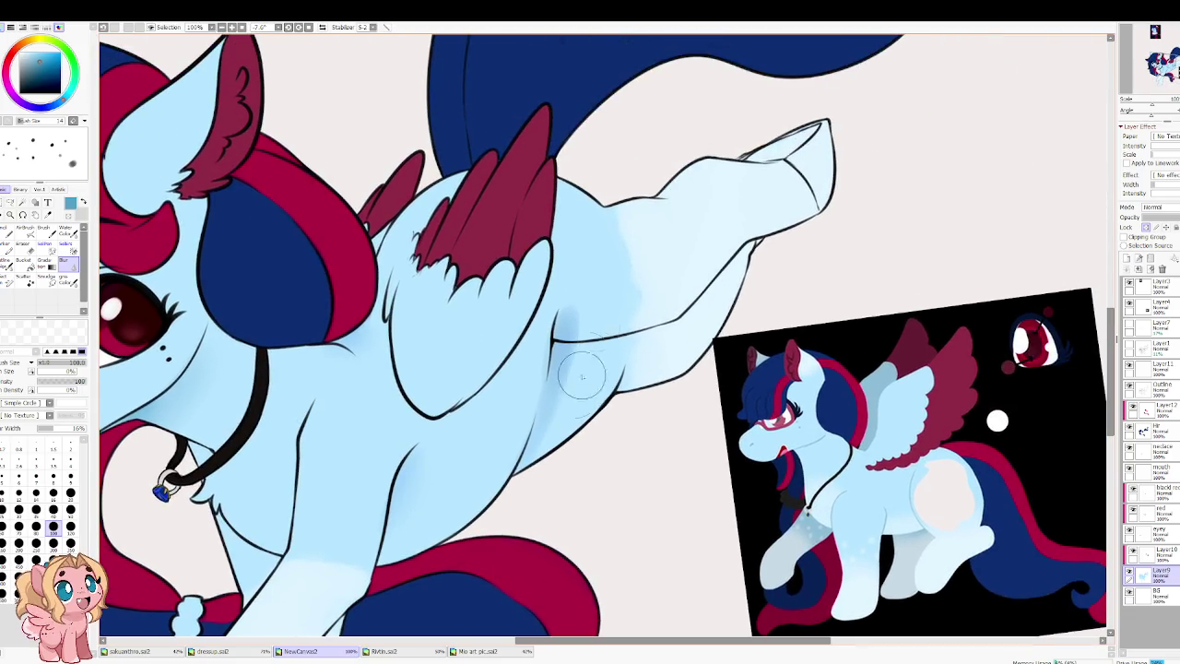
key("c")
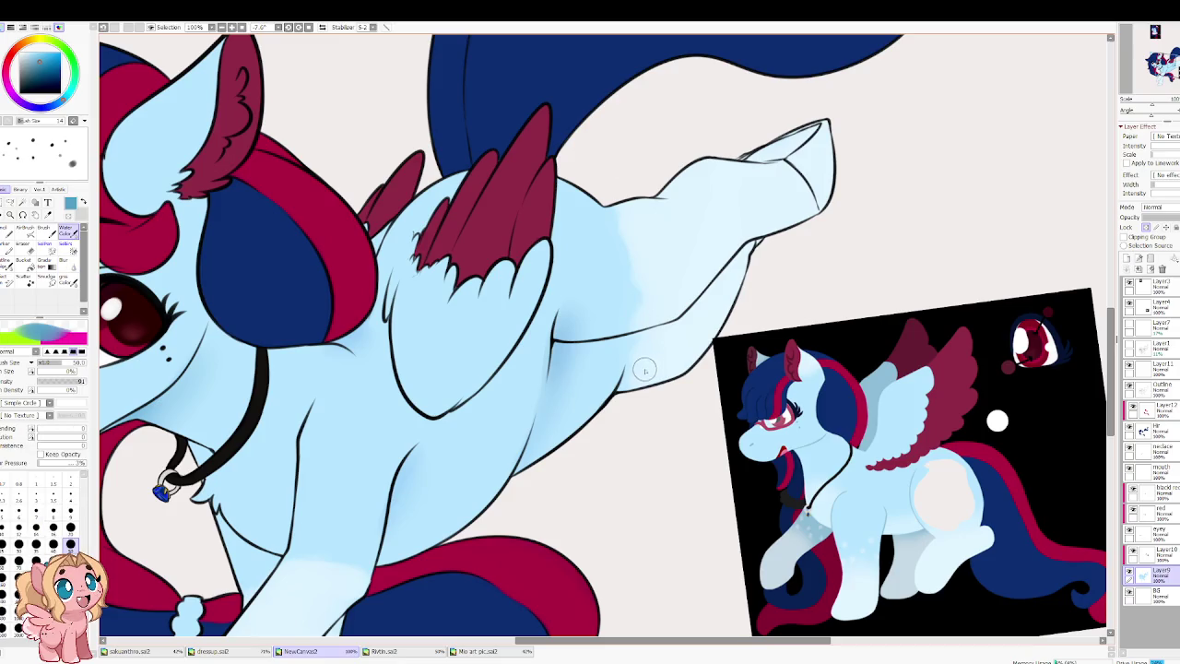
left_click_drag(569, 218, 582, 287)
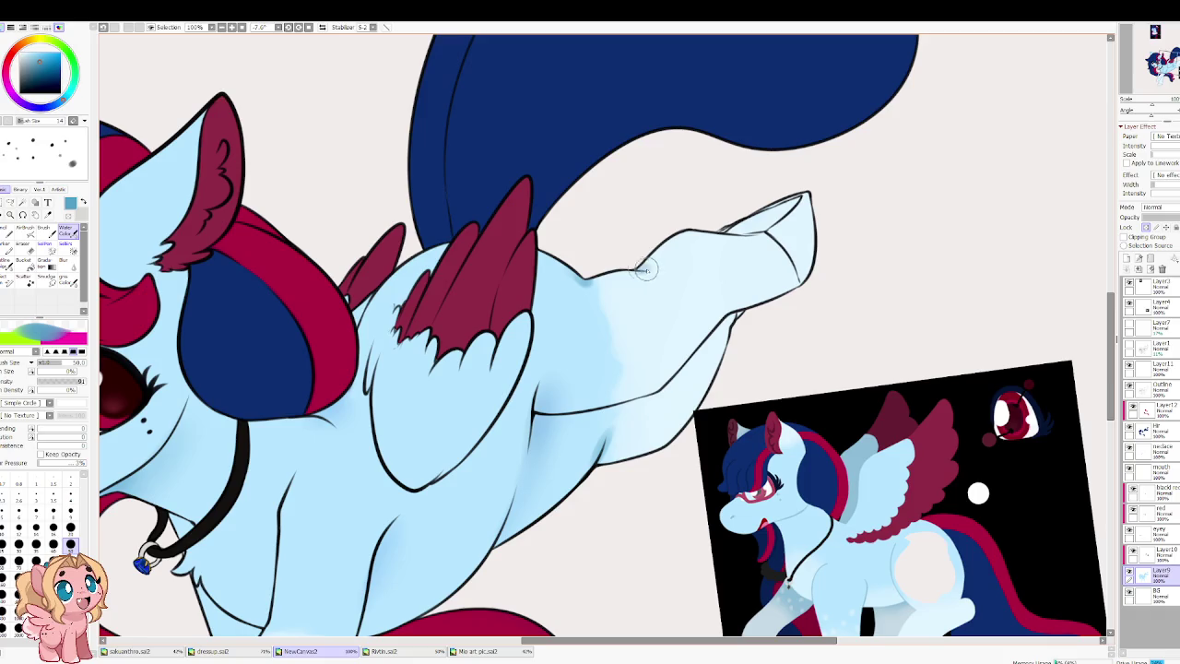
key("b")
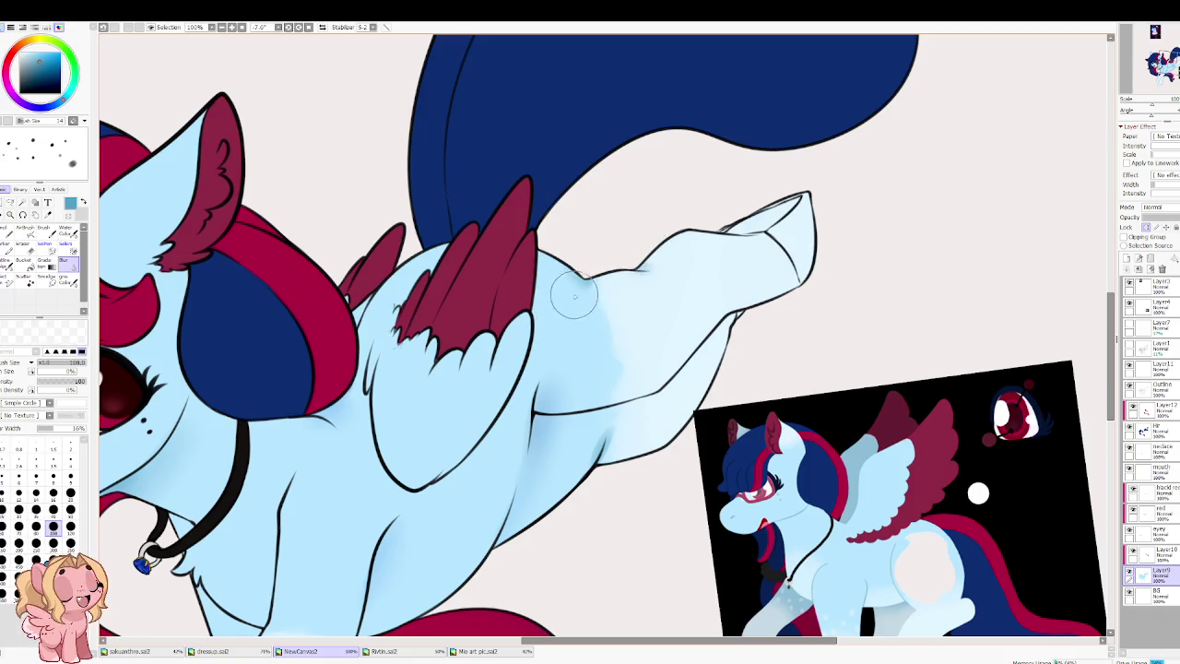
left_click_drag(479, 268, 581, 175)
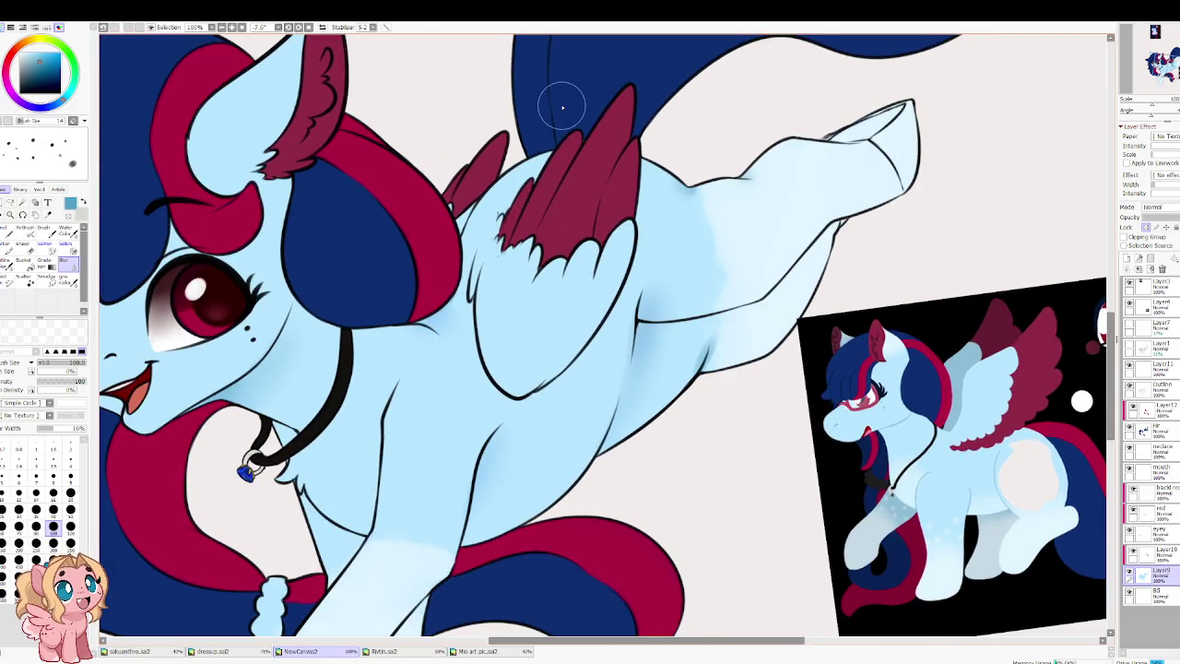
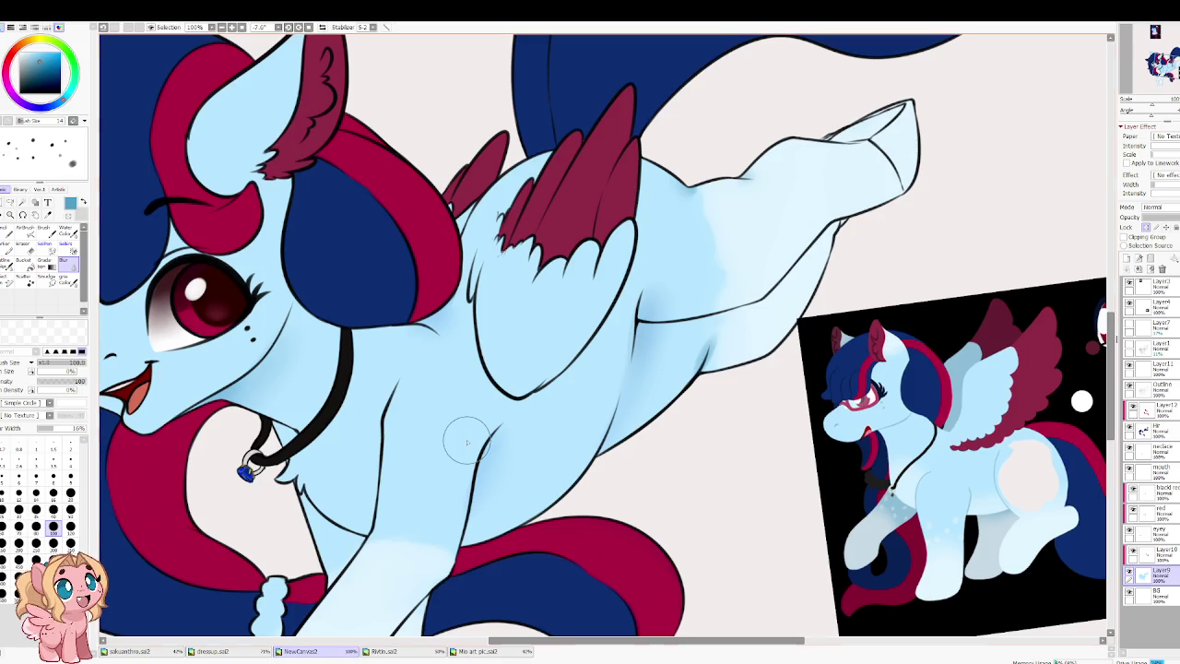
Step: With a smaller Water Color brush, paint darker-blue shading down the chest and front leg
key("bracketleft")
key("bracketleft")
key("bracketleft")
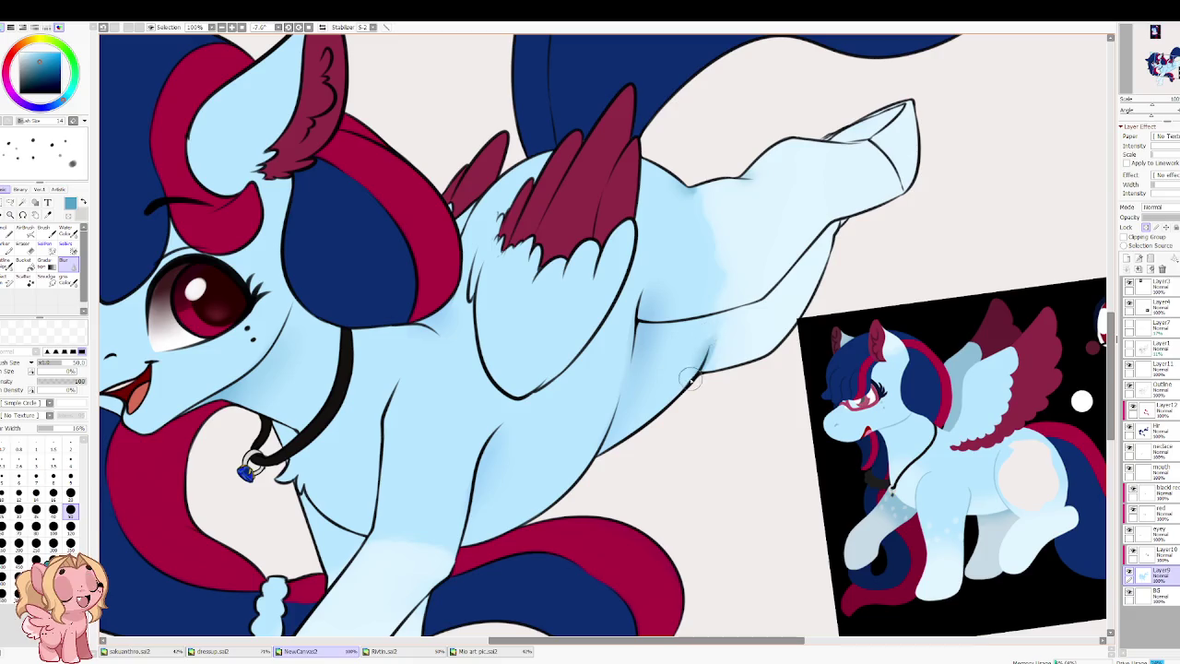
left_click_drag(715, 341, 672, 162)
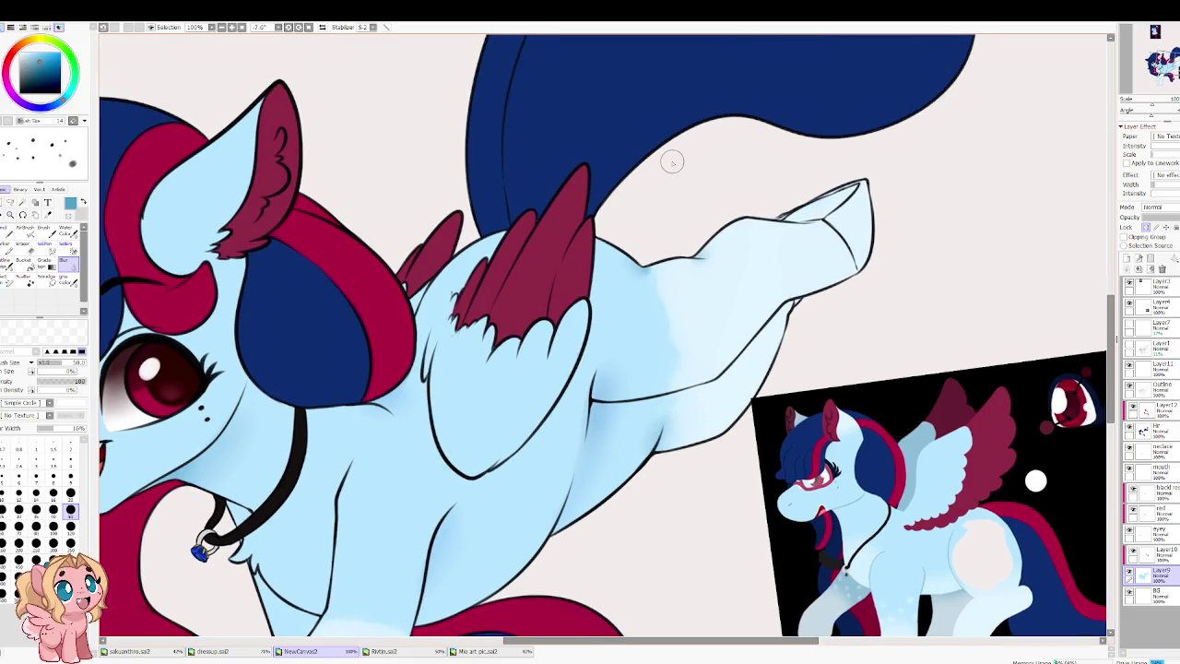
key("b")
scroll(562, 417, "down", 2)
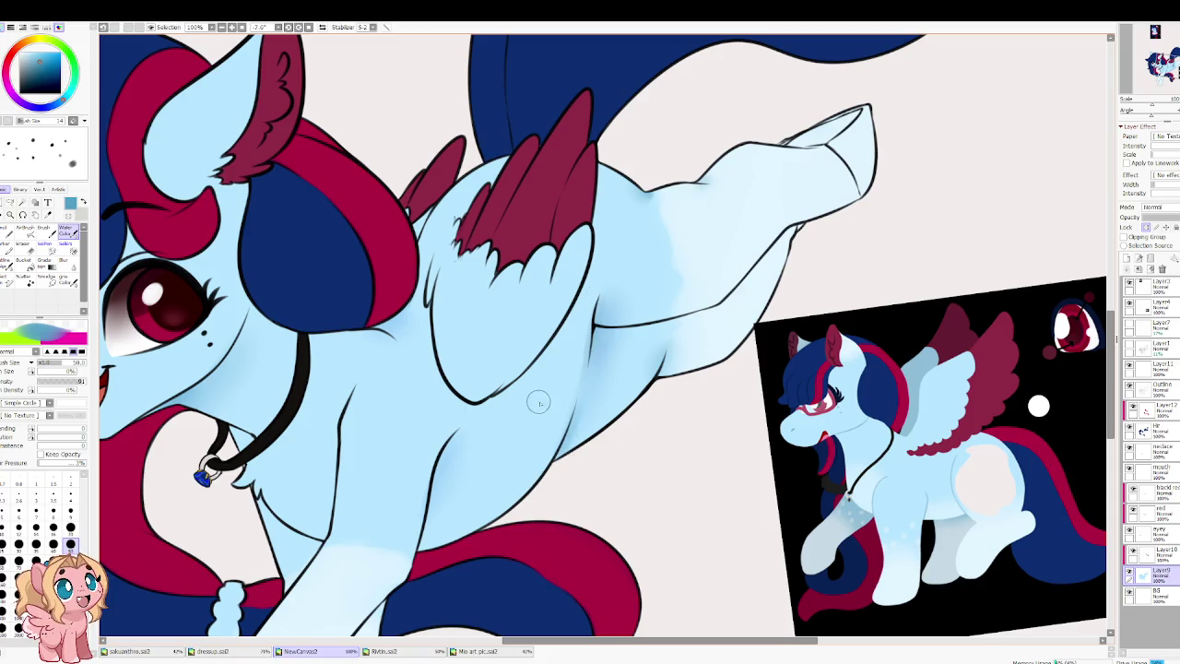
scroll(537, 404, "down", 2)
mouse_move(543, 429)
left_mouse_down()
mouse_move(639, 412)
mouse_move(559, 434)
mouse_move(583, 430)
left_mouse_up()
scroll(583, 429, "up", 1)
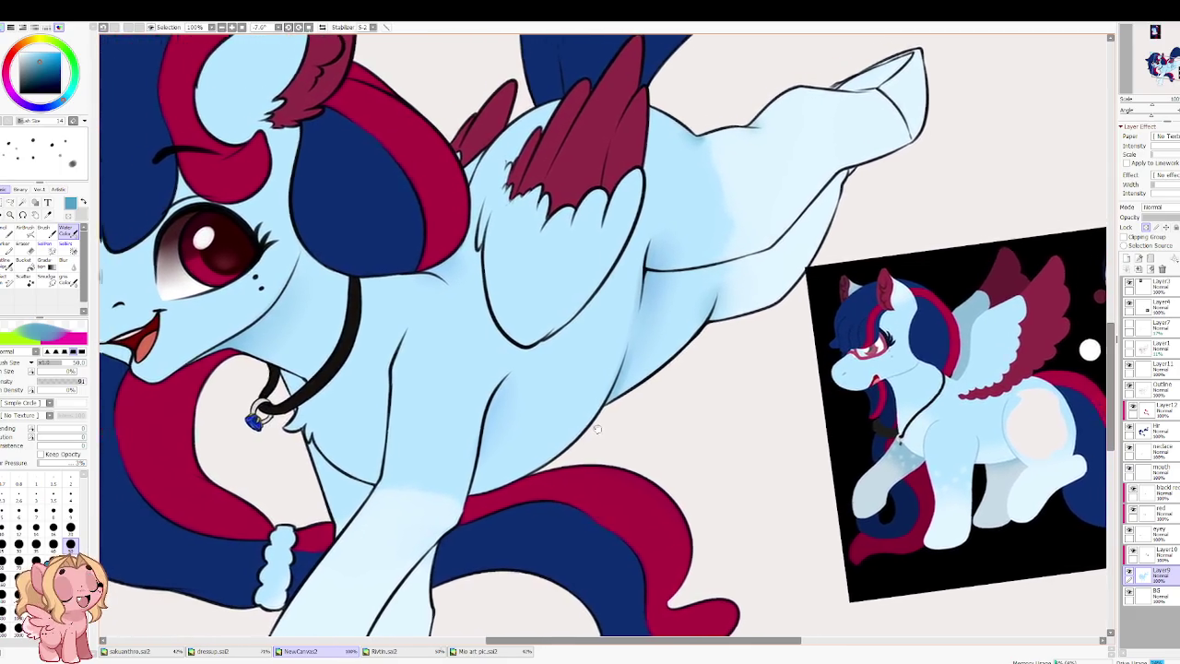
left_click_drag(443, 362, 426, 432)
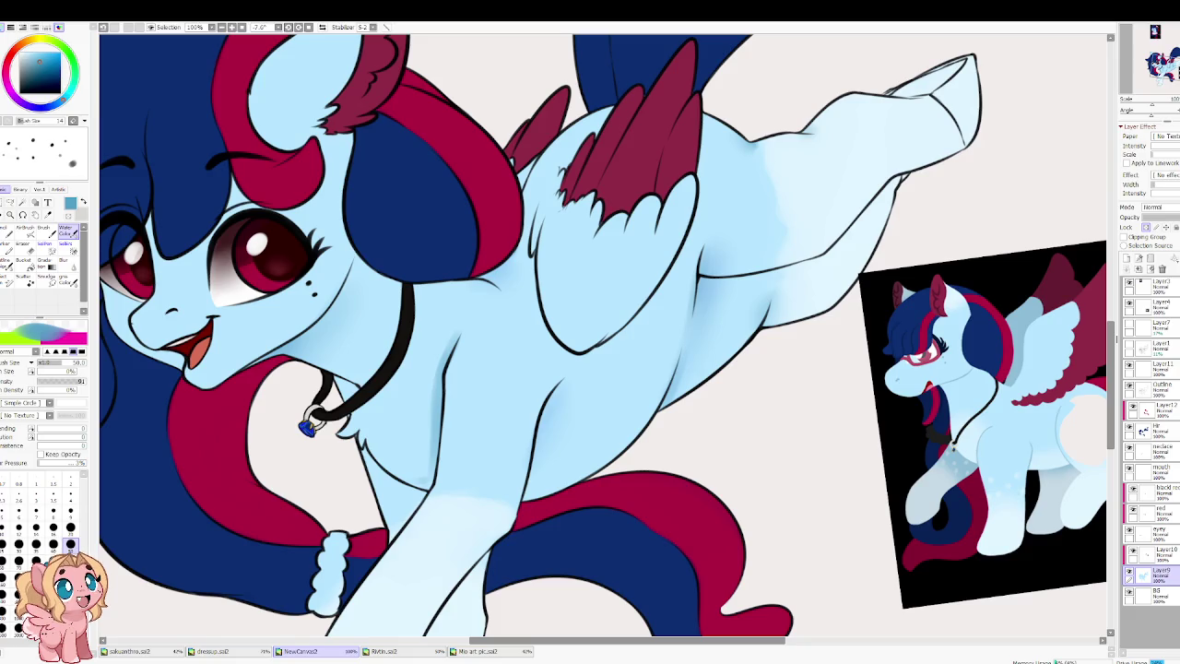
Step: Resize the brush and extend the shading over the upper body and raised hind leg
scroll(269, 535, "up", 1)
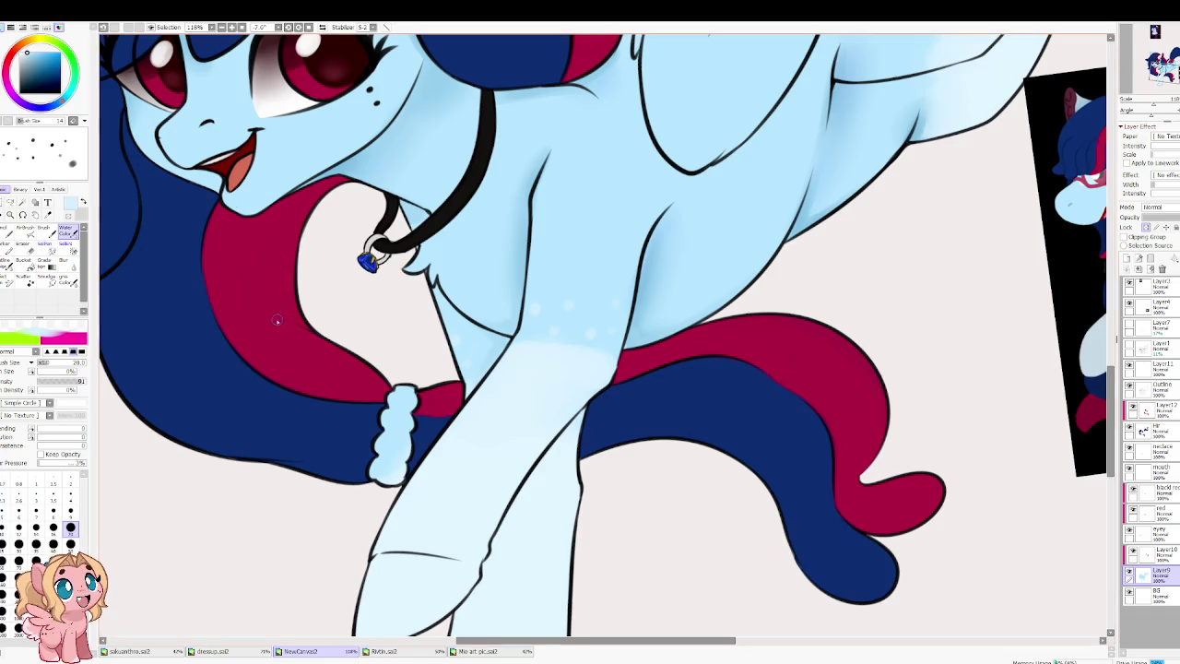
key("bracketleft")
key("bracketleft")
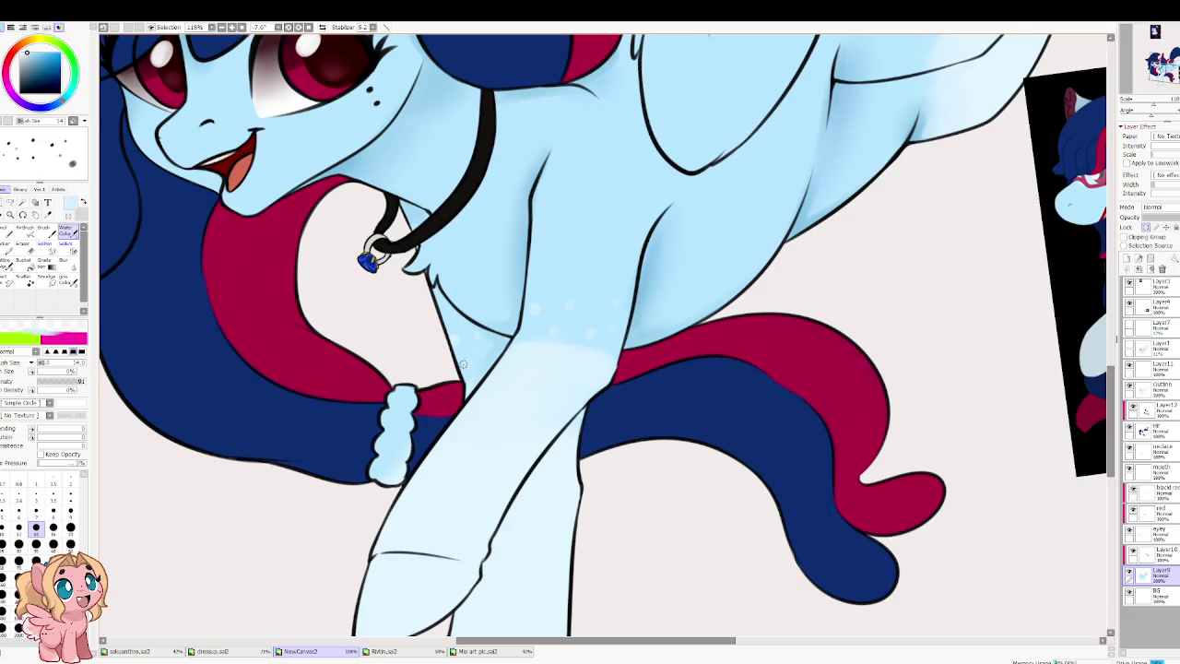
left_click_drag(533, 411, 455, 372)
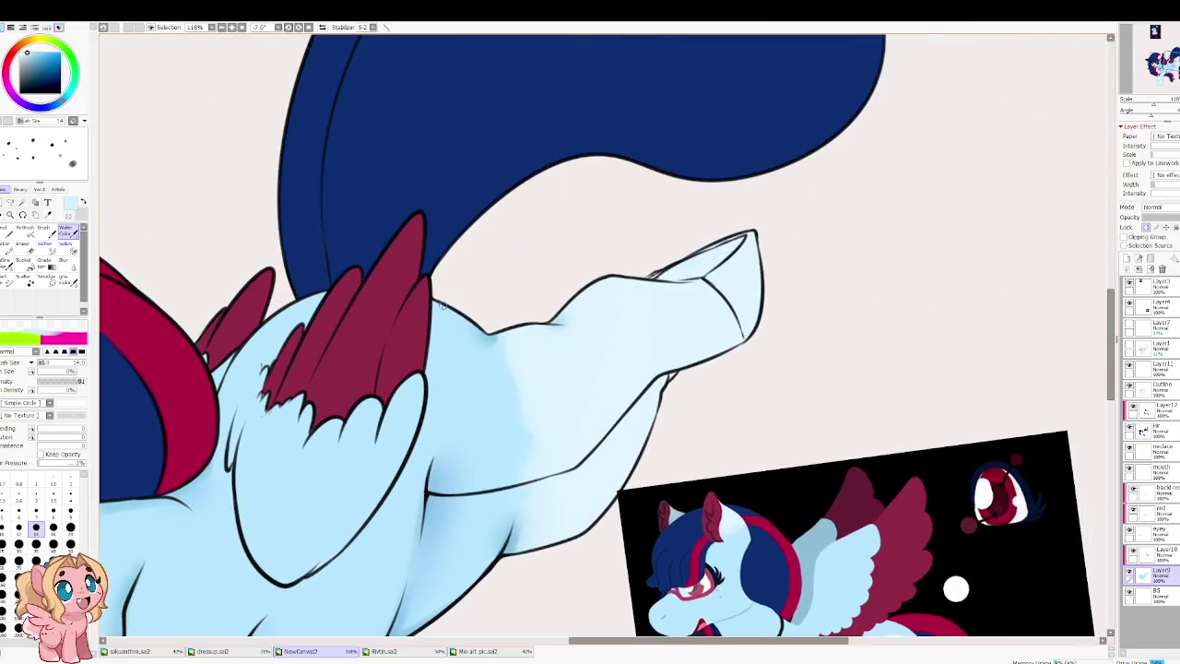
key("bracketright")
key("bracketright")
key("bracketright")
mouse_move(475, 395)
left_mouse_down()
mouse_move(453, 234)
mouse_move(462, 399)
left_mouse_up()
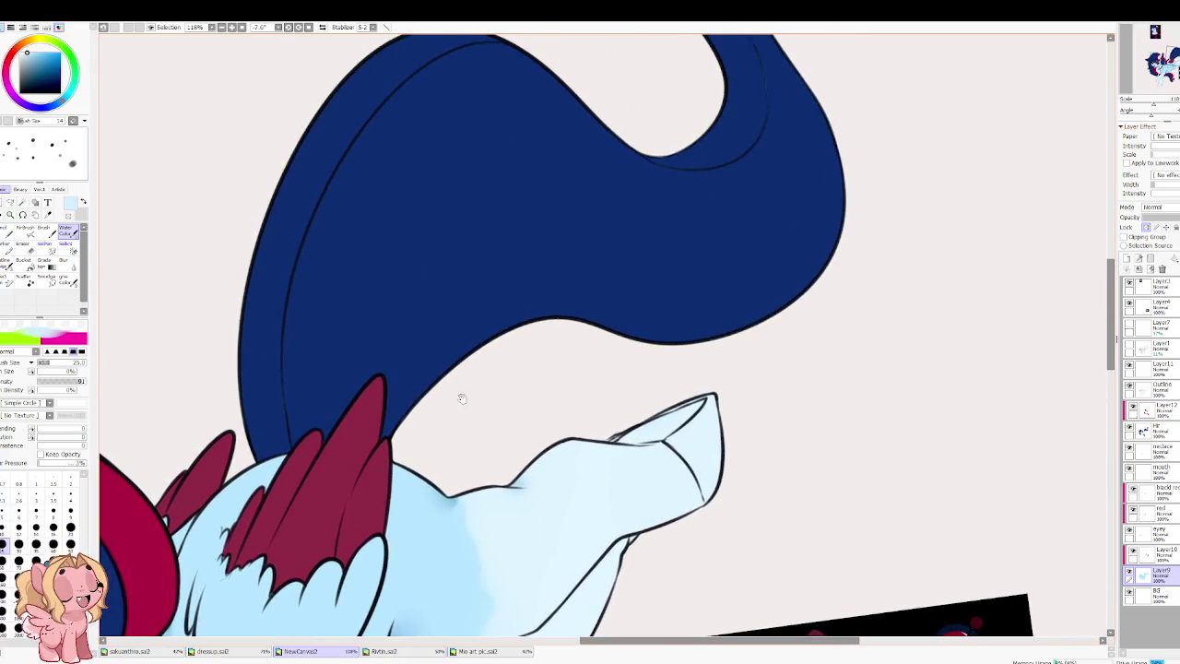
scroll(522, 385, "down", 5)
Step: Check the reference sketches, then blend light-blue shading below the collar at brush size 70
scroll(746, 490, "up", 2)
left_click_drag(746, 489, 744, 498)
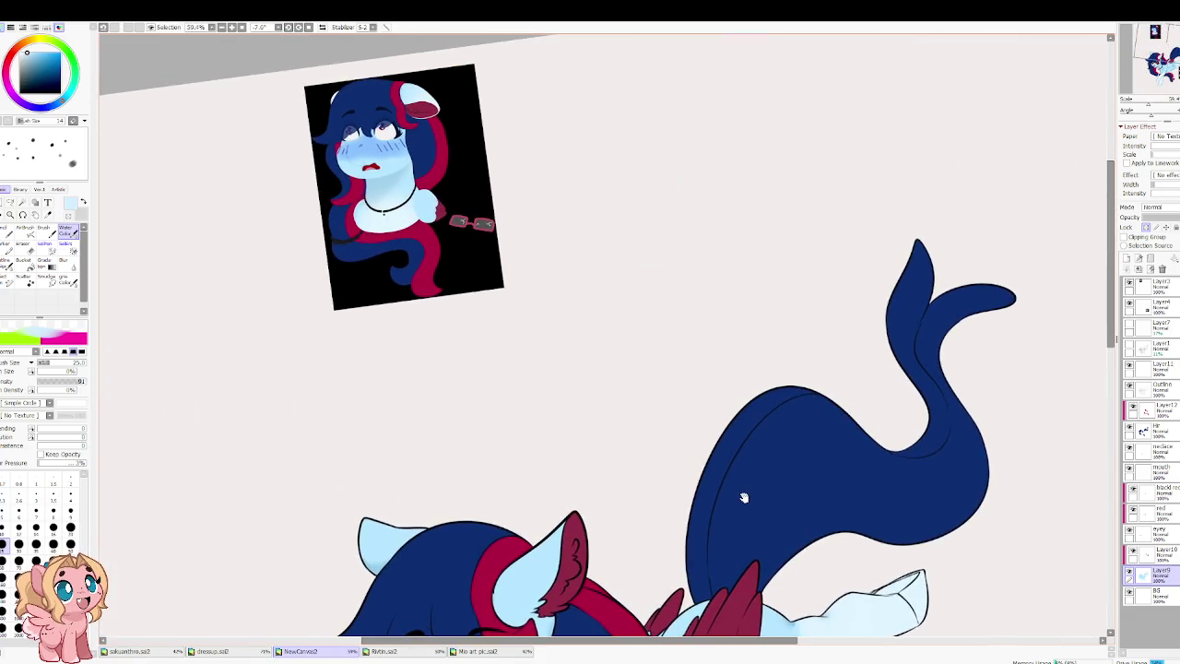
scroll(461, 301, "up", 3)
scroll(461, 301, "down", 1)
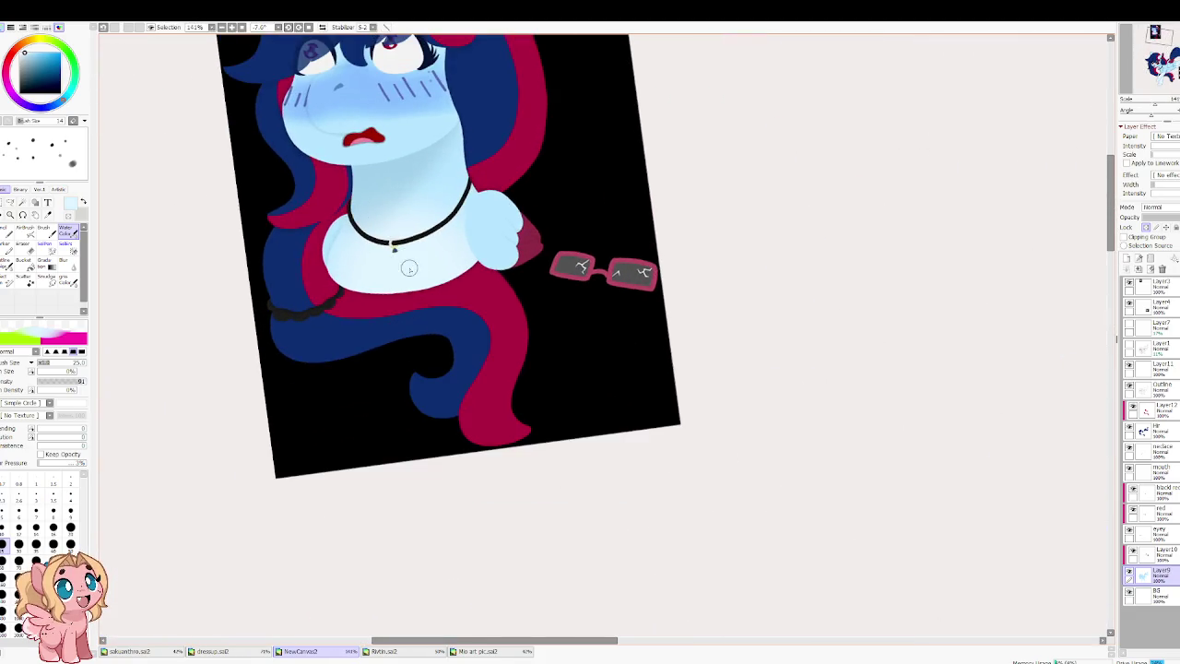
scroll(498, 341, "down", 3)
scroll(522, 368, "down", 2)
scroll(522, 367, "up", 2)
scroll(498, 378, "up", 2)
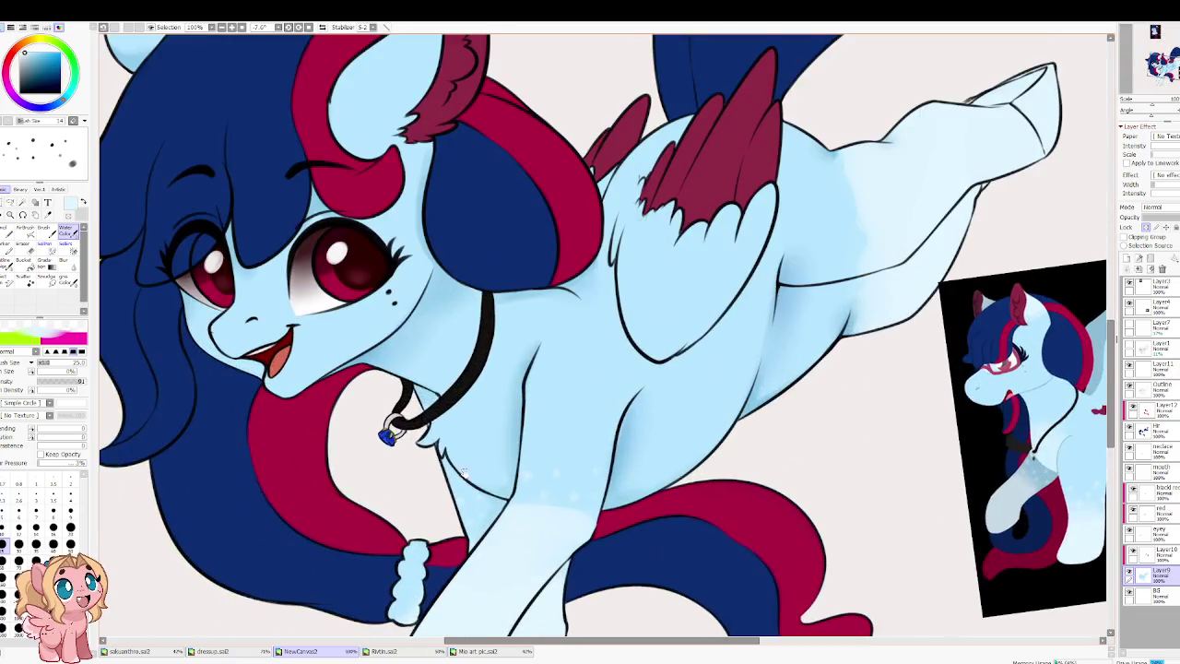
scroll(470, 387, "up", 2)
scroll(440, 403, "up", 2)
key("bracketright")
key("bracketright")
key("bracketright")
key("bracketright")
key("bracketright")
key("bracketright")
mouse_move(383, 327)
left_mouse_down()
mouse_move(424, 374)
mouse_move(450, 376)
mouse_move(428, 346)
mouse_move(461, 303)
mouse_move(408, 369)
mouse_move(479, 330)
mouse_move(481, 304)
left_mouse_up()
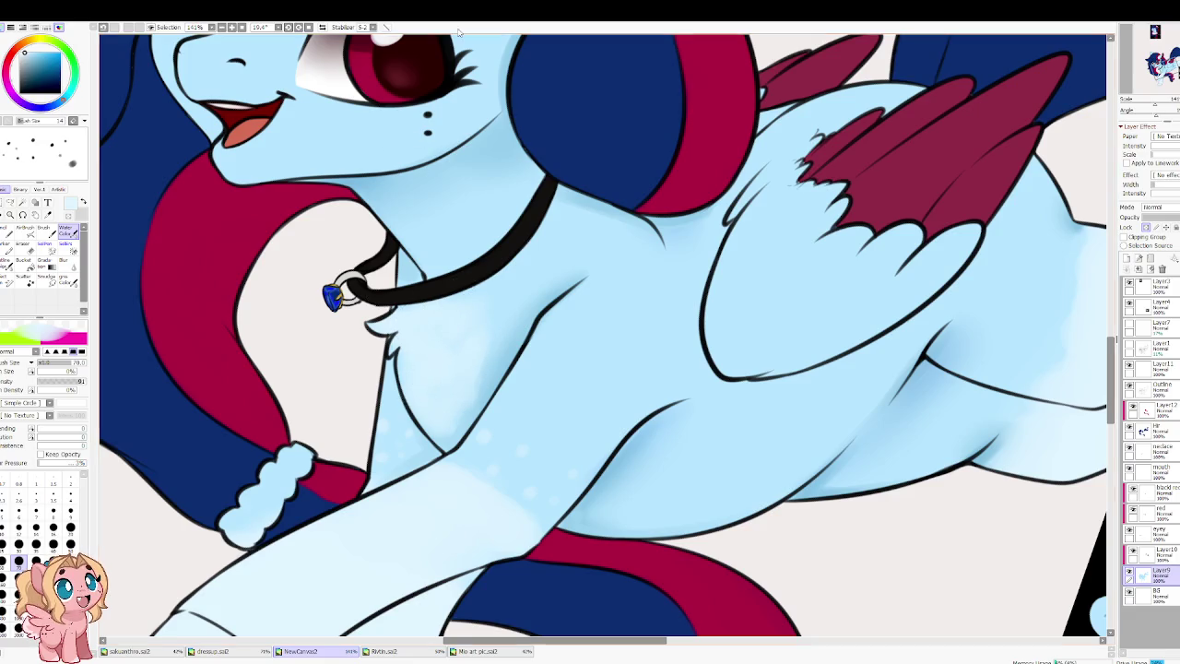
Step: Raise the Water Color brush's Blending and Dilution and fine-tune its size
left_click(73, 429)
left_click(69, 438)
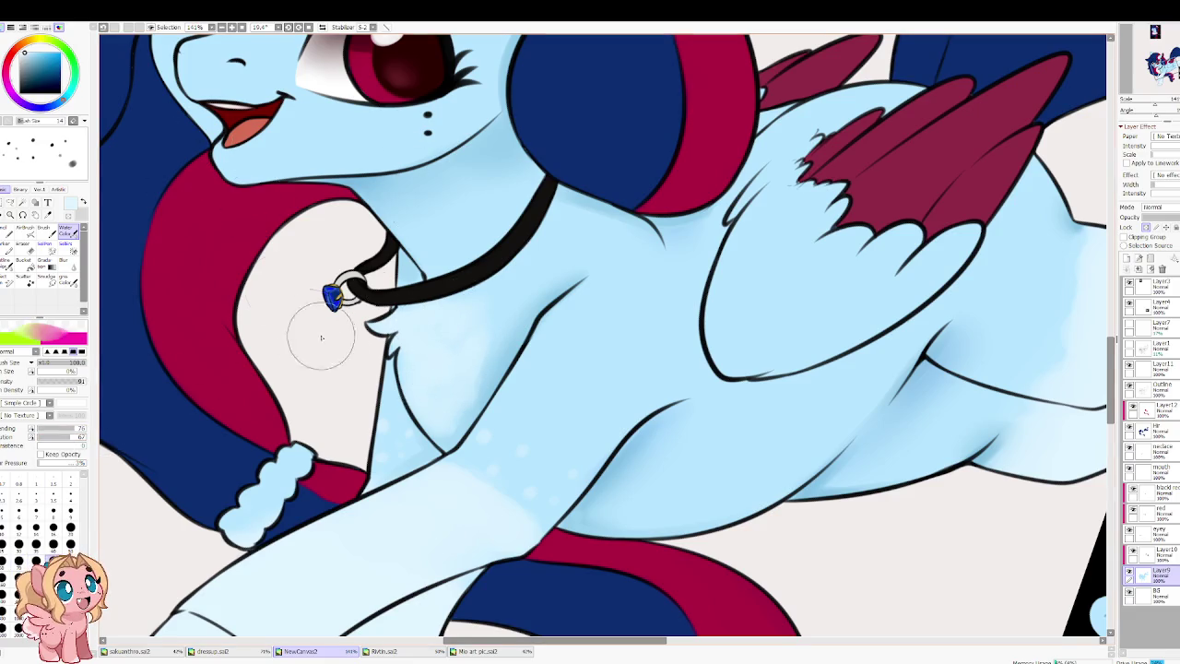
key("bracketleft")
key("bracketleft")
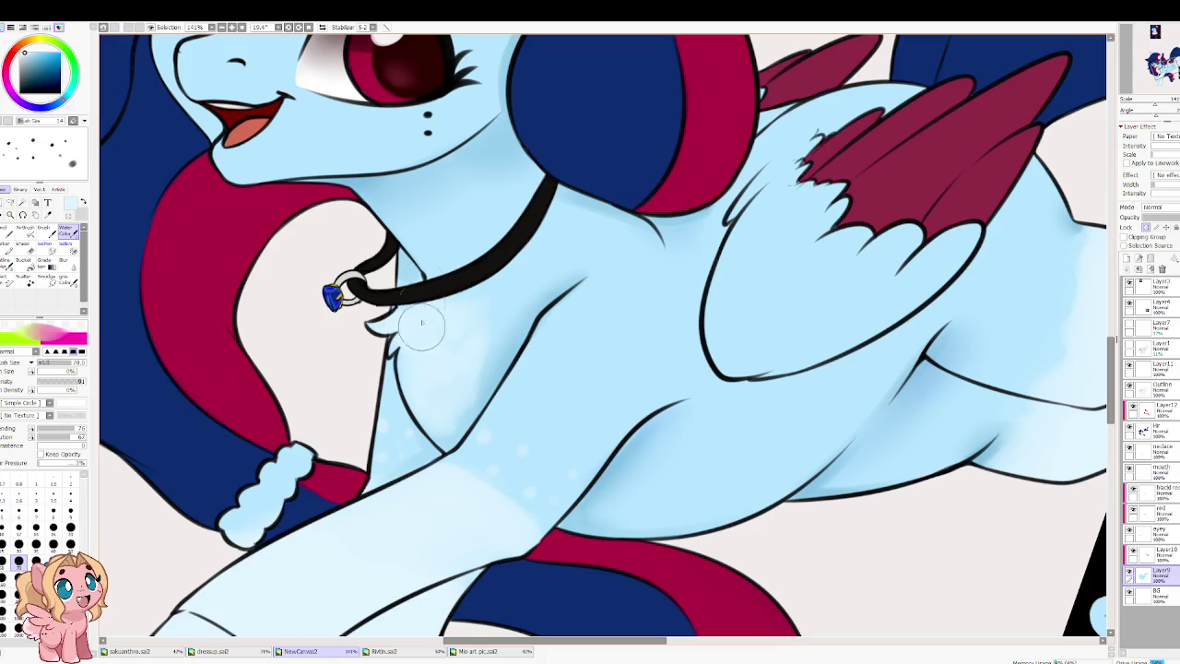
key("bracketleft")
key("bracketleft")
key("bracketleft")
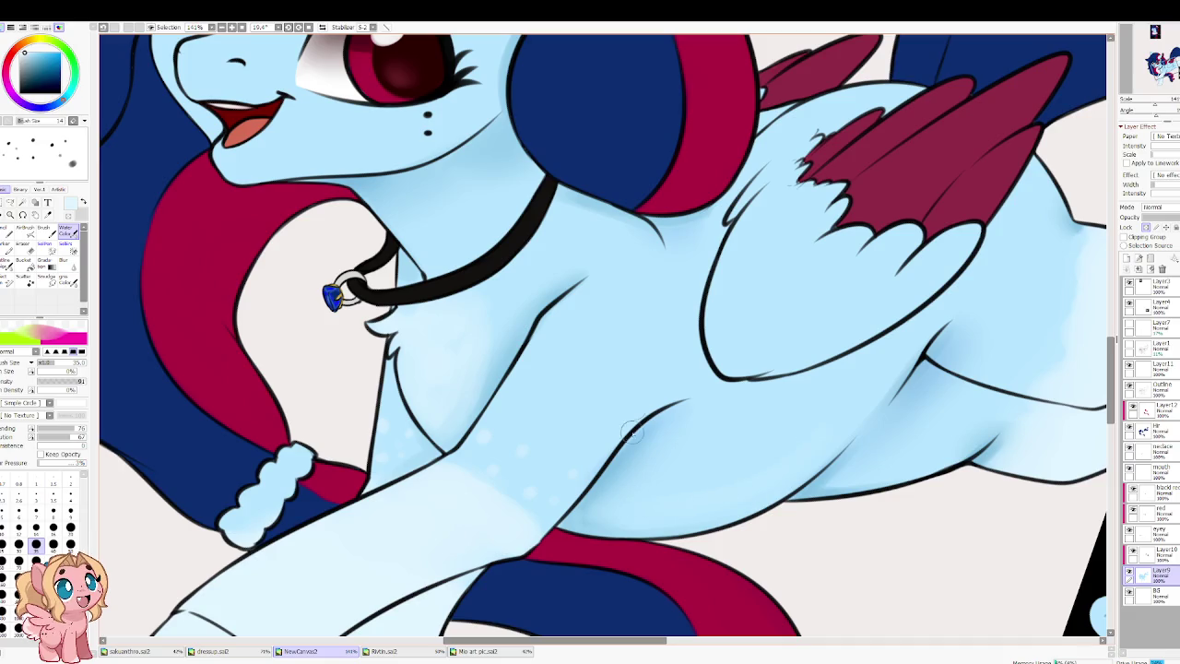
key("bracketright")
key("bracketright")
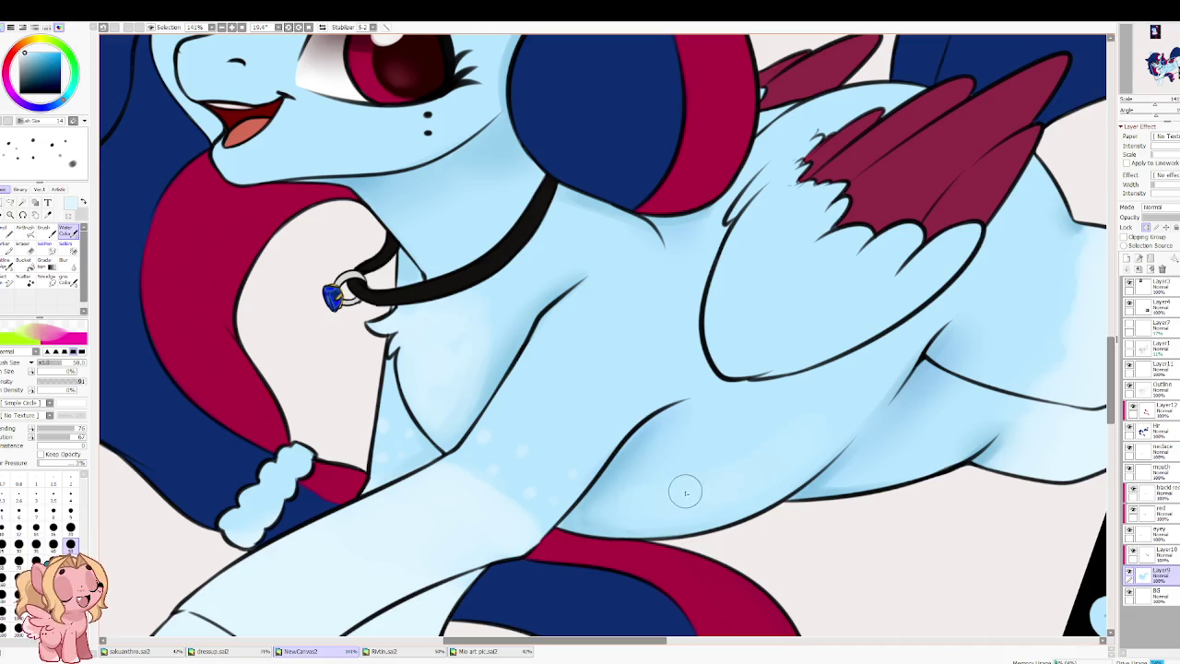
Step: Flip and rotate the view to paint blended shading over the belly beneath the wing
key("h")
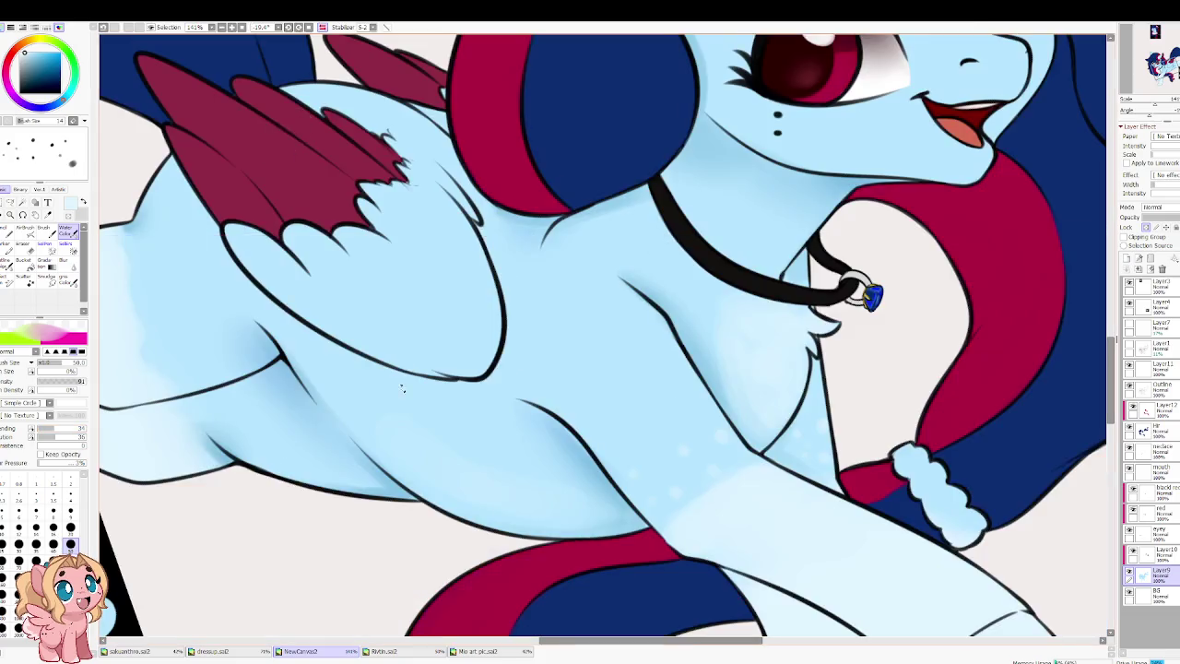
left_click_drag(402, 389, 615, 430)
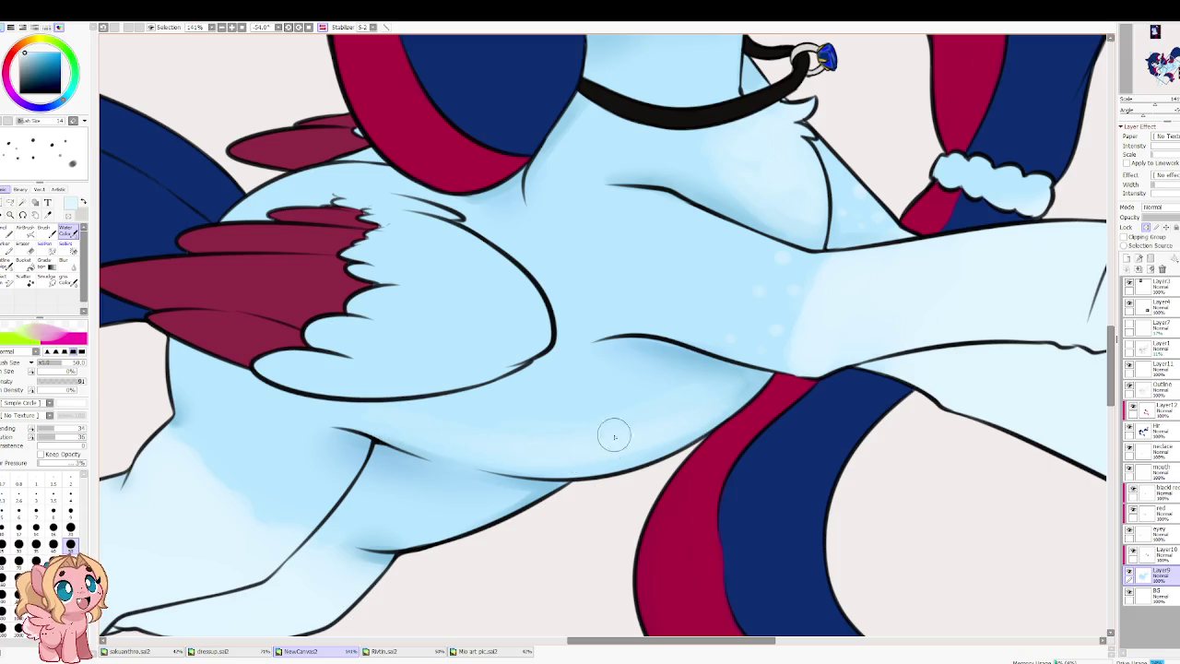
key("h")
left_click_drag(424, 390, 570, 444)
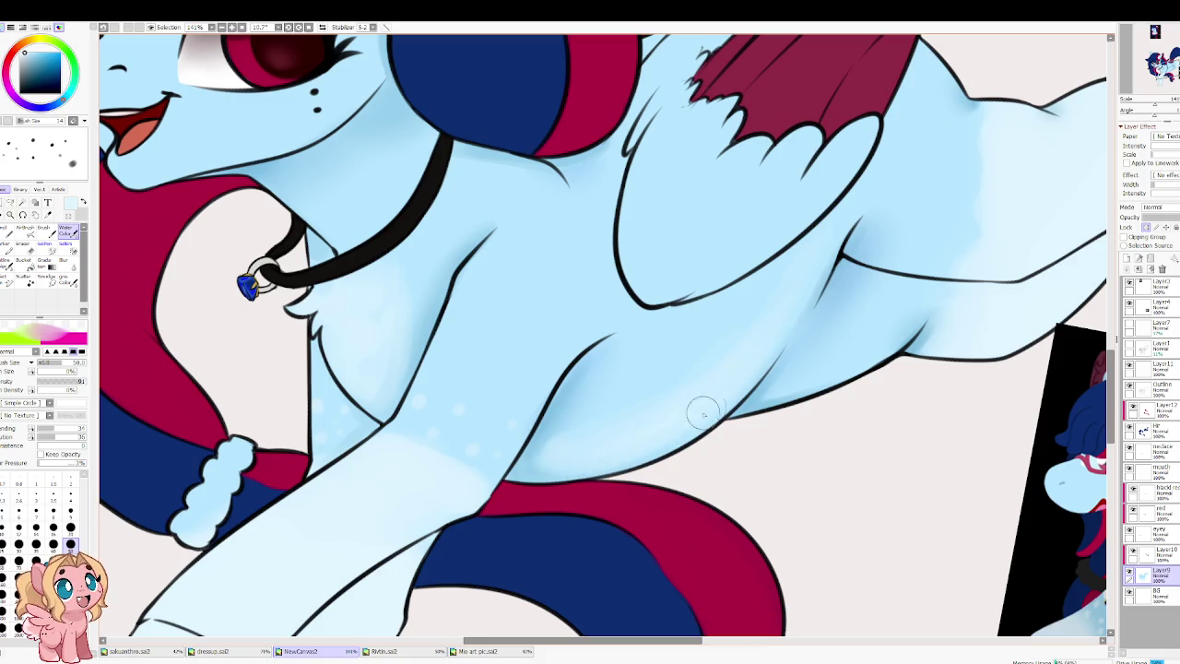
scroll(729, 195, "down", 1)
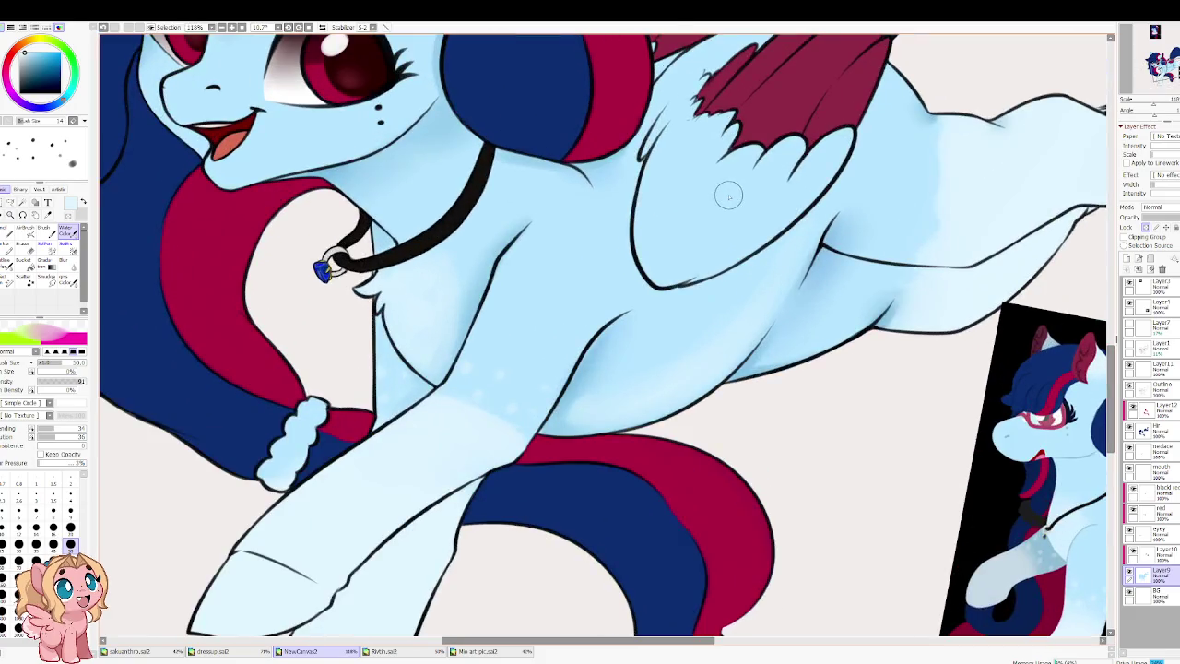
Step: Soften the shading edges with a smaller Blur brush
key("b")
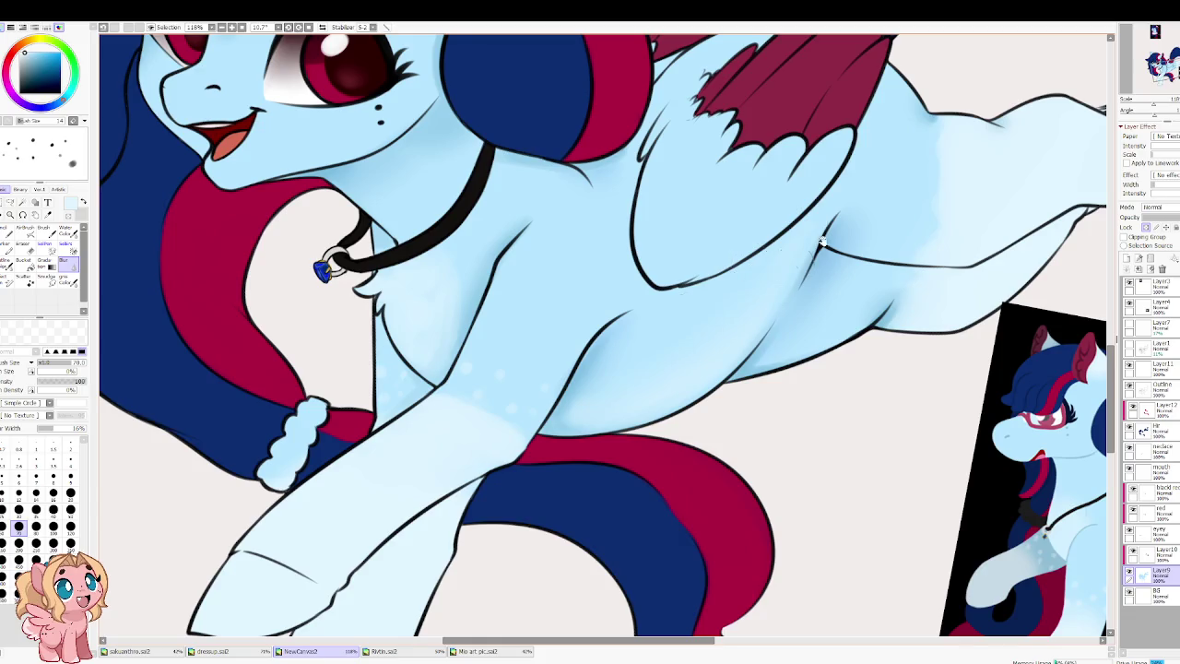
scroll(811, 257, "up", 3)
scroll(811, 257, "right", 4)
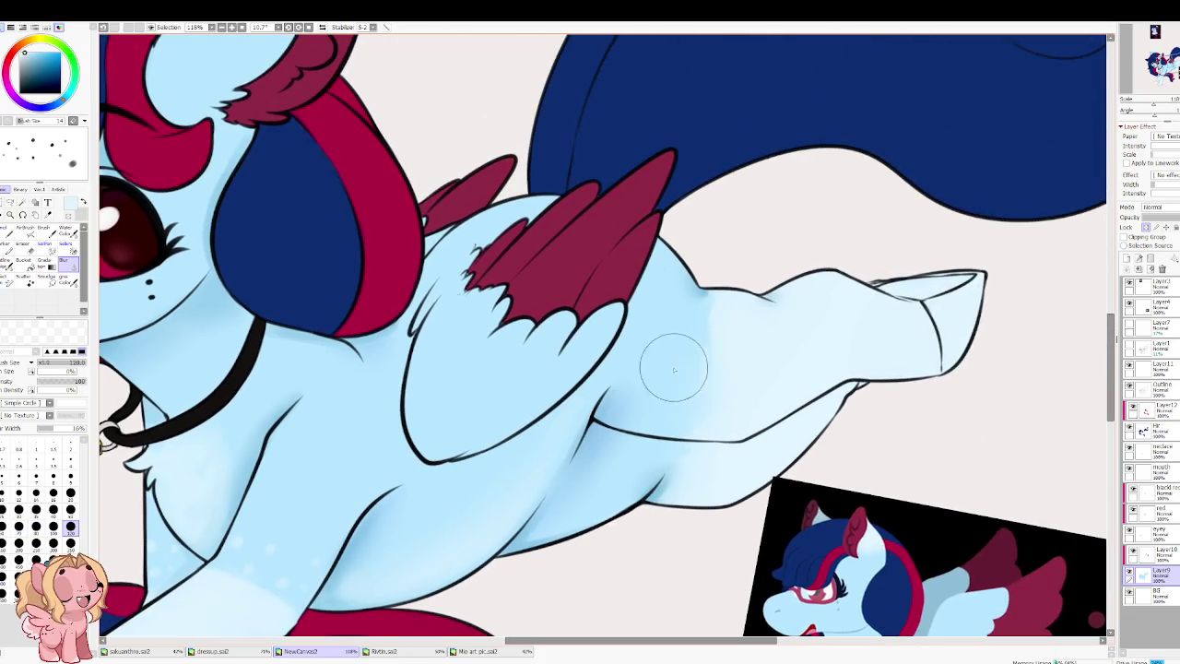
scroll(567, 387, "down", 2)
scroll(566, 388, "left", 4)
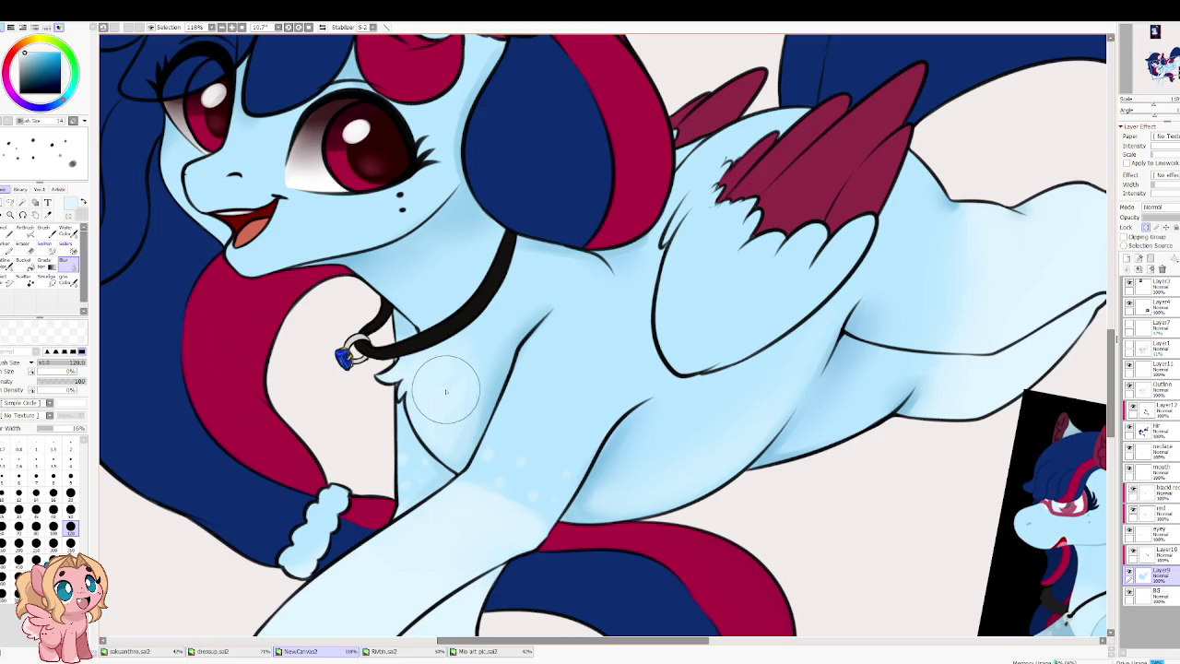
key("bracketleft")
key("bracketleft")
key("bracketleft")
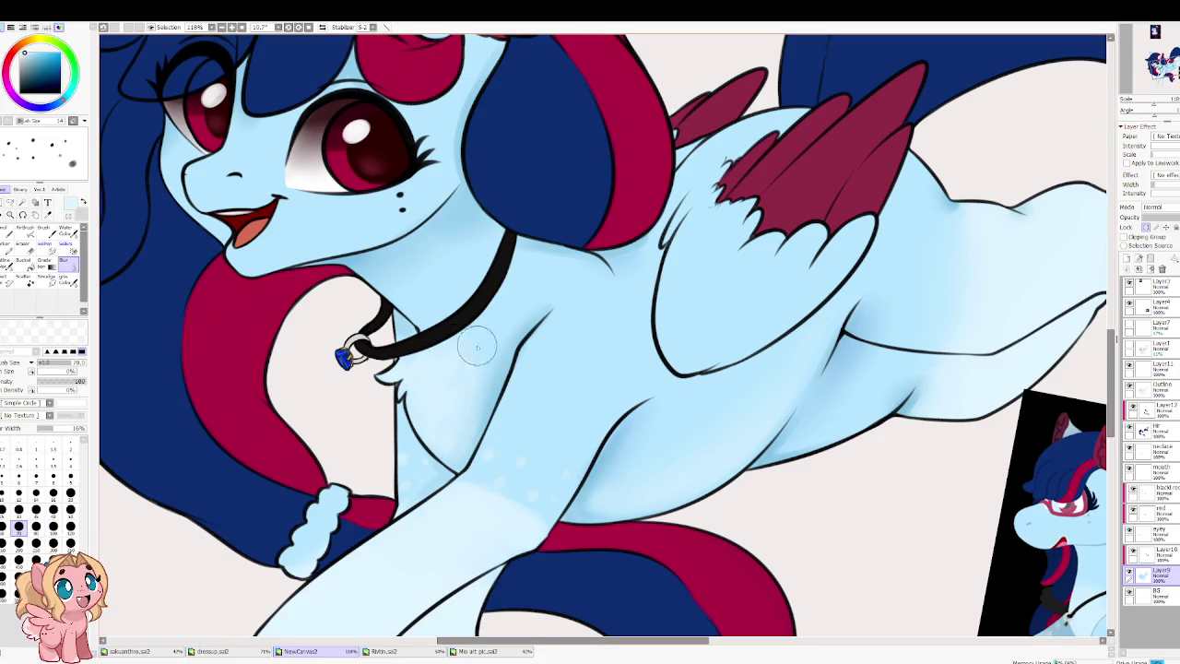
scroll(479, 314, "down", 2)
scroll(421, 299, "down", 1)
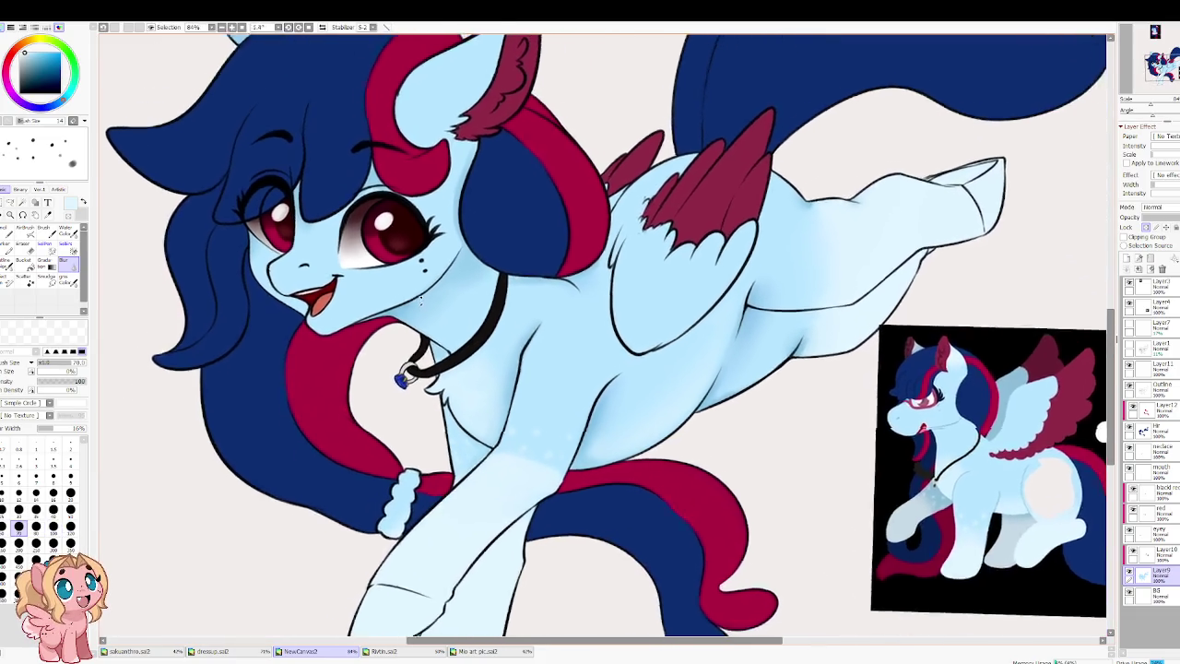
Step: Compare the reference and main pony faces, then select the Water Color brush and Outline layer
left_click_drag(433, 309, 406, 358)
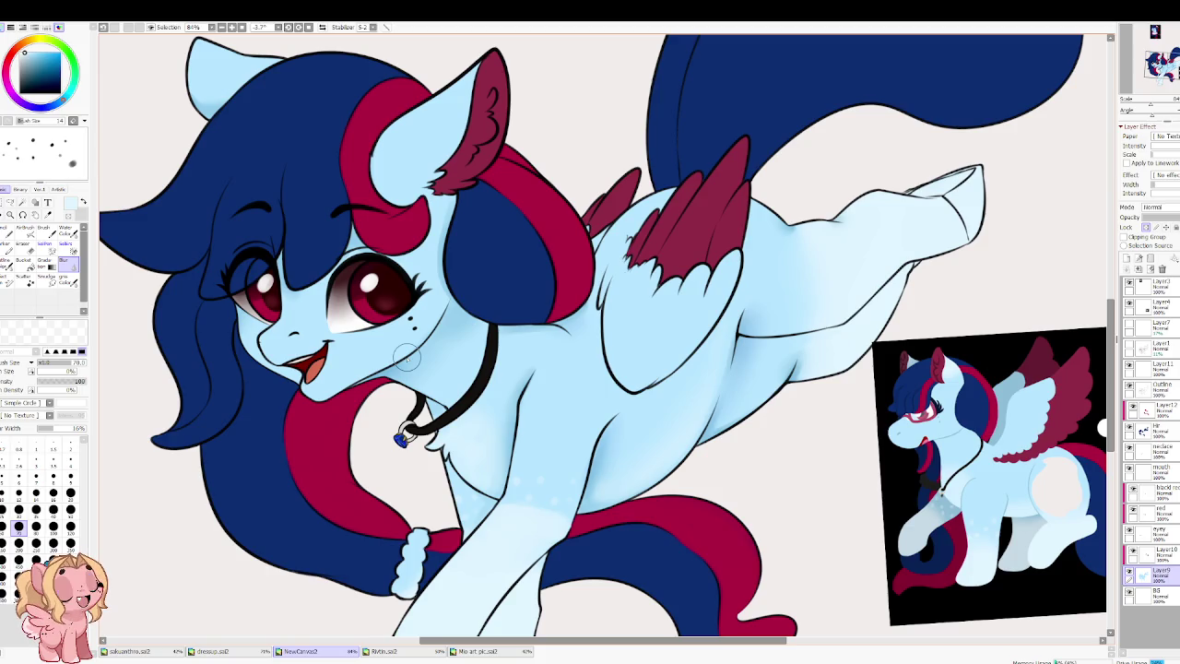
scroll(417, 324, "up", 2)
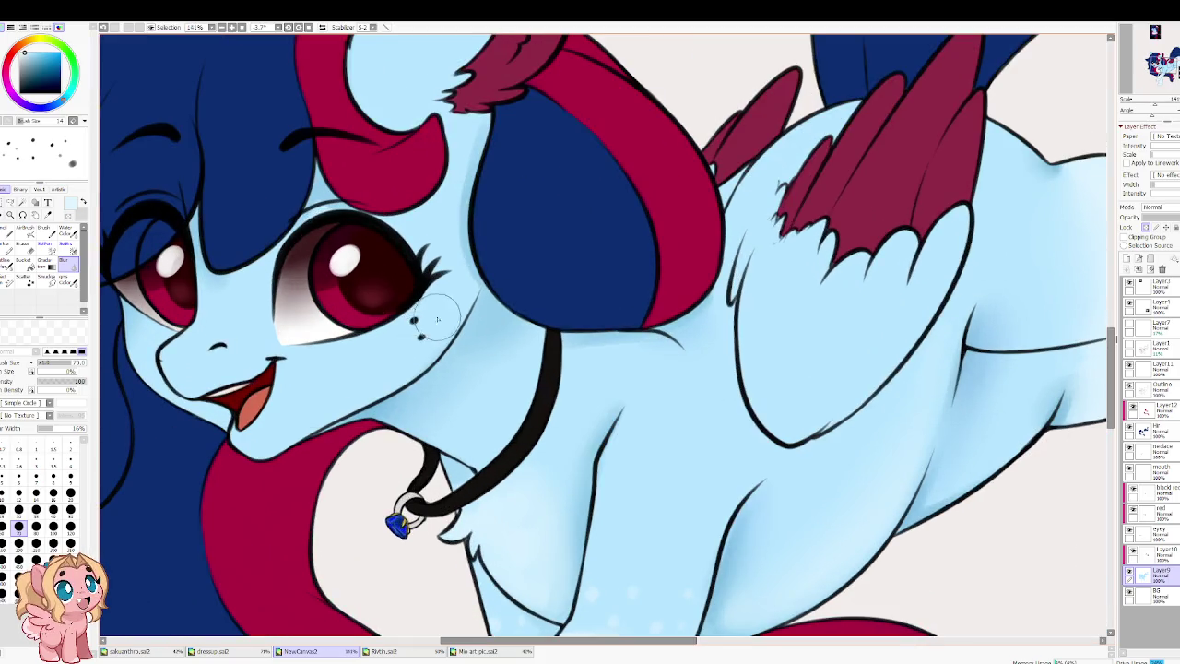
scroll(439, 321, "down", 2)
left_click_drag(567, 369, 446, 358)
scroll(709, 372, "up", 5)
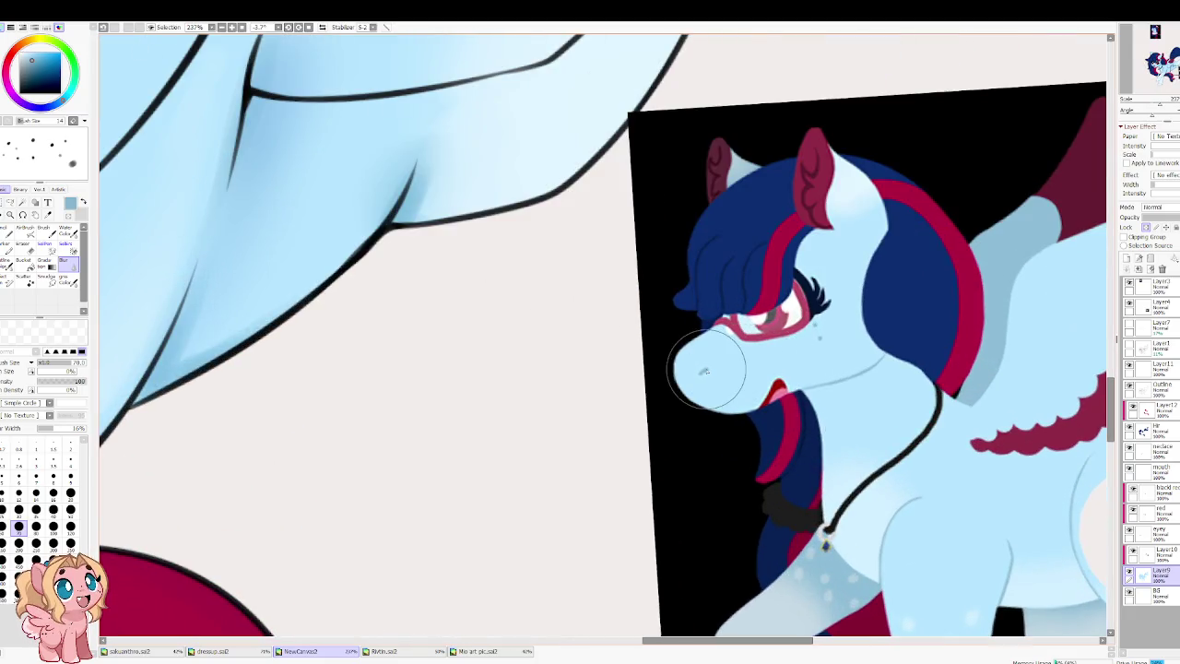
scroll(708, 372, "down", 4)
left_click_drag(618, 355, 778, 423)
key("b")
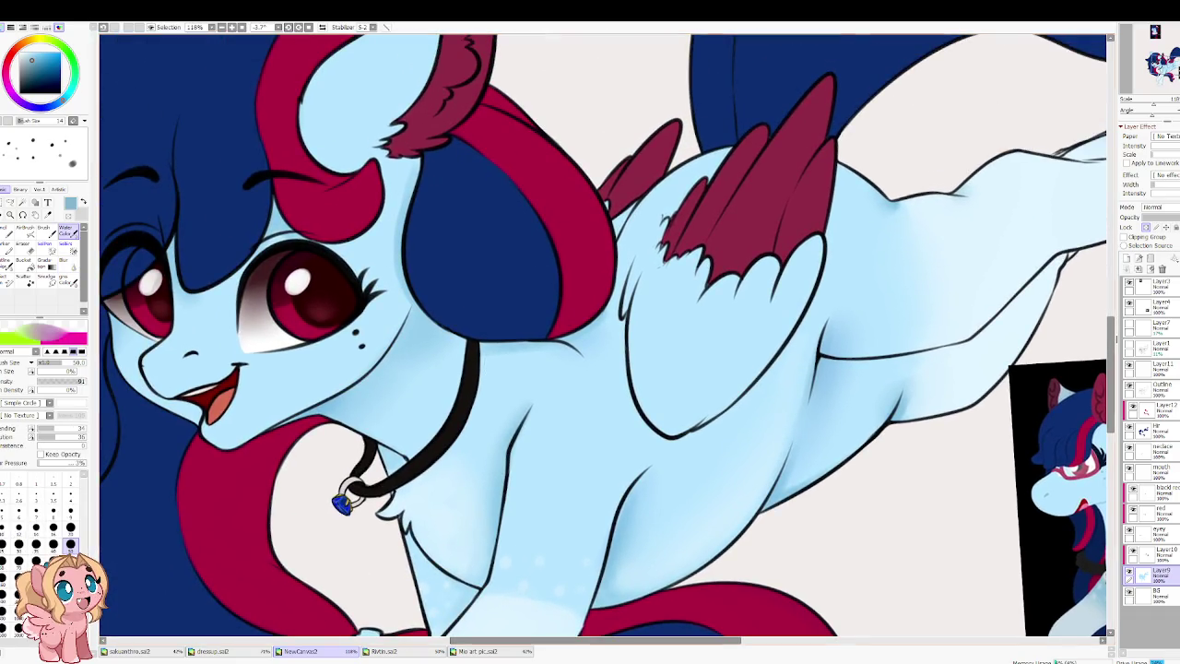
left_click(1157, 387)
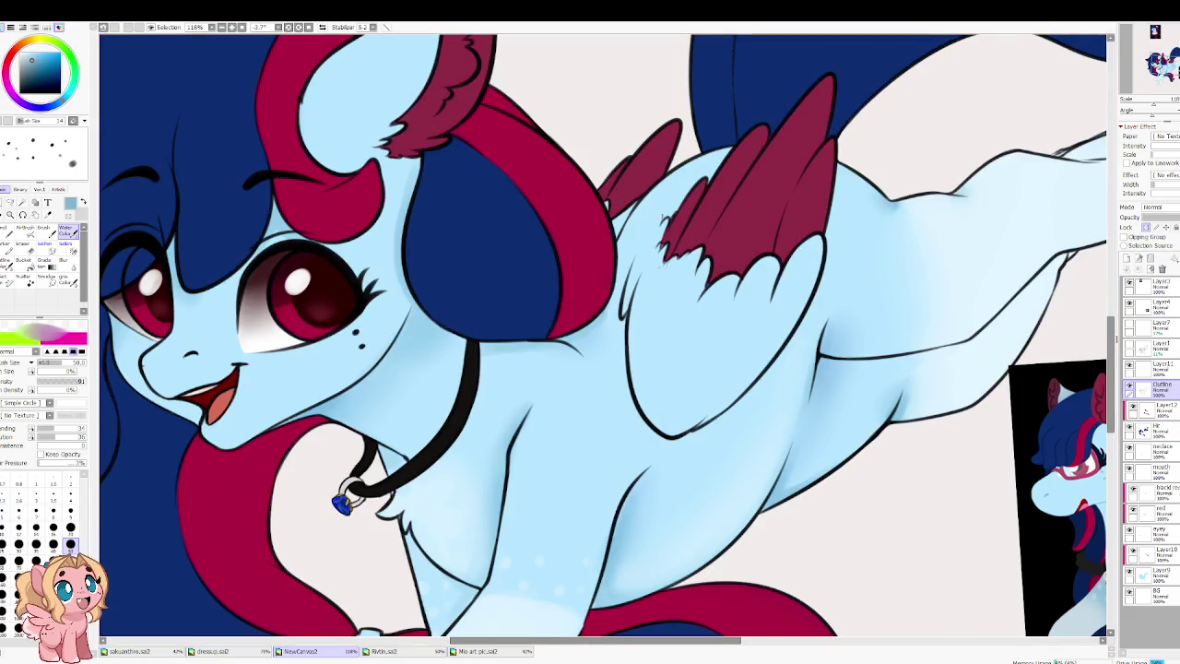
Step: Soften the shading under the jaw and blend chest into upper foreleg at sizes 70–100
left_click(53, 543)
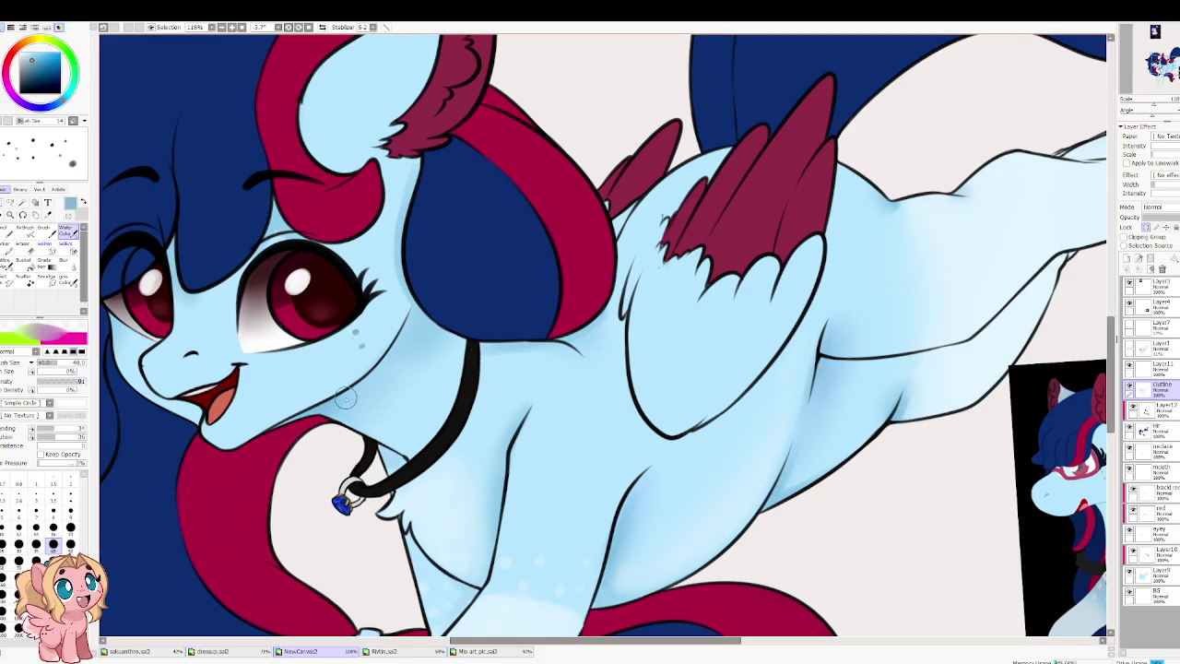
key("bracketright")
key("bracketright")
key("bracketright")
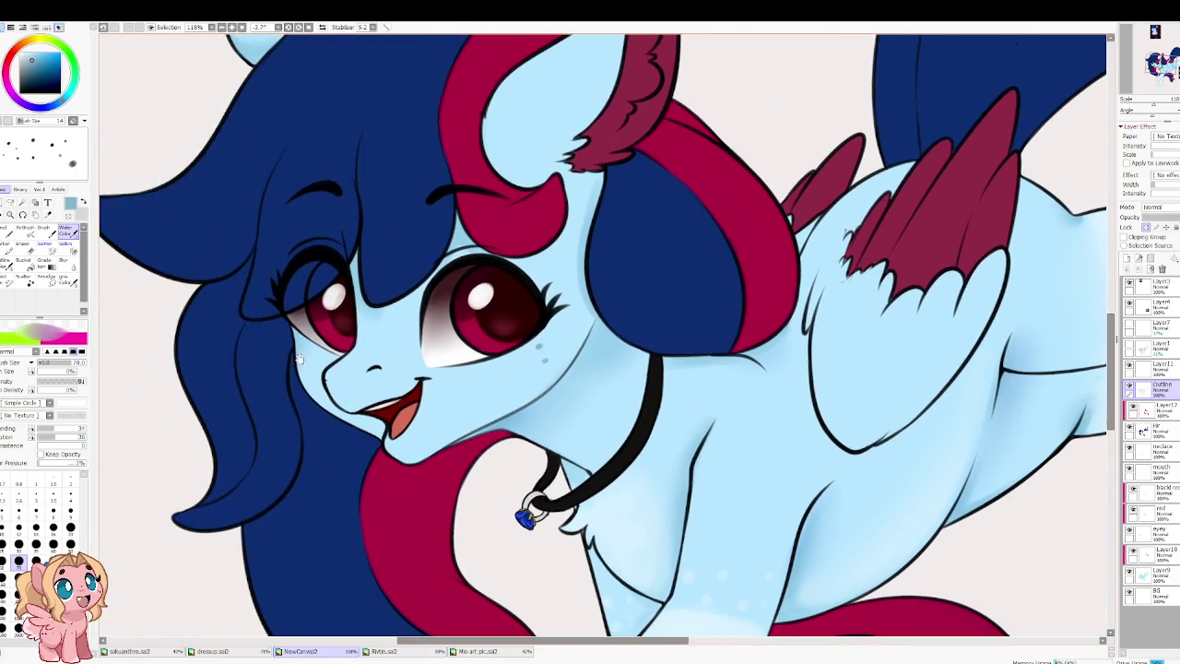
left_click_drag(110, 367, 295, 382)
left_click_drag(387, 446, 498, 429)
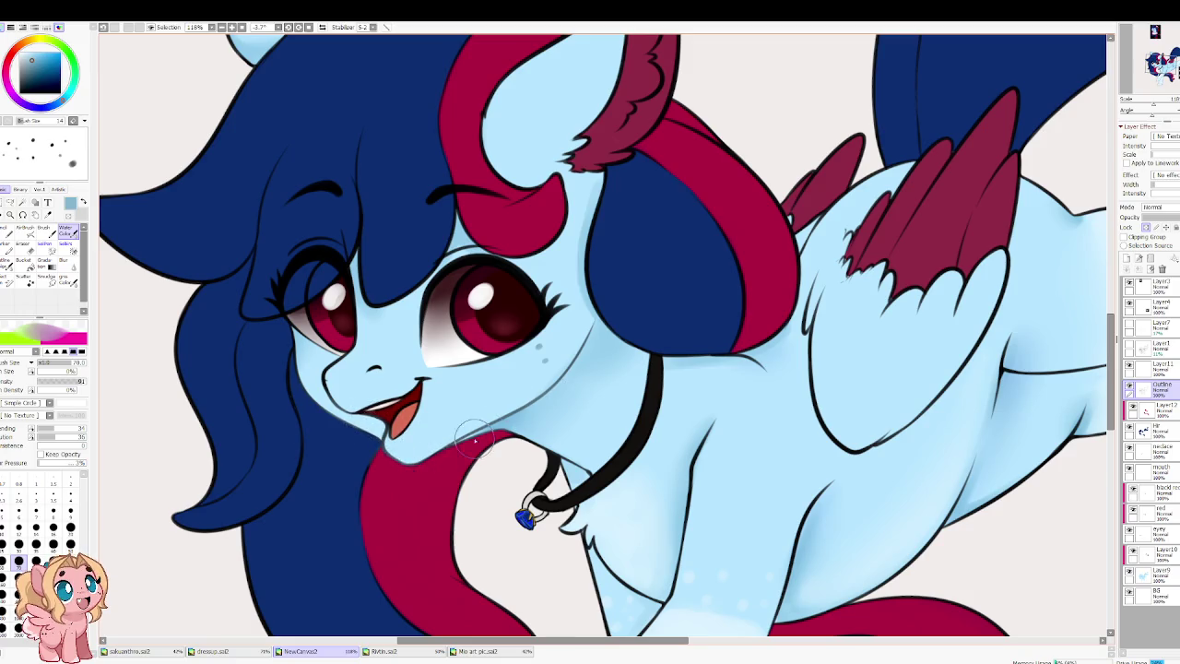
key("h")
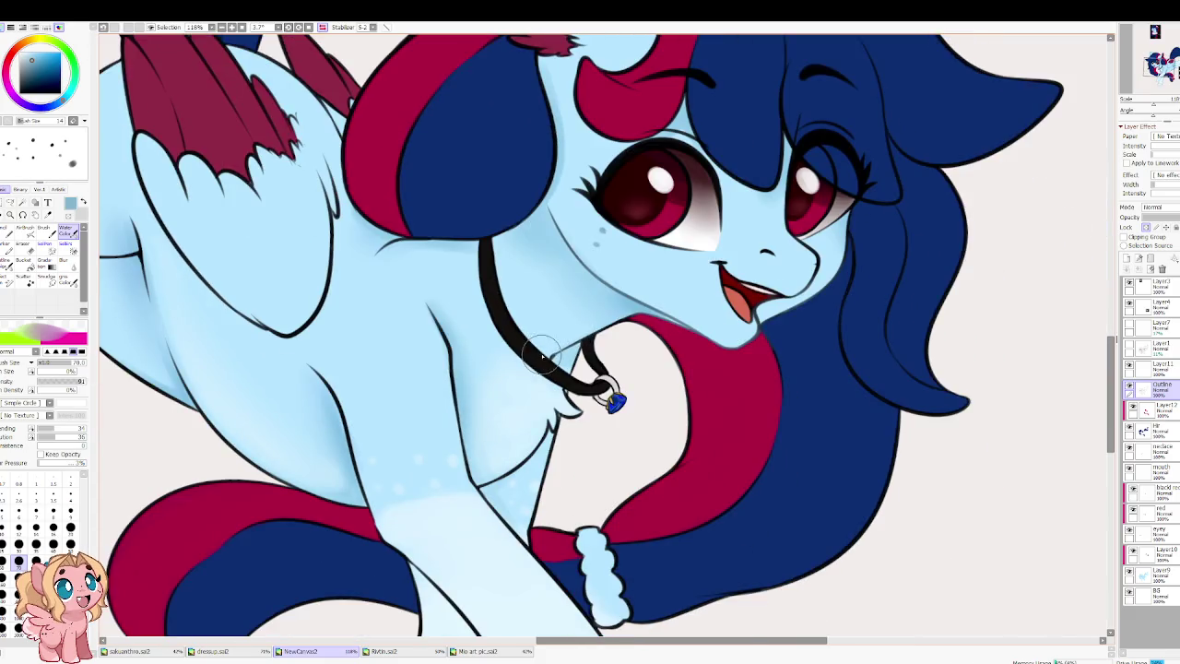
key("bracketright")
key("bracketright")
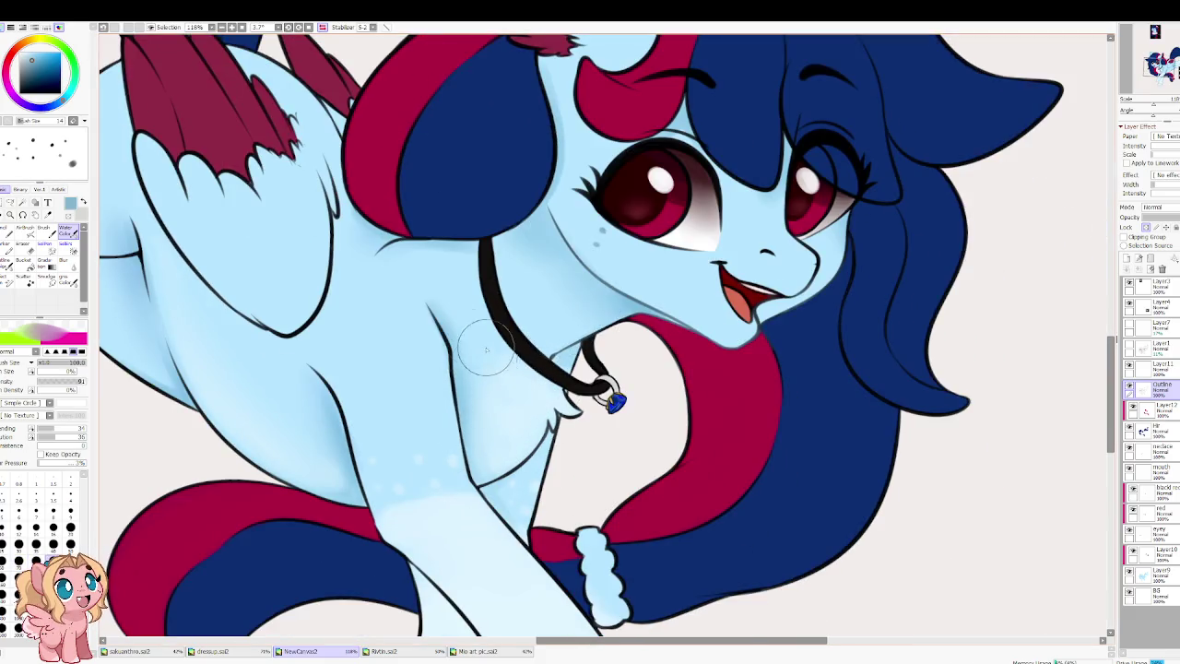
left_click_drag(489, 355, 300, 378)
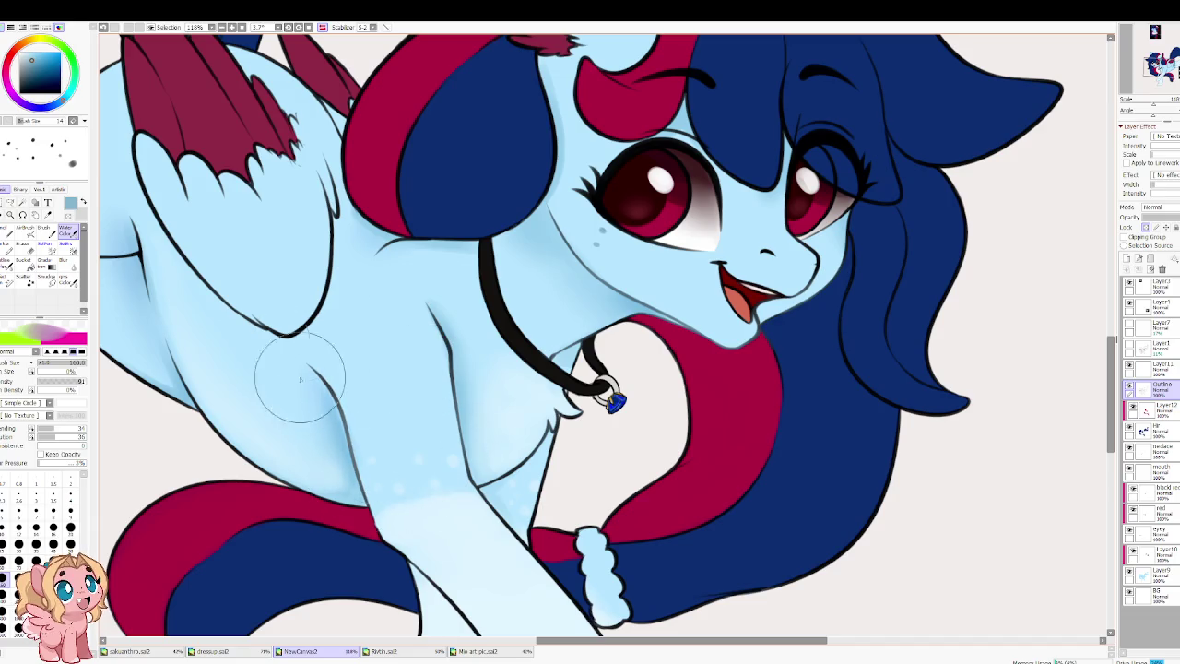
Step: Pick a darker colour and paint soft highlights over the chest fluff
left_click(35, 62)
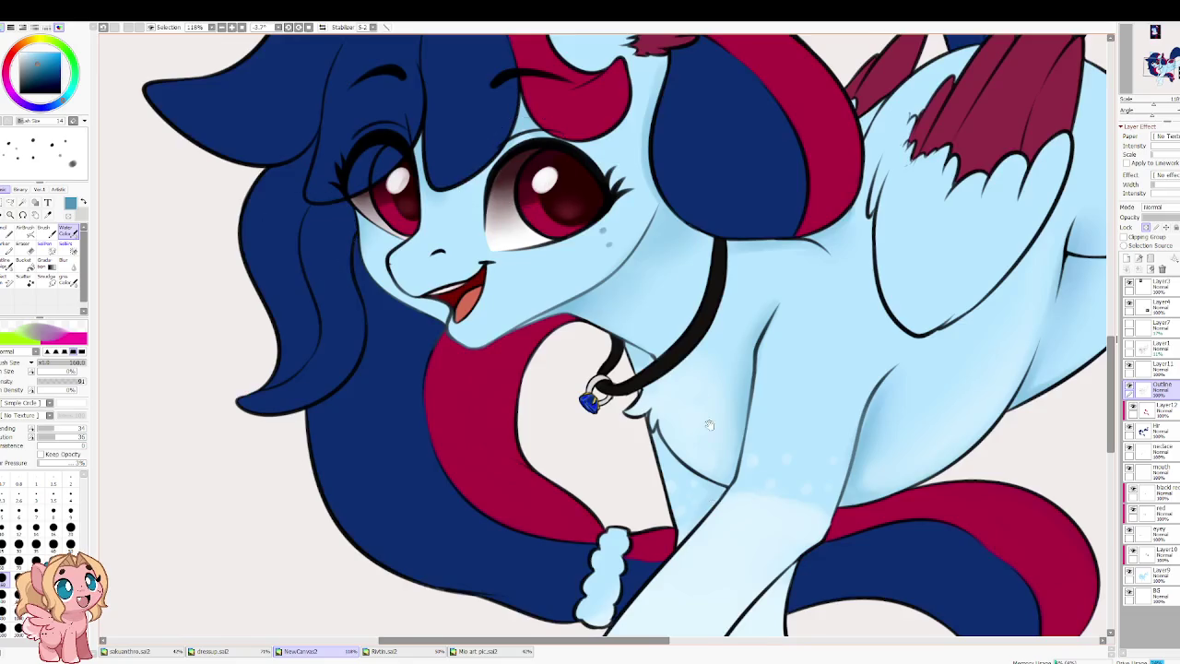
scroll(518, 430, "down", 3)
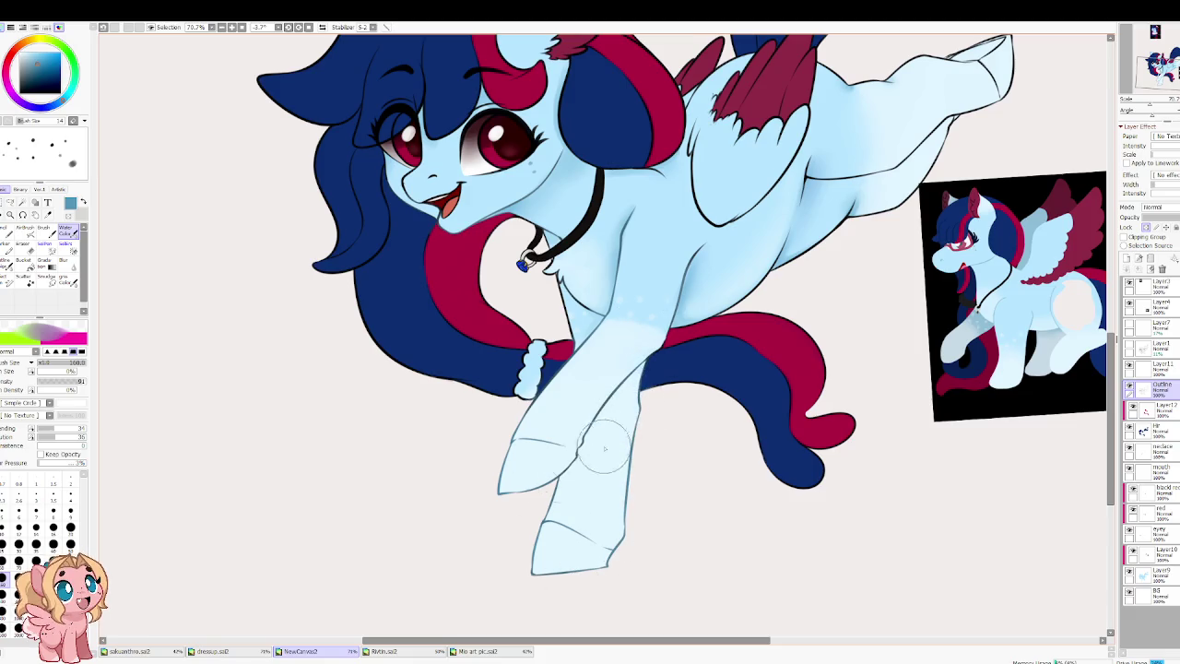
scroll(472, 447, "down", 1)
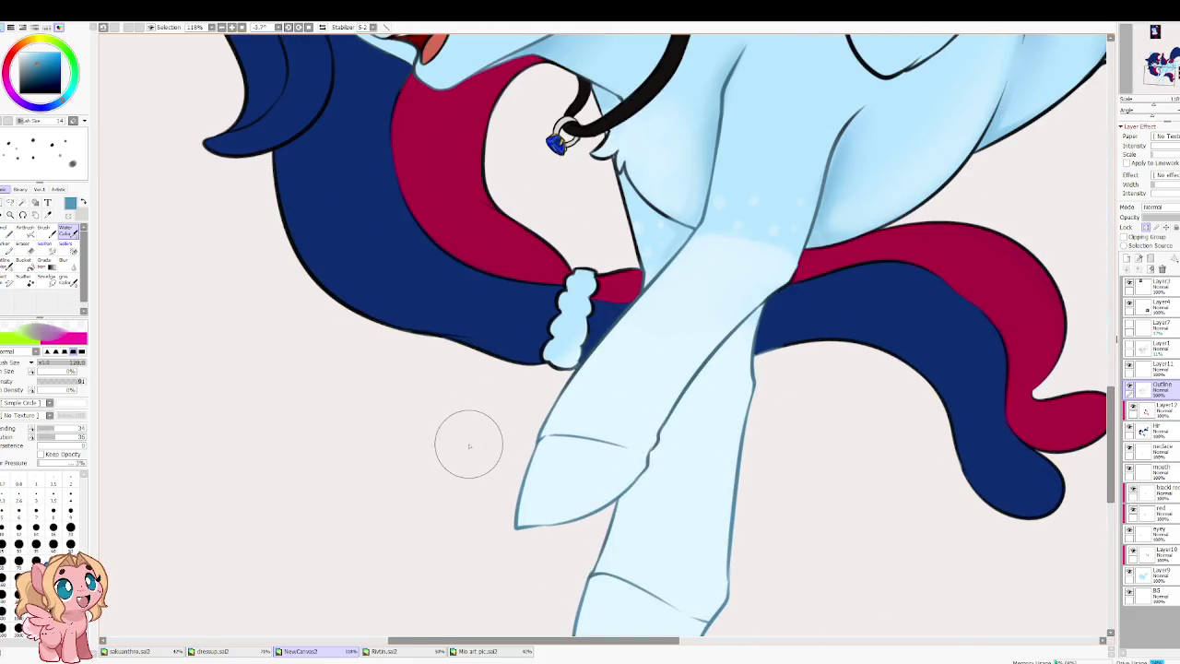
scroll(613, 396, "up", 3)
mouse_move(613, 396)
left_mouse_down()
mouse_move(586, 415)
mouse_move(540, 368)
mouse_move(572, 360)
mouse_move(521, 346)
mouse_move(553, 373)
mouse_move(572, 461)
left_mouse_up()
left_click_drag(553, 388, 581, 479)
left_click_drag(572, 406, 609, 489)
left_click_drag(544, 360, 571, 403)
Step: Sample a darker grey-blue from the body and shade along the wing's lower edge
right_click(571, 406)
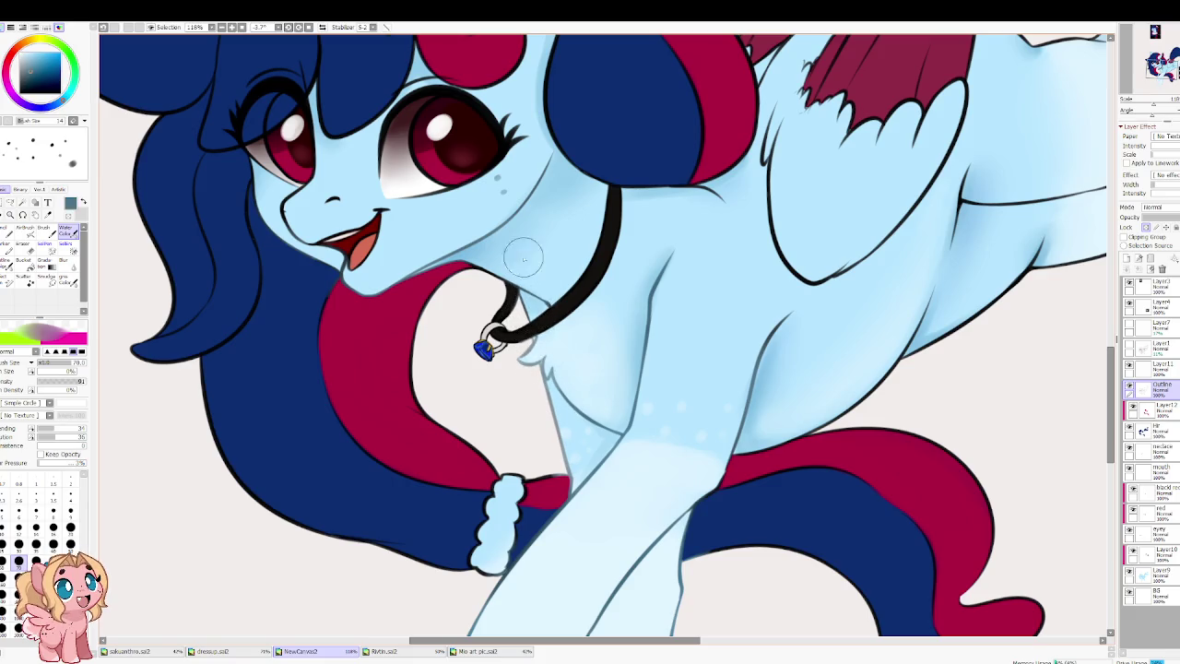
left_click_drag(747, 267, 503, 416)
left_click_drag(544, 230, 535, 406)
mouse_move(554, 295)
left_mouse_down()
mouse_move(516, 443)
mouse_move(701, 305)
mouse_move(548, 258)
left_mouse_up()
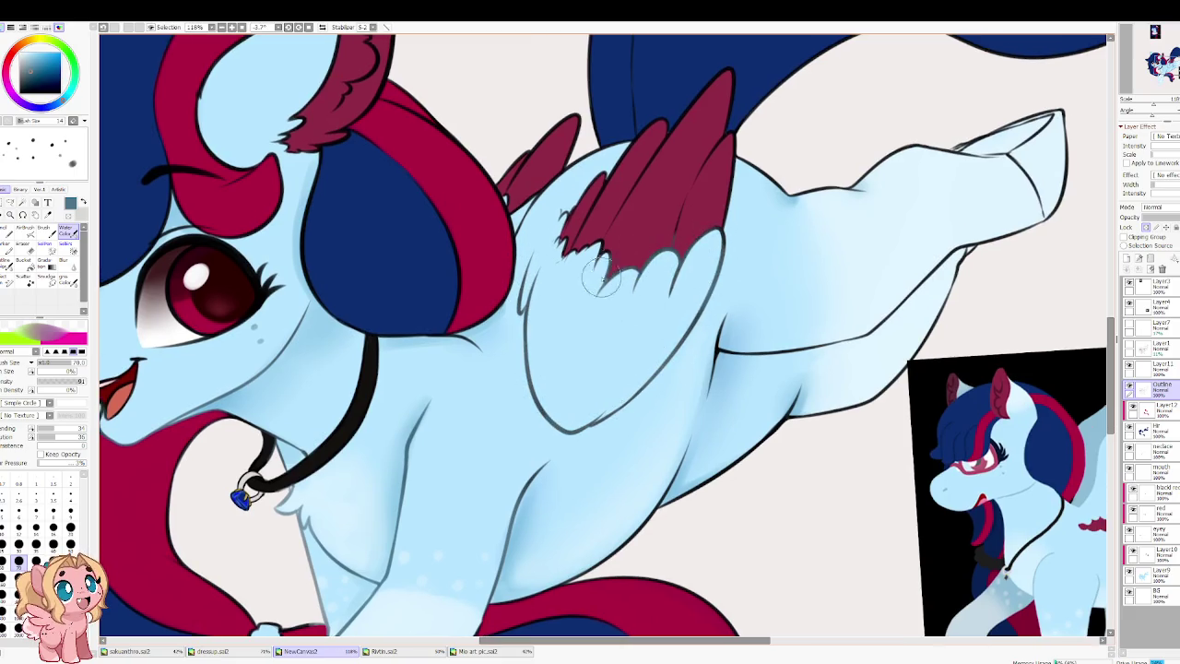
mouse_move(548, 258)
left_mouse_down()
mouse_move(622, 390)
mouse_move(666, 314)
left_mouse_up()
Step: At brush size 160, paint soft shading over the belly and raised leg
key("bracketright")
key("bracketright")
key("bracketright")
mouse_move(576, 546)
left_mouse_down()
mouse_move(819, 372)
mouse_move(516, 487)
mouse_move(685, 395)
mouse_move(896, 304)
mouse_move(866, 370)
left_mouse_up()
left_click_drag(791, 264, 566, 300)
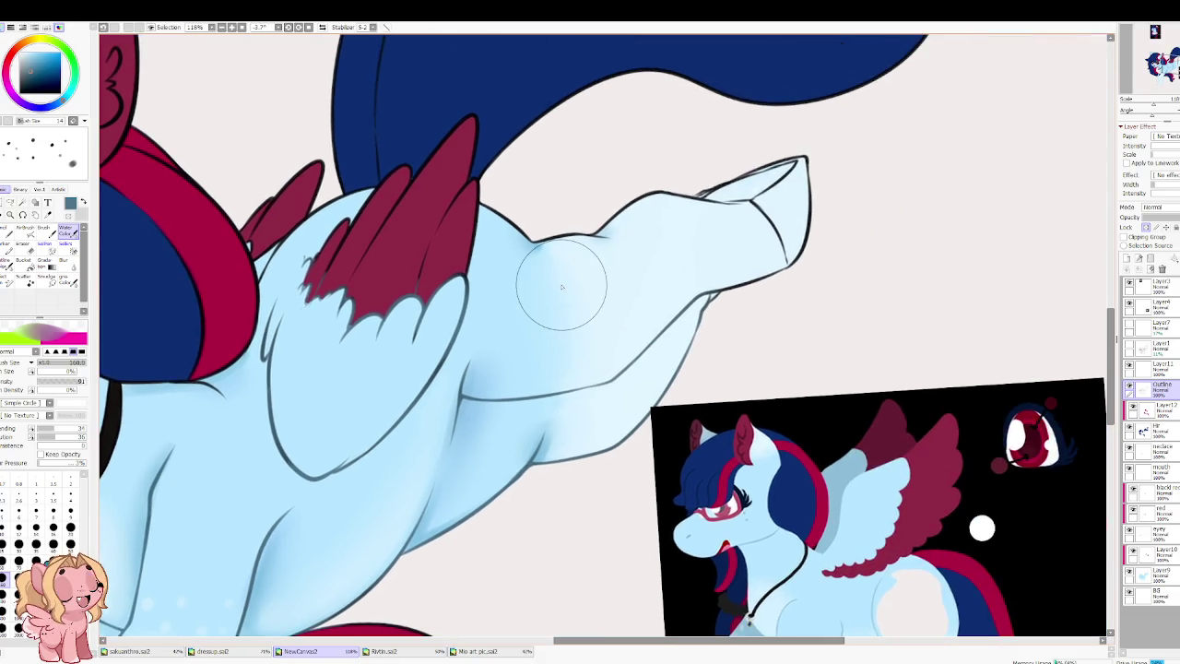
scroll(565, 301, "down", 2)
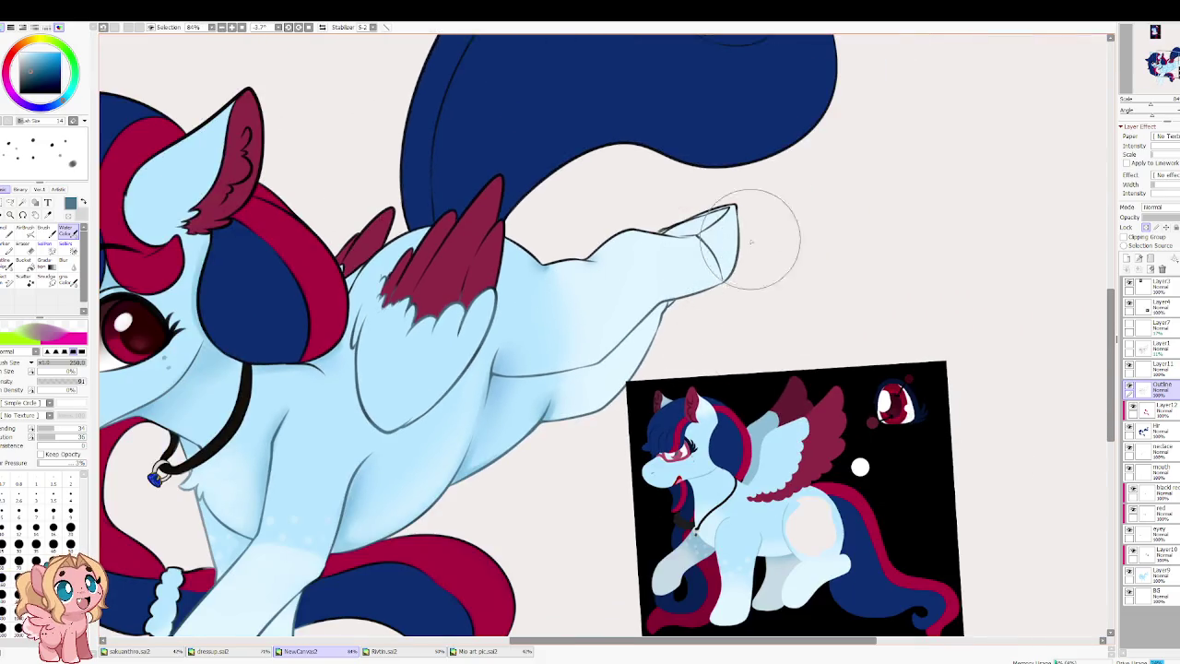
mouse_move(650, 227)
left_mouse_down()
mouse_move(566, 255)
mouse_move(566, 215)
mouse_move(708, 268)
left_mouse_up()
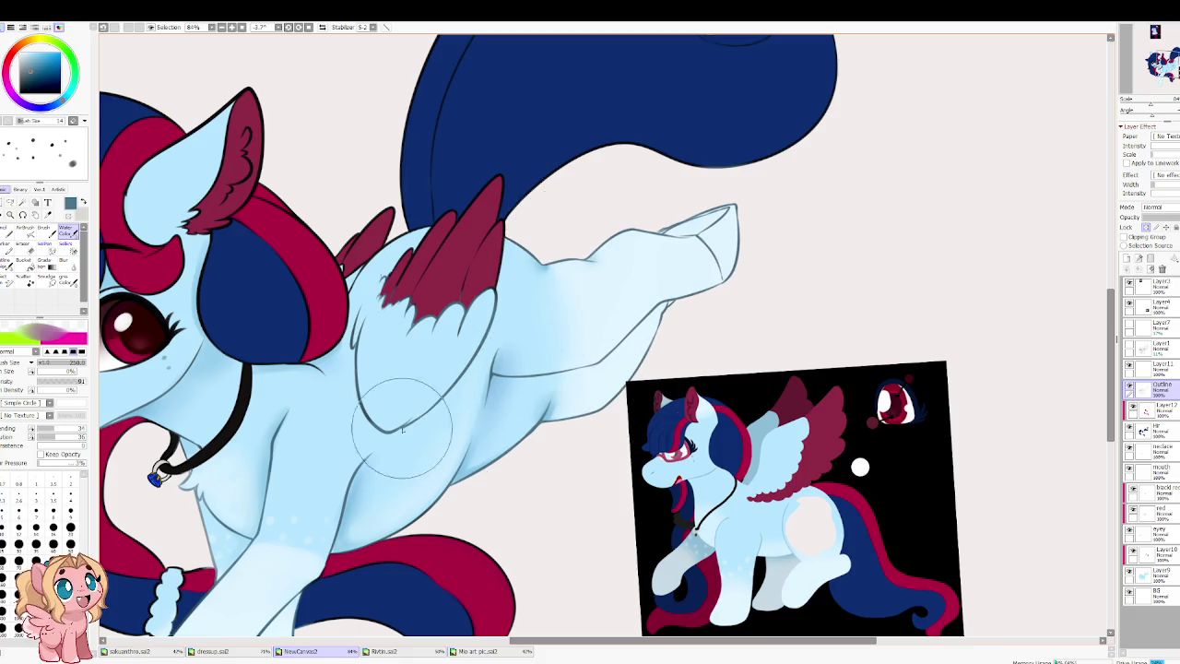
Step: Cover the light-blue patch atop the head with navy hair, adding darker navy strokes
mouse_move(367, 383)
left_mouse_down()
mouse_move(508, 450)
mouse_move(825, 508)
left_mouse_up()
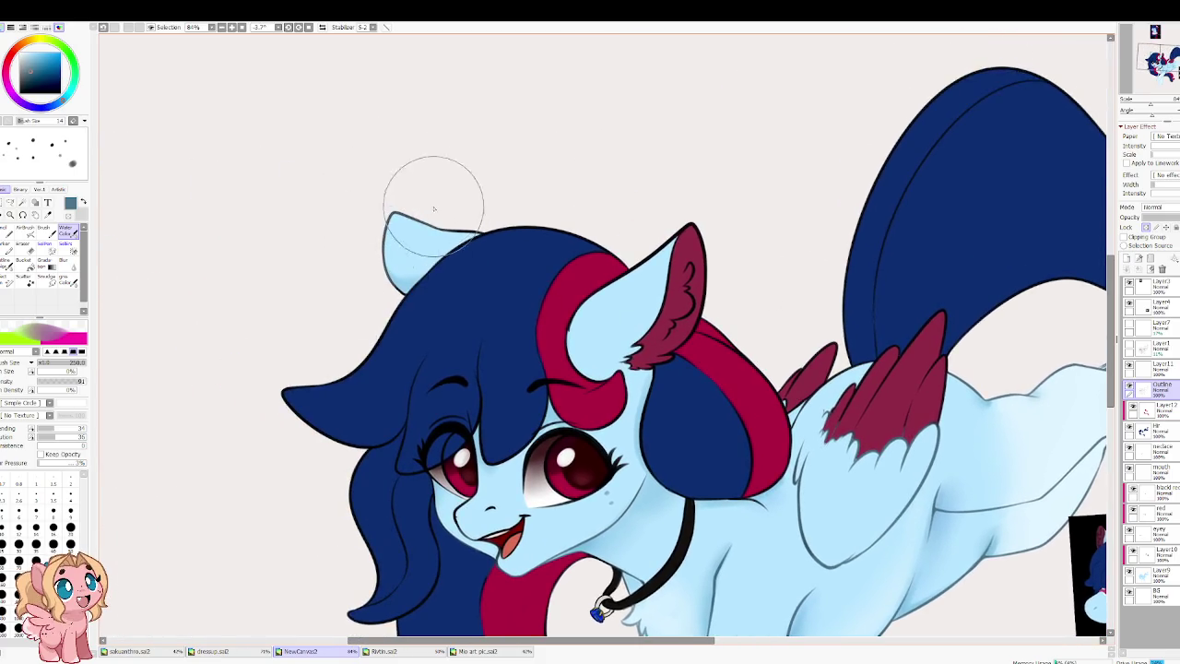
left_click(469, 230, "alt")
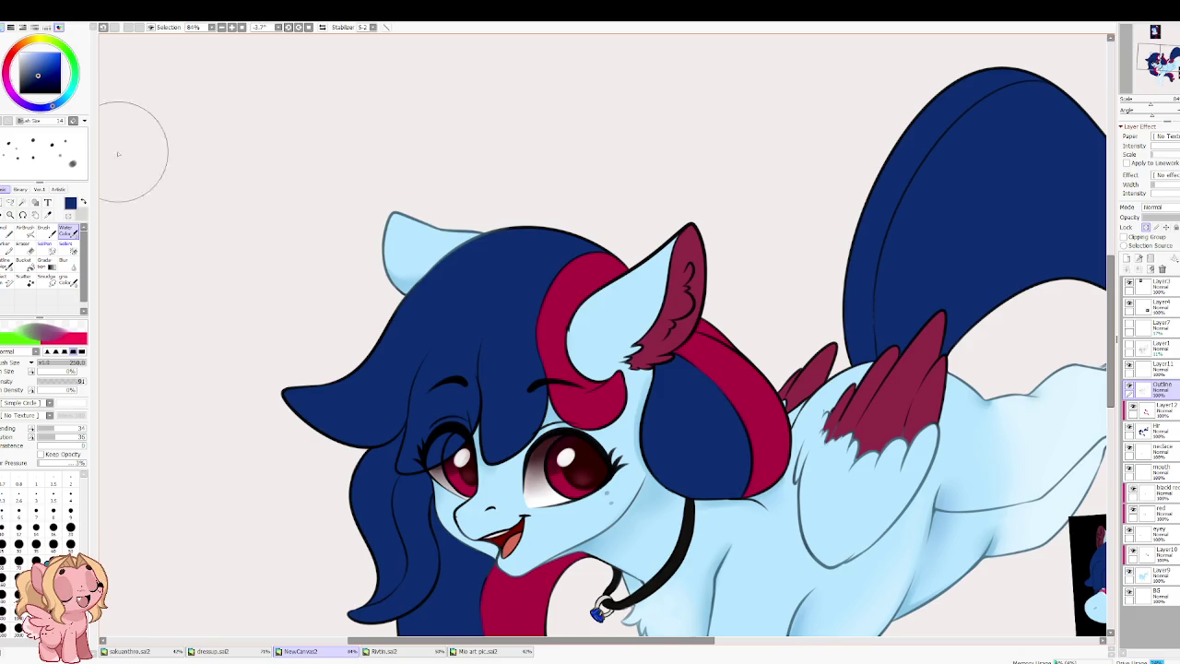
left_click_drag(554, 207, 487, 263)
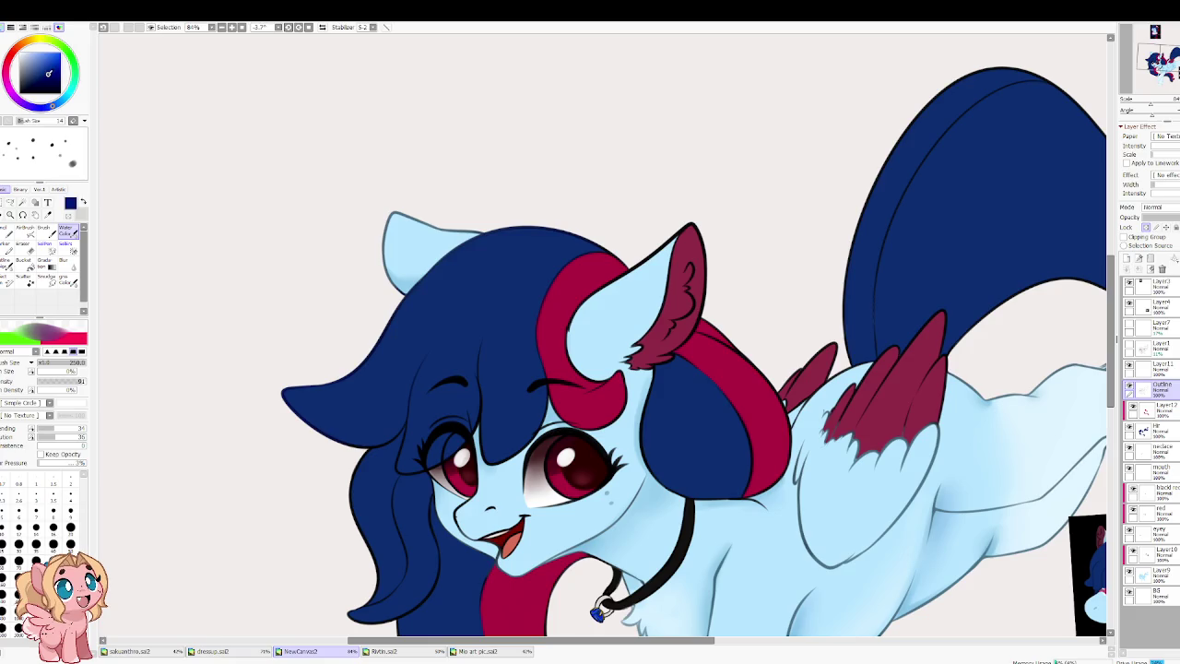
scroll(303, 295, "down", 3)
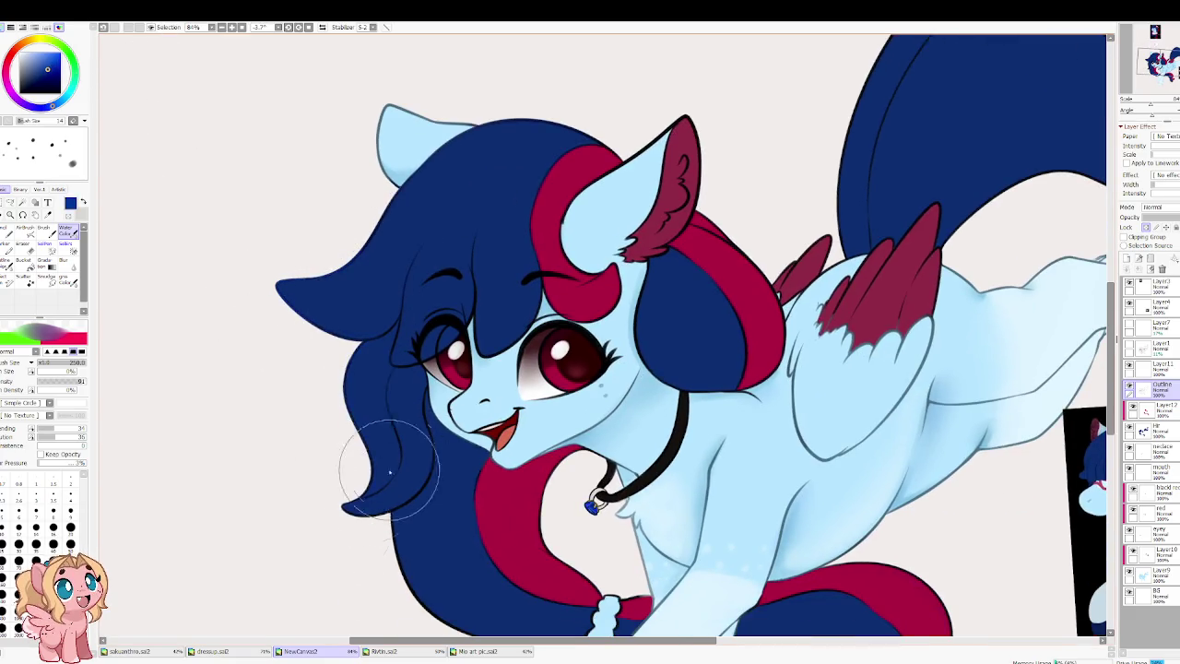
left_click(44, 76)
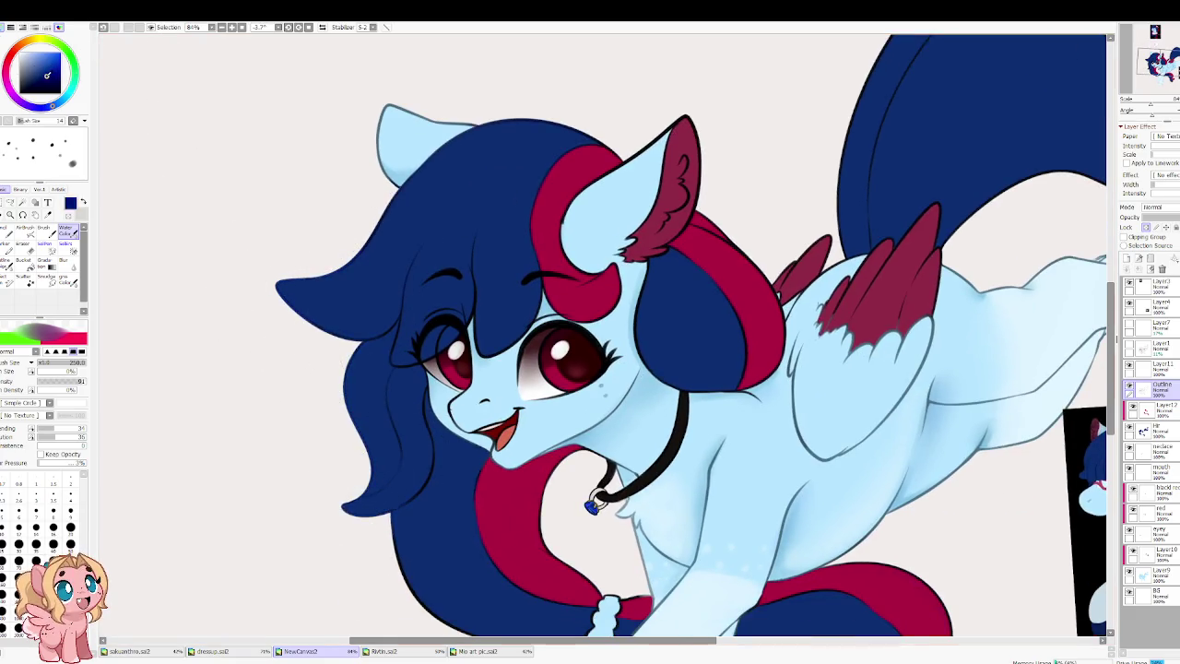
left_click_drag(316, 355, 373, 466)
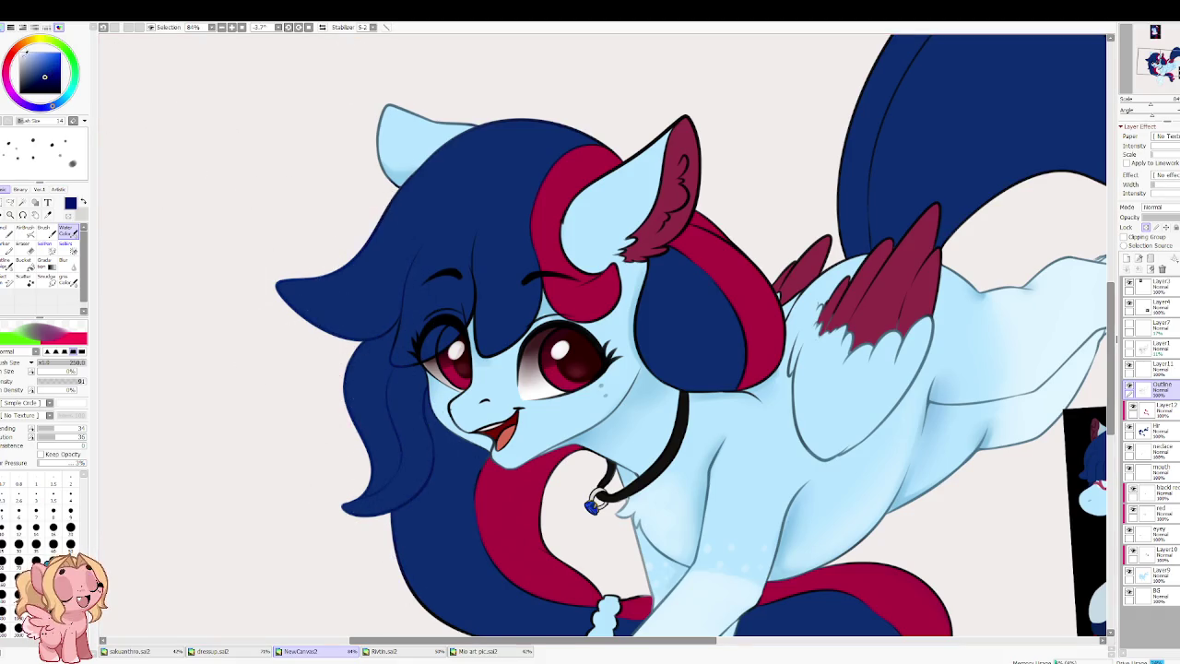
left_click_drag(289, 285, 256, 158)
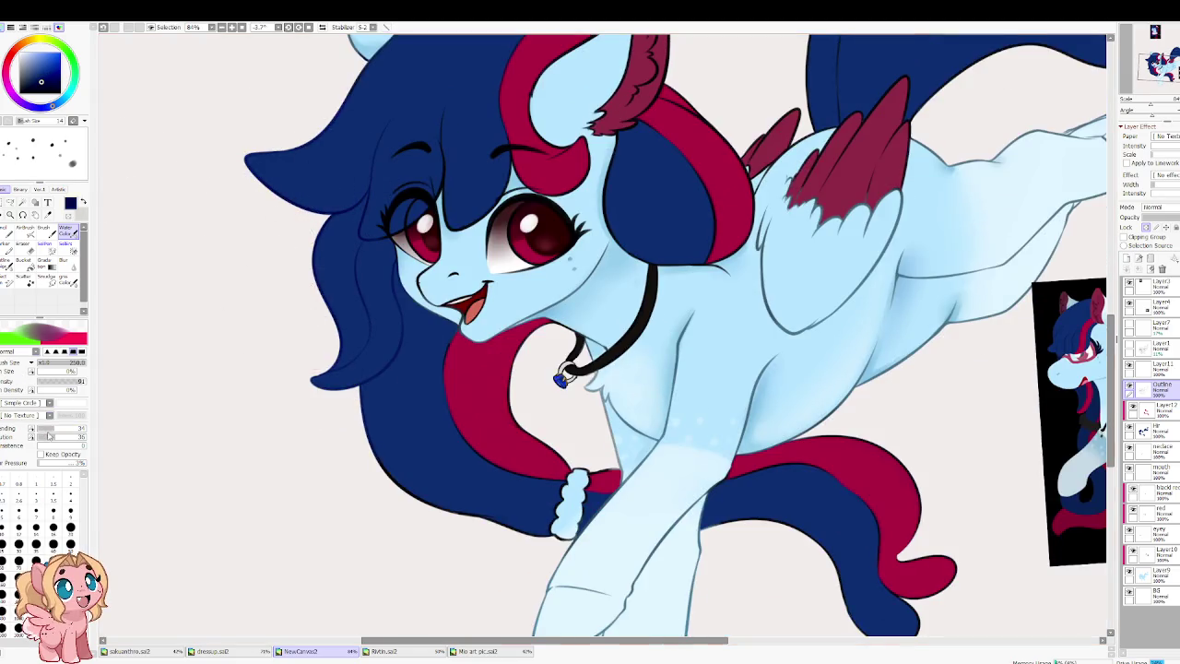
Step: Mirror the view and reposition it so the tail is in view, curling right
key("h")
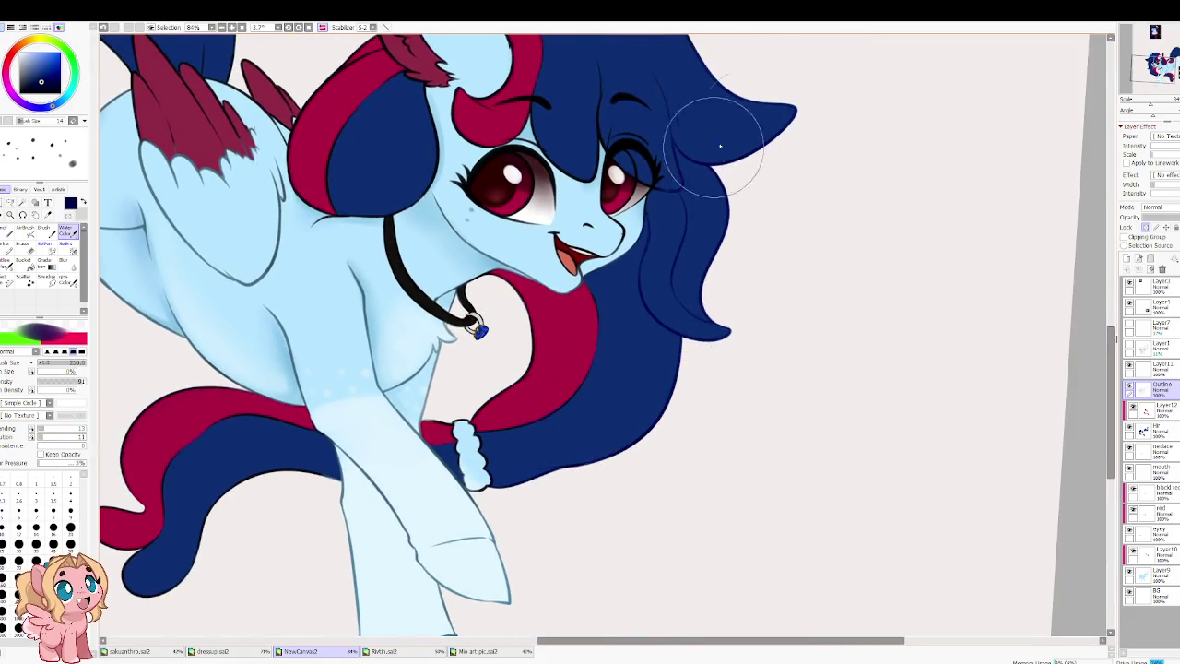
scroll(706, 152, "up", 1)
scroll(682, 230, "up", 4)
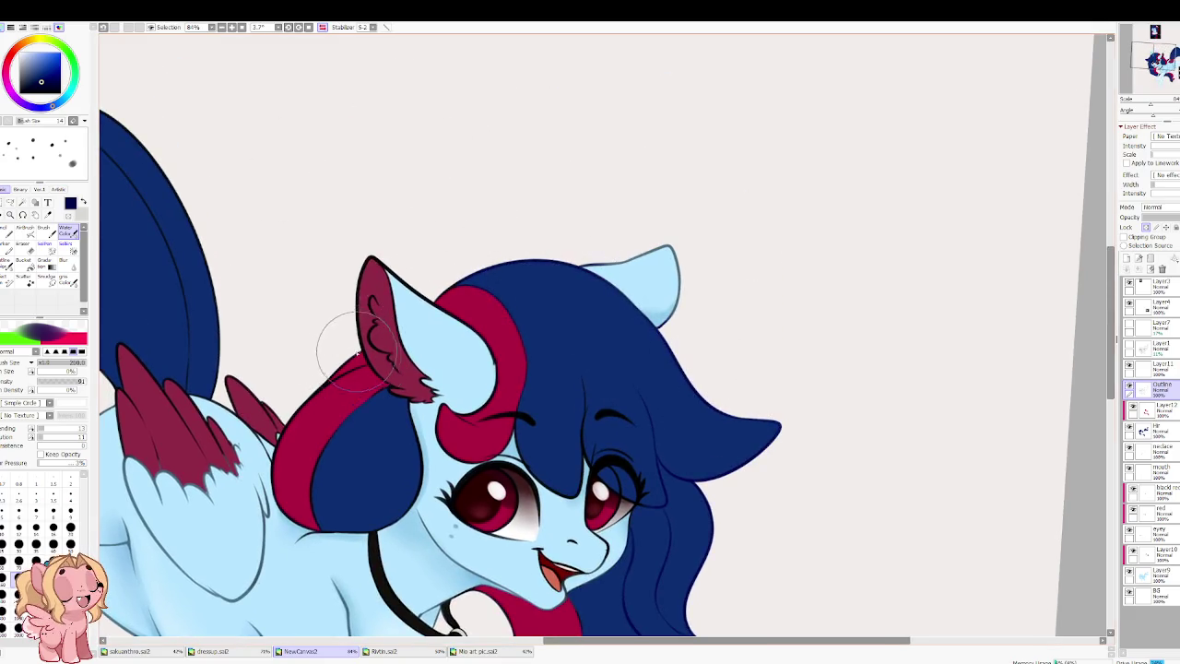
left_click_drag(214, 230, 574, 301)
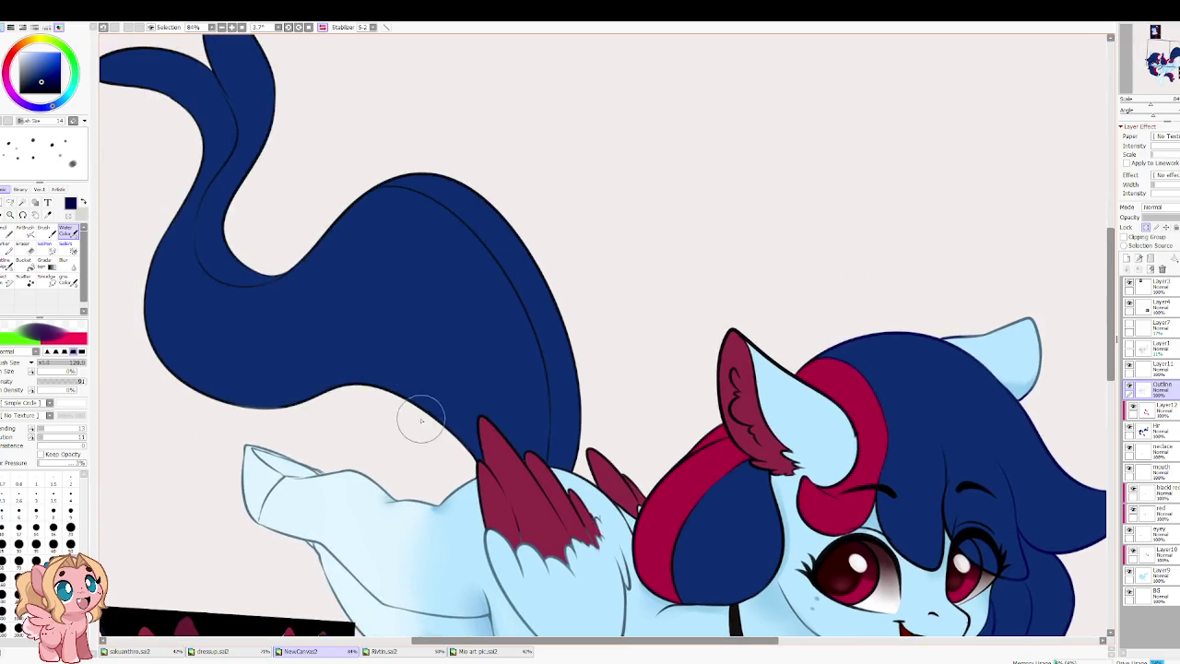
key("bracketright")
key("bracketright")
key("bracketright")
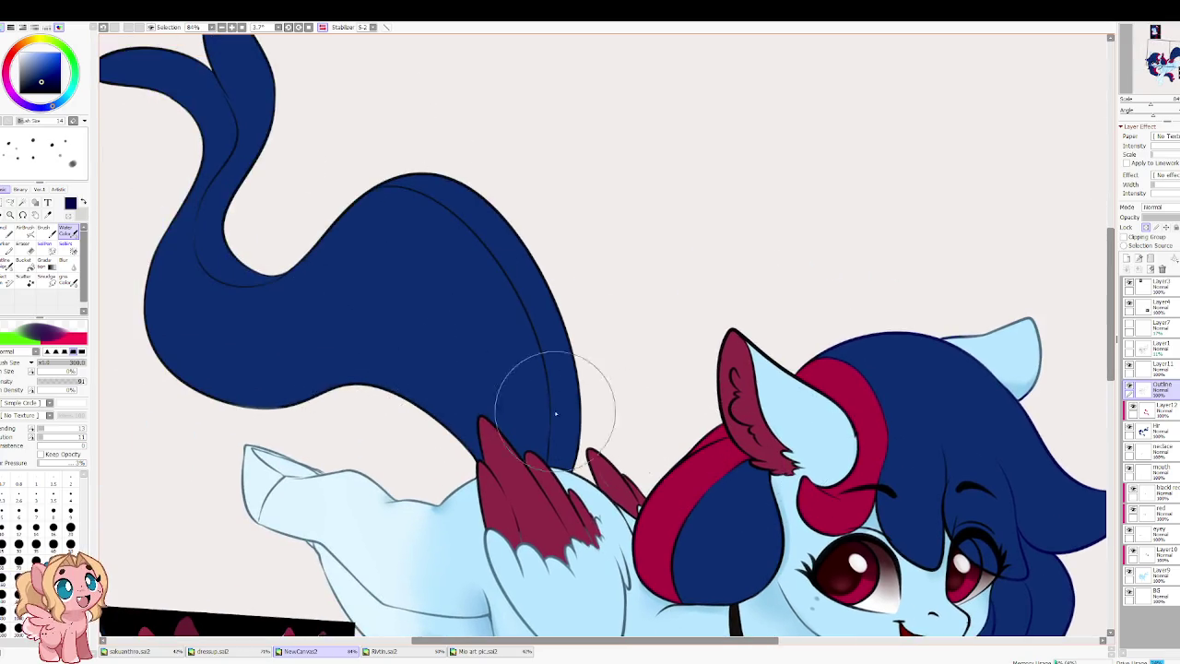
left_click_drag(577, 422, 593, 461)
key("h")
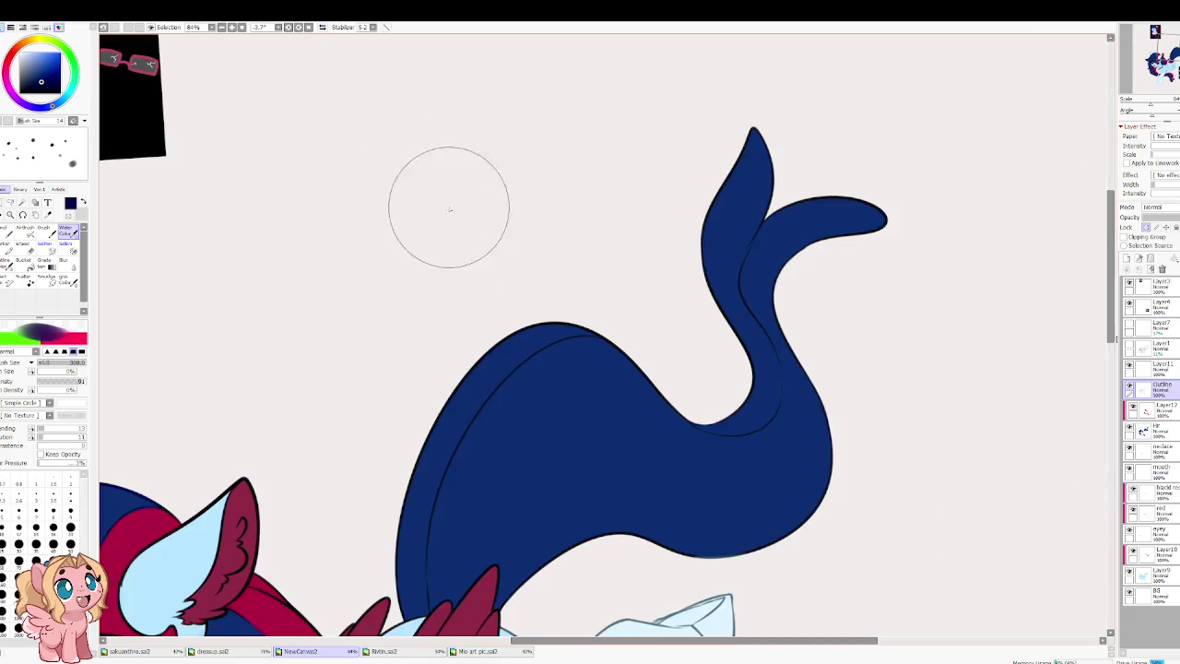
left_click_drag(591, 301, 527, 175)
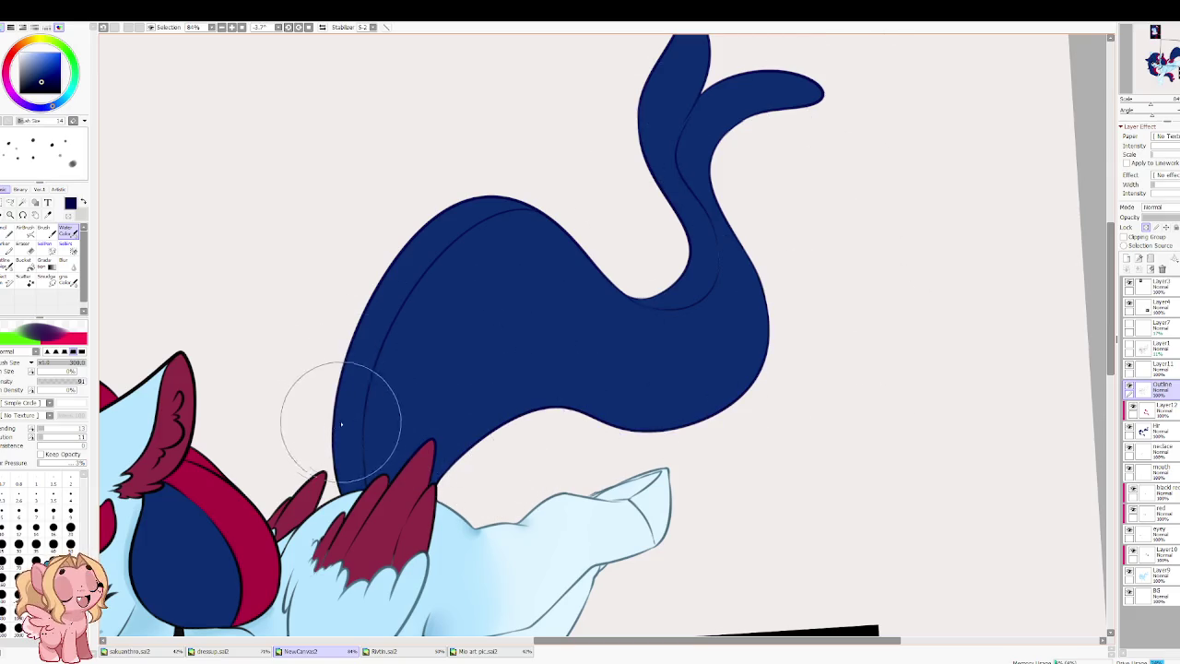
Step: Sample crimson from the reference image, set brush size 100, and select Layer12
key("bracketleft")
key("bracketleft")
key("bracketleft")
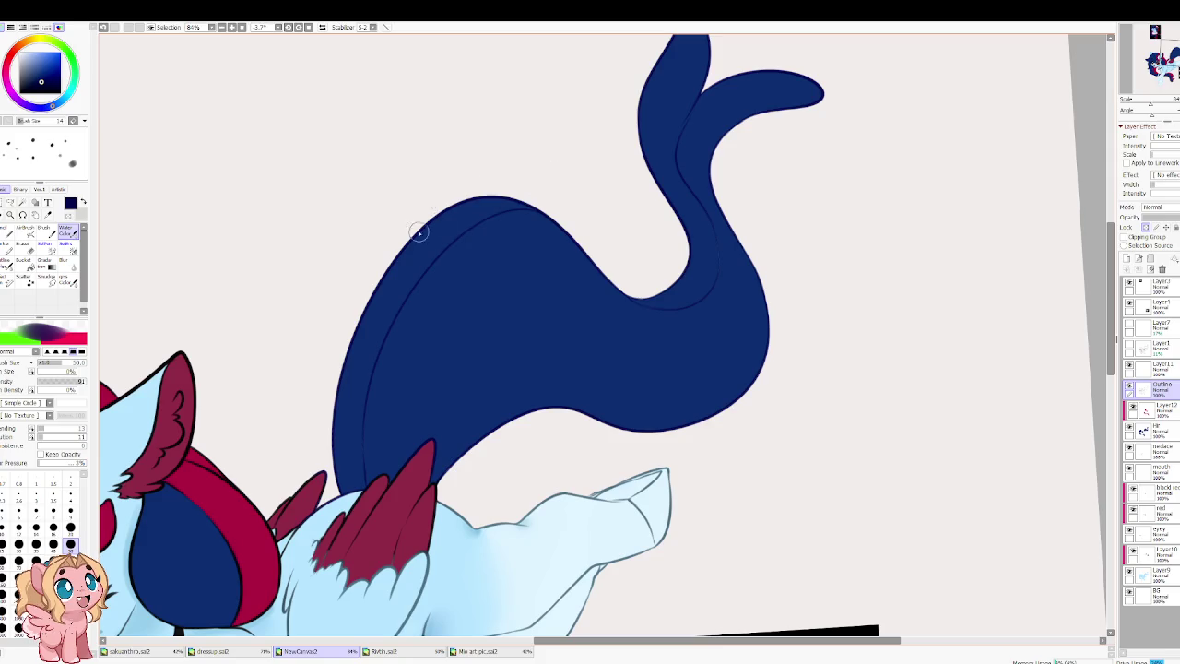
left_click_drag(390, 448, 432, 310)
left_click(428, 346, "alt")
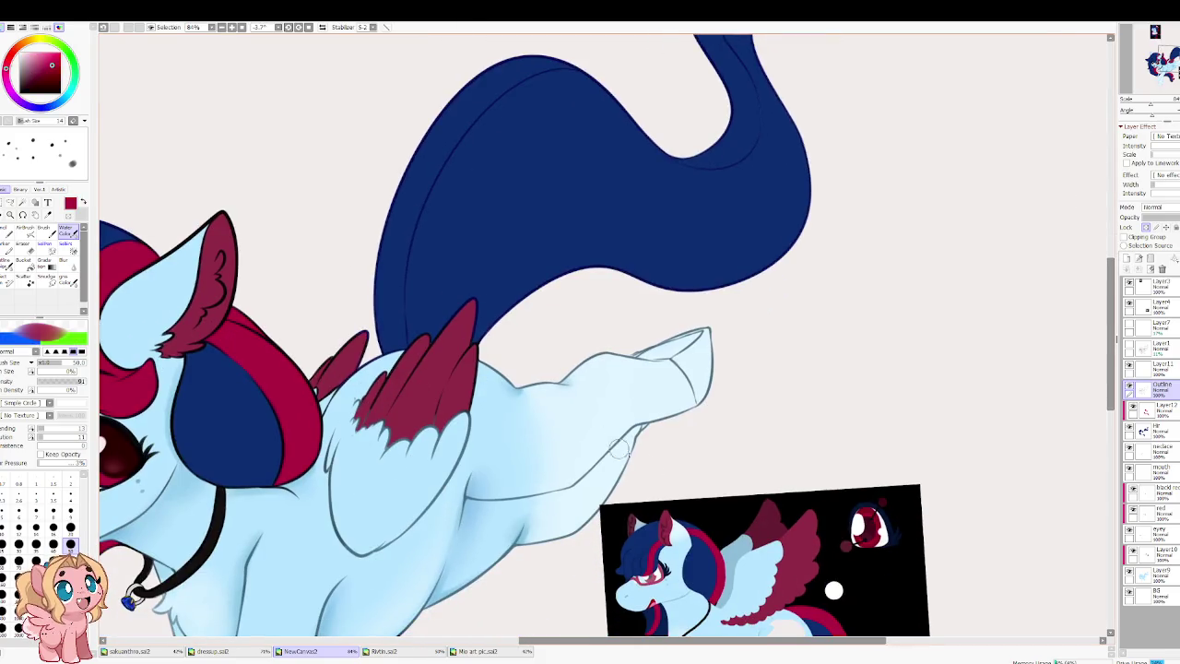
left_click_drag(596, 439, 601, 306)
scroll(601, 289, "up", 3)
scroll(414, 303, "up", 5)
key("bracketright")
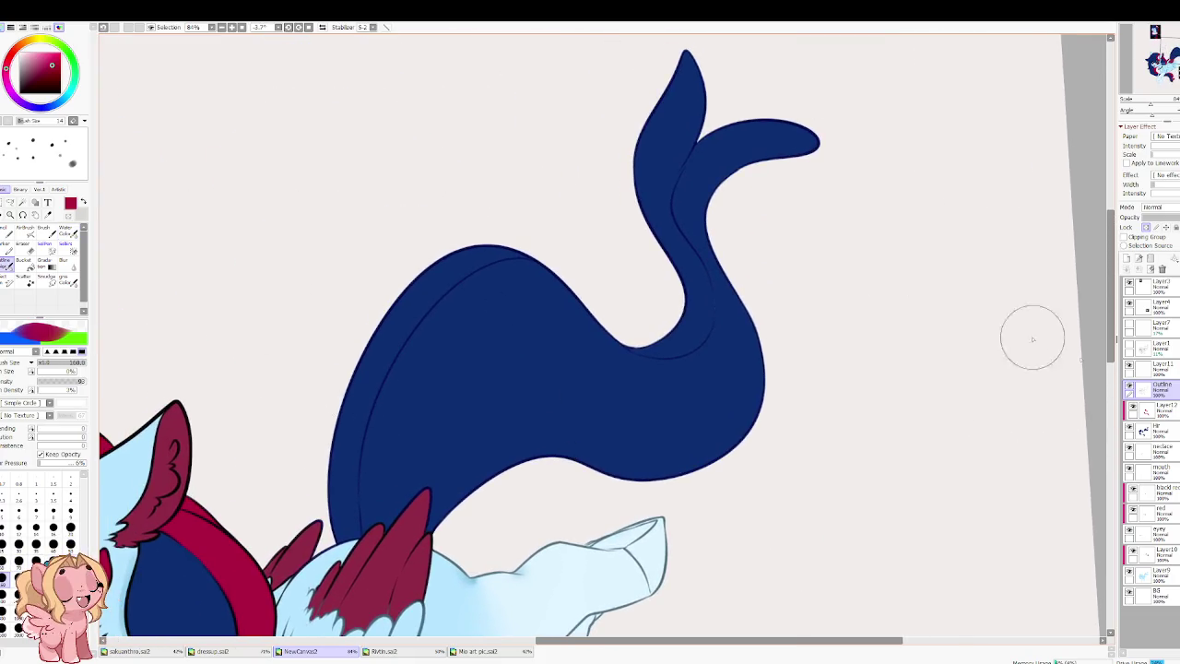
left_click(1157, 408)
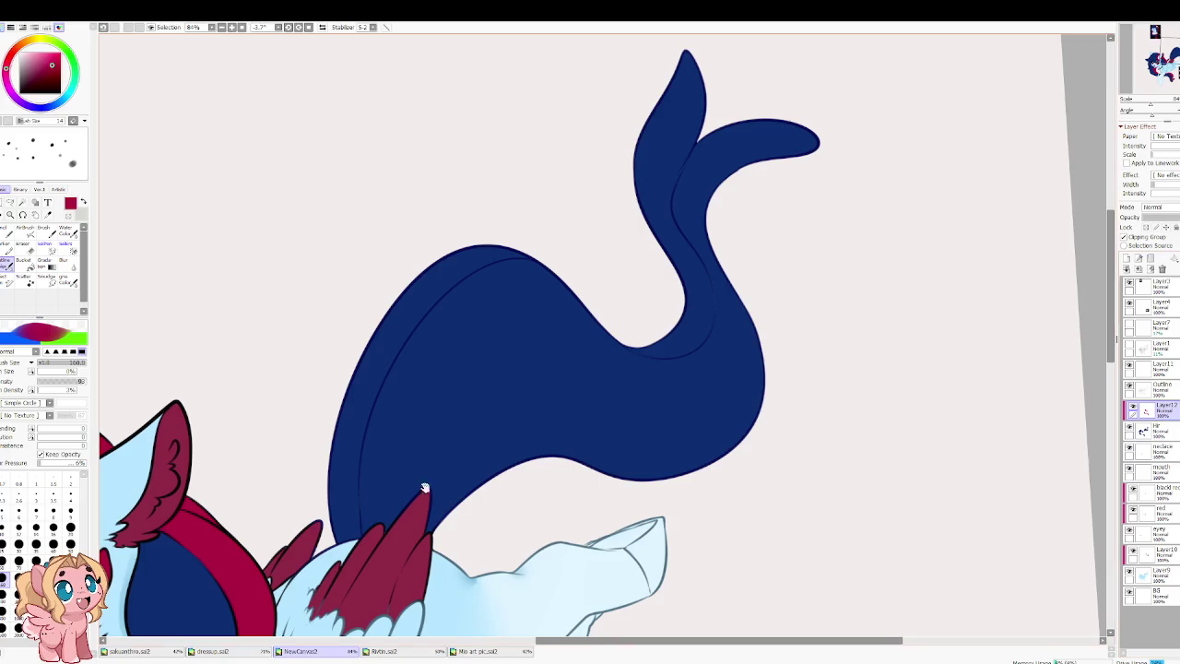
Step: Paint a crimson band along the tail's upper edge, redoing one misplaced stroke
key("End")
left_click_drag(304, 472, 328, 318)
key("ctrl+z")
left_click_drag(303, 472, 368, 313)
left_click_drag(311, 364, 522, 232)
Step: Paint crimson down the fin's left edge and extend it over the fin tip
scroll(622, 176, "up", 3)
scroll(622, 177, "right", 3)
left_click_drag(614, 203, 580, 408)
key("ctrl+z")
left_click_drag(592, 217, 553, 369)
mouse_move(540, 322)
left_mouse_down()
mouse_move(535, 448)
mouse_move(561, 443)
mouse_move(561, 409)
mouse_move(541, 381)
mouse_move(548, 430)
mouse_move(539, 361)
left_mouse_up()
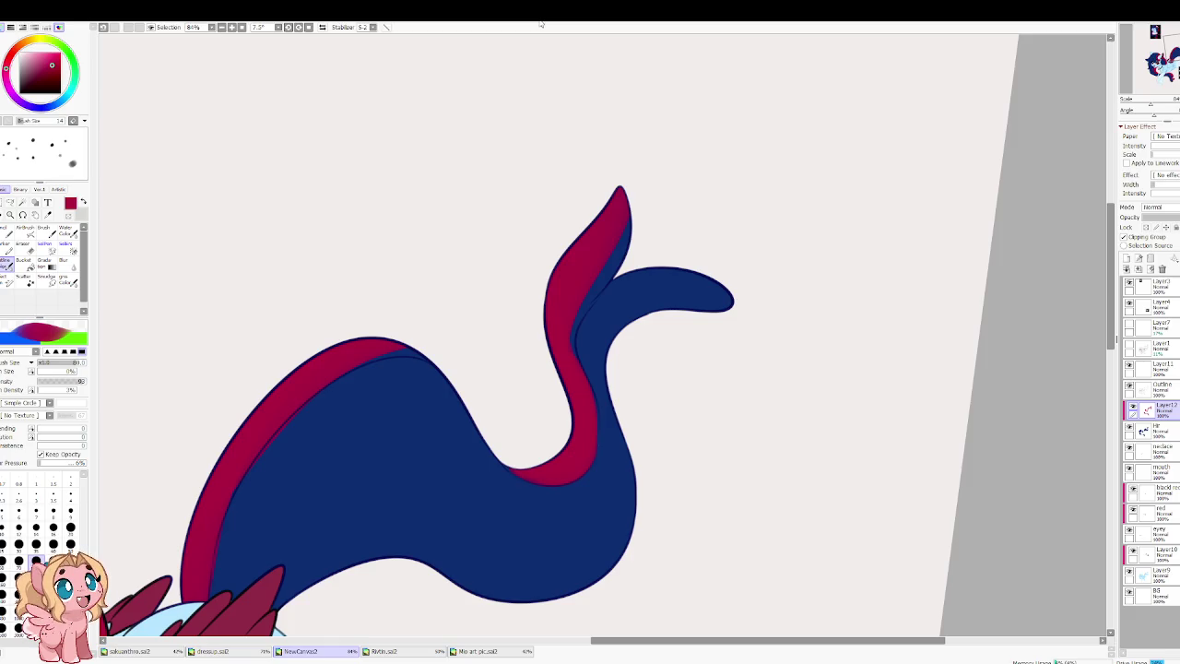
key("h")
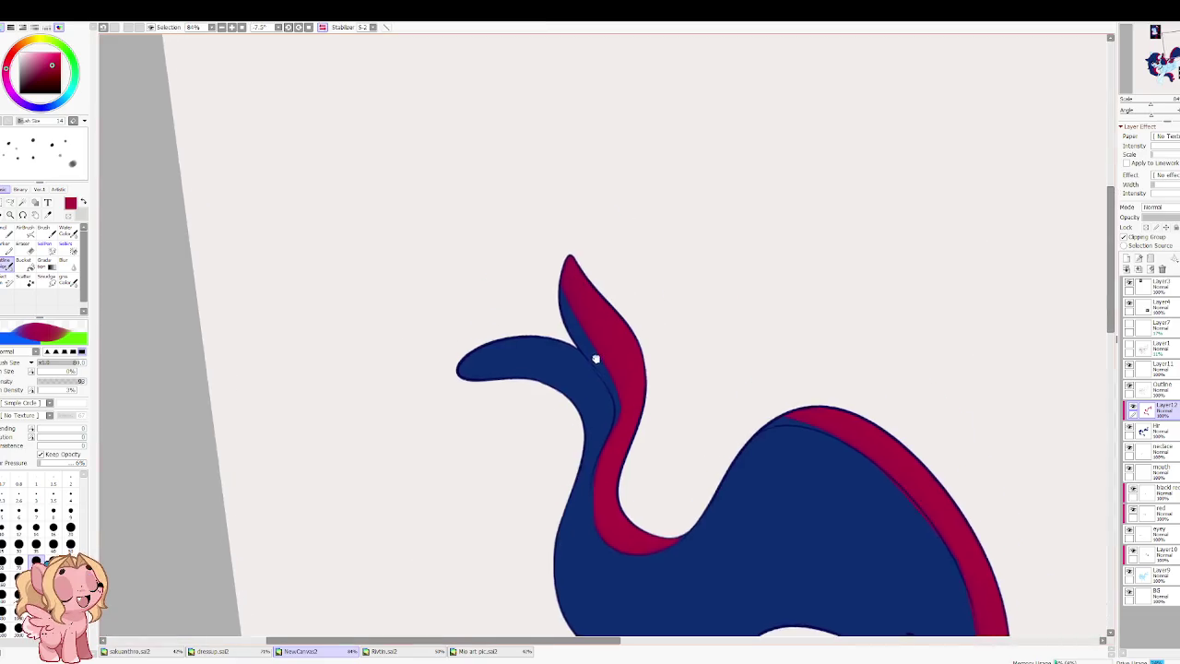
key("h")
left_click_drag(598, 295, 586, 333)
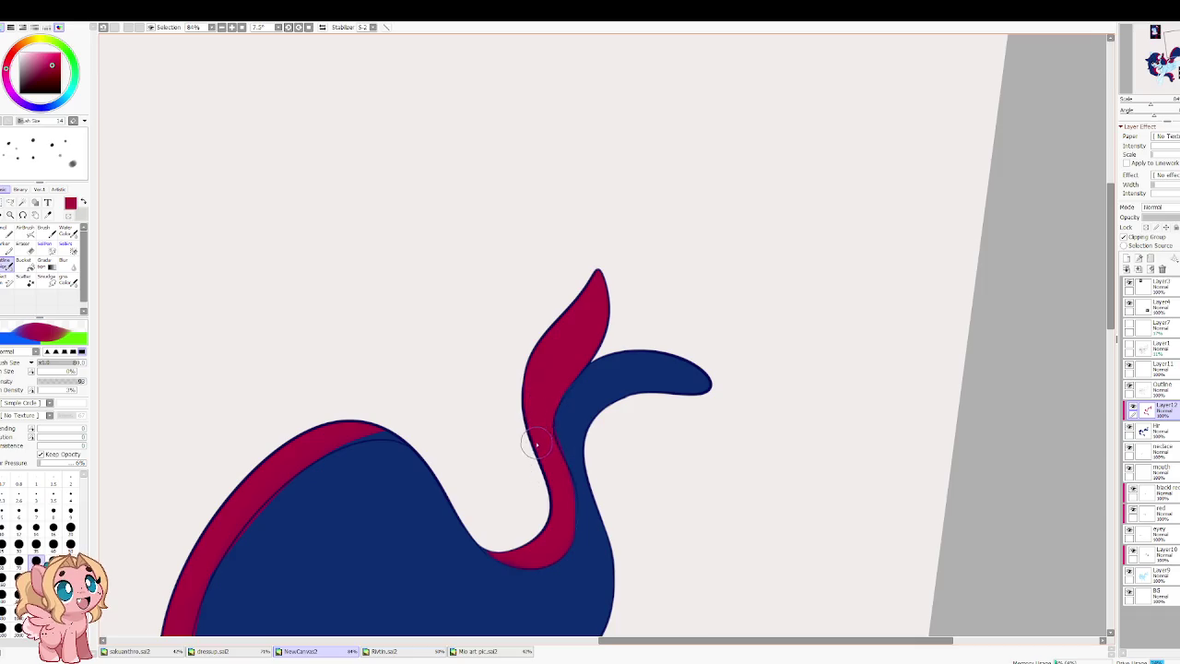
Step: Briefly switch to the eraser, then add a new blank layer, Layer13, for sketching
scroll(519, 434, "down", 2)
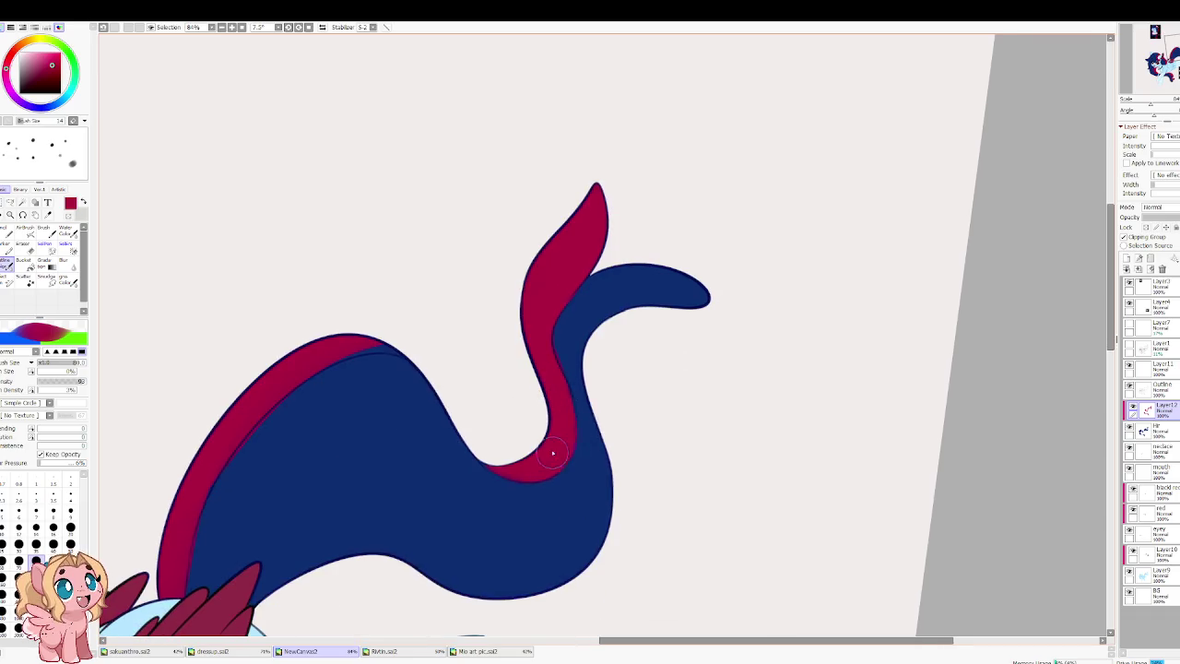
key("e")
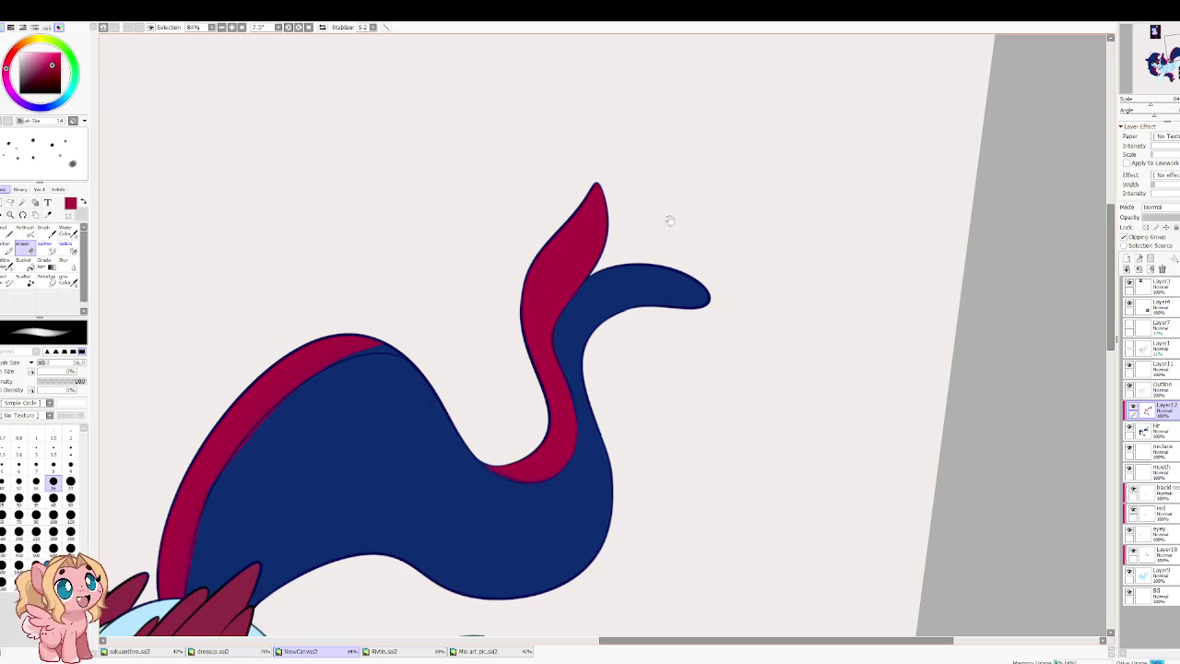
left_click_drag(669, 214, 594, 315)
key("b")
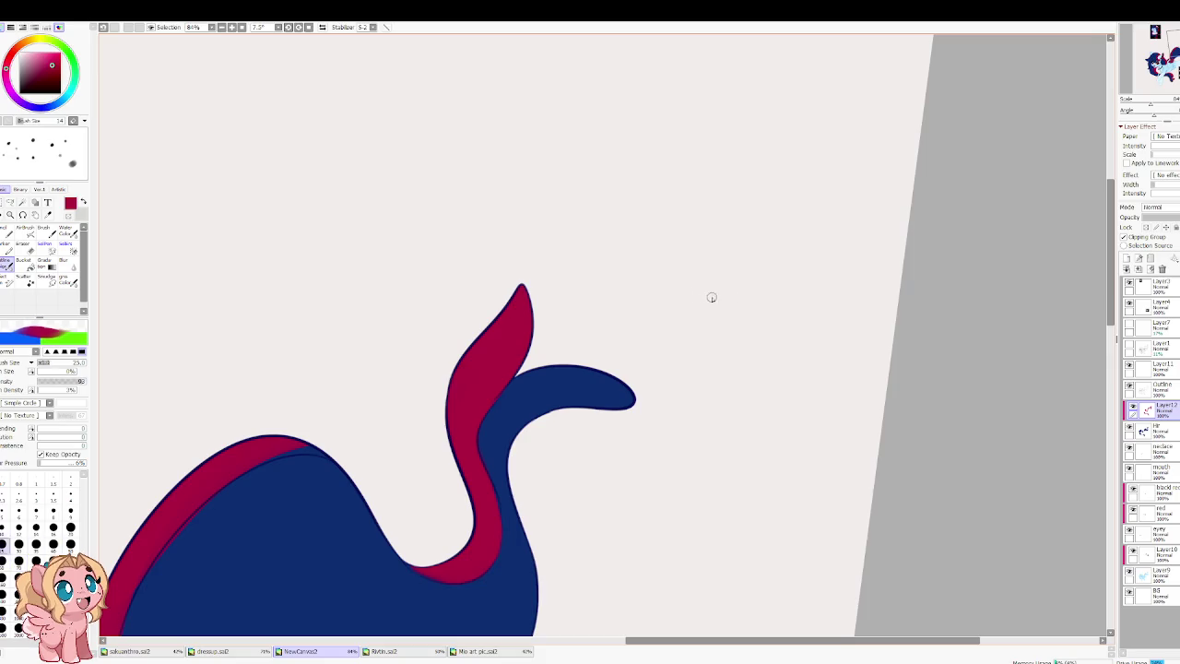
key("ctrl+shift+n")
key("bracketright")
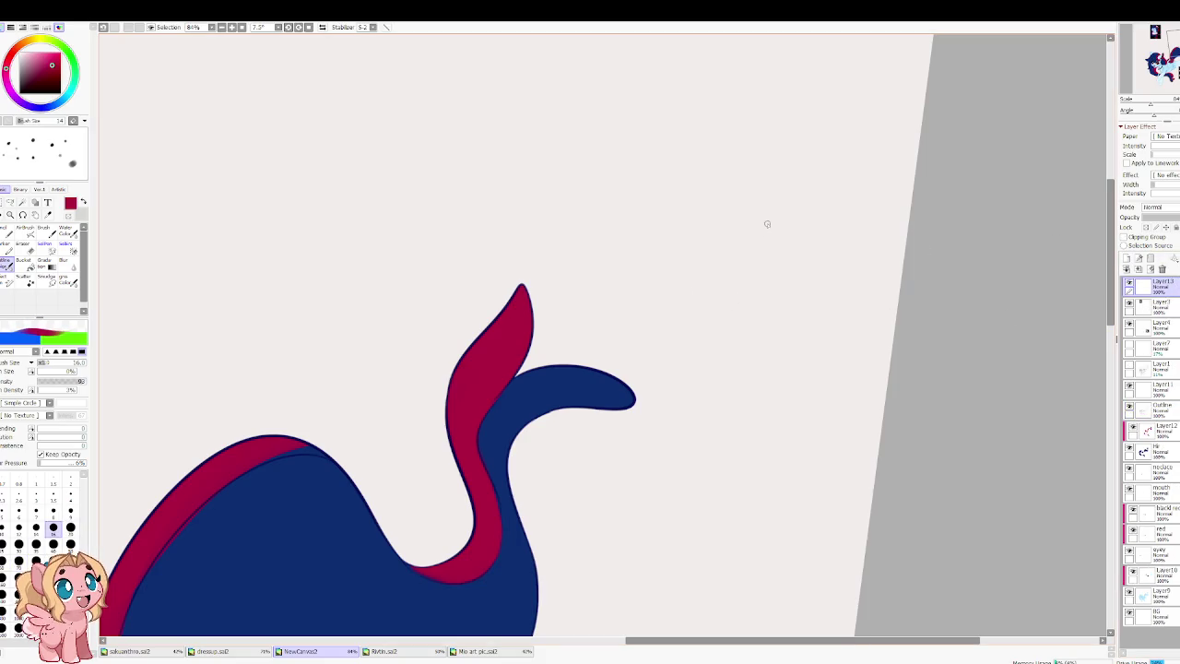
Step: At brush size 12, rough in a rectangular frame, then undo it
key("bracketleft")
key("bracketleft")
mouse_move(559, 148)
left_mouse_down()
mouse_move(664, 219)
mouse_move(608, 316)
left_mouse_up()
left_click_drag(591, 397, 701, 388)
left_click_drag(701, 203, 677, 398)
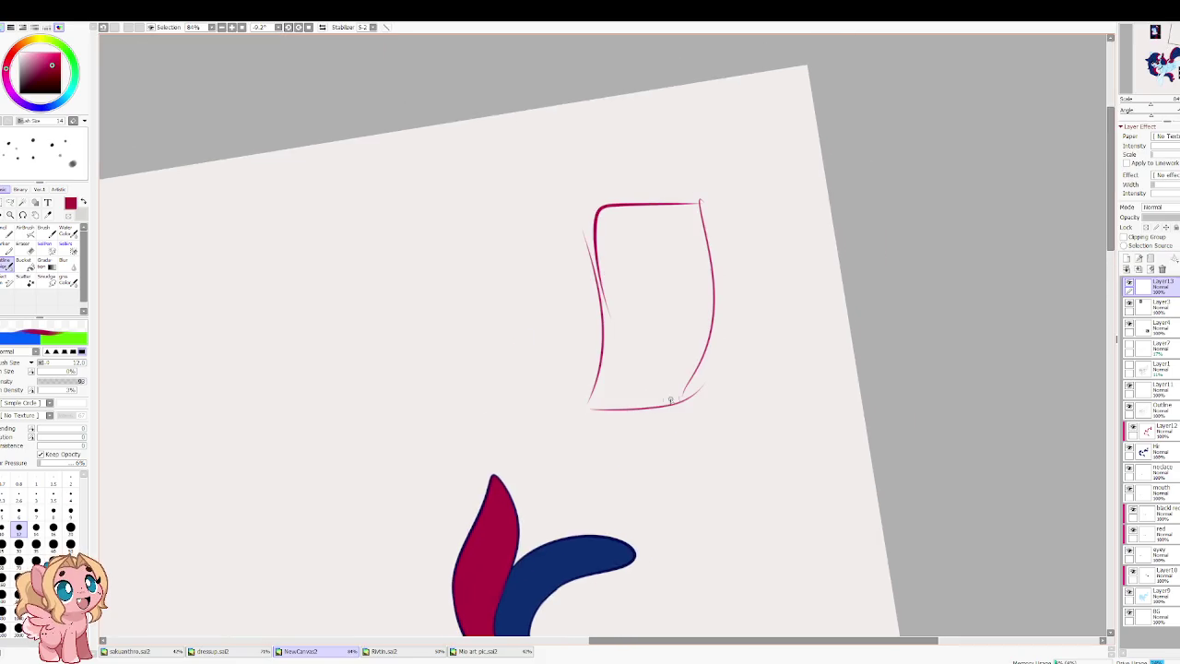
left_click_drag(597, 216, 590, 406)
mouse_move(674, 62)
left_mouse_down()
mouse_move(501, 356)
mouse_move(530, 257)
left_mouse_up()
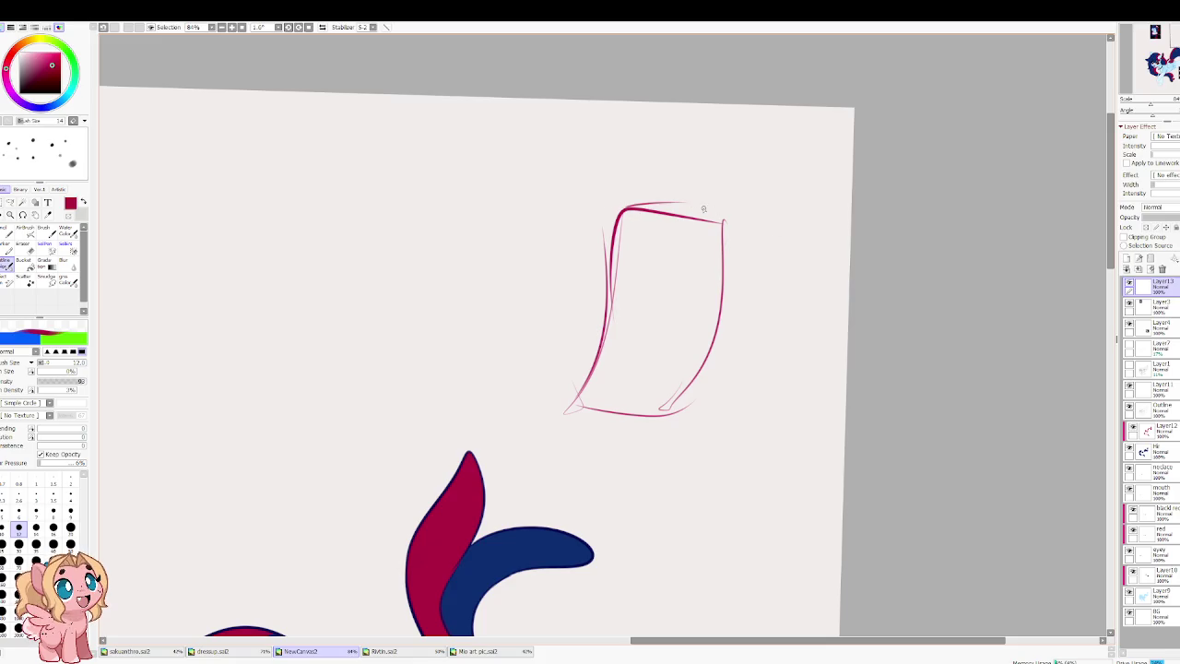
key("ctrl+z")
key("ctrl+z")
key("ctrl+z")
key("ctrl+z")
key("ctrl+z")
key("ctrl+z")
Step: Sketch the pony's round head circle and a hair arc over its top
mouse_move(599, 189)
left_mouse_down()
mouse_move(558, 203)
mouse_move(636, 195)
left_mouse_up()
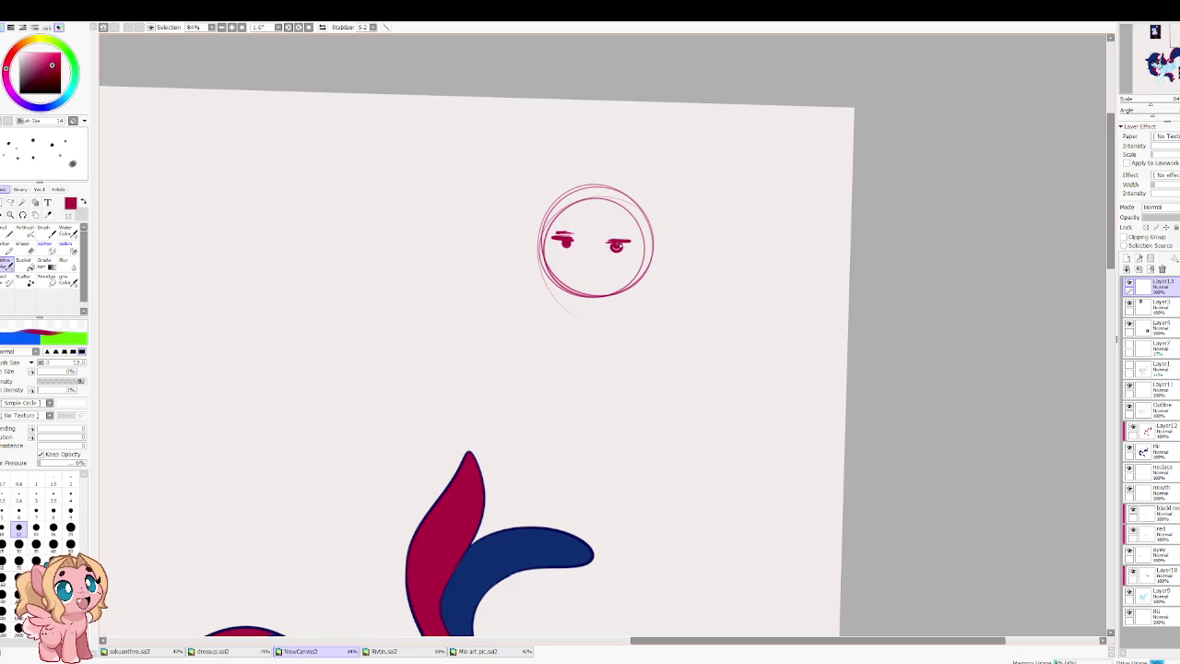
left_click_drag(587, 286, 596, 301)
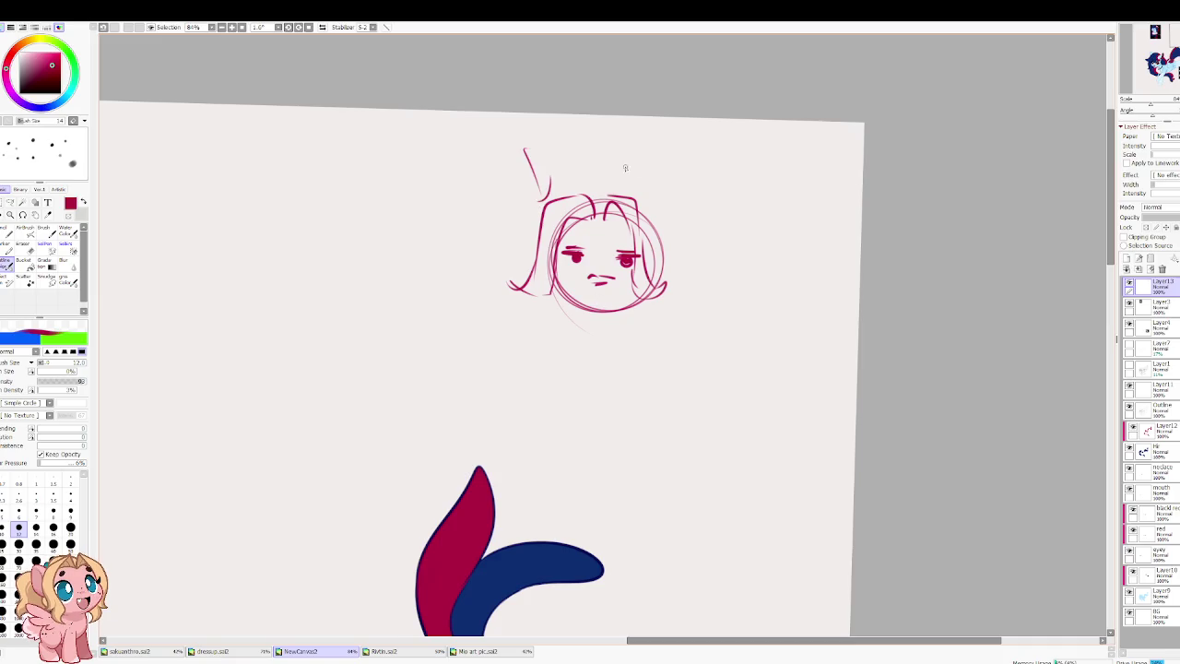
left_click_drag(583, 180, 687, 259)
key("ctrl+z")
left_click_drag(590, 184, 681, 272)
key("ctrl+z")
left_click_drag(591, 193, 674, 245)
Step: With the view mirrored, sketch mane strokes down the left side of the head
key("h")
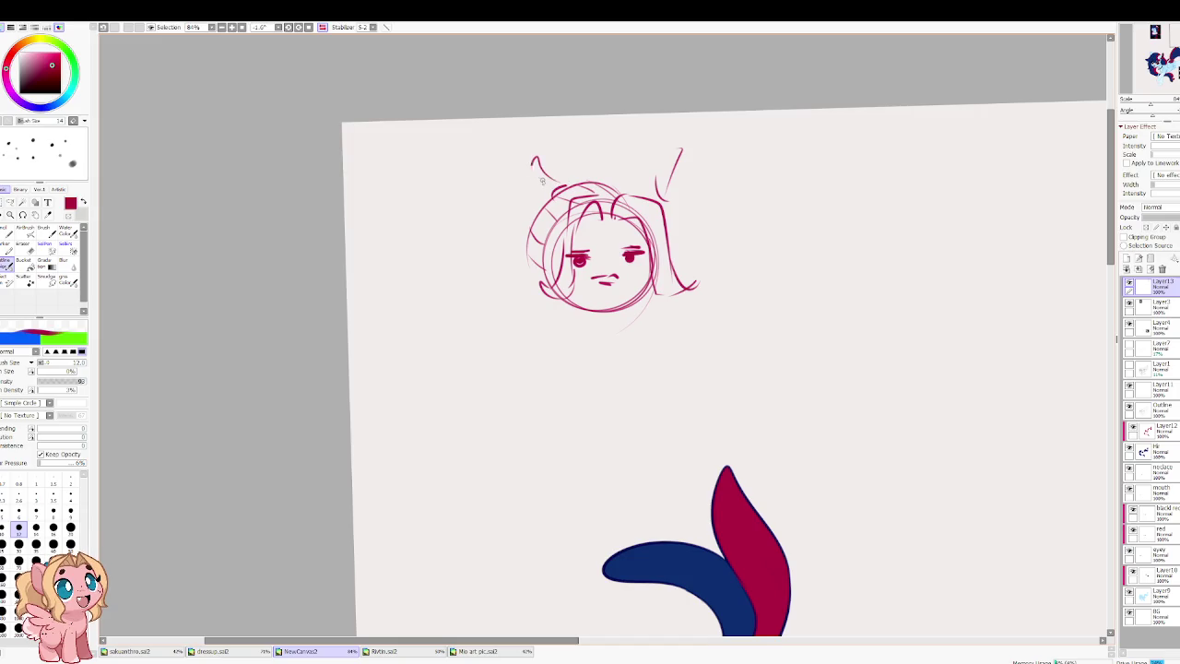
left_click_drag(476, 244, 479, 286)
left_click_drag(459, 272, 466, 297)
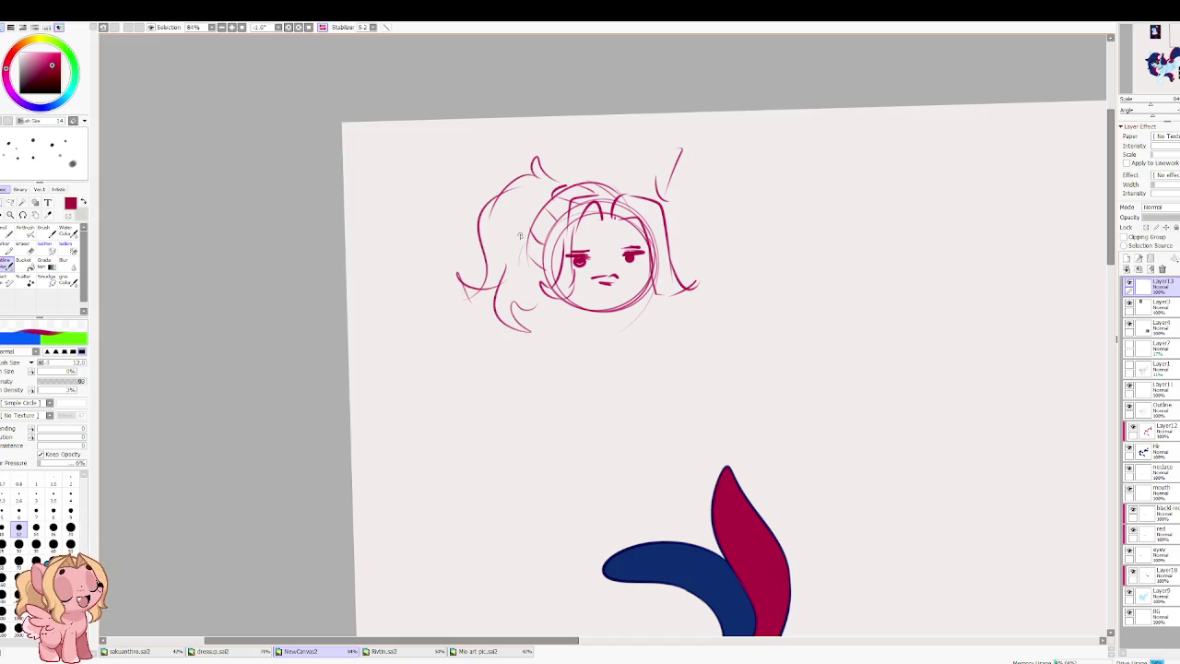
left_click_drag(524, 227, 507, 288)
key("h")
Step: Sketch the pony's back, hindquarters, folded wing, mouth and front leg
left_click_drag(668, 326, 717, 392)
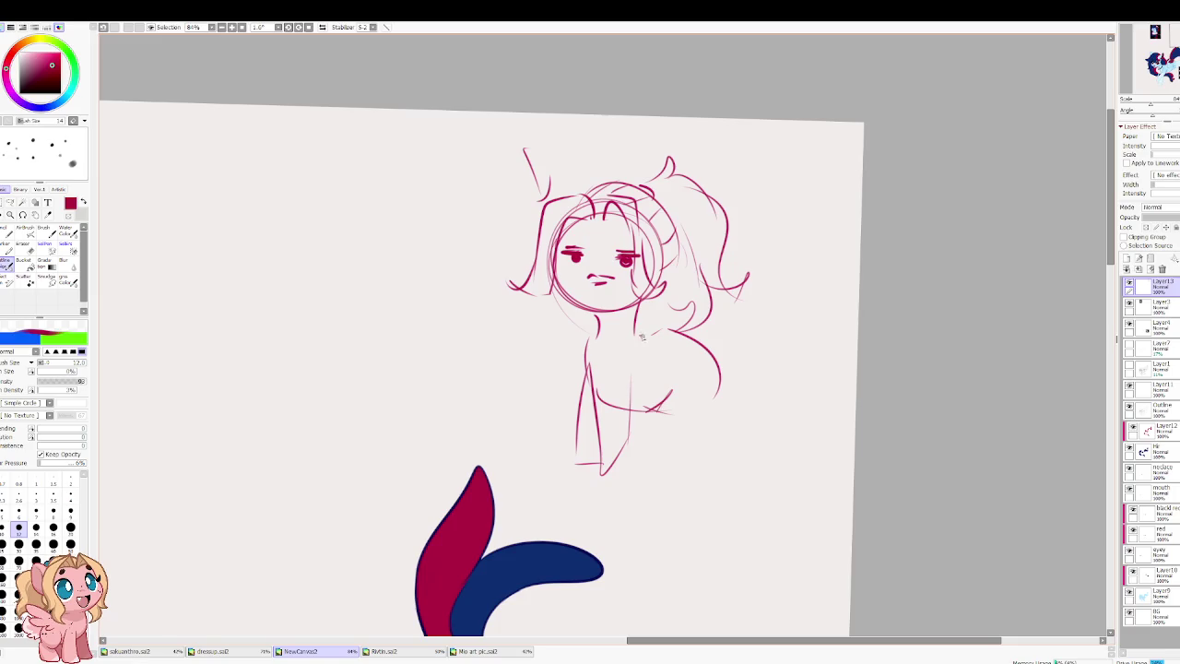
left_click_drag(643, 387, 687, 355)
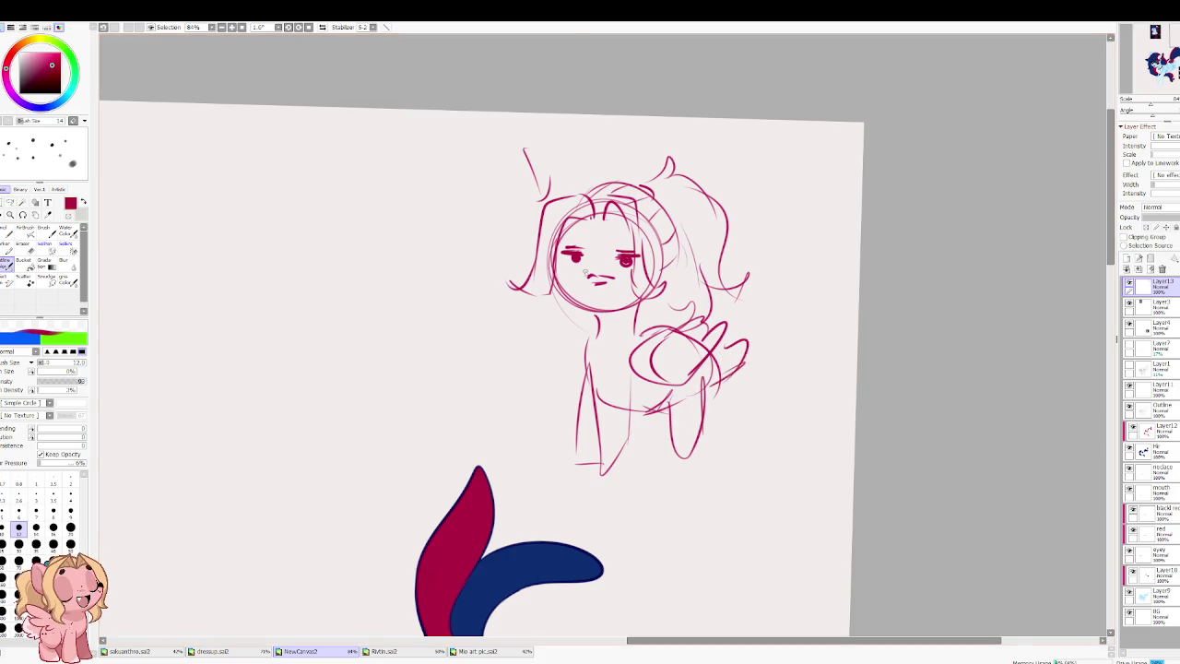
key("e")
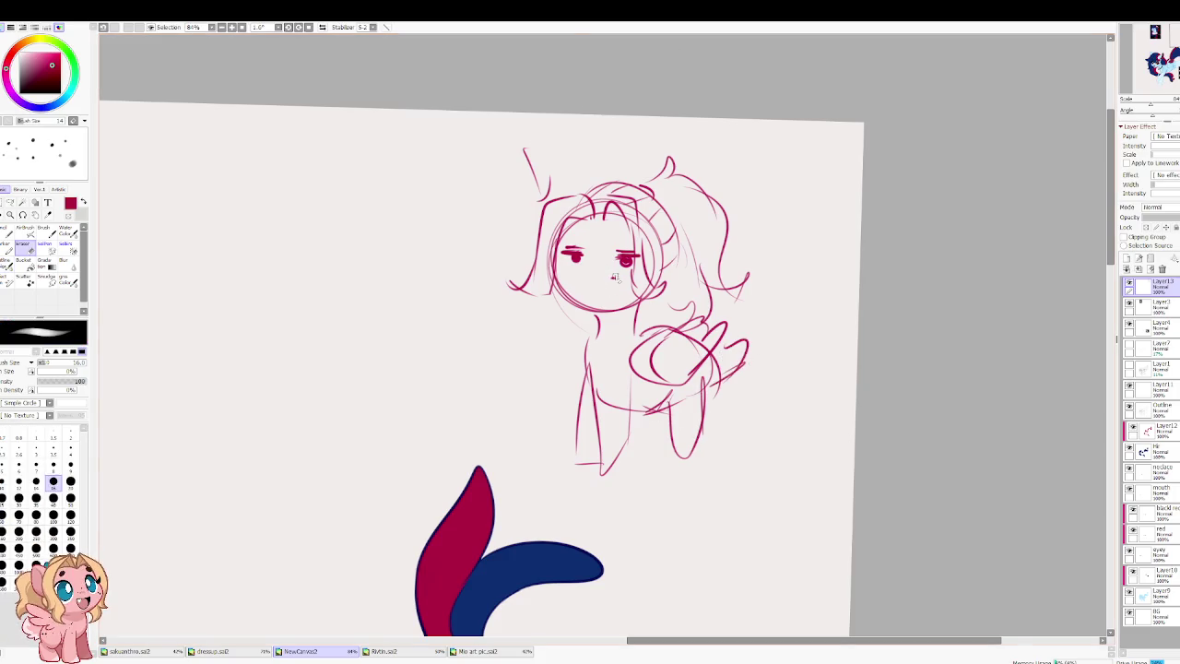
key("b")
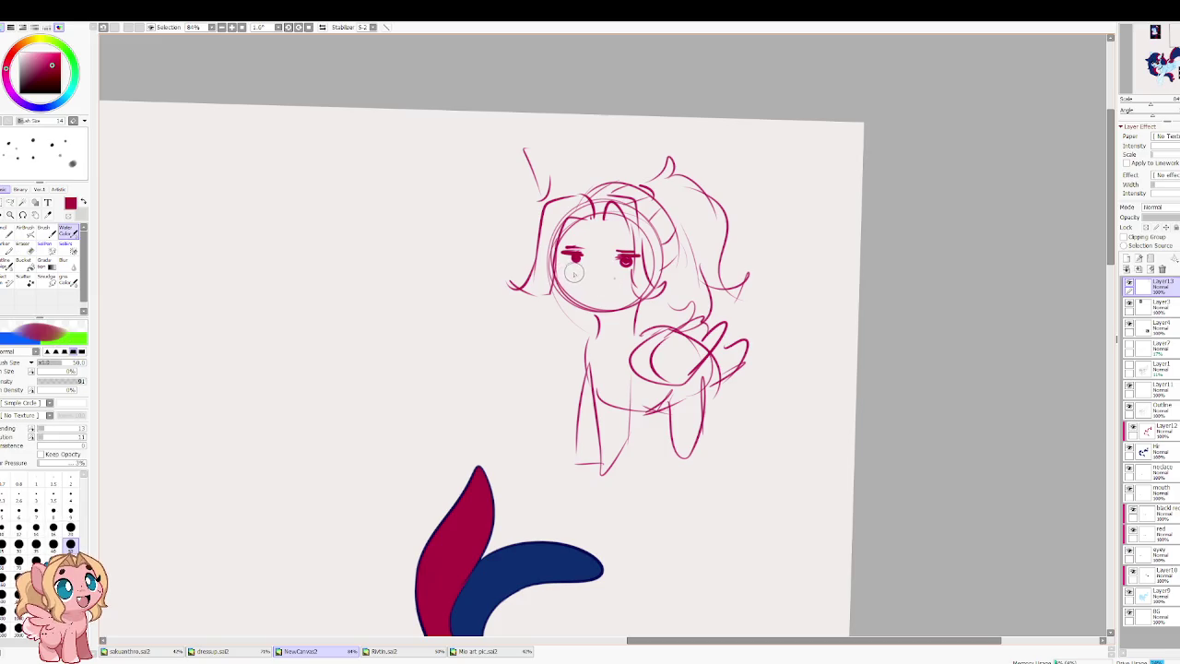
key("n")
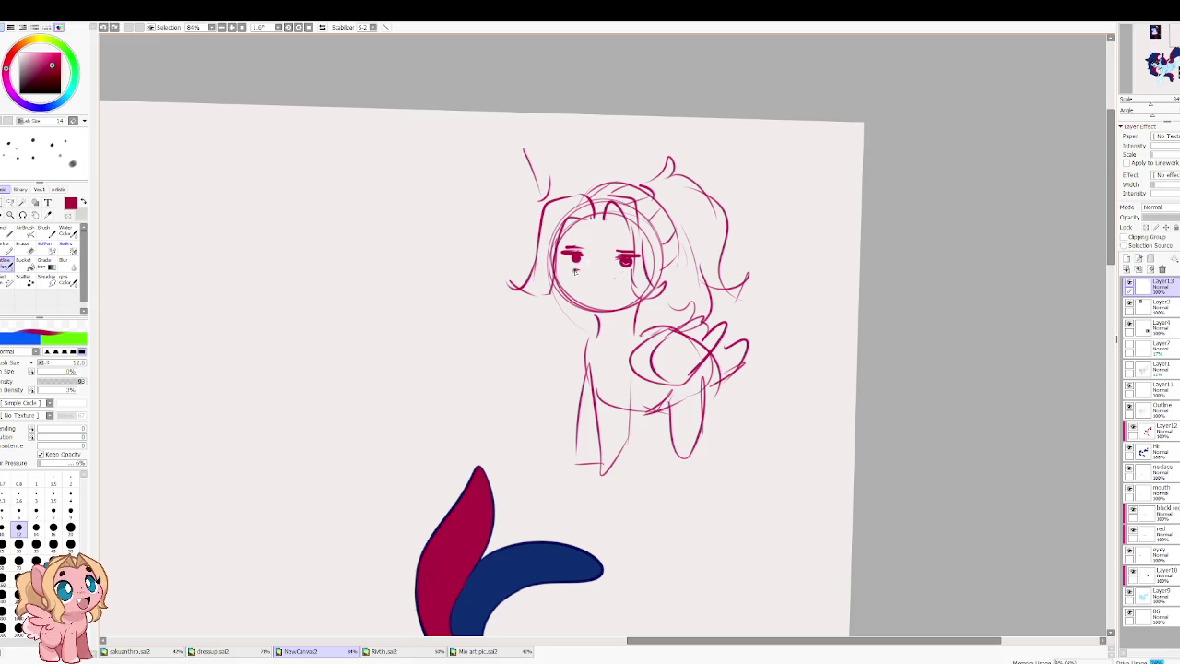
left_click_drag(575, 271, 625, 273)
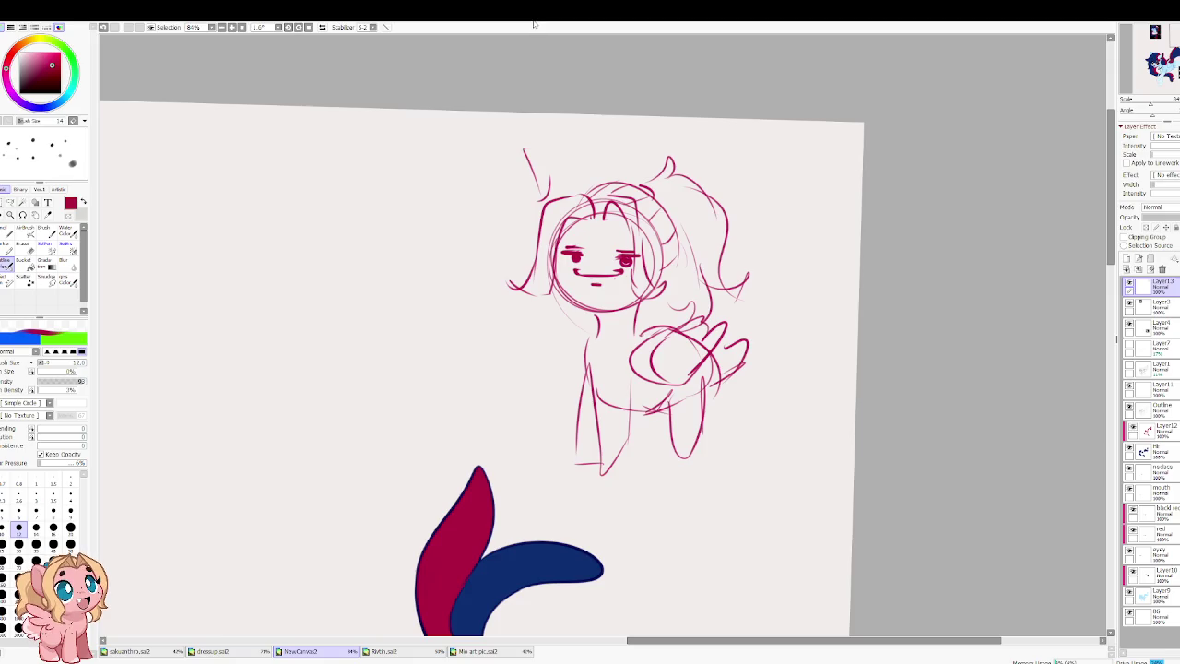
left_click_drag(678, 465, 708, 378)
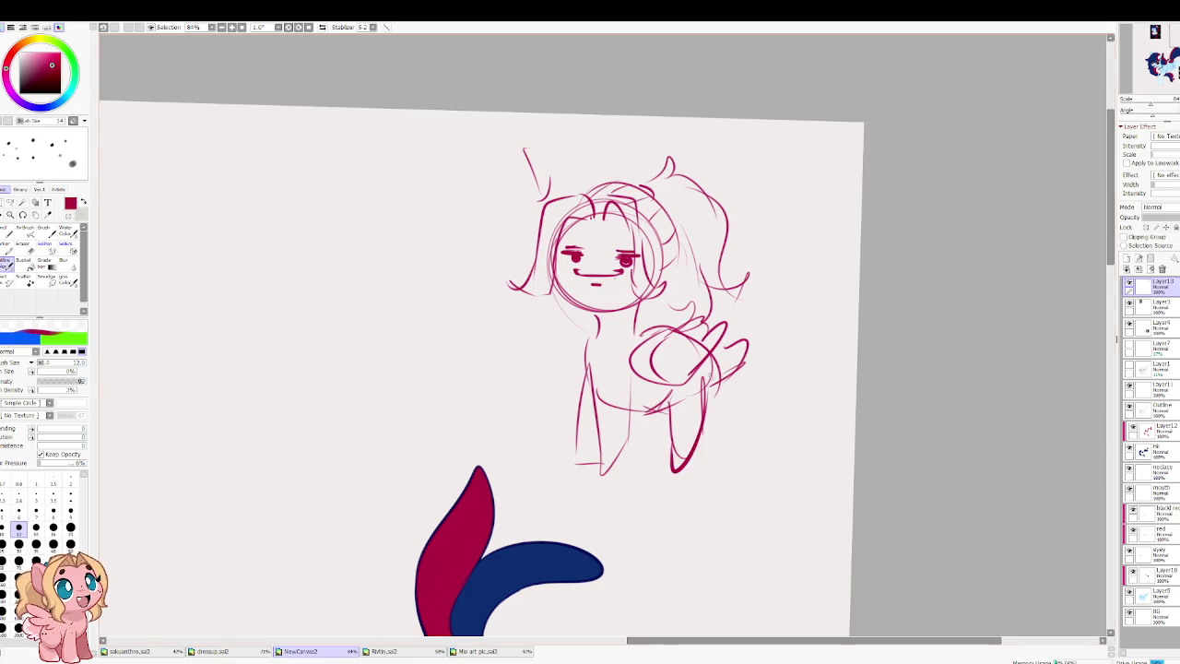
key("Delete")
Step: Sketch a head circle for a second figure in the empty space on the left
left_click_drag(369, 380, 634, 392)
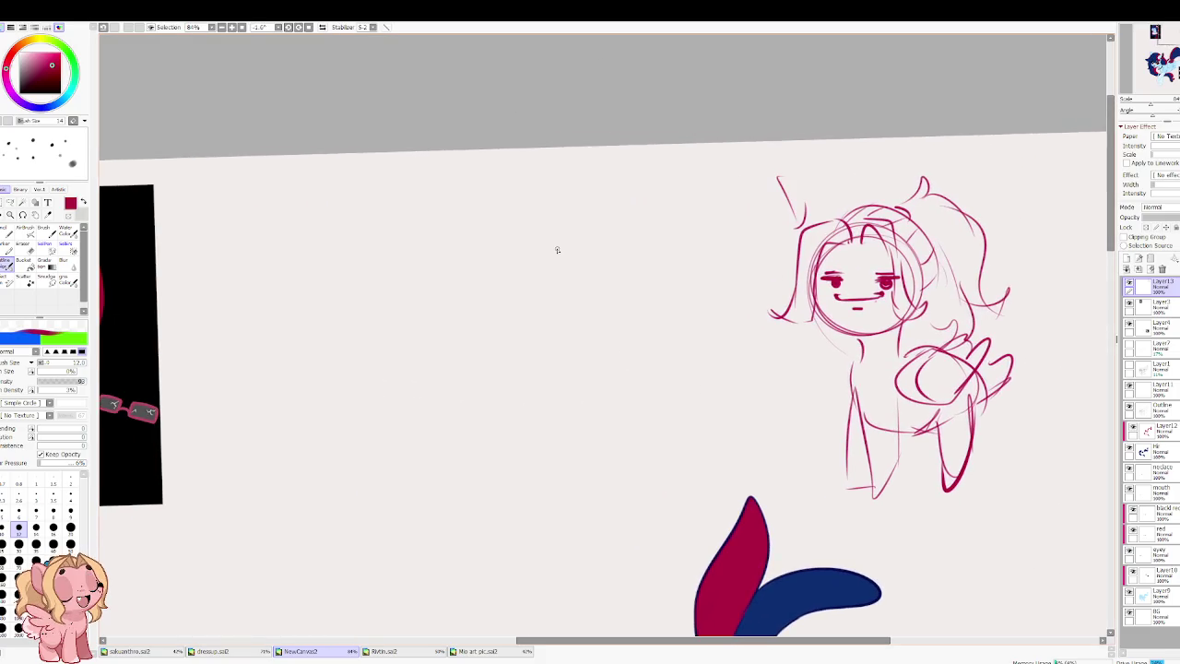
mouse_move(557, 256)
left_mouse_down()
mouse_move(433, 318)
mouse_move(519, 368)
left_mouse_up()
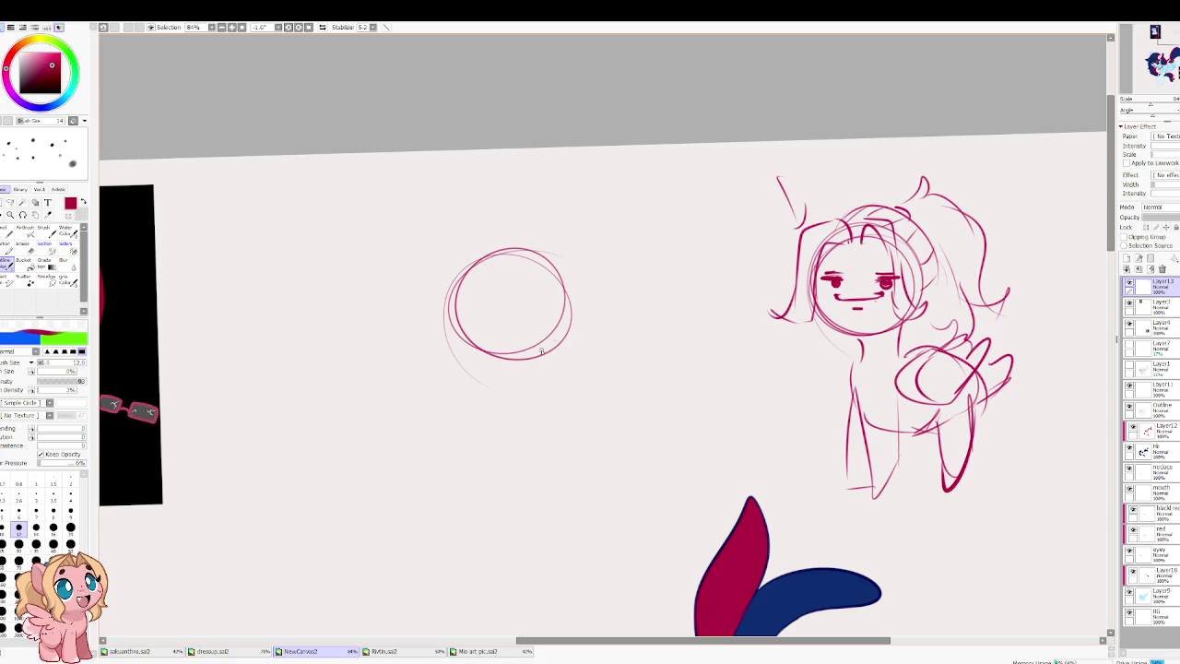
left_click_drag(513, 344, 522, 457)
key("ctrl+z")
mouse_move(459, 294)
left_mouse_down()
mouse_move(563, 314)
mouse_move(542, 403)
mouse_move(509, 420)
mouse_move(599, 368)
mouse_move(557, 428)
left_mouse_up()
key("ctrl+z")
Step: Sketch a small body circle and the body's side and lower outline below the head
left_click_drag(572, 387, 548, 444)
mouse_move(533, 407)
left_mouse_down()
mouse_move(551, 378)
mouse_move(493, 364)
left_mouse_up()
key("ctrl+z")
key("ctrl+z")
key("ctrl+z")
key("ctrl+z")
key("ctrl+z")
left_click_drag(564, 369, 503, 433)
mouse_move(510, 374)
left_mouse_down()
mouse_move(517, 426)
mouse_move(554, 402)
left_mouse_up()
left_click_drag(563, 347, 571, 444)
mouse_move(488, 432)
left_mouse_down()
mouse_move(546, 472)
mouse_move(574, 450)
mouse_move(552, 529)
left_mouse_up()
Step: Sketch two legs, a body line and the left arm
left_click_drag(571, 455, 578, 528)
mouse_move(487, 465)
left_mouse_down()
mouse_move(489, 522)
mouse_move(532, 491)
left_mouse_up()
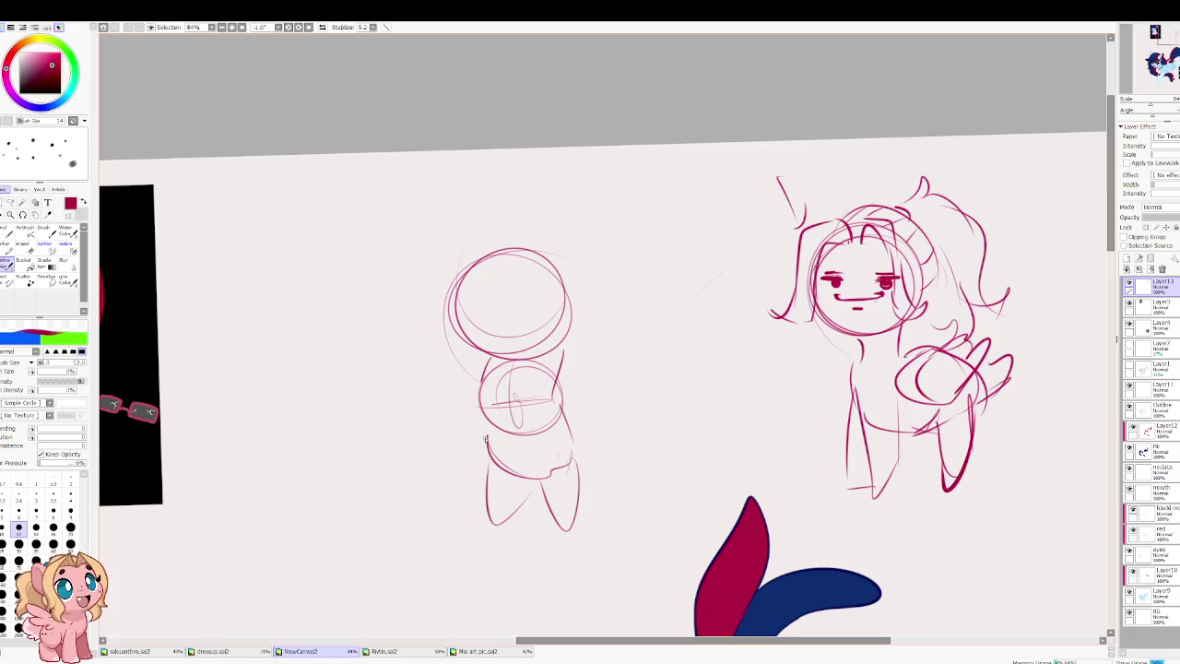
left_click_drag(481, 380, 486, 452)
mouse_move(443, 321)
left_mouse_down()
mouse_move(474, 353)
mouse_move(475, 382)
mouse_move(426, 331)
left_mouse_up()
key("ctrl+z")
key("ctrl+z")
left_click_drag(426, 341, 457, 381)
Step: Draw outstretched horizontal arms and eye dots, discarding the trial arms and mouth
left_click_drag(552, 351, 601, 321)
left_click_drag(601, 323, 579, 373)
key("ctrl+z")
key("ctrl+z")
left_click_drag(493, 354, 413, 362)
key("ctrl+z")
key("ctrl+z")
mouse_move(489, 354)
left_mouse_down()
mouse_move(457, 371)
mouse_move(489, 382)
left_mouse_up()
left_click_drag(575, 342, 605, 374)
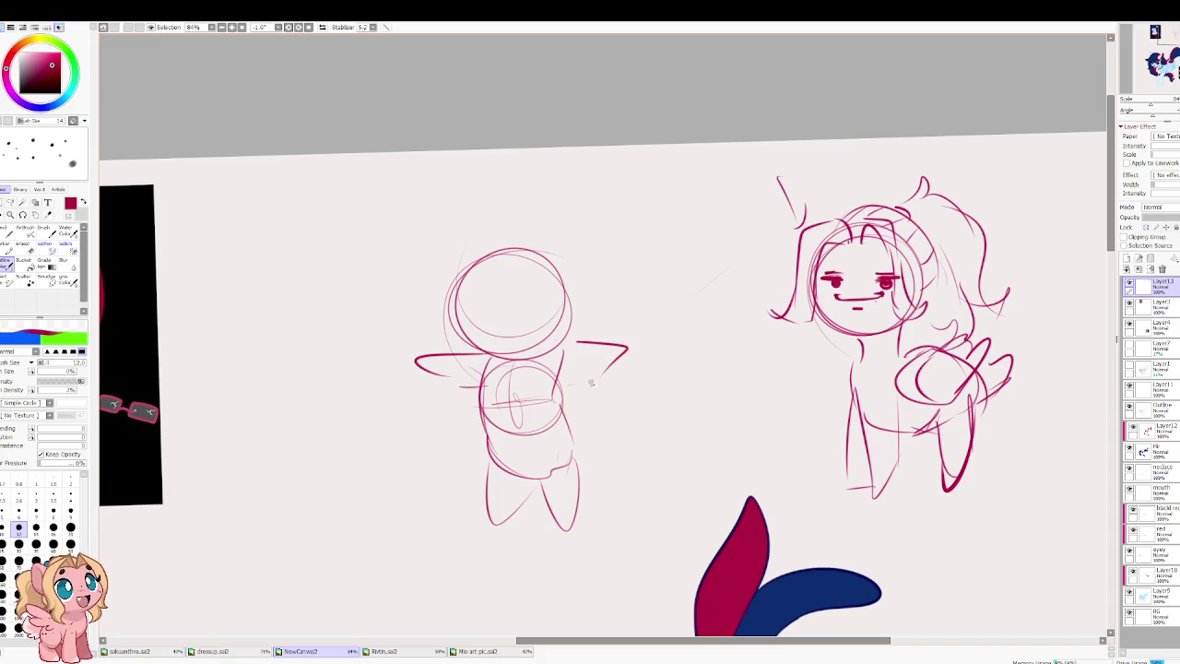
mouse_move(476, 311)
left_mouse_down()
mouse_move(535, 313)
mouse_move(500, 318)
mouse_move(522, 310)
left_mouse_up()
key("ctrl+z")
key("ctrl+z")
key("ctrl+z")
Step: Retrace the second figure's head, add pointed ears, redraw the legs and add a tail
mouse_move(493, 254)
left_mouse_down()
mouse_move(463, 319)
mouse_move(485, 348)
mouse_move(561, 343)
mouse_move(507, 258)
mouse_move(546, 341)
left_mouse_up()
mouse_move(542, 255)
left_mouse_down()
mouse_move(563, 260)
mouse_move(572, 292)
left_mouse_up()
left_click_drag(450, 280, 485, 251)
mouse_move(495, 474)
left_mouse_down()
mouse_move(527, 490)
mouse_move(526, 503)
left_mouse_up()
left_click_drag(570, 442, 544, 526)
mouse_move(550, 466)
left_mouse_down()
mouse_move(518, 472)
mouse_move(541, 479)
left_mouse_up()
left_click_drag(555, 382, 577, 461)
left_click_drag(570, 414, 581, 451)
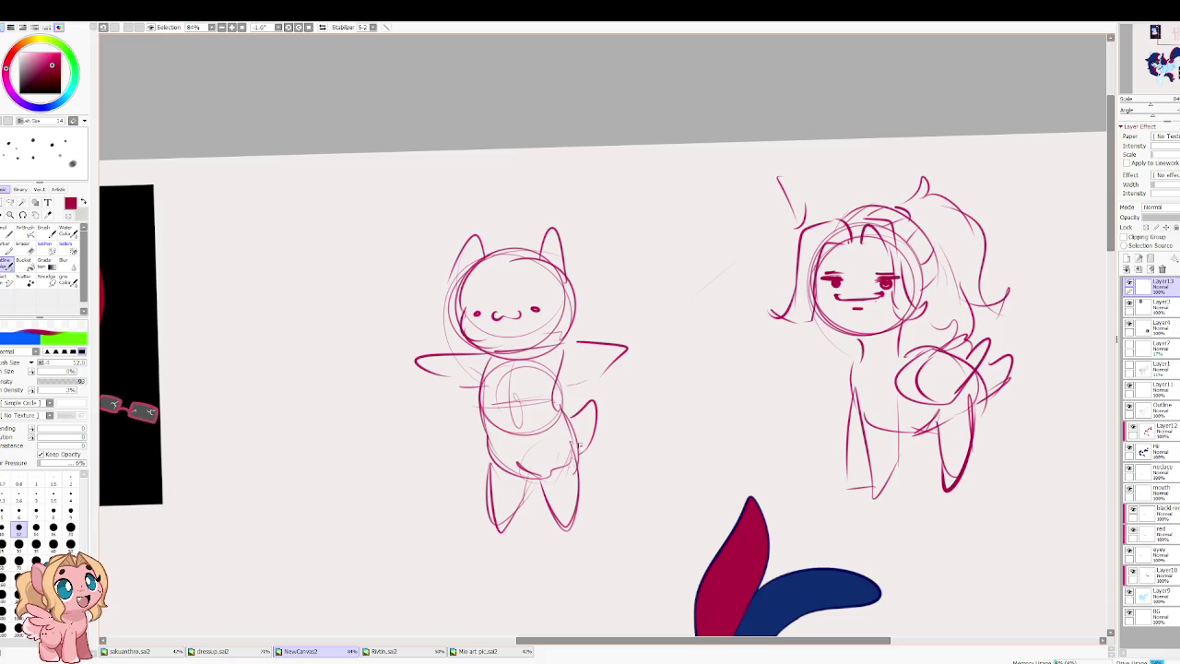
Step: Redraw the left ear outline and sketch hair strands over the head
mouse_move(494, 272)
left_mouse_down()
mouse_move(480, 245)
mouse_move(452, 309)
left_mouse_up()
key("ctrl+z")
mouse_move(477, 245)
left_mouse_down()
mouse_move(459, 266)
mouse_move(480, 262)
mouse_move(458, 297)
mouse_move(423, 314)
mouse_move(431, 330)
left_mouse_up()
left_click_drag(480, 266, 463, 330)
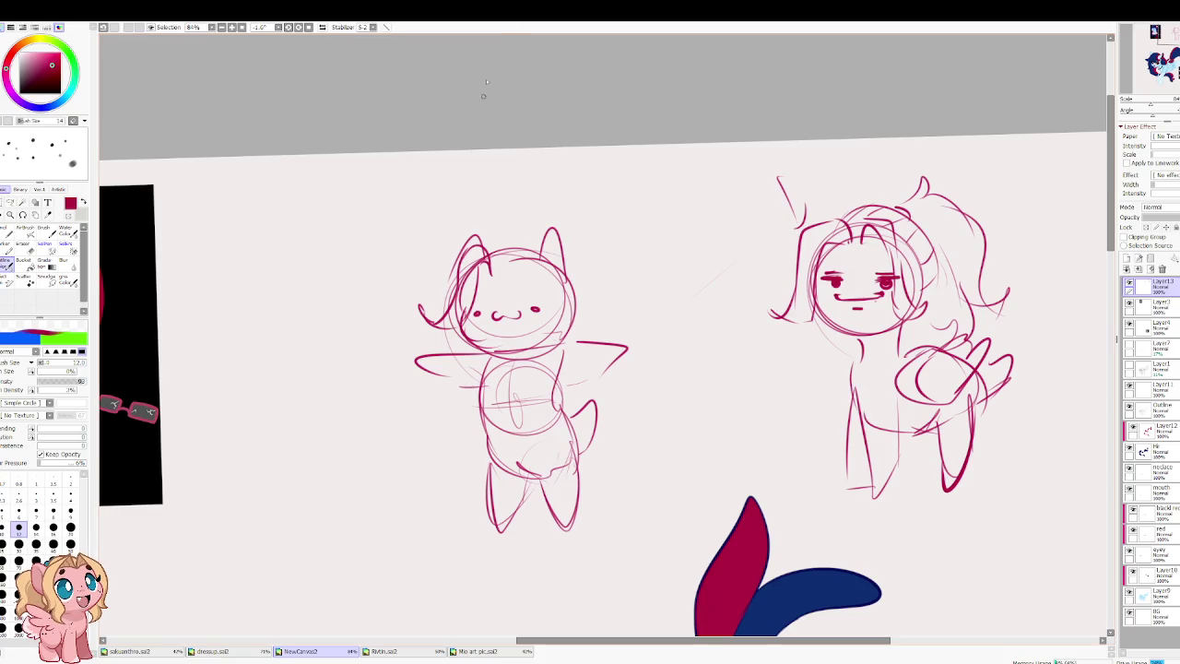
left_click_drag(514, 255, 516, 301)
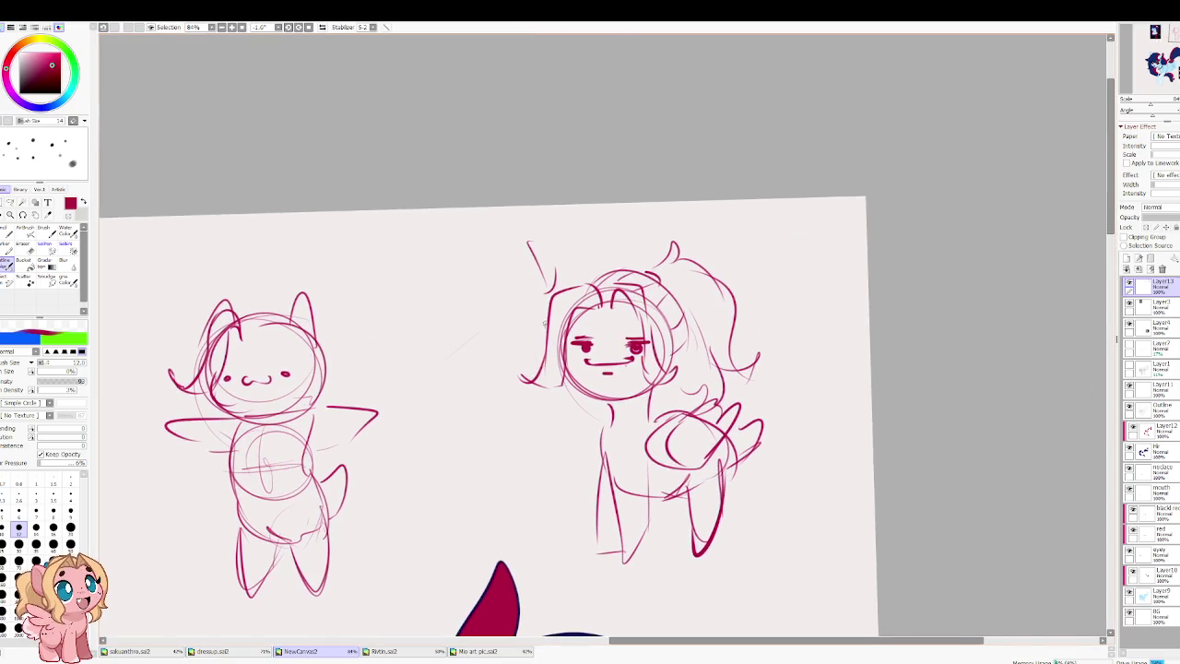
mouse_move(477, 290)
left_mouse_down()
mouse_move(479, 312)
mouse_move(410, 357)
left_mouse_up()
key("ctrl+z")
Step: Sketch an ear shape and a curved raised hoof left of the right pony's head
key("ctrl+z")
mouse_move(489, 282)
left_mouse_down()
mouse_move(504, 322)
mouse_move(454, 337)
mouse_move(464, 354)
left_mouse_up()
key("ctrl+z")
mouse_move(502, 314)
left_mouse_down()
mouse_move(482, 322)
mouse_move(472, 358)
mouse_move(494, 392)
left_mouse_up()
left_click_drag(463, 319, 444, 406)
key("ctrl+z")
left_click_drag(480, 302, 429, 417)
left_click_drag(472, 360, 486, 409)
left_click_drag(463, 308, 430, 348)
key("ctrl+z")
key("ctrl+z")
mouse_move(471, 295)
left_mouse_down()
mouse_move(421, 364)
mouse_move(424, 328)
mouse_move(421, 397)
left_mouse_up()
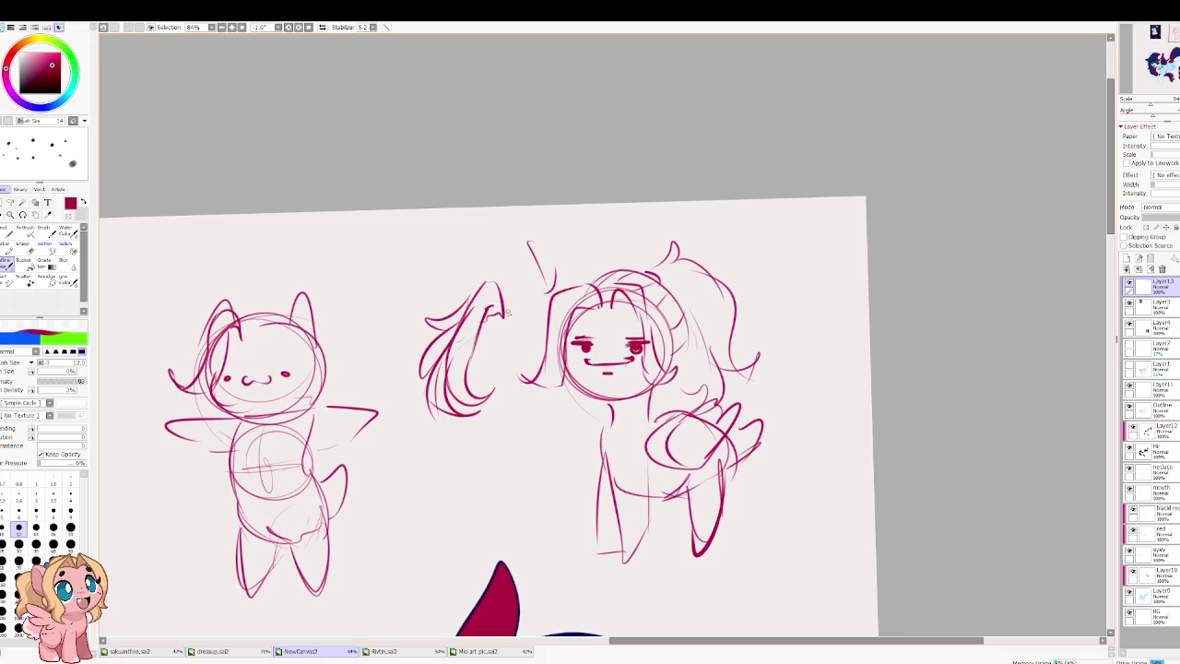
Step: Try test strokes on the right pony's face and body, undoing each
scroll(601, 236, "down", 5)
scroll(601, 236, "up", 4)
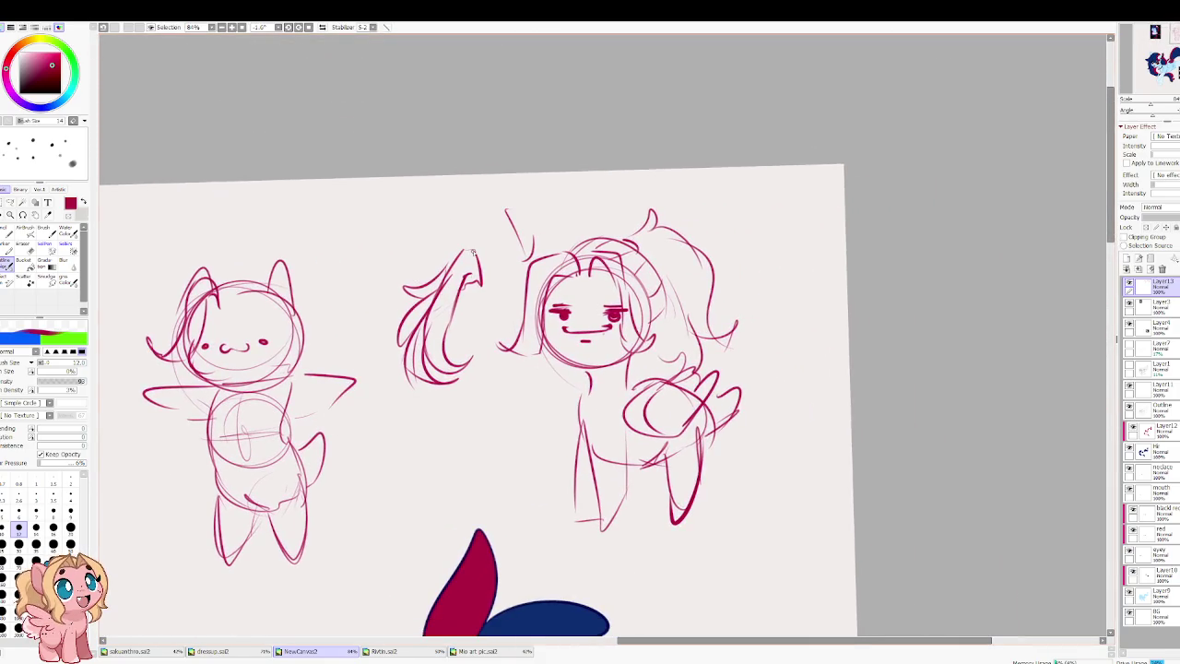
left_click_drag(653, 341, 568, 350)
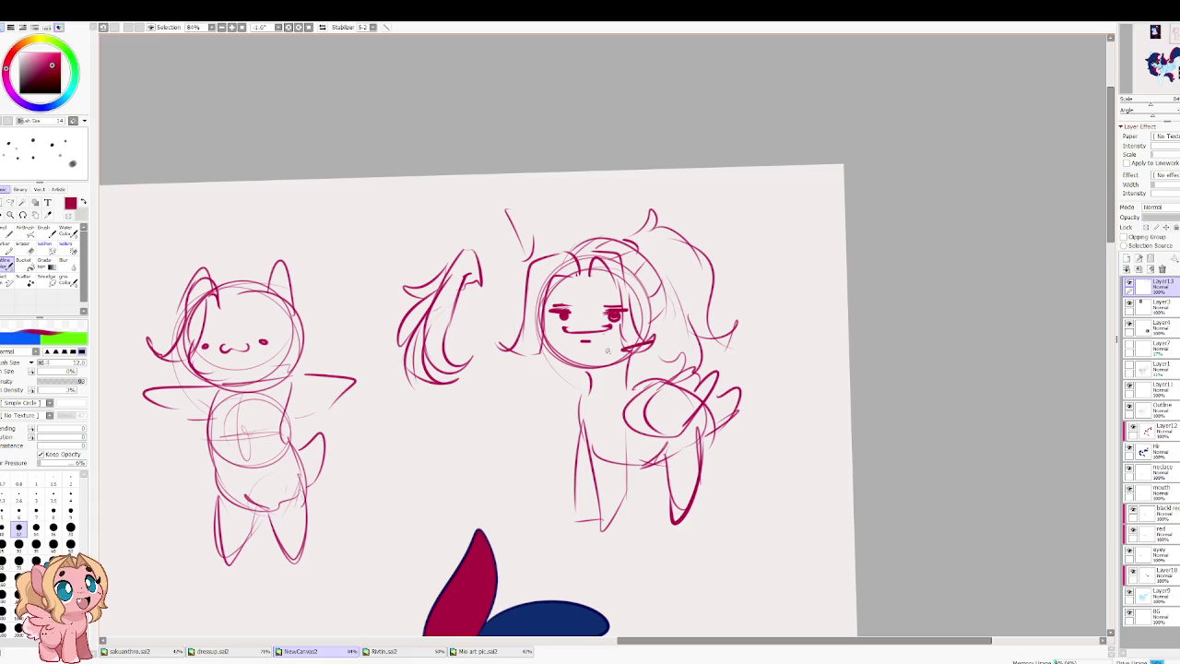
key("ctrl+z")
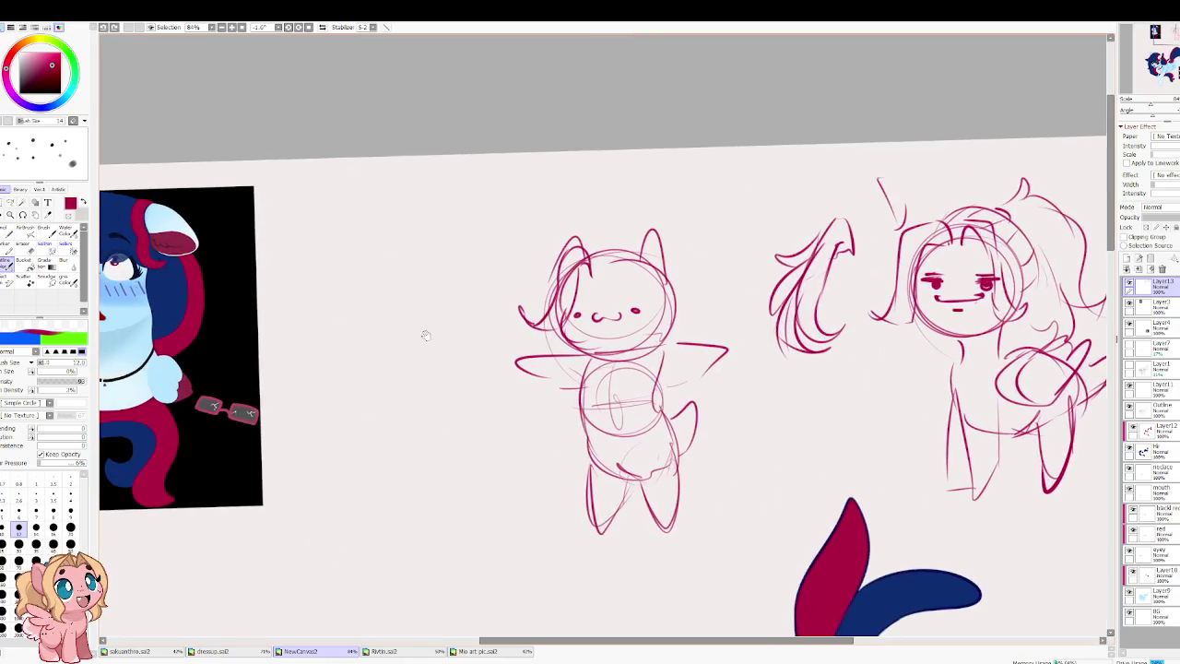
left_click_drag(446, 364, 289, 344)
left_click_drag(472, 364, 489, 295)
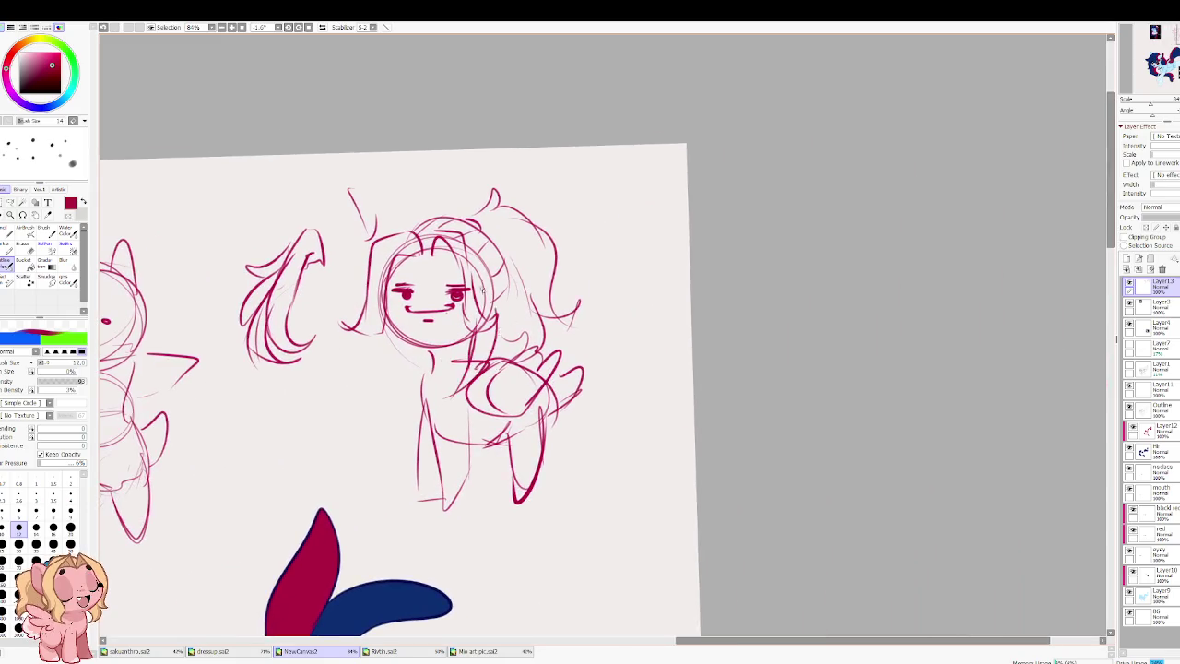
key("ctrl+z")
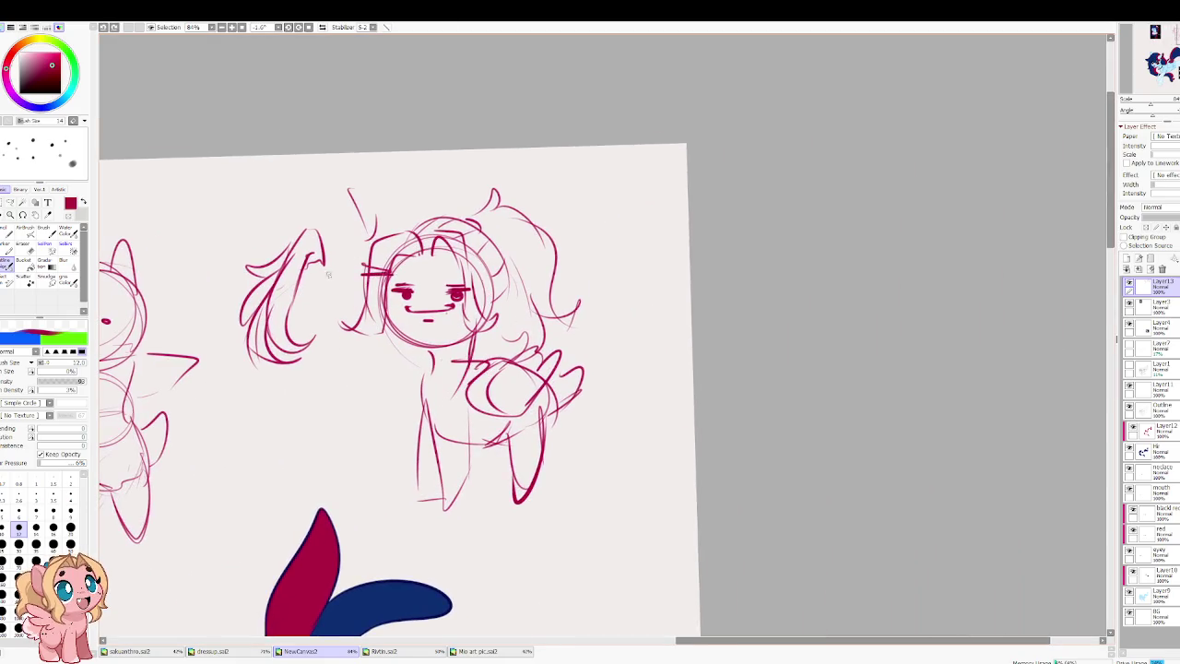
mouse_move(349, 391)
left_mouse_down()
mouse_move(354, 358)
mouse_move(325, 426)
left_mouse_up()
left_click_drag(348, 332, 394, 332)
key("ctrl+z")
key("ctrl+z")
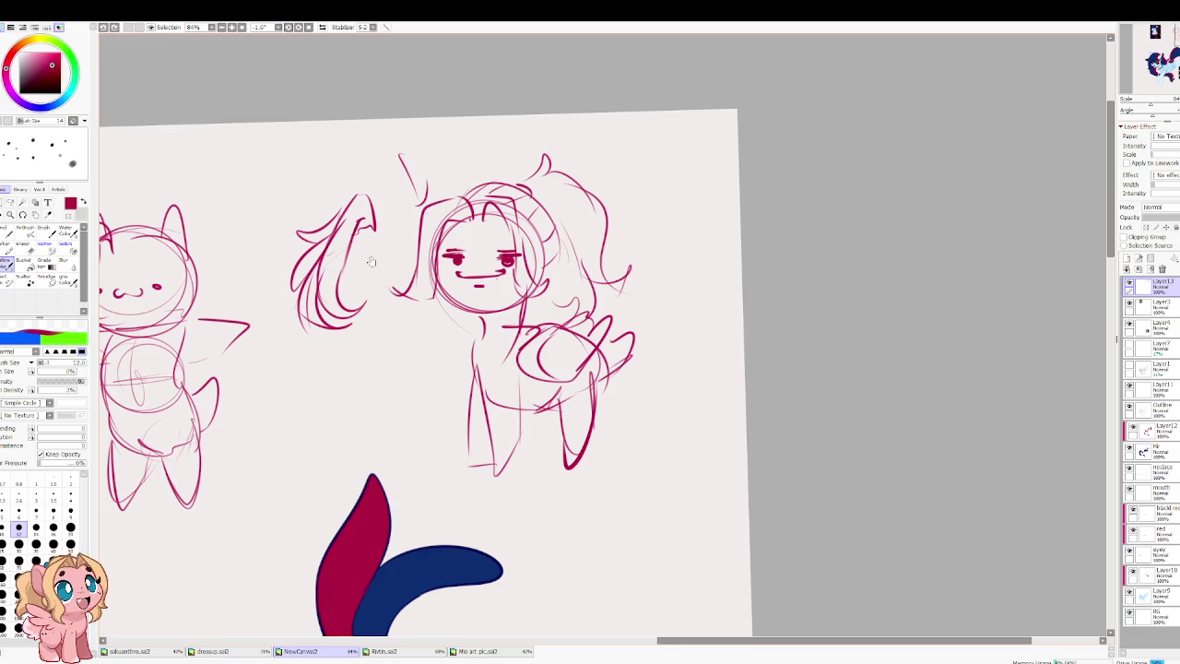
Step: Darken the left pony's body, chest and belly outlines
left_click_drag(375, 262, 654, 250)
mouse_move(467, 315)
left_mouse_down()
mouse_move(460, 394)
mouse_move(474, 385)
left_mouse_up()
mouse_move(476, 385)
left_mouse_down()
mouse_move(487, 429)
mouse_move(466, 385)
left_mouse_up()
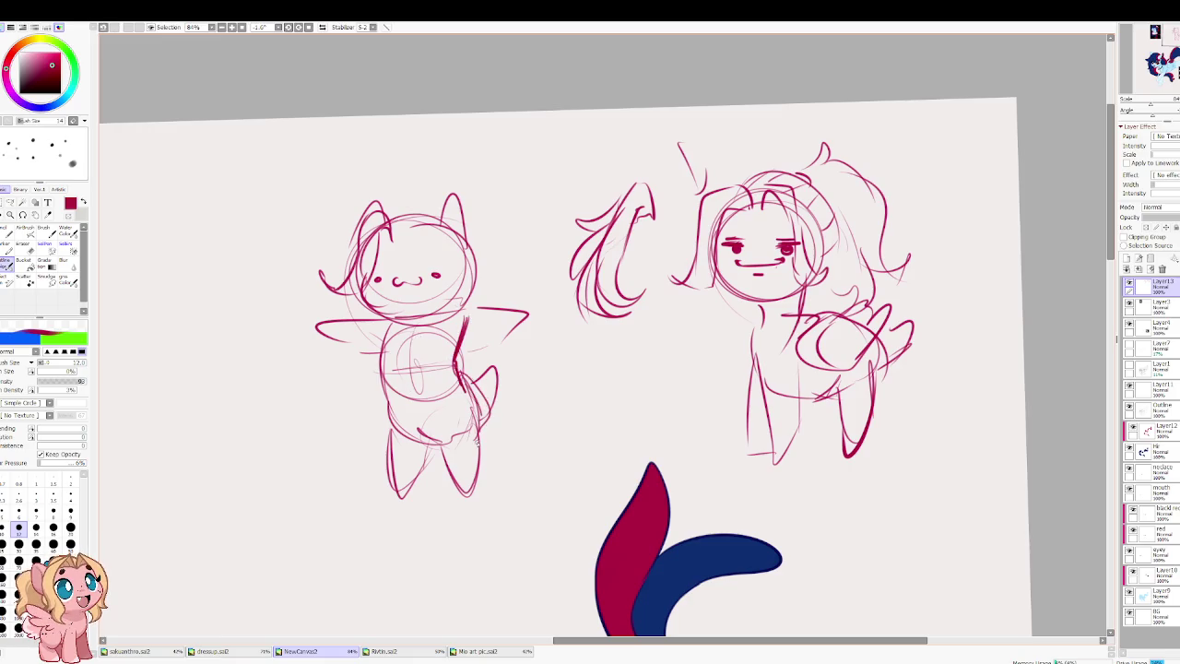
left_click_drag(389, 325, 380, 435)
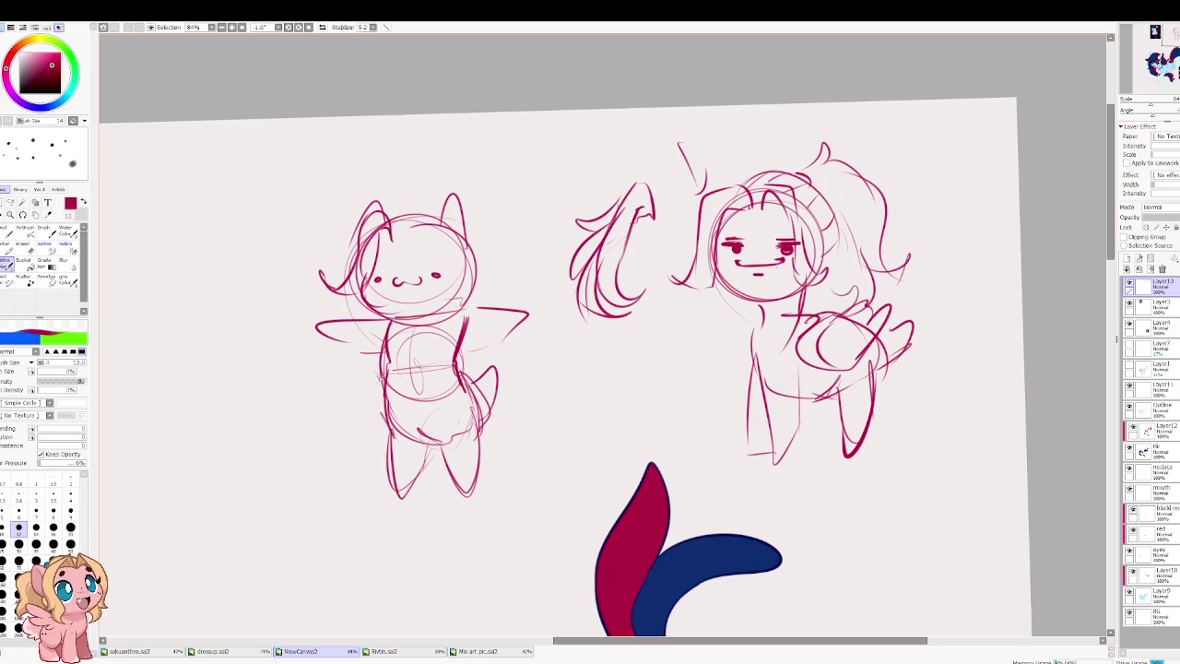
left_click_drag(388, 325, 382, 375)
mouse_move(393, 376)
left_mouse_down()
mouse_move(433, 376)
mouse_move(441, 456)
left_mouse_up()
mouse_move(401, 420)
left_mouse_down()
mouse_move(431, 428)
mouse_move(466, 395)
left_mouse_up()
left_click_drag(461, 371, 478, 445)
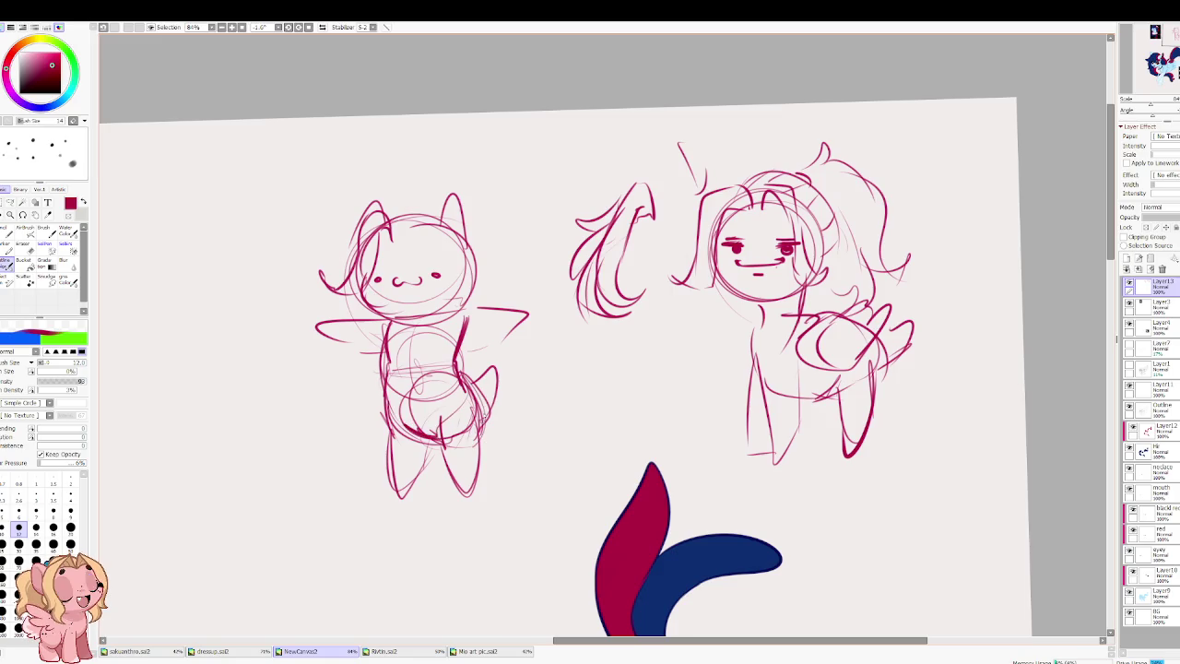
Step: Sketch feathered wings on both sides of the left pony, then switch to sakuanthro.sai2
mouse_move(360, 309)
left_mouse_down()
mouse_move(291, 313)
mouse_move(397, 367)
left_mouse_up()
mouse_move(480, 278)
left_mouse_down()
mouse_move(517, 263)
mouse_move(536, 304)
left_mouse_up()
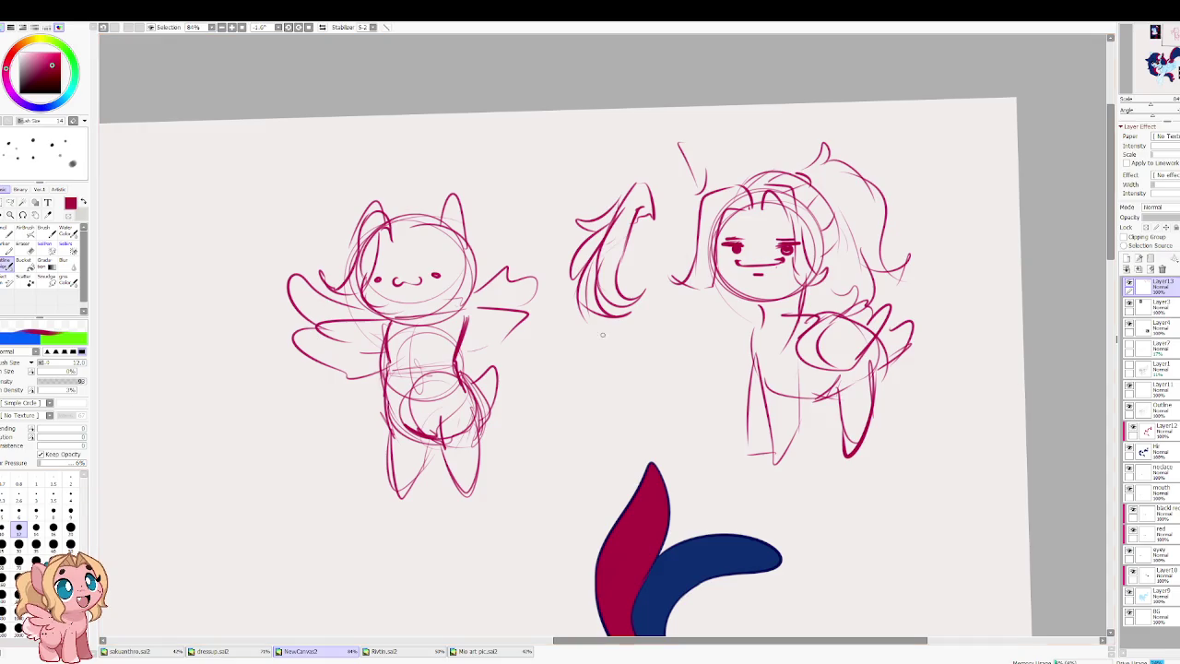
left_click(129, 651)
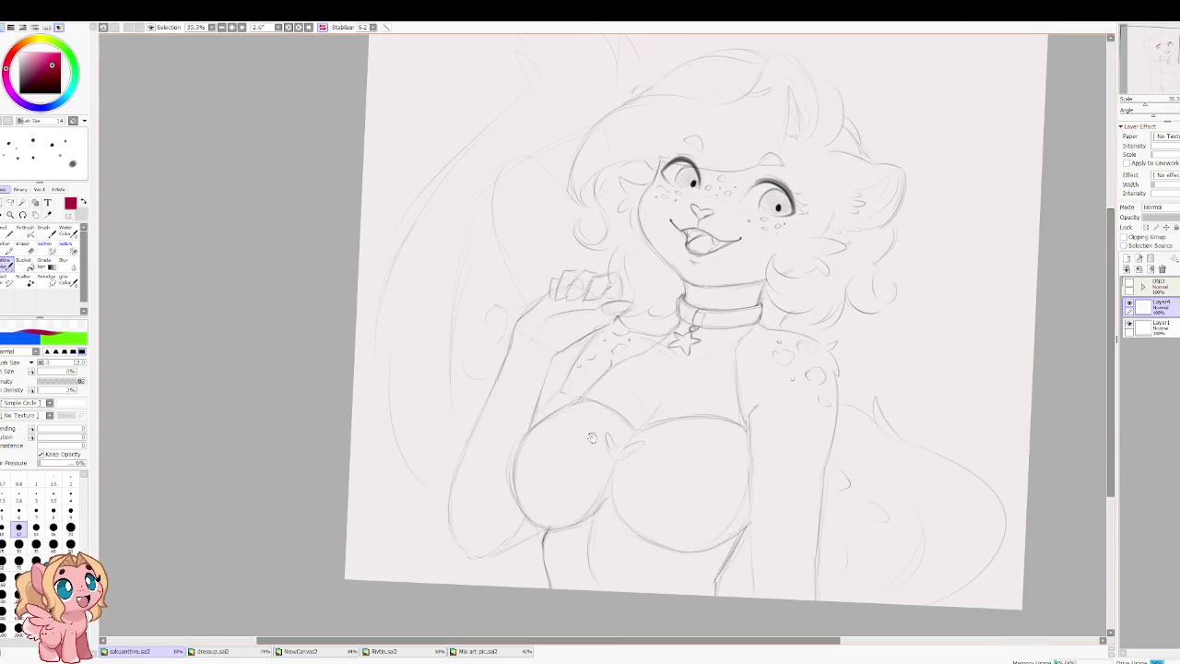
Step: Try construction circles and a guide line over the anthro chest, then undo them all
left_click_drag(592, 437, 552, 309)
left_click_drag(645, 387, 471, 369)
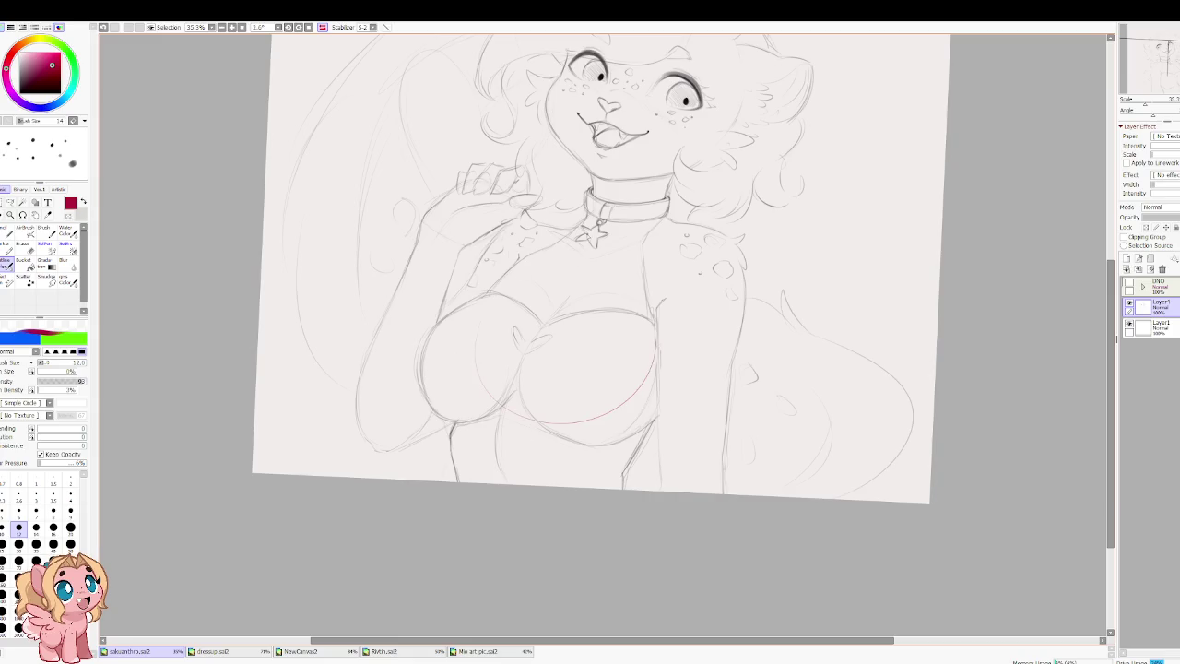
key("ctrl+z")
mouse_move(553, 277)
left_mouse_down()
mouse_move(635, 373)
mouse_move(634, 494)
left_mouse_up()
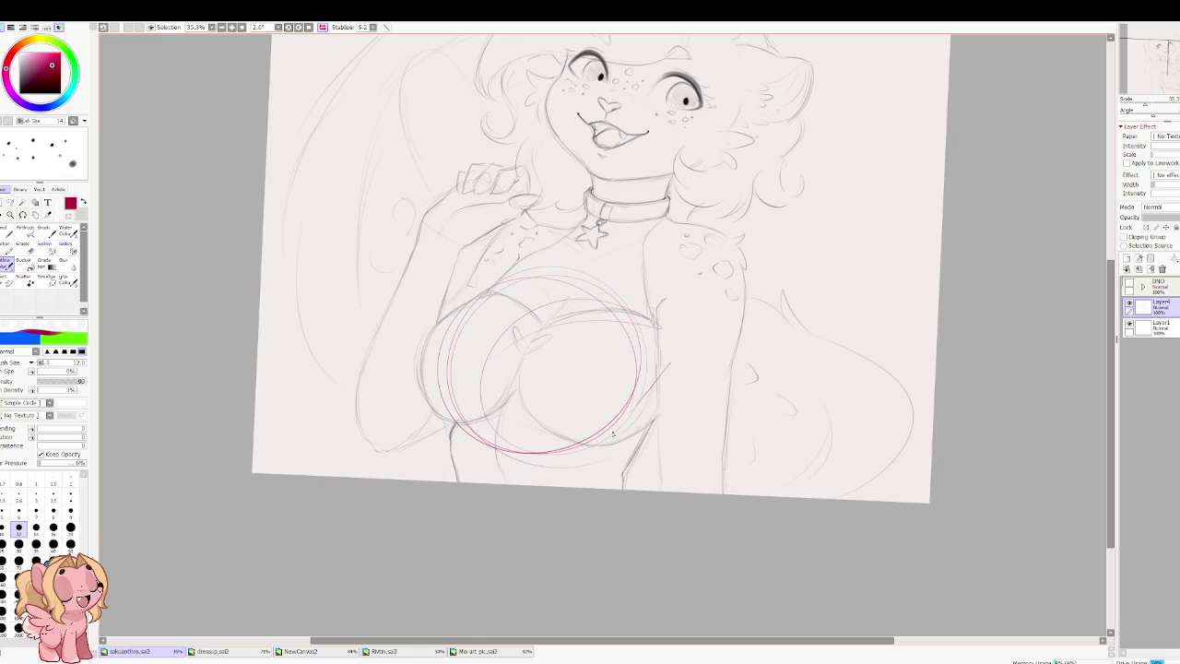
left_click_drag(441, 354, 640, 384)
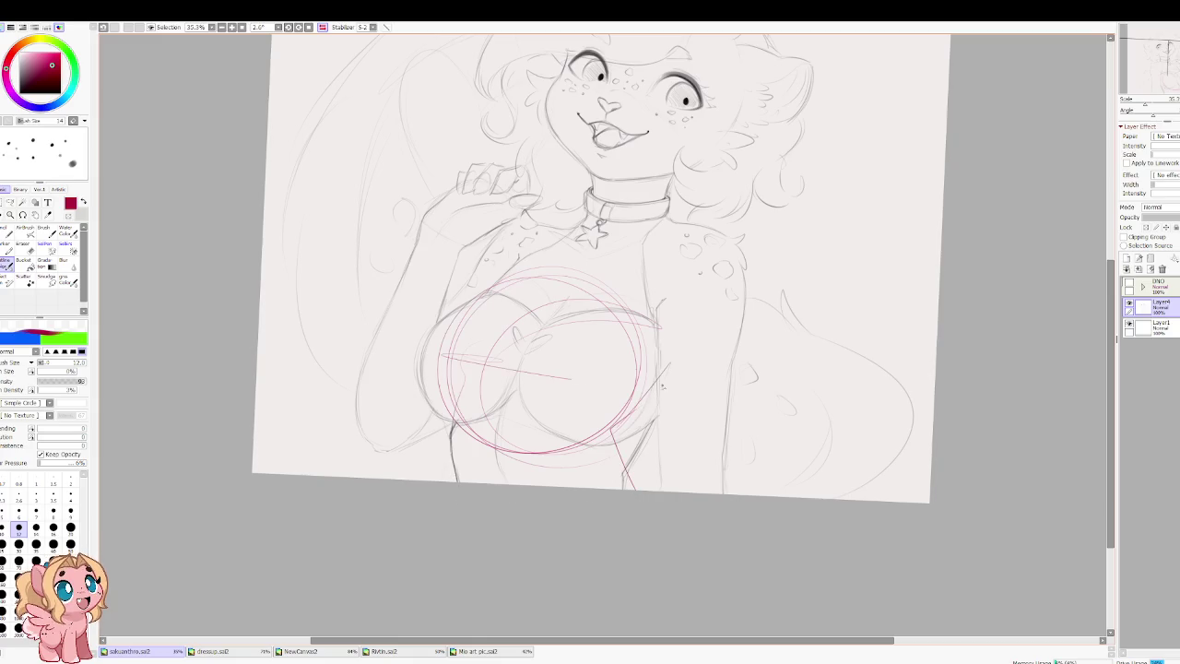
key("ctrl+z")
key("ctrl+z")
Step: Mirror the view to check the sketch, restore it, and switch to dressup.sai2
key("h")
scroll(510, 329, "up", 3)
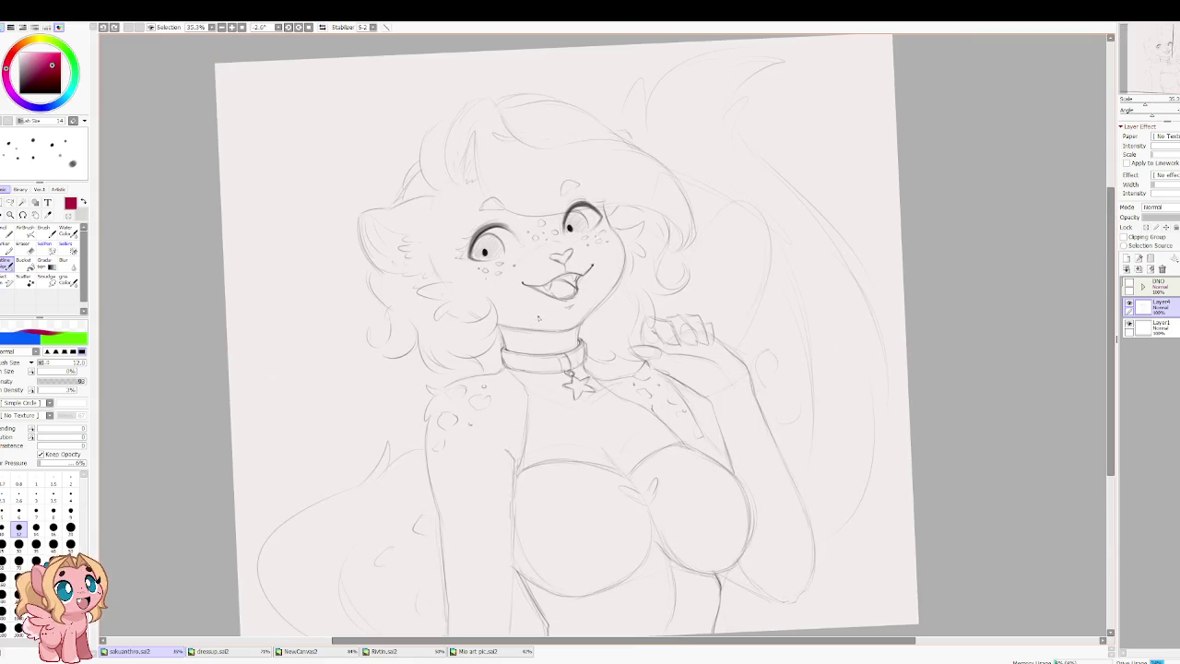
key("h")
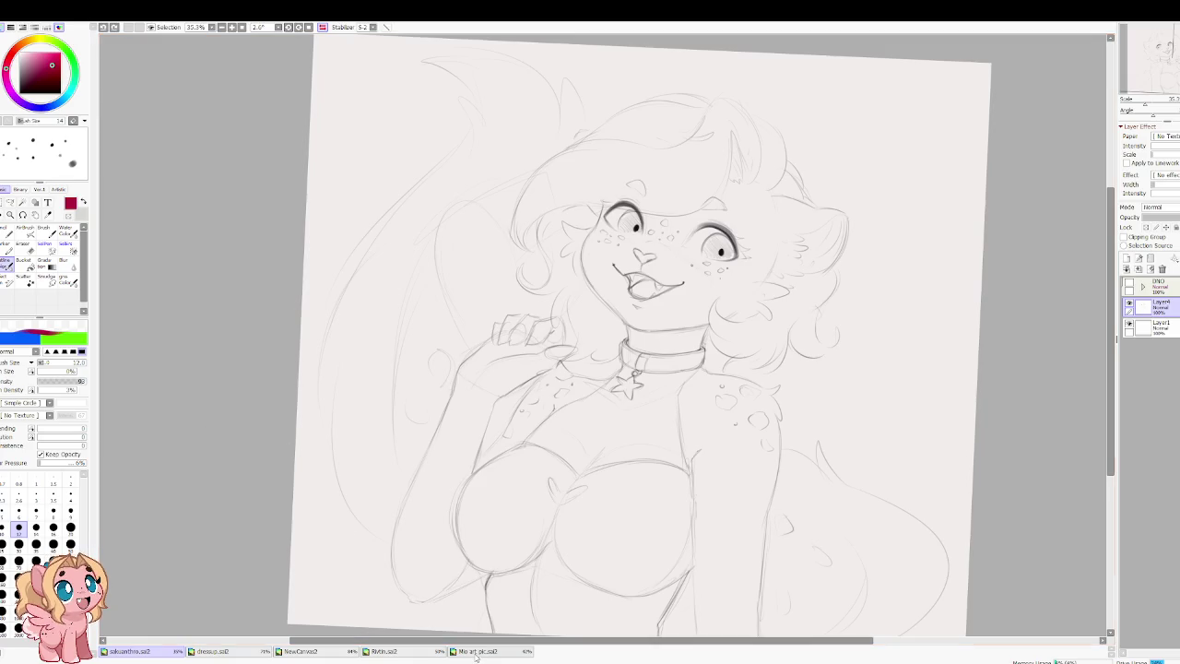
left_click(231, 651)
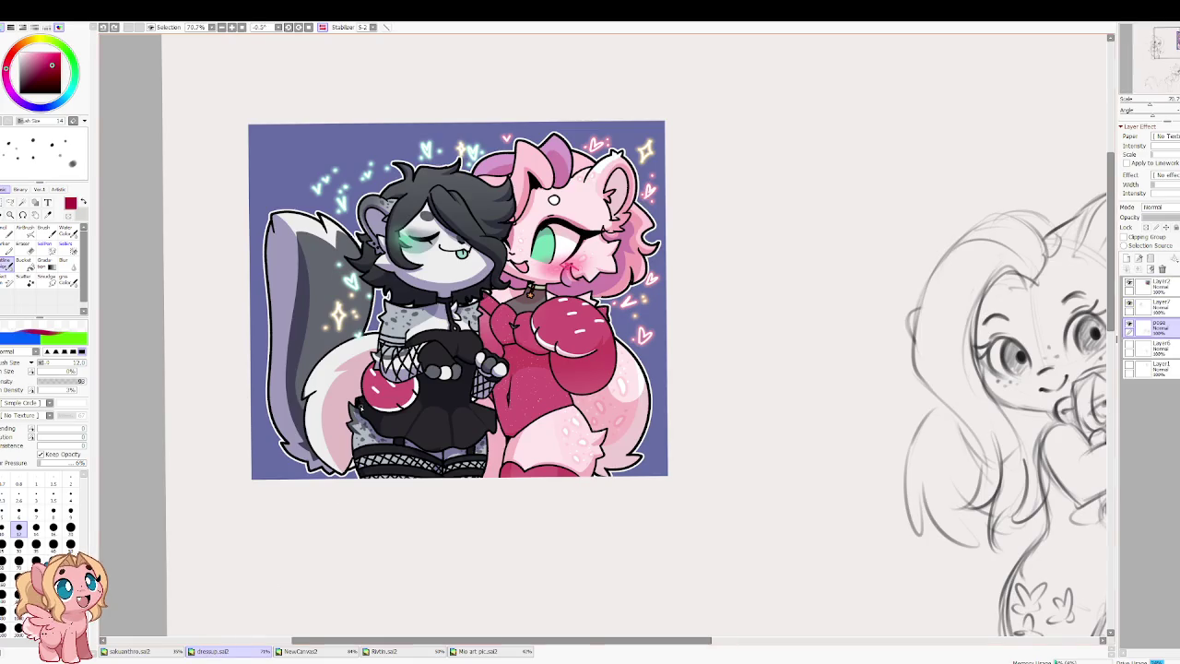
Step: Zoom and pan around dressup.sai2 to inspect the two-character sketch and pinned artwork
scroll(362, 407, "down", 1)
scroll(387, 415, "down", 1)
scroll(414, 419, "down", 2)
scroll(440, 426, "down", 1)
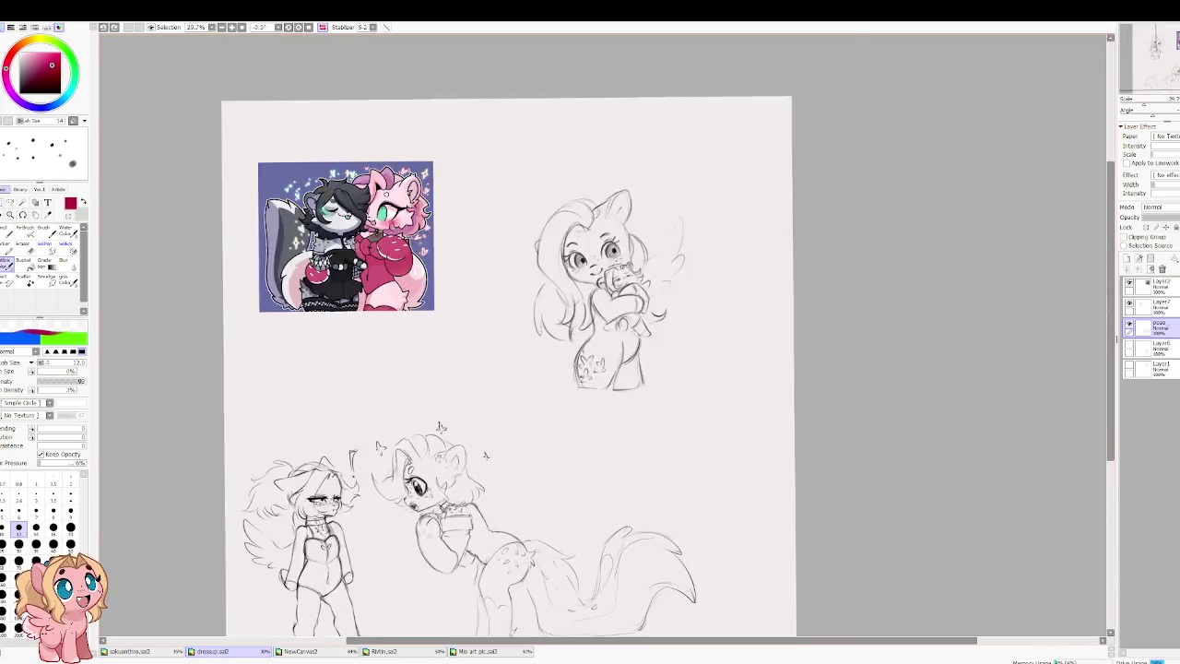
scroll(443, 419, "up", 2)
scroll(553, 323, "up", 2)
scroll(605, 271, "up", 3)
scroll(633, 300, "down", 1)
scroll(644, 276, "down", 1)
mouse_move(517, 353)
left_mouse_down()
mouse_move(621, 255)
mouse_move(648, 258)
left_mouse_up()
left_click_drag(495, 368, 638, 169)
scroll(638, 169, "up", 1)
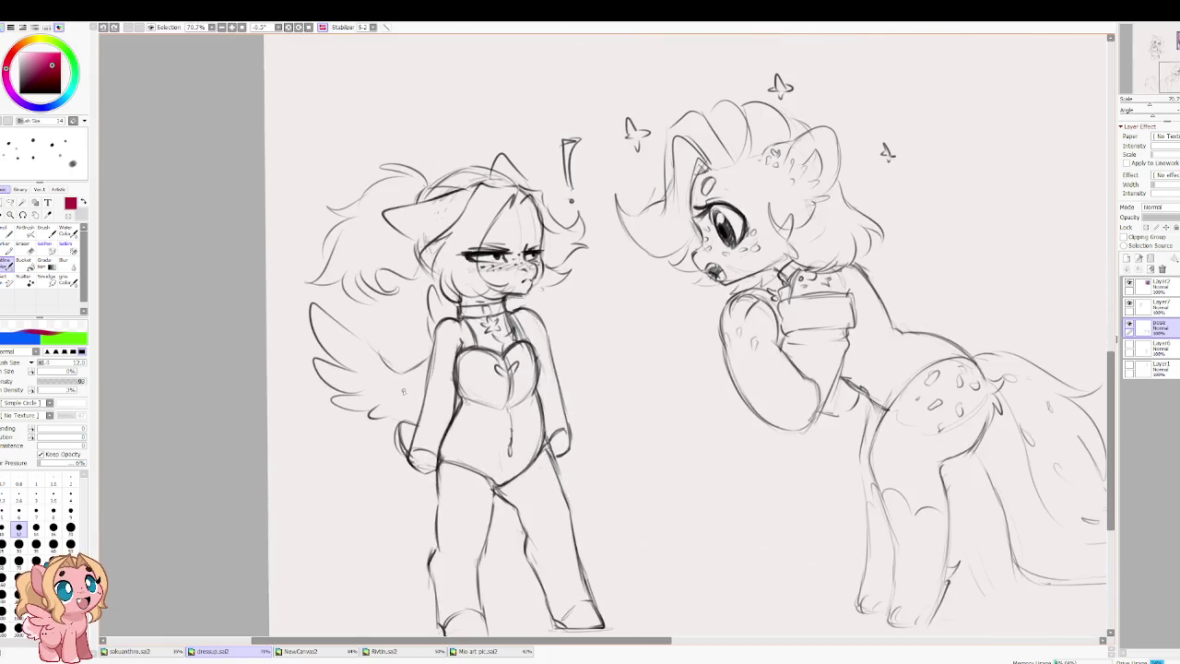
scroll(455, 403, "down", 1)
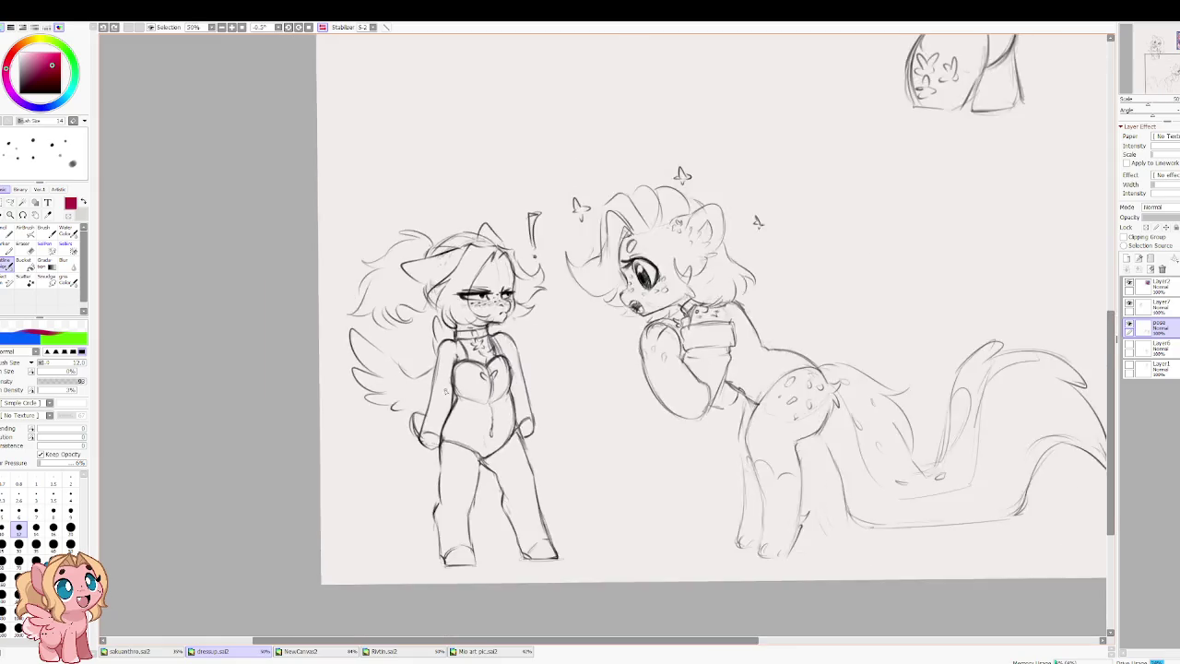
scroll(454, 403, "down", 1)
left_click_drag(430, 363, 273, 455)
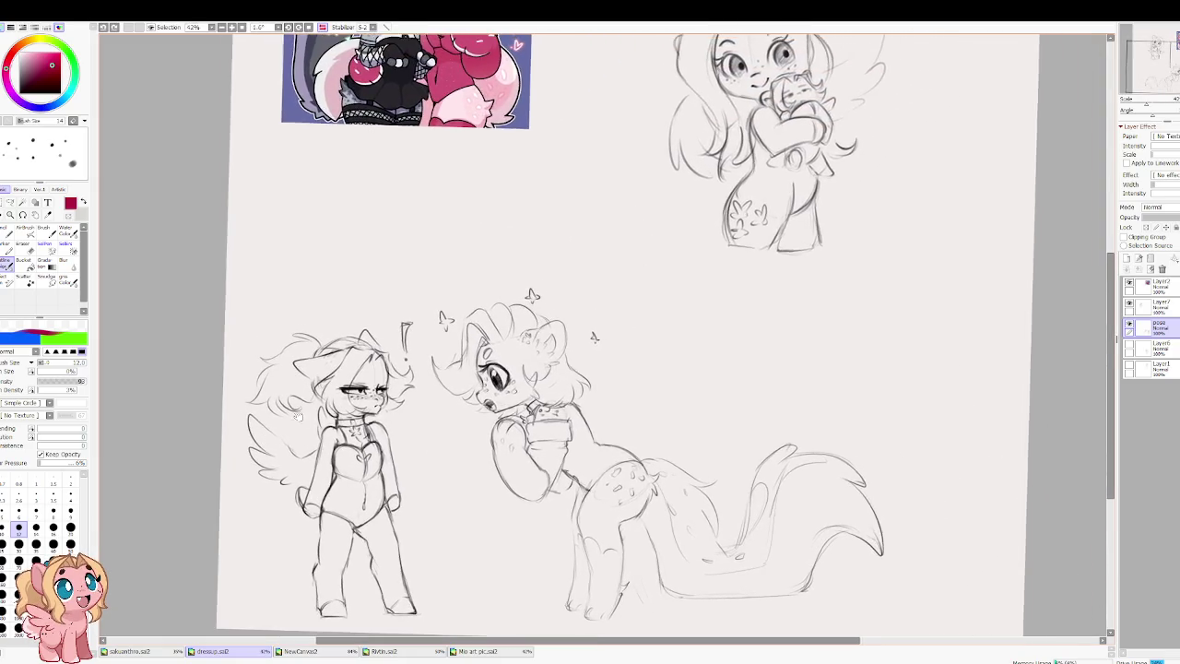
scroll(273, 455, "up", 3)
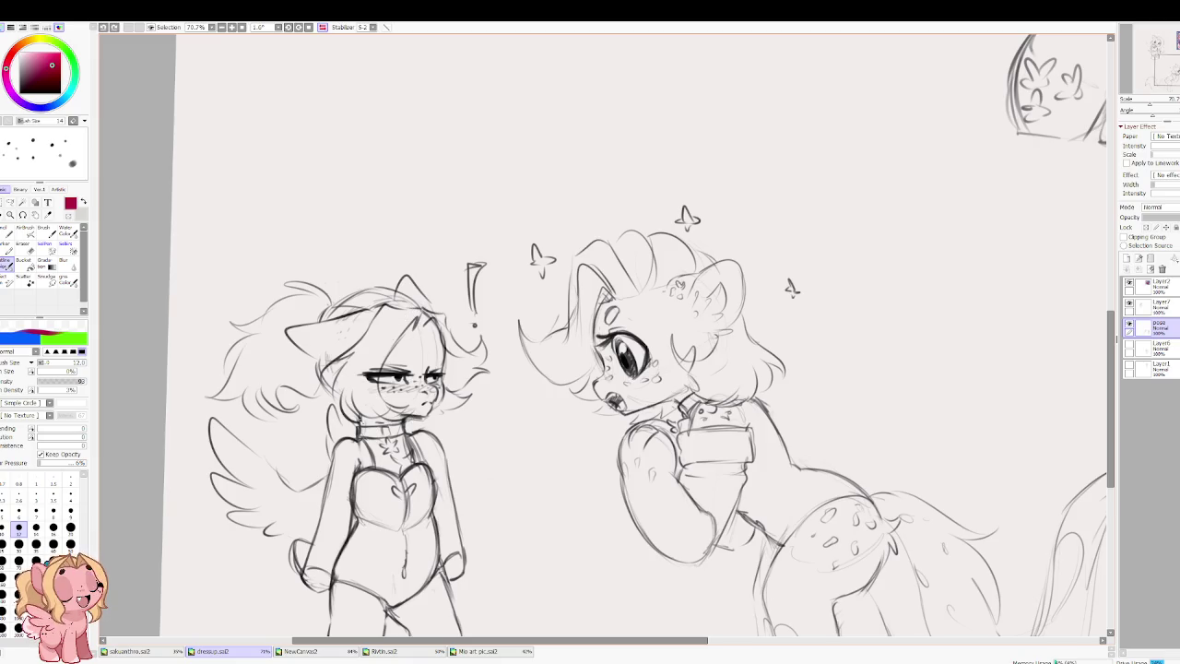
left_click_drag(410, 402, 360, 341)
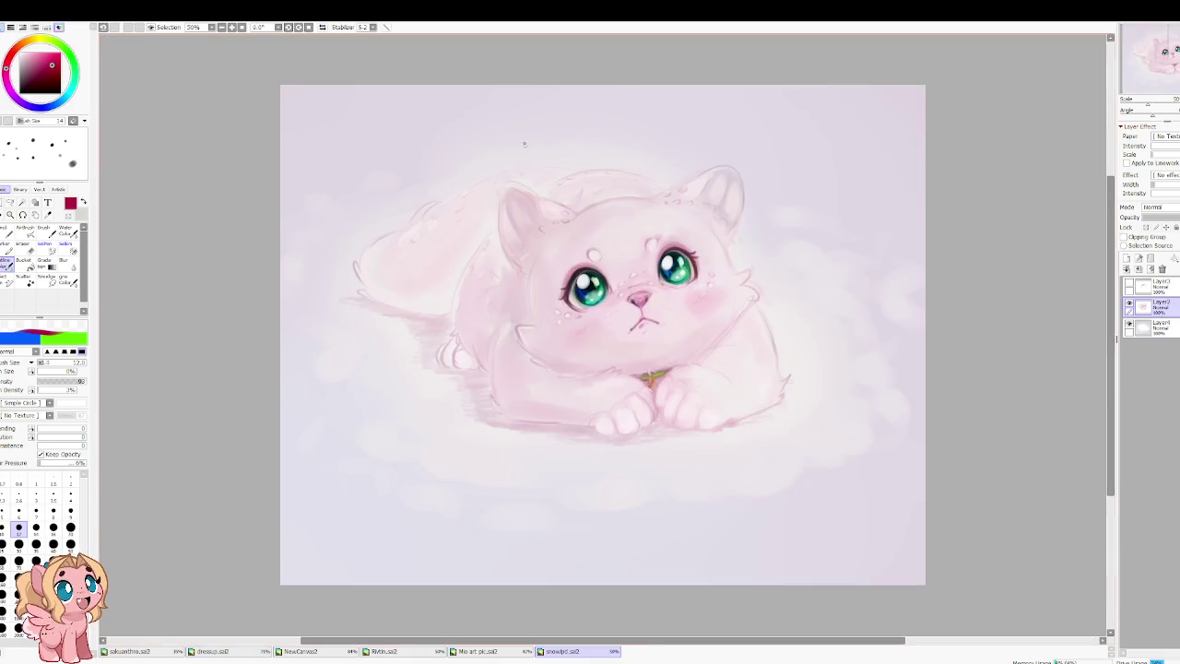
Step: Sketch dark-red guide lines down the cat's side, discarding the large arc over its head
scroll(591, 320, "up", 1)
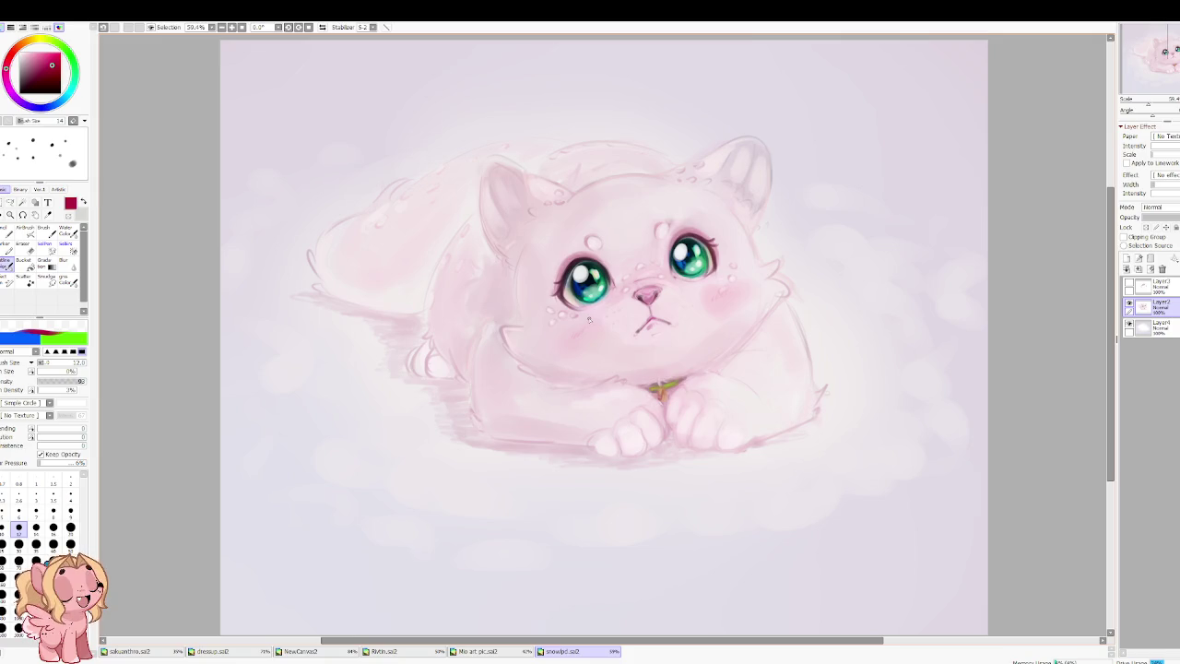
mouse_move(662, 179)
left_mouse_down()
mouse_move(436, 342)
mouse_move(498, 164)
mouse_move(608, 137)
mouse_move(664, 168)
left_mouse_up()
left_click_drag(657, 108, 483, 268)
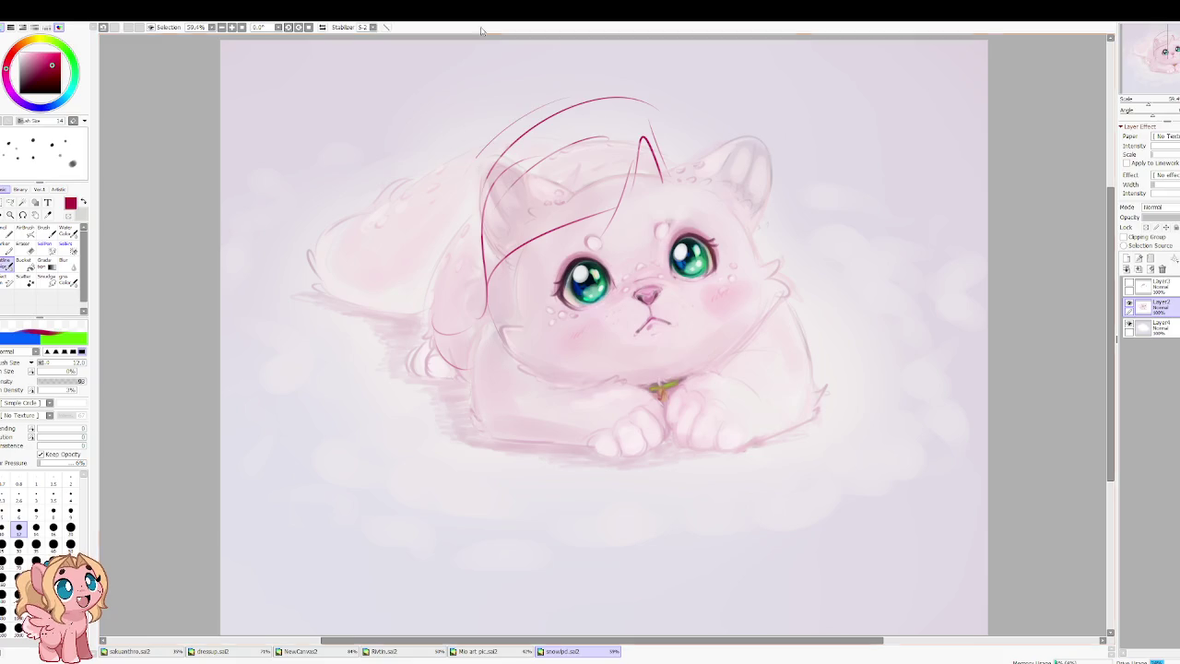
key("ctrl+z")
key("ctrl+z")
key("ctrl+z")
key("ctrl+z")
key("ctrl+z")
key("ctrl+z")
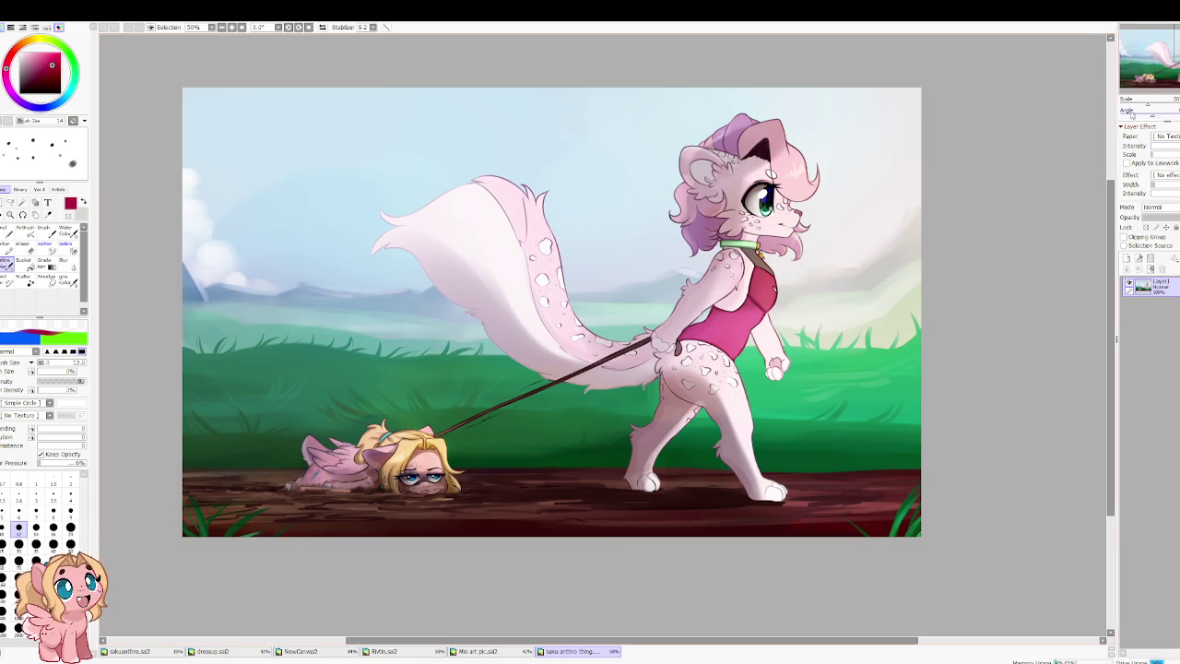
Step: Close the leopard painting document with Ctrl+W
key("ctrl+w")
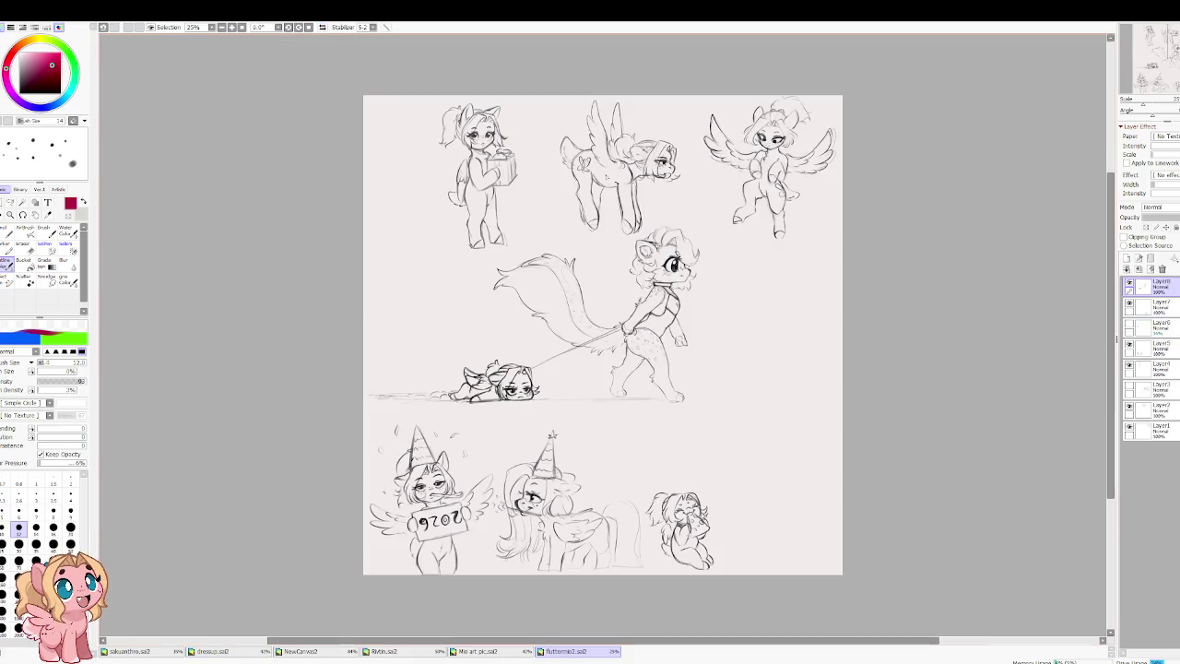
scroll(605, 176, "up", 1)
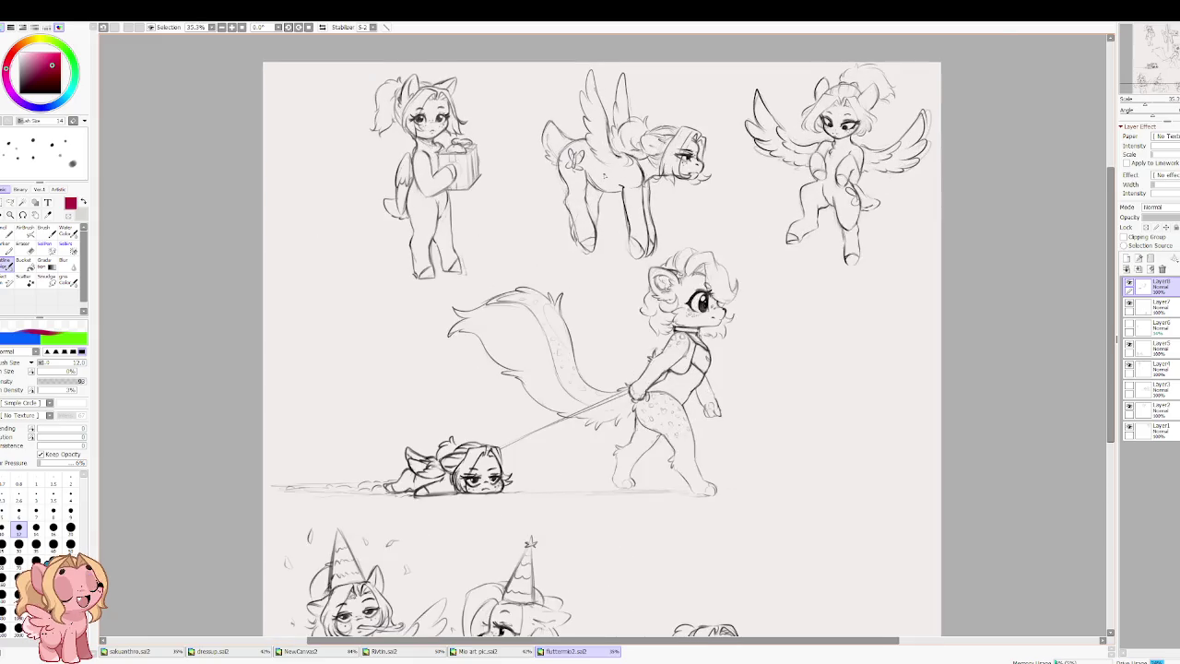
scroll(590, 182, "up", 1)
scroll(565, 194, "up", 1)
scroll(567, 194, "down", 1)
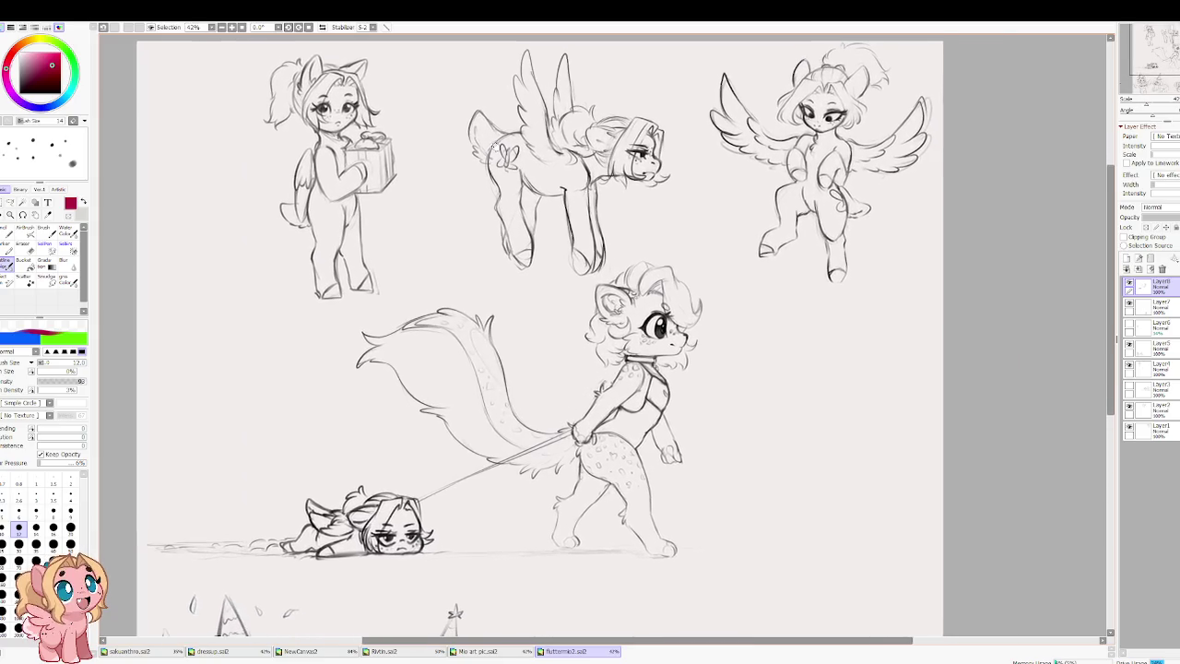
scroll(568, 194, "down", 1)
scroll(567, 194, "down", 1)
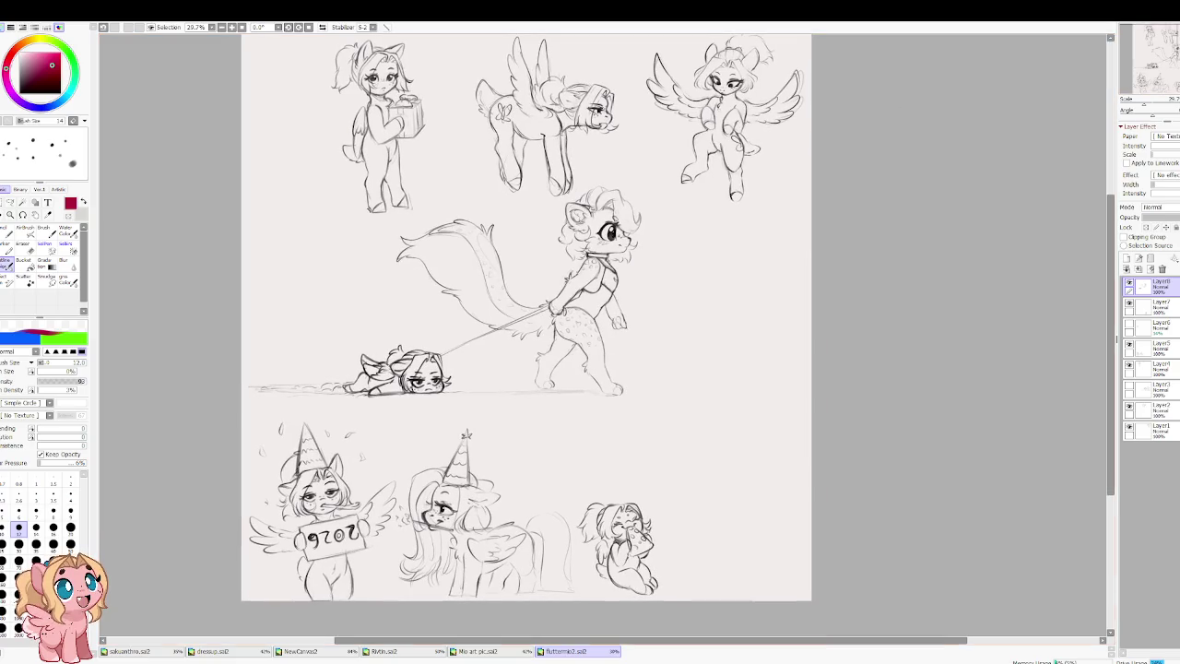
Step: Close the fluttermio2 sketch sheet and return to the NewCanvas2 drawing
key("ctrl+w")
scroll(590, 339, "down", 1)
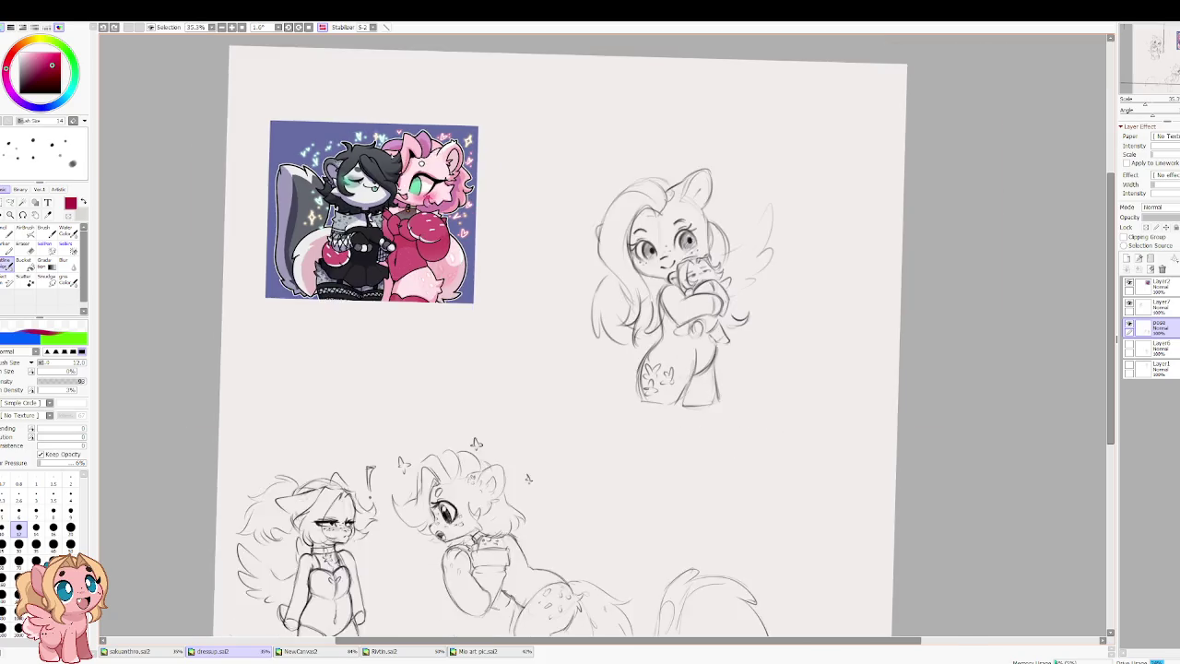
scroll(590, 339, "down", 1)
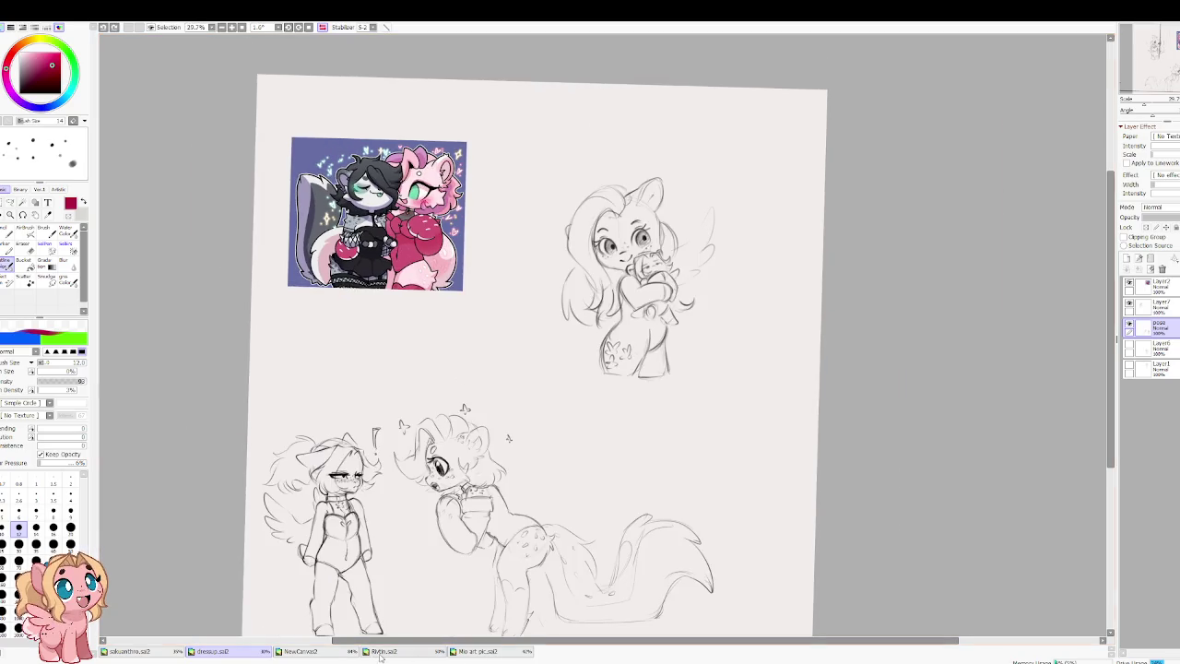
left_click(339, 652)
Step: Erase all the pink rough sketches with a size-400 eraser
scroll(590, 340, "down", 1)
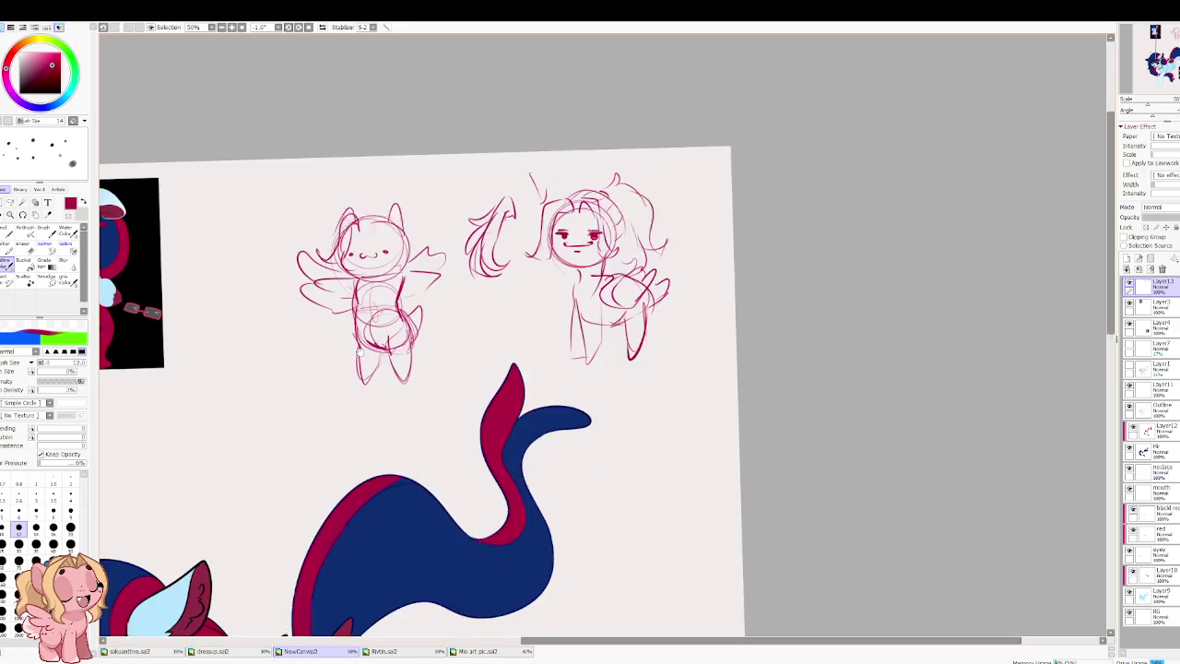
key("e")
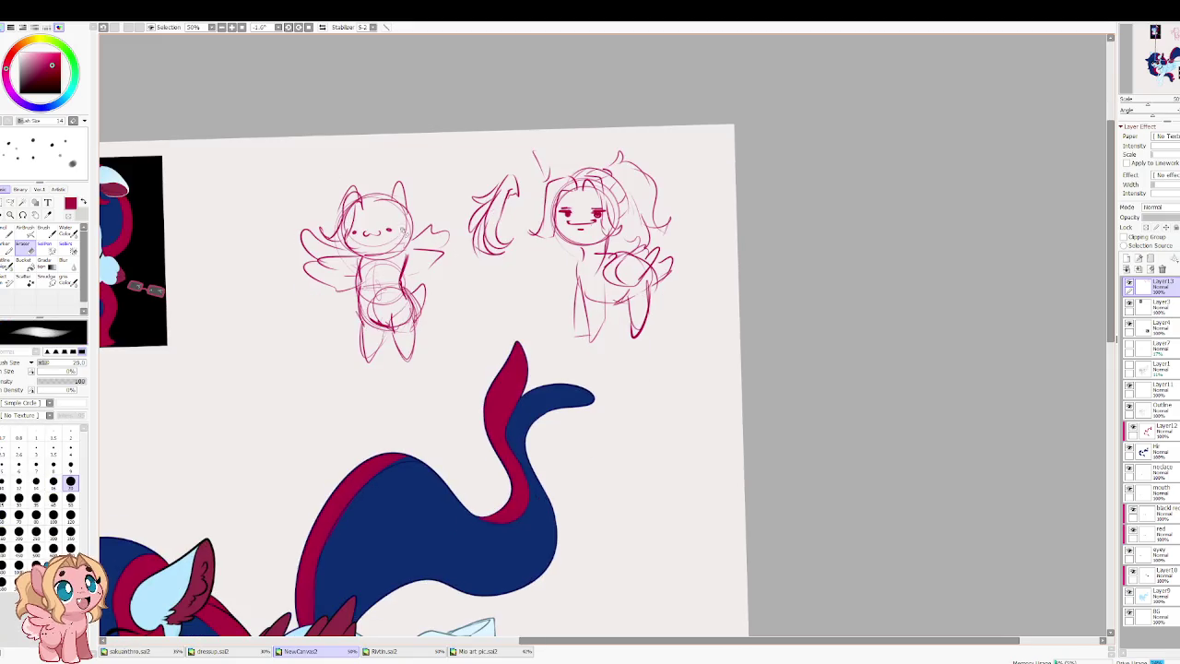
mouse_move(432, 166)
left_mouse_down()
mouse_move(387, 276)
mouse_move(456, 290)
mouse_move(516, 197)
mouse_move(771, 255)
mouse_move(566, 290)
mouse_move(643, 292)
left_mouse_up()
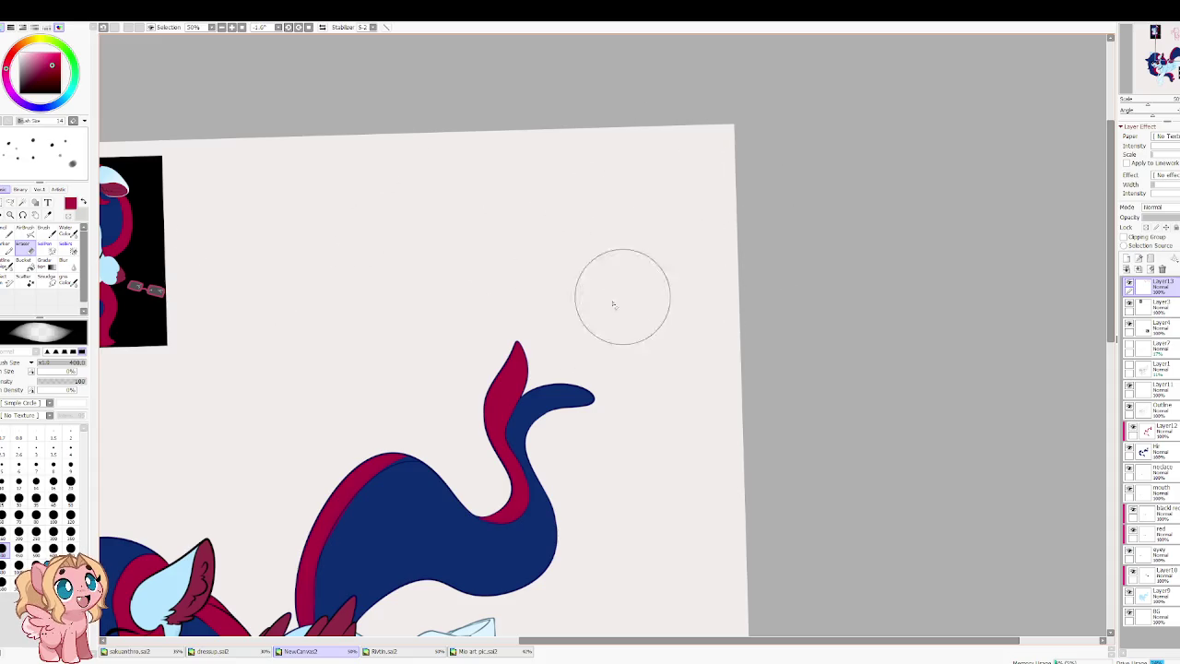
left_click_drag(332, 326, 338, 321)
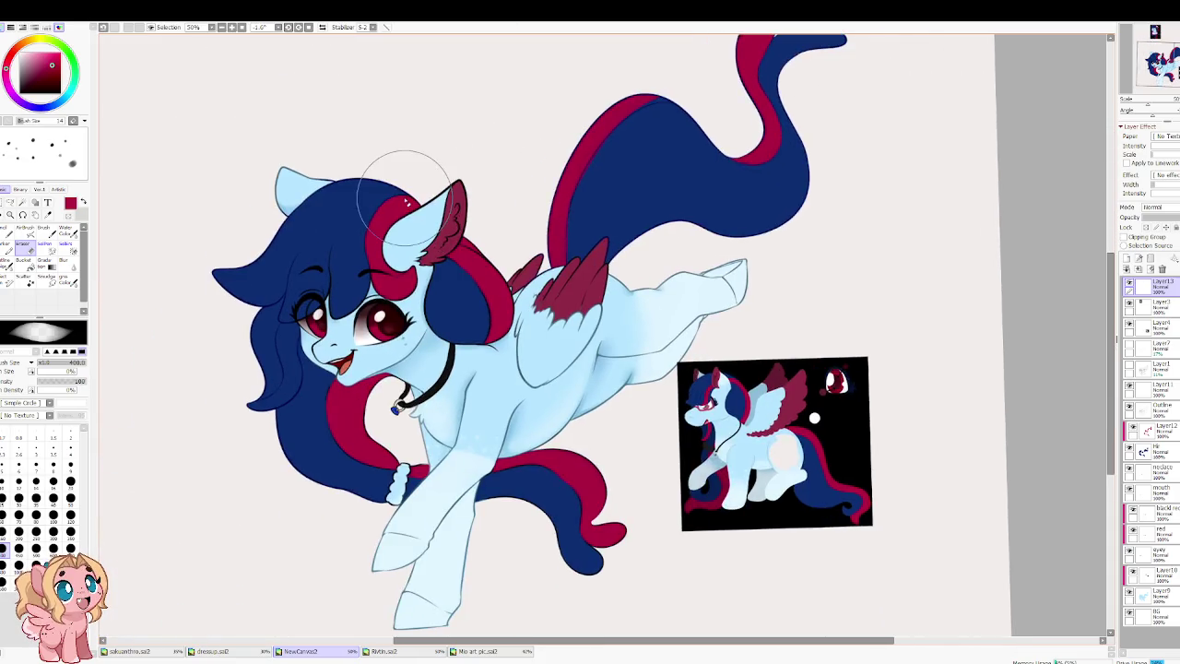
Step: Switch to the blending brush and bring the pony's chest, front leg and head into view
scroll(394, 175, "up", 2)
scroll(376, 372, "up", 3)
scroll(376, 372, "up", 1)
scroll(376, 372, "down", 3)
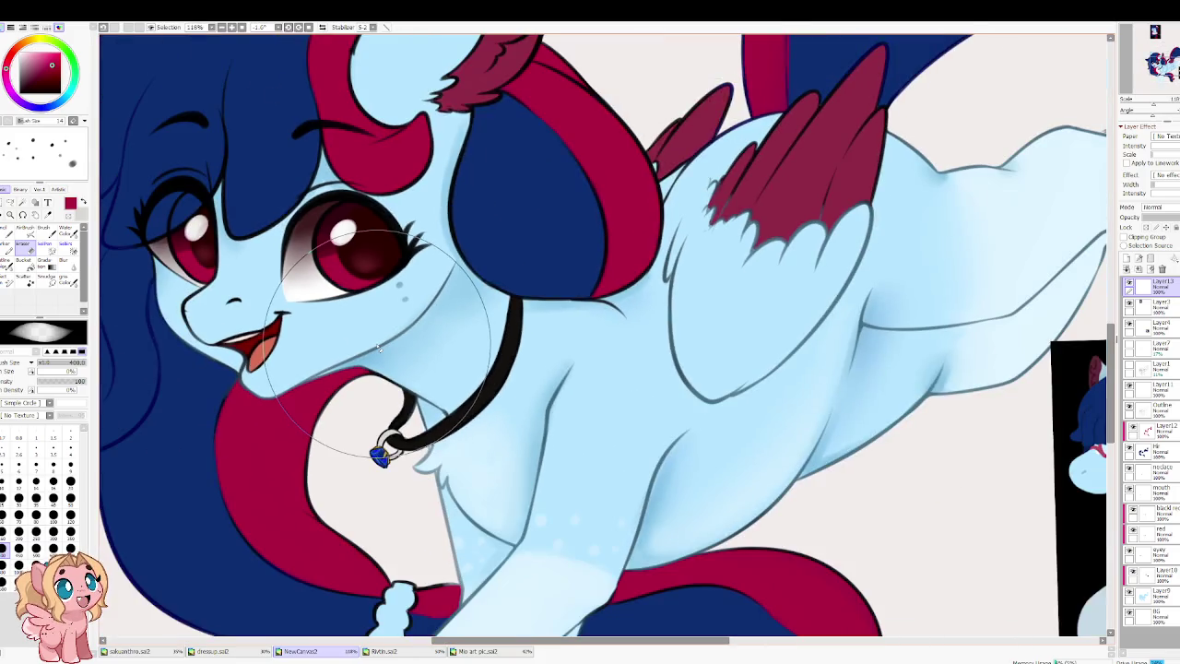
scroll(379, 282, "up", 2)
key("b")
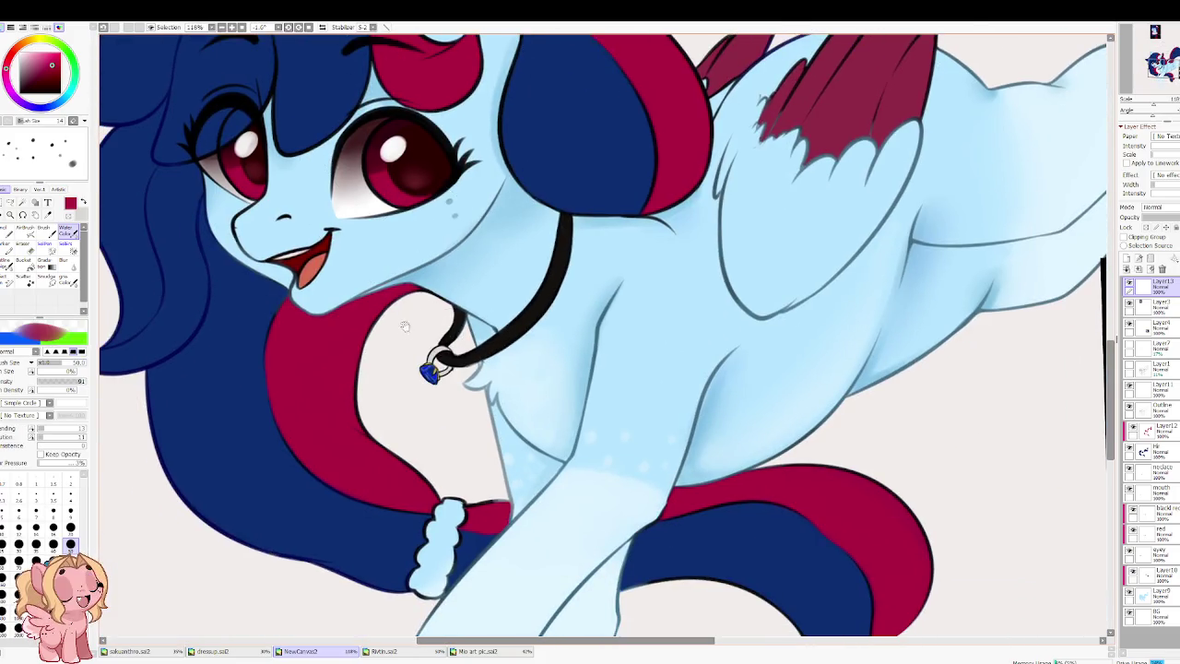
left_click_drag(468, 510, 552, 441)
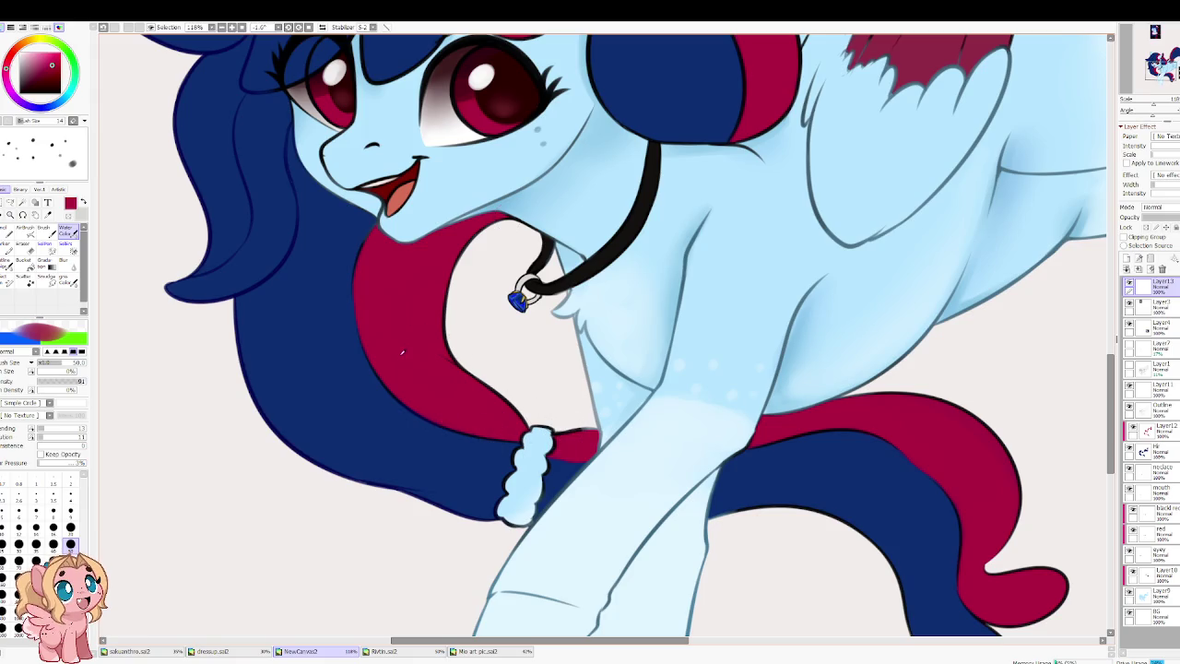
left_click_drag(456, 57, 387, 334)
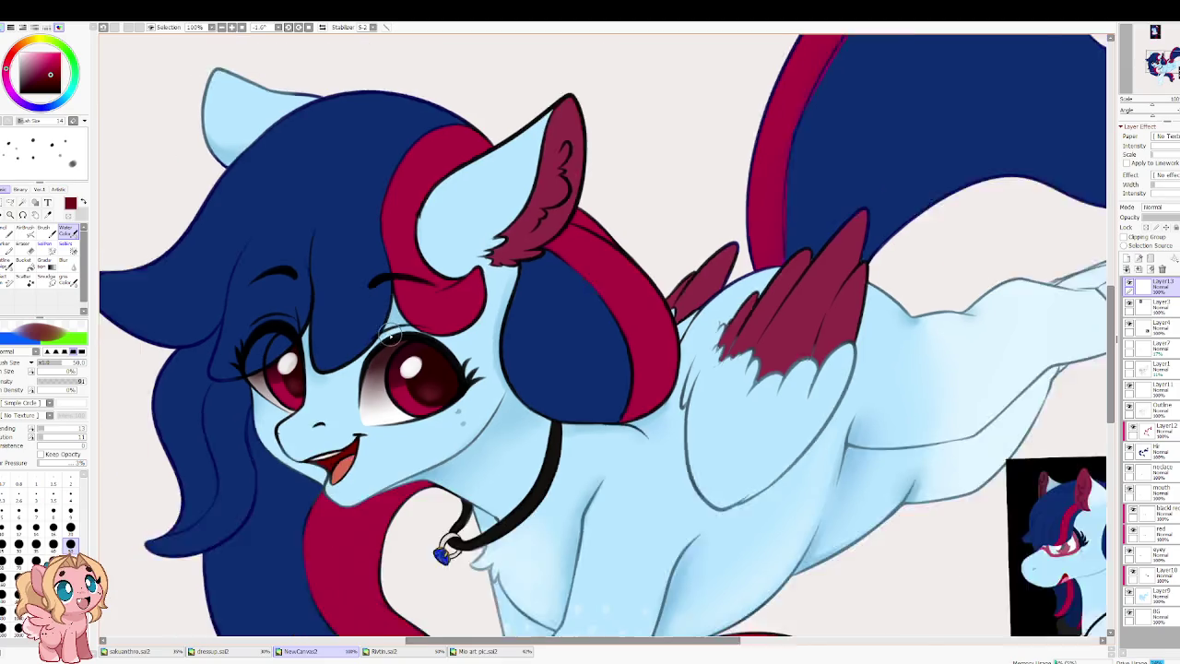
scroll(390, 336, "down", 3)
scroll(389, 335, "up", 1)
Step: Frame the whole pony at a tilted angle and show the hidden sketch layer
left_click_drag(831, 556, 799, 506)
scroll(799, 508, "up", 1)
scroll(802, 502, "up", 1)
scroll(811, 498, "down", 1)
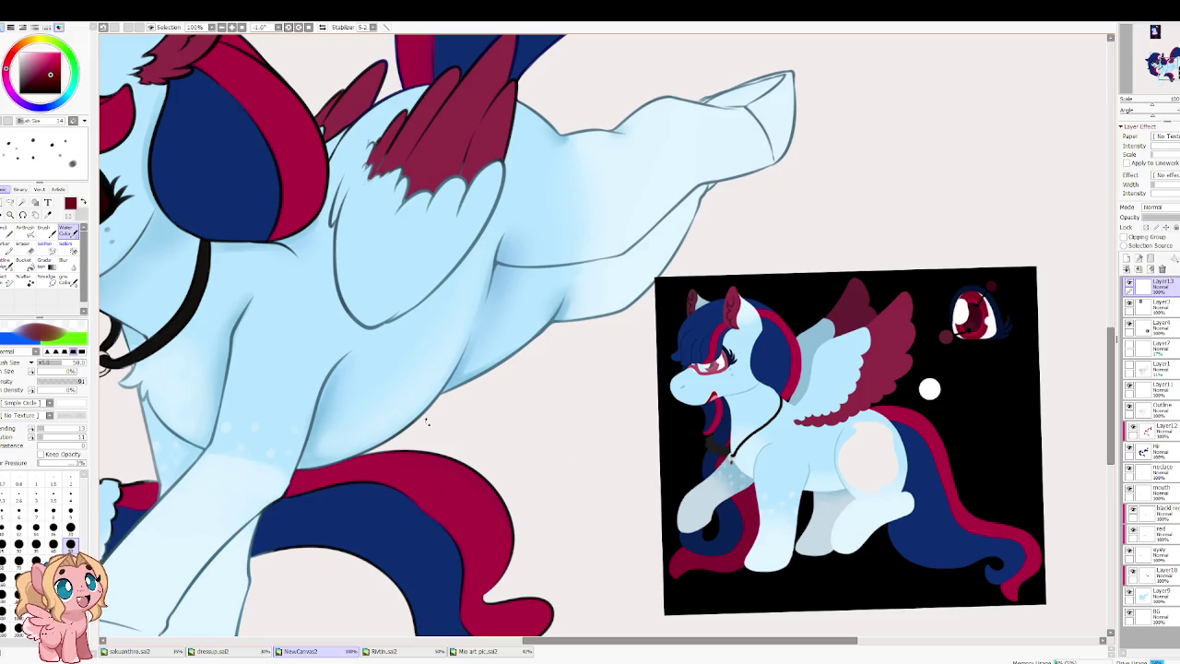
mouse_move(367, 416)
left_mouse_down()
mouse_move(517, 427)
mouse_move(478, 507)
left_mouse_up()
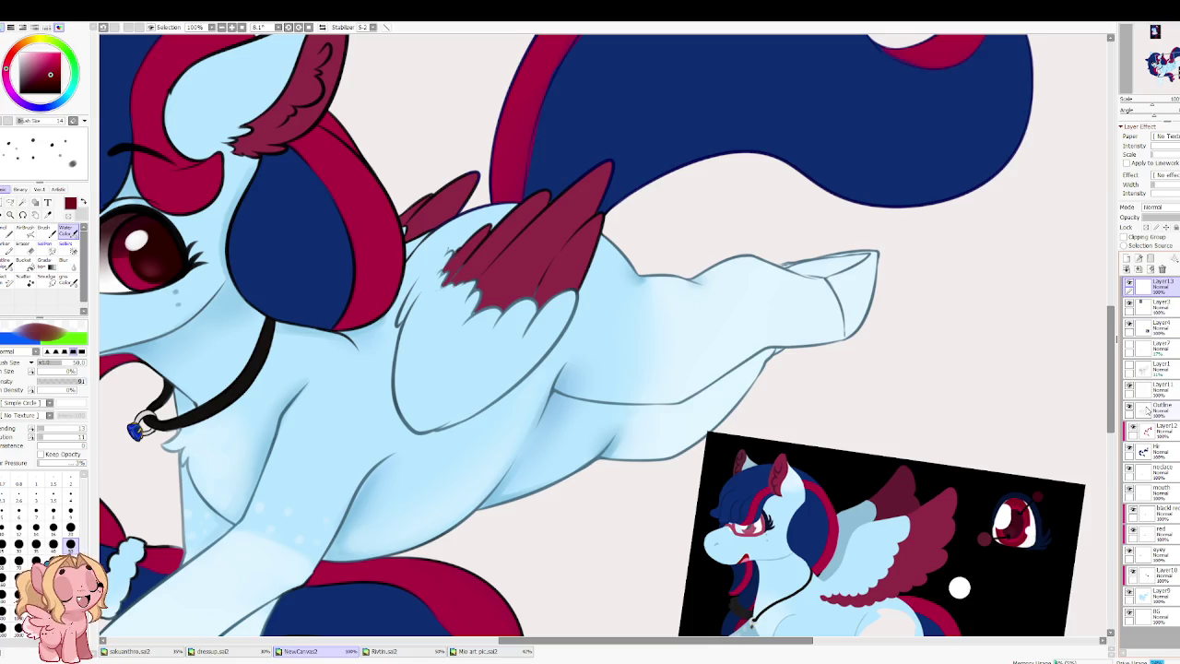
left_click(1129, 367)
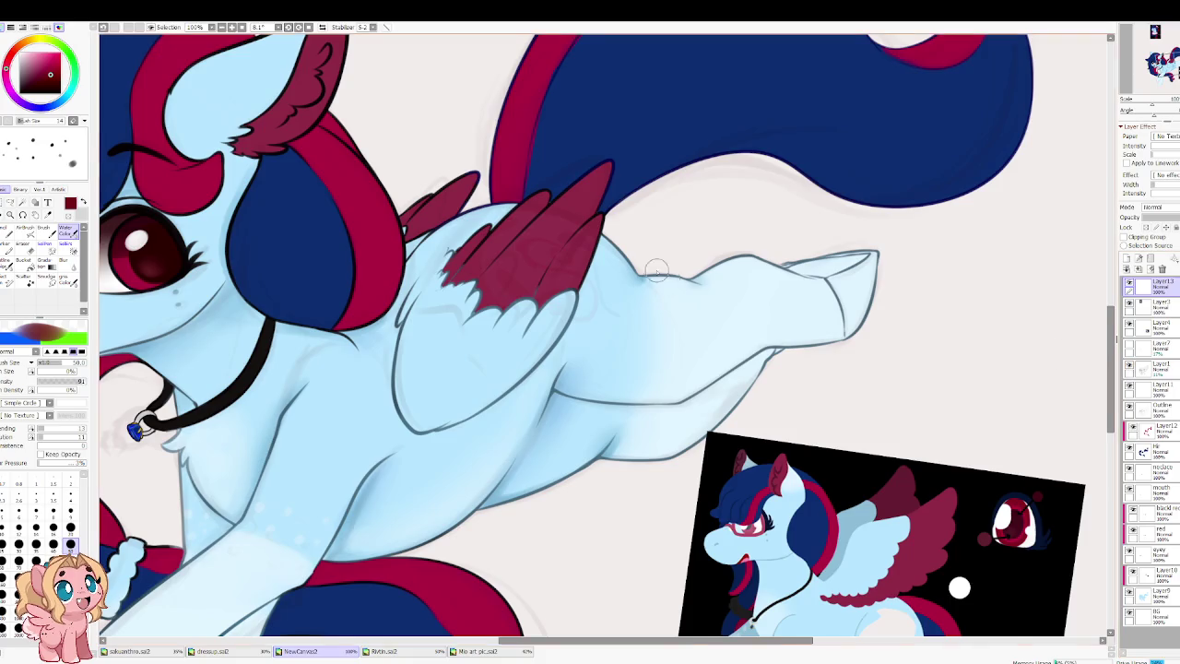
Step: Select Layer1 and rotate the view to angle the wing
scroll(660, 274, "up", 1)
left_click(1158, 367)
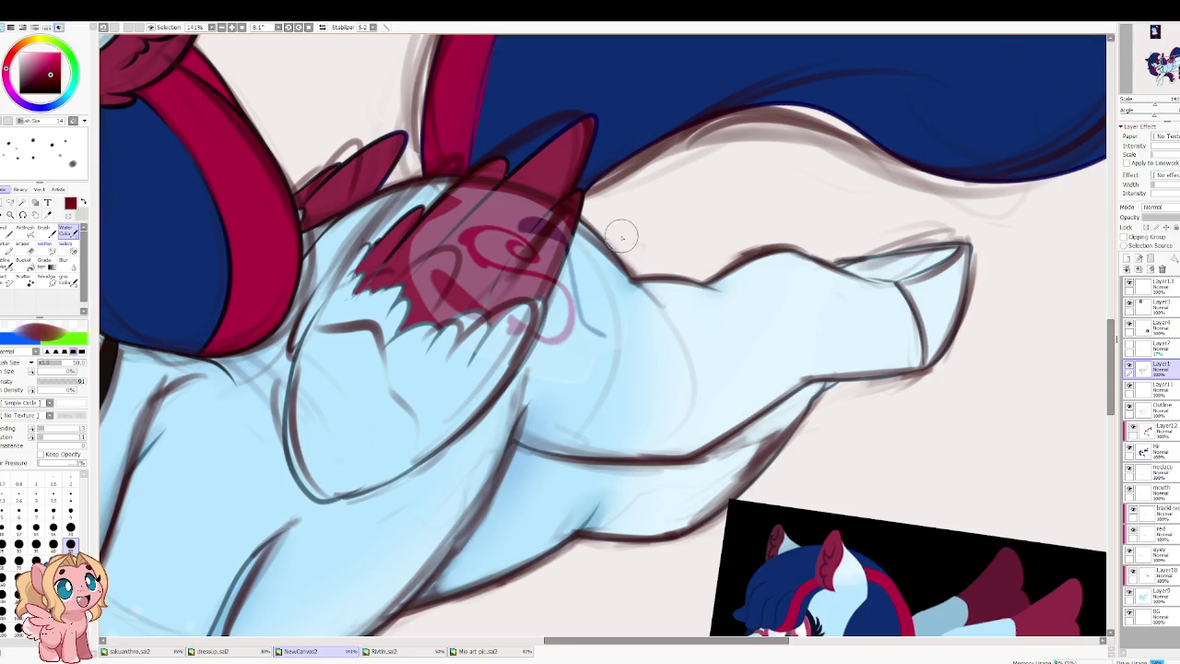
scroll(570, 231, "up", 2)
left_click_drag(482, 246, 862, 224)
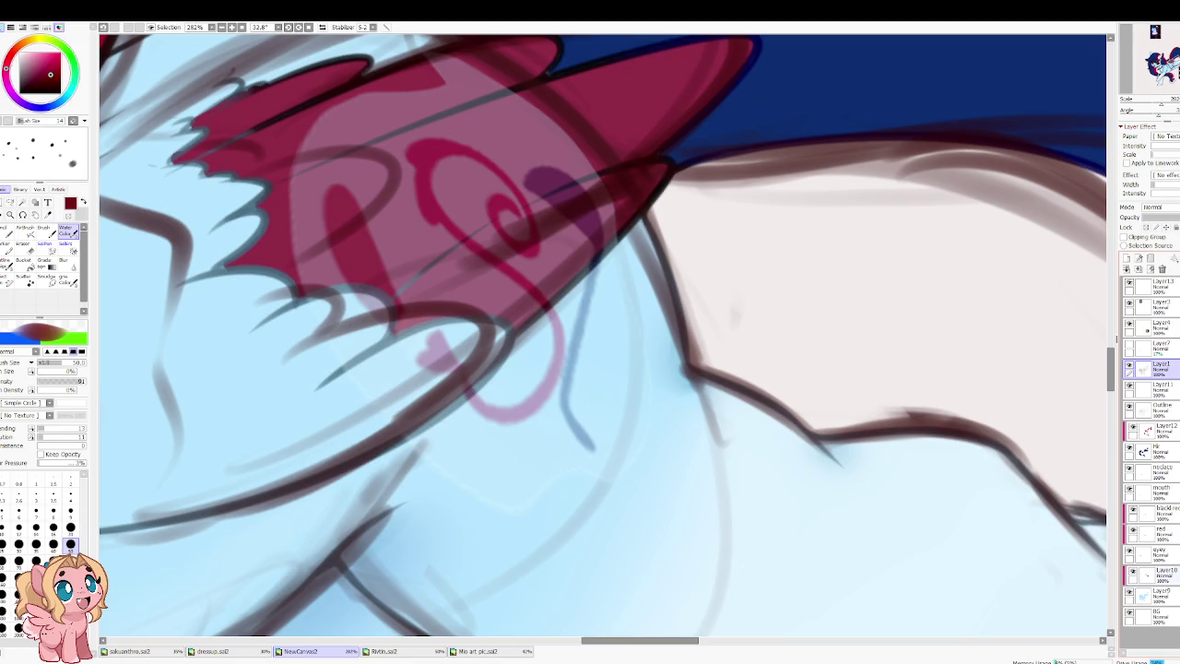
Step: Create Layer14 above Layer10 and set the brush to a fine size around 8
left_click(1160, 574)
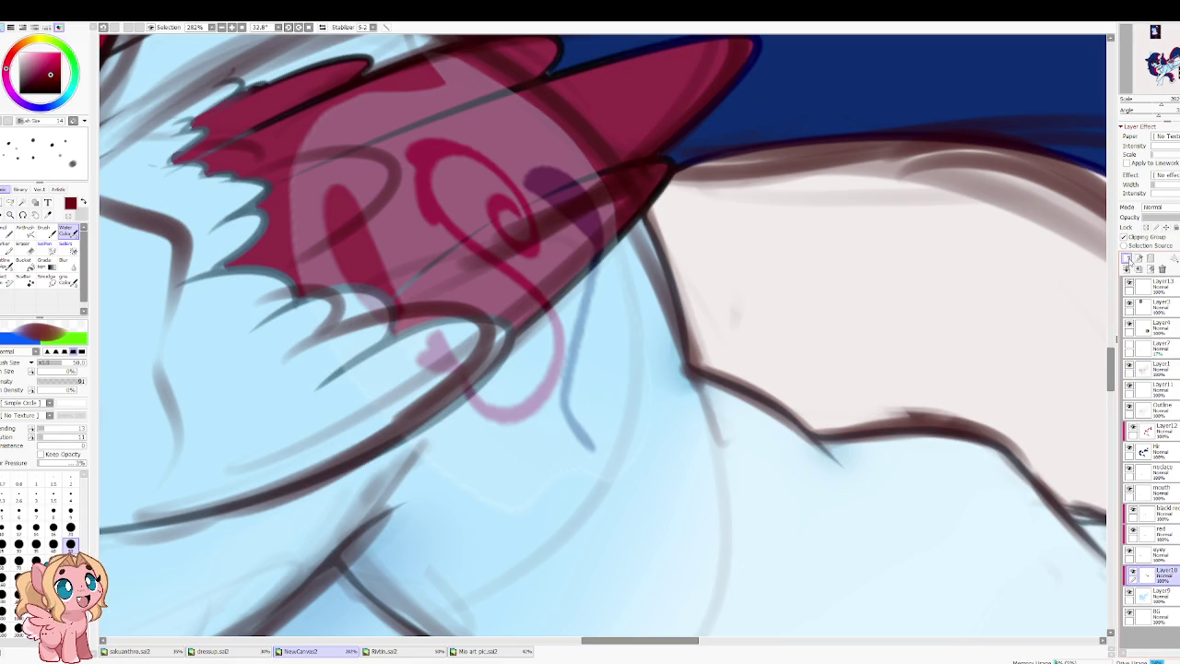
left_click(1128, 260)
scroll(666, 237, "up", 1)
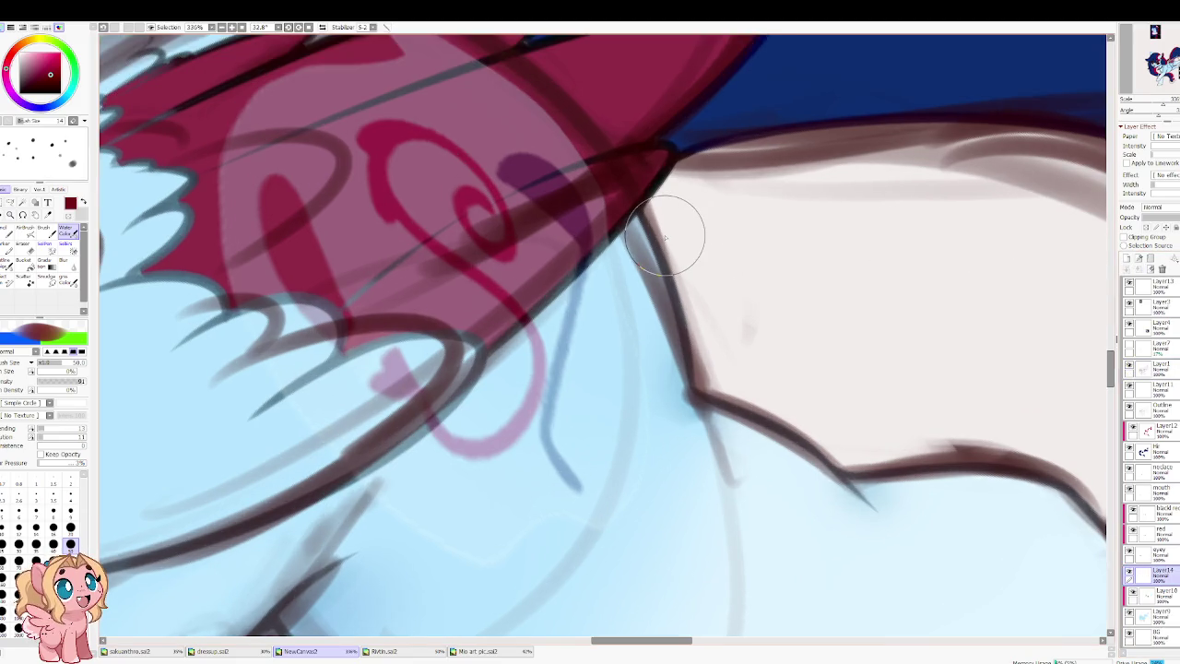
key("bracketleft")
key("bracketleft")
key("bracketleft")
key("bracketright")
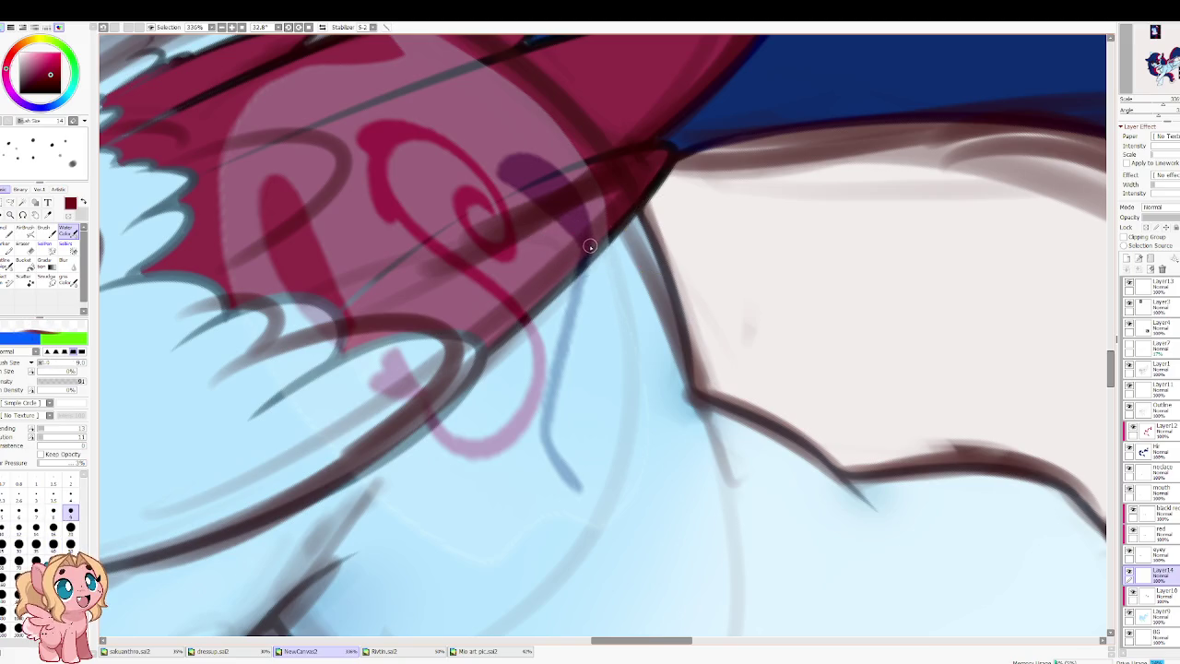
scroll(452, 133, "down", 10)
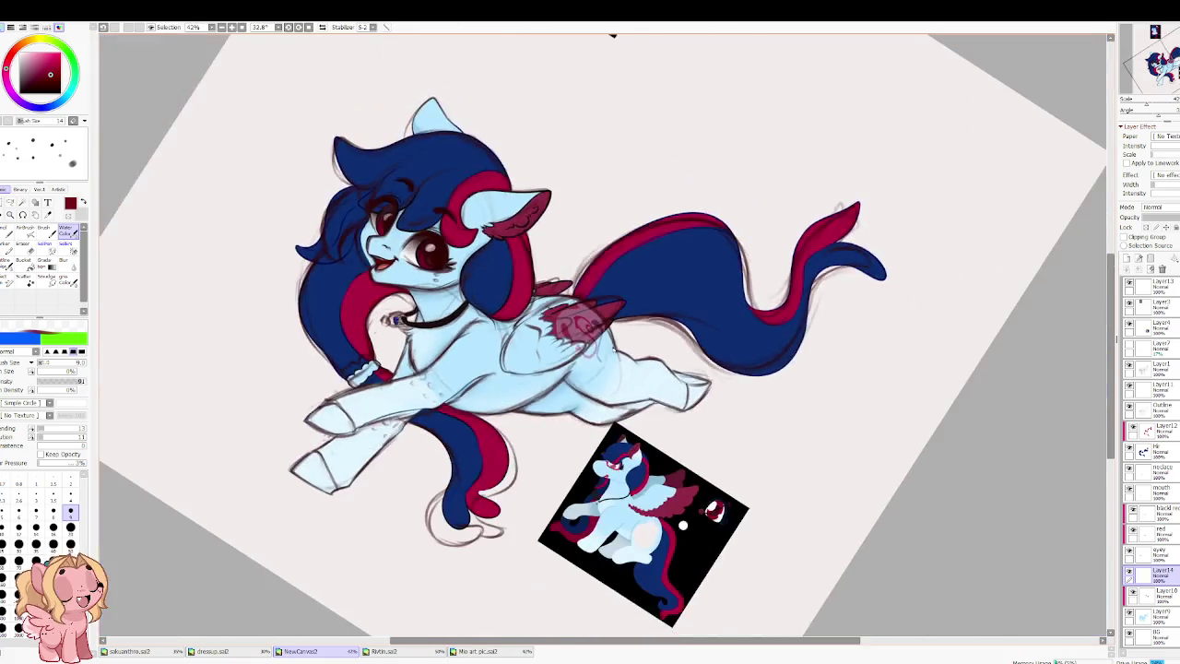
scroll(438, 107, "up", 3)
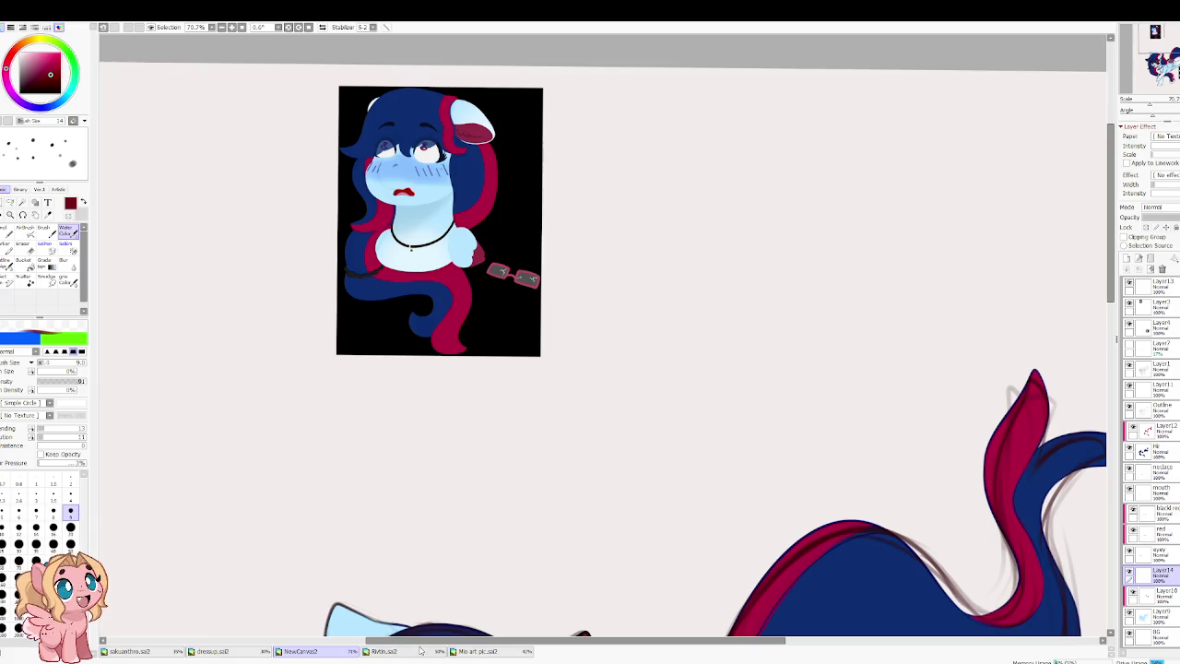
left_click(473, 652)
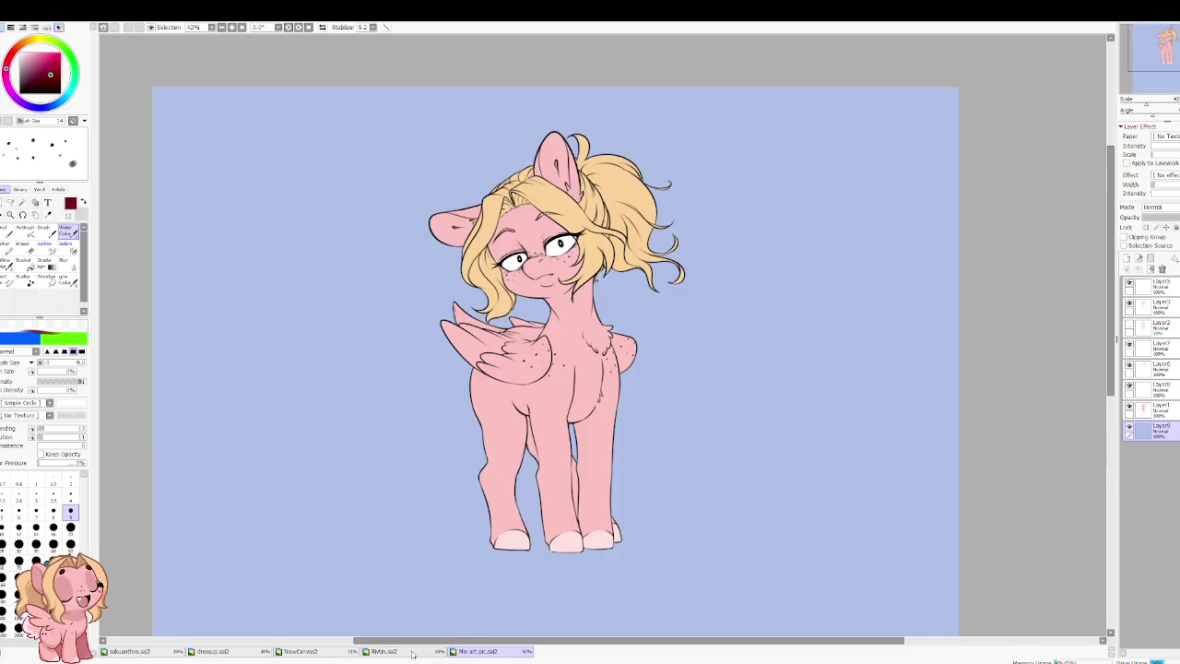
left_click(412, 654)
left_click(304, 653)
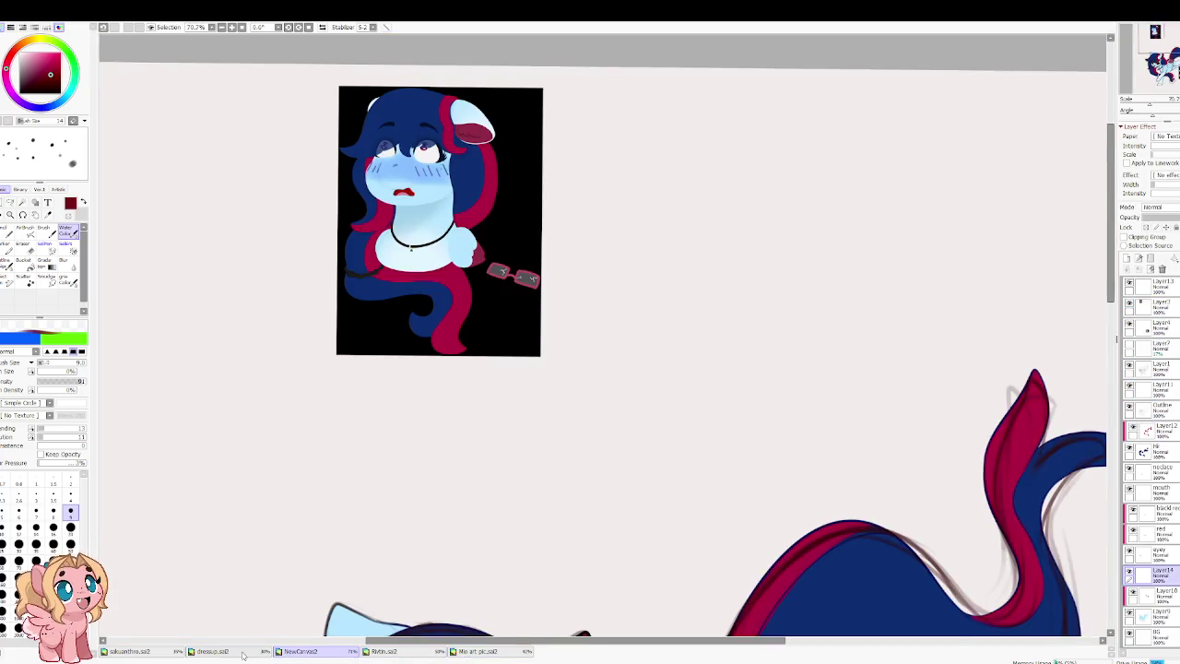
left_click(243, 654)
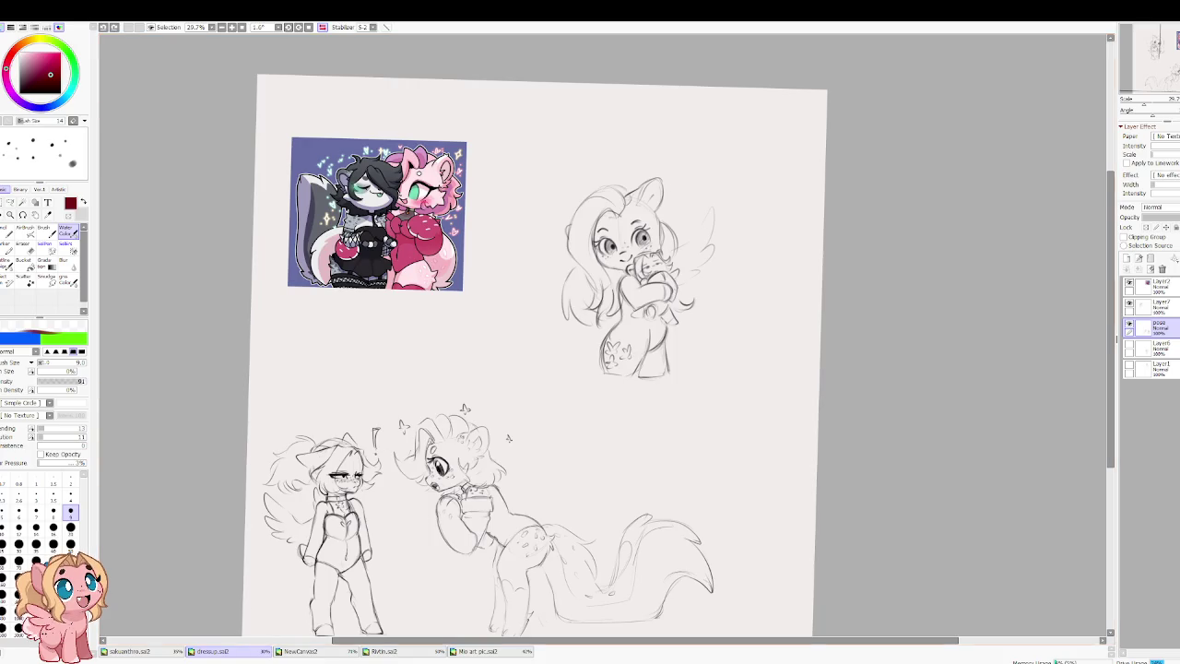
left_click(320, 653)
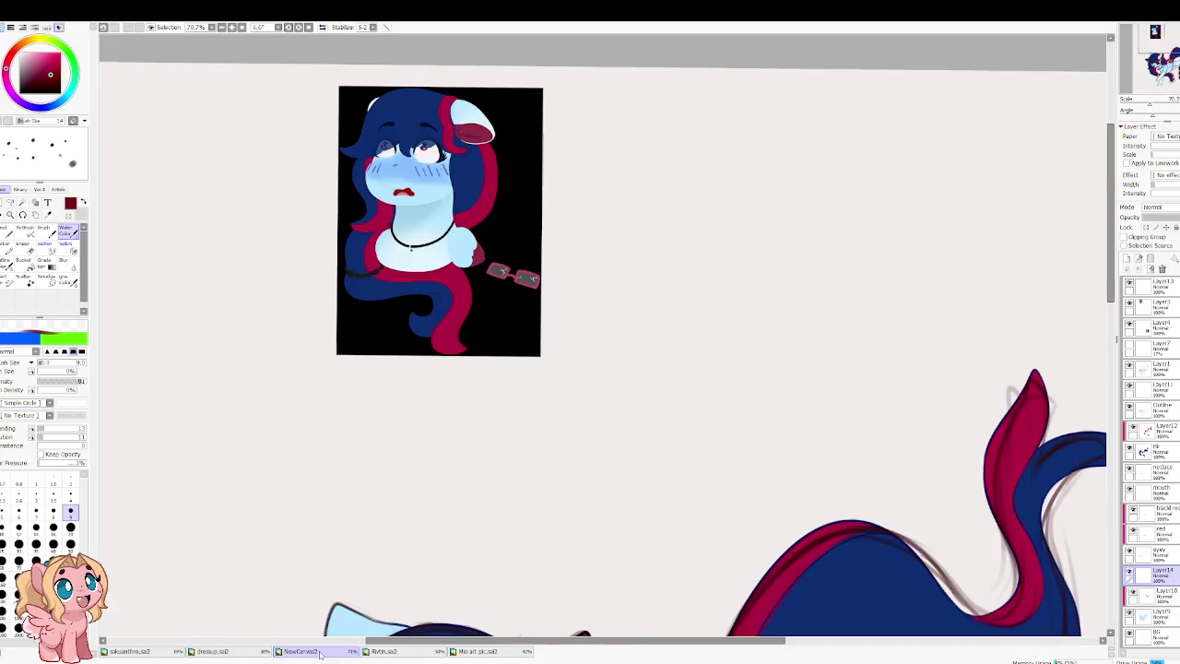
scroll(449, 409, "down", 2)
scroll(461, 327, "down", 3)
scroll(587, 418, "down", 2)
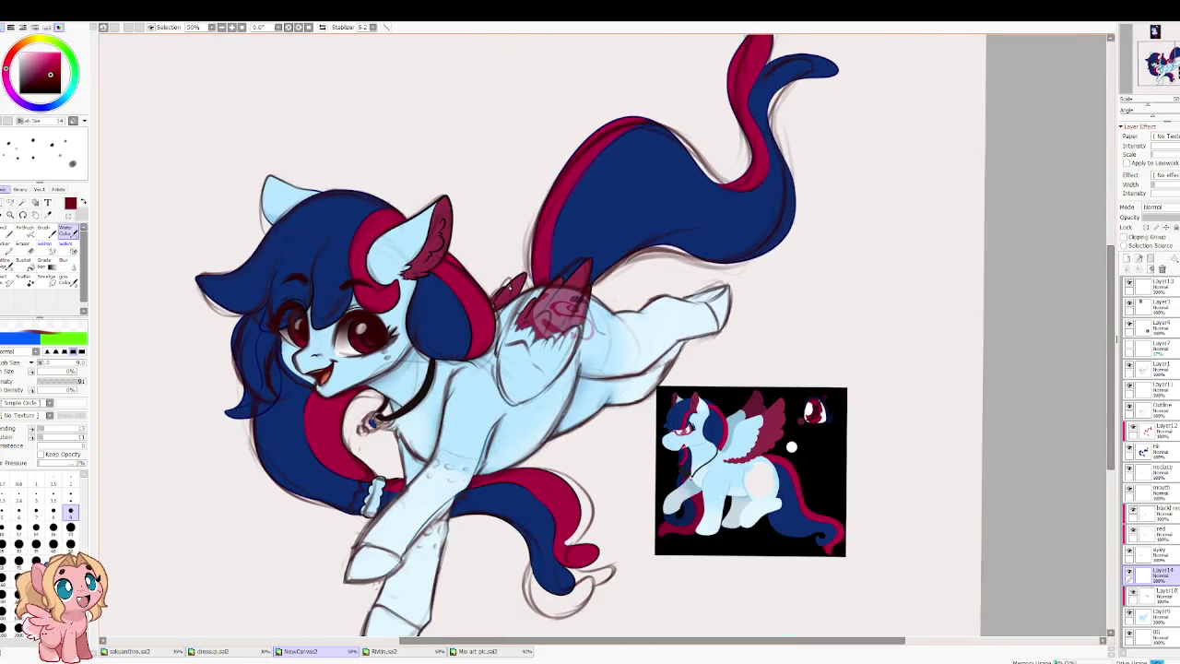
scroll(461, 203, "down", 1)
left_click_drag(443, 190, 609, 392)
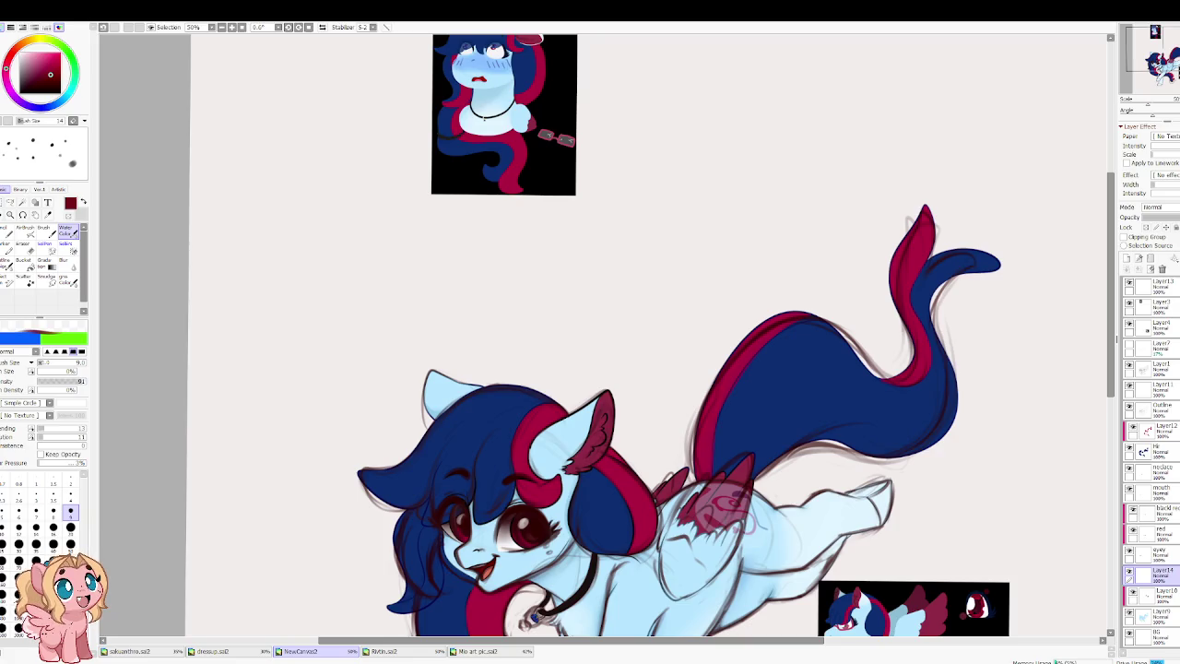
scroll(440, 391, "down", 5)
left_click(1160, 305)
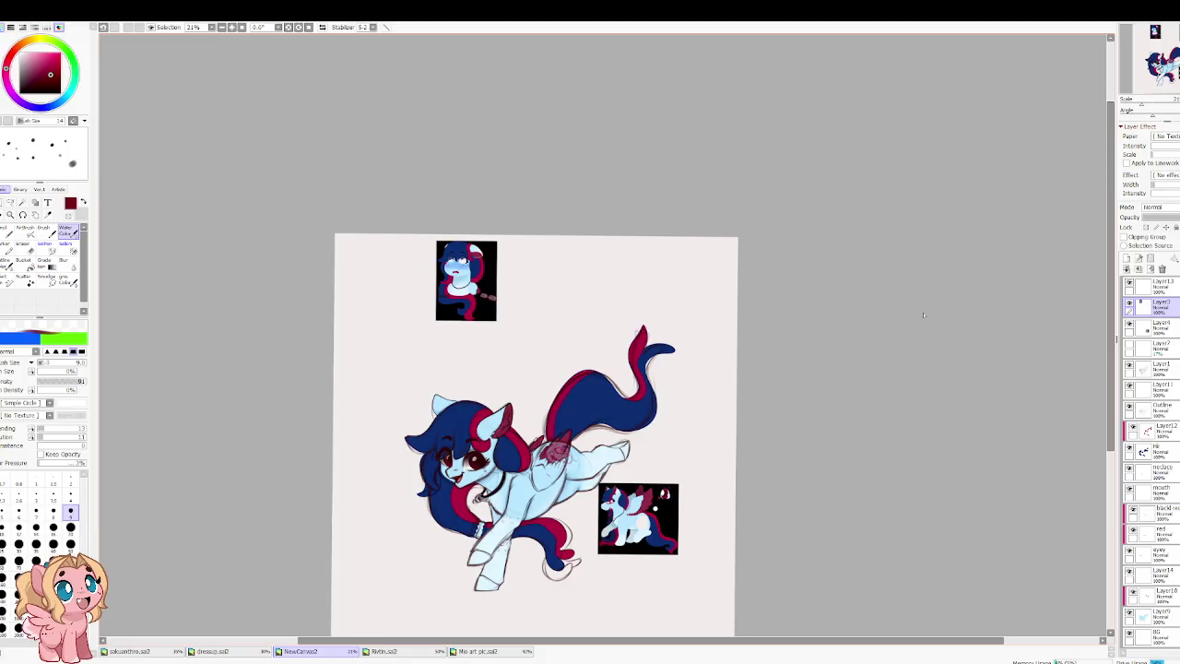
scroll(512, 535, "up", 1)
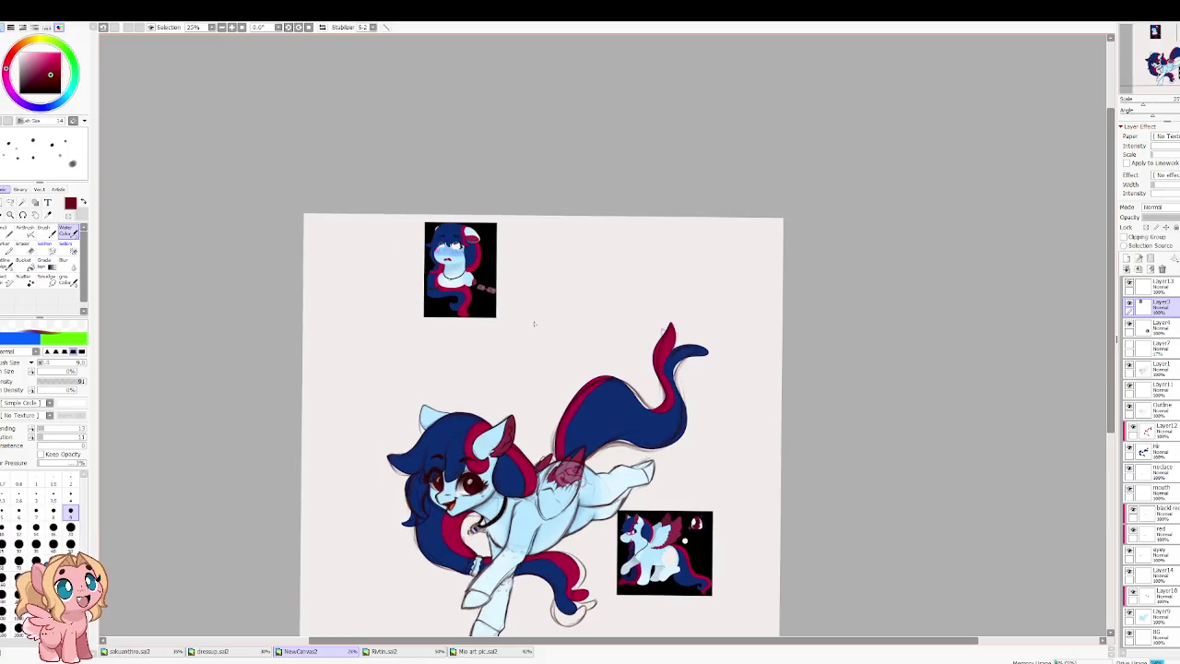
scroll(512, 535, "up", 1)
scroll(512, 535, "up", 1)
scroll(512, 535, "up", 2)
scroll(467, 399, "up", 3)
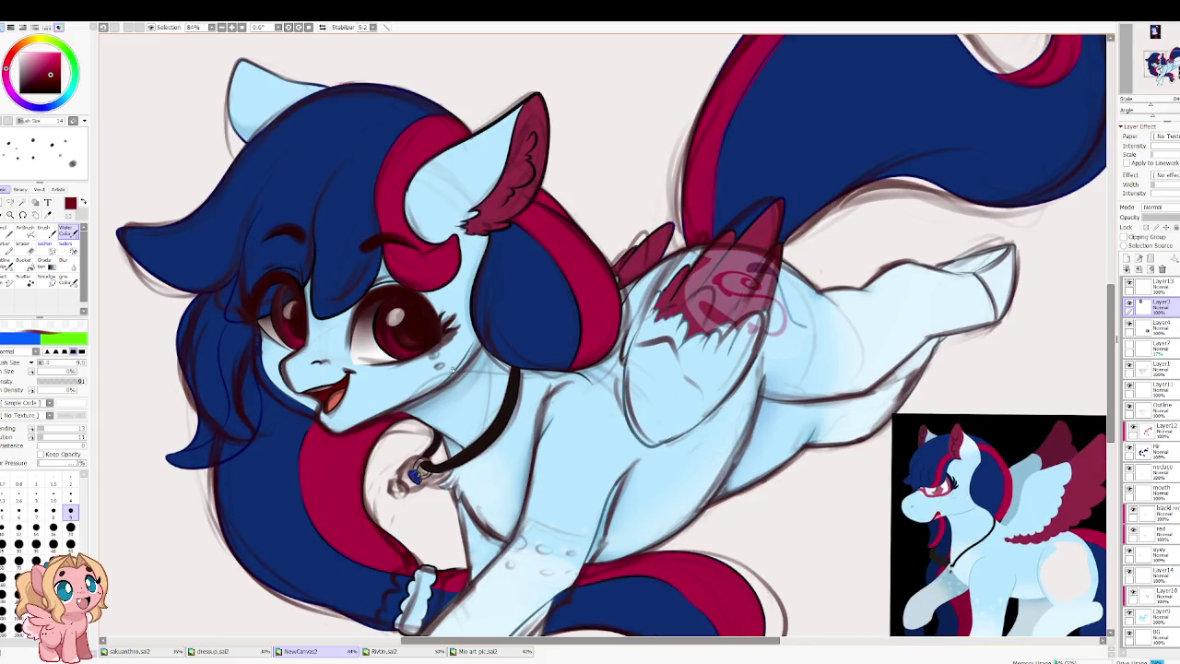
scroll(453, 369, "down", 1)
scroll(452, 369, "down", 2)
scroll(451, 337, "down", 1)
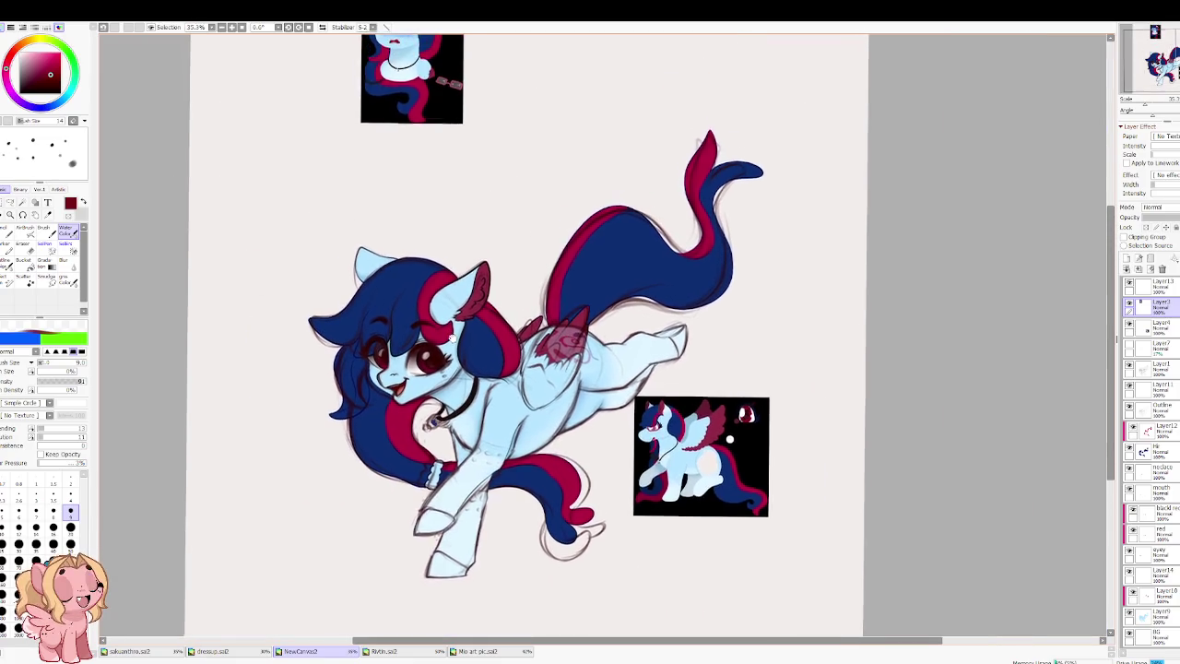
scroll(506, 400, "up", 7)
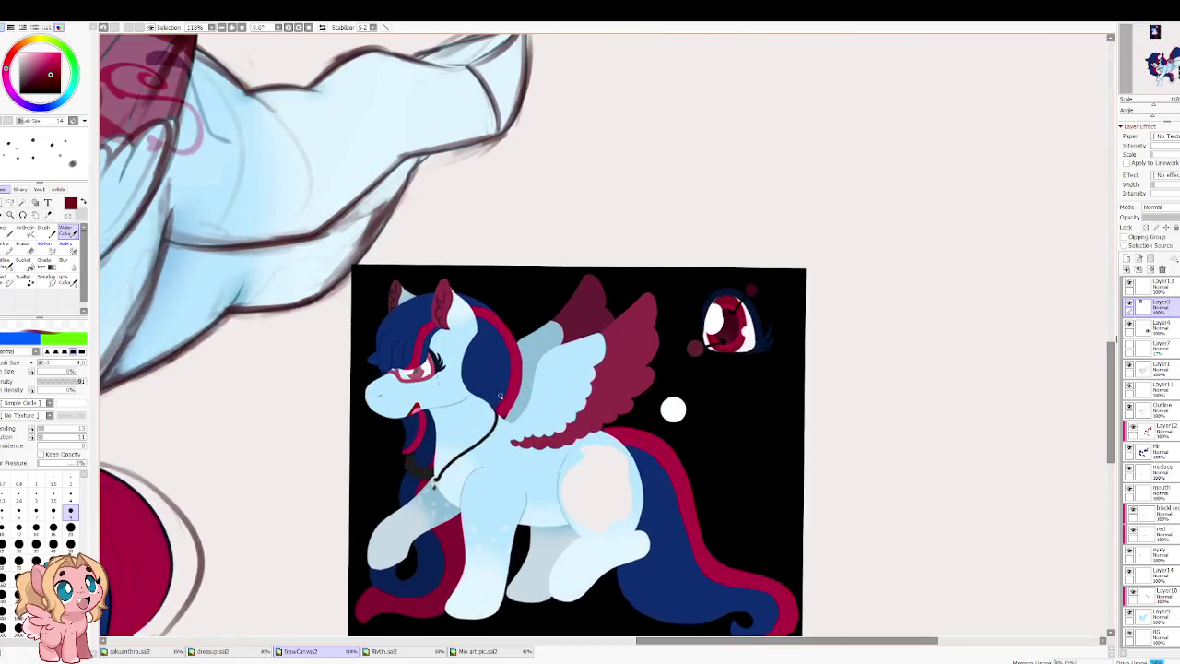
scroll(414, 372, "up", 4)
scroll(413, 374, "up", 1)
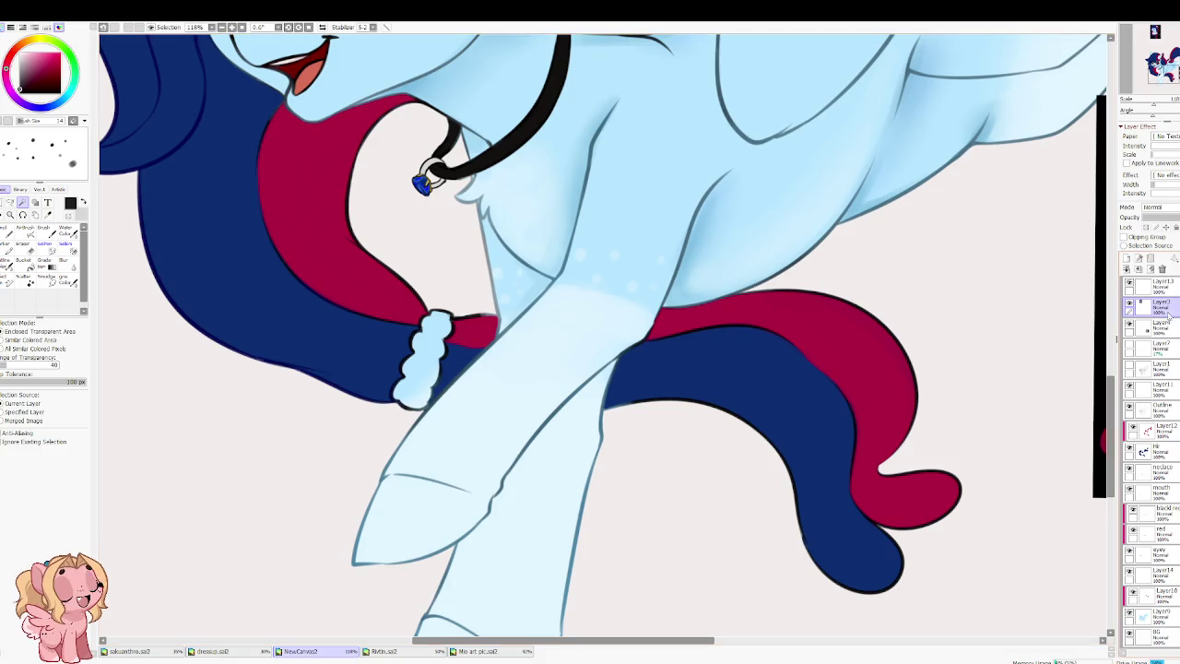
Step: Magic-wand the inside of the leg scrunchie on the Outline layer and switch to the Bucket
left_click(1158, 407)
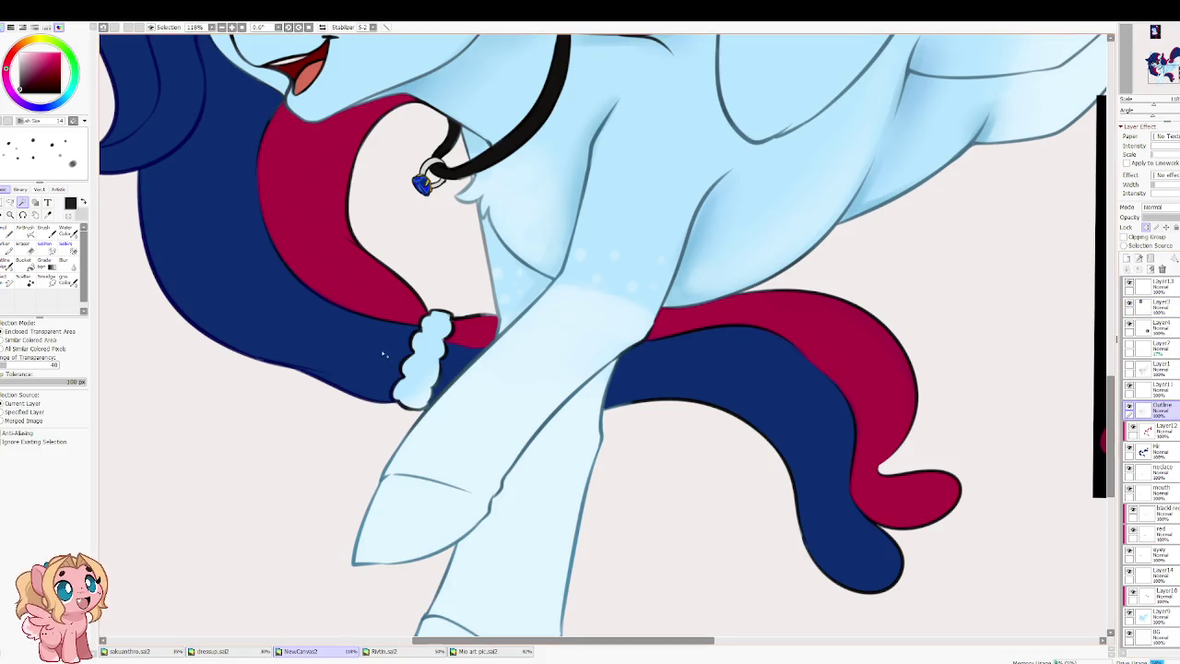
left_click(415, 360)
scroll(421, 336, "up", 2)
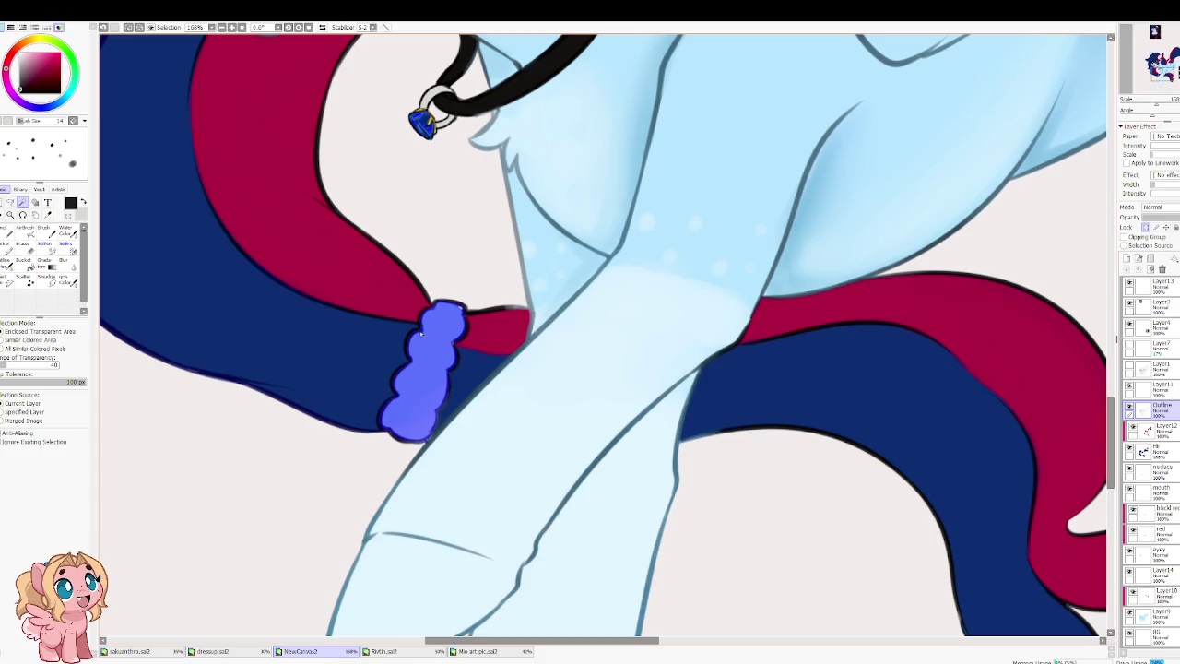
key("g")
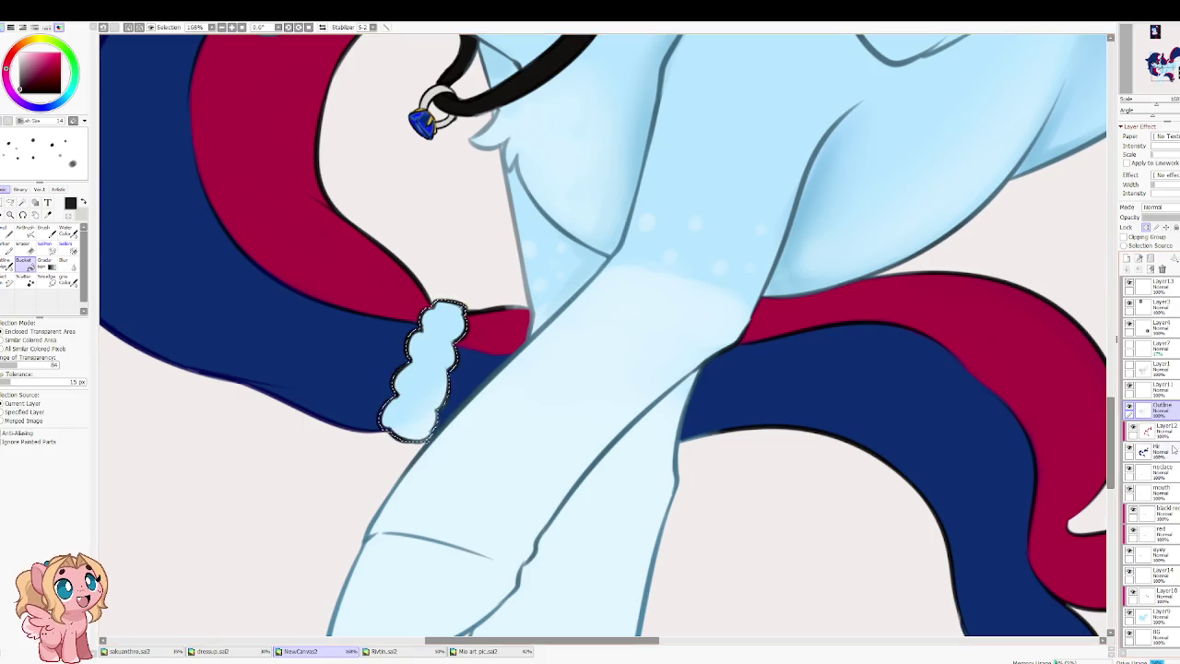
Step: Add a layer named 'horse' above Layer12, fill the scrunchie black, and return to the brush
left_click(1160, 430)
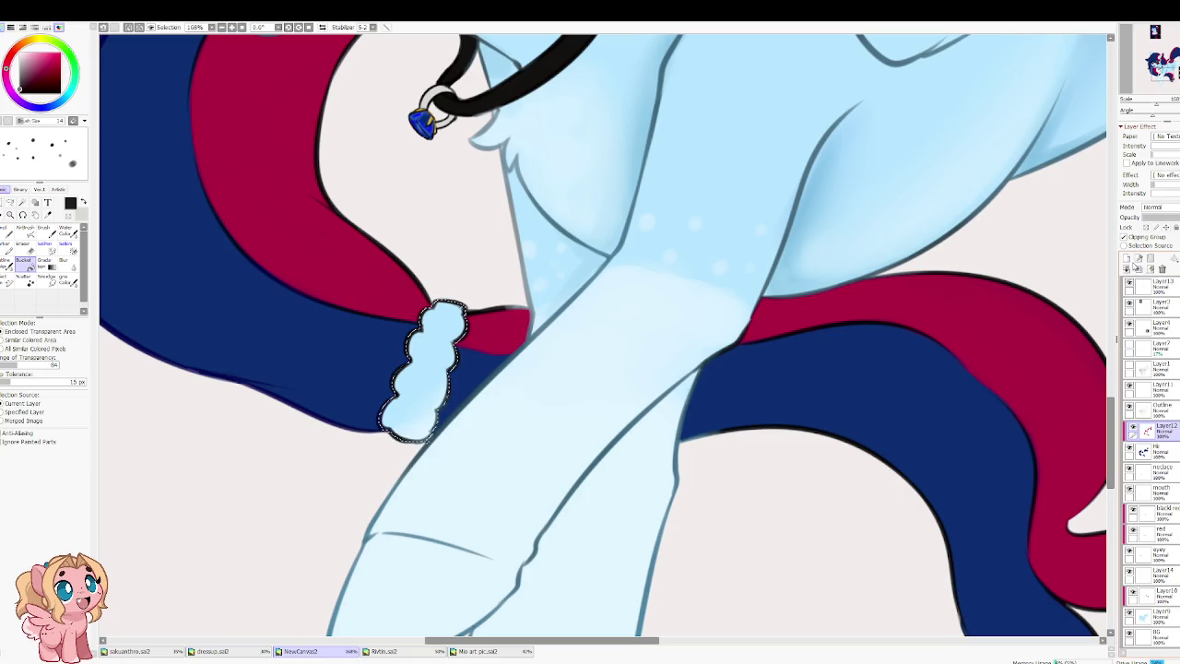
left_click(1127, 260)
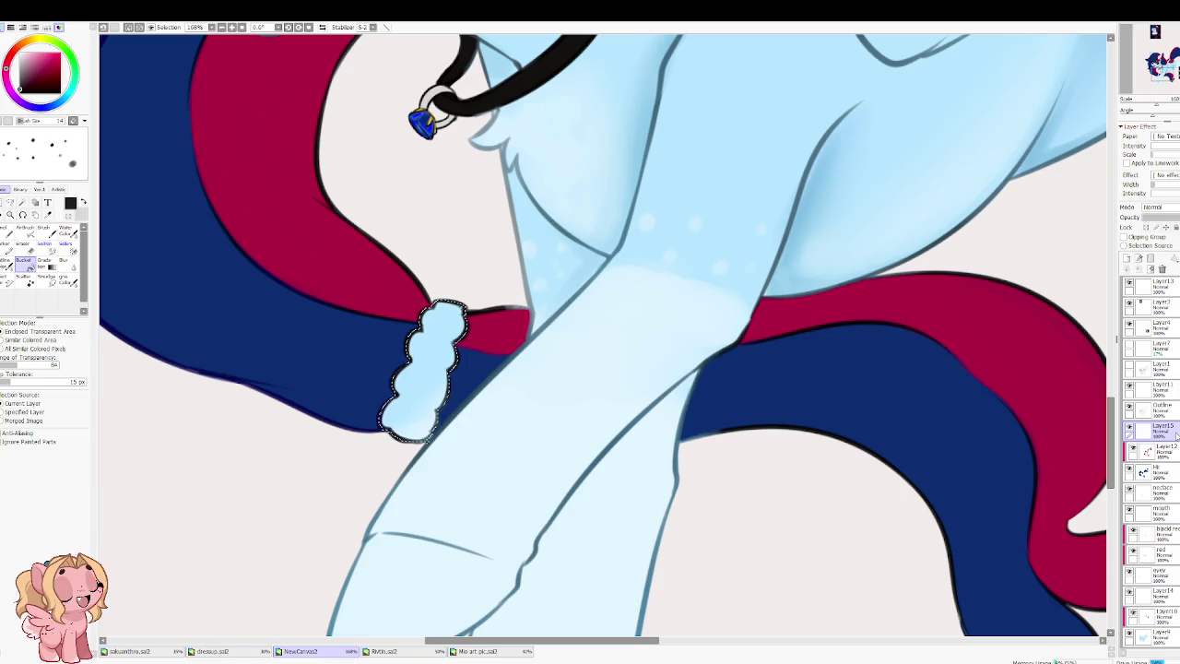
type("horse")
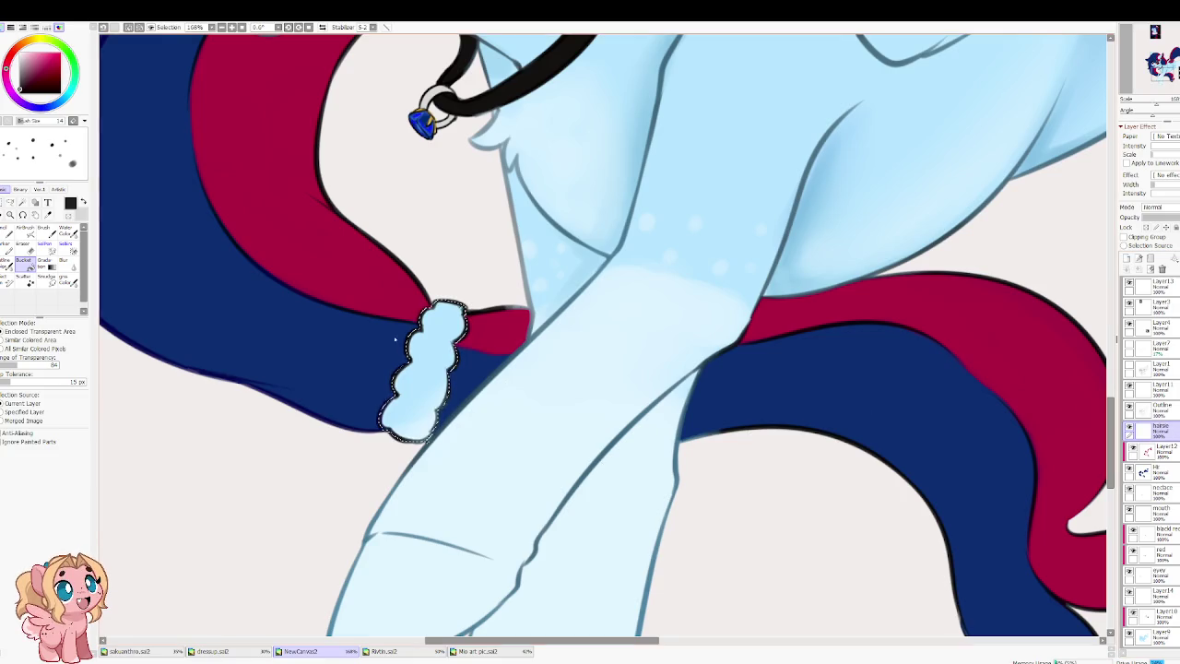
left_click(426, 369)
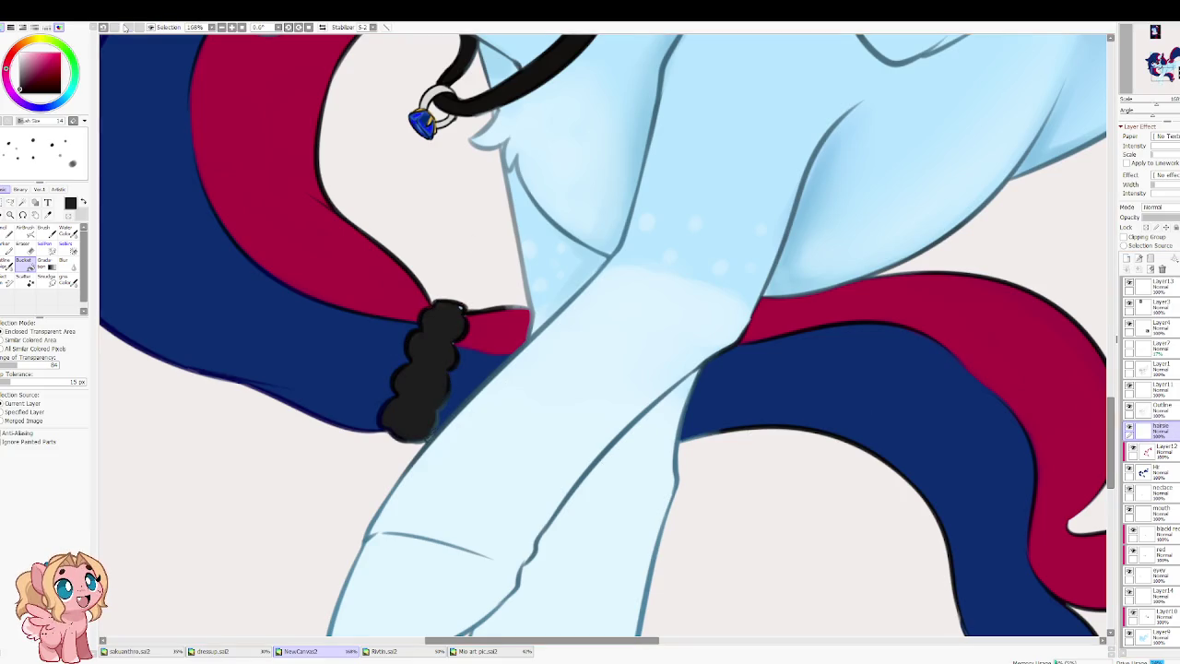
scroll(423, 333, "up", 2)
key("b")
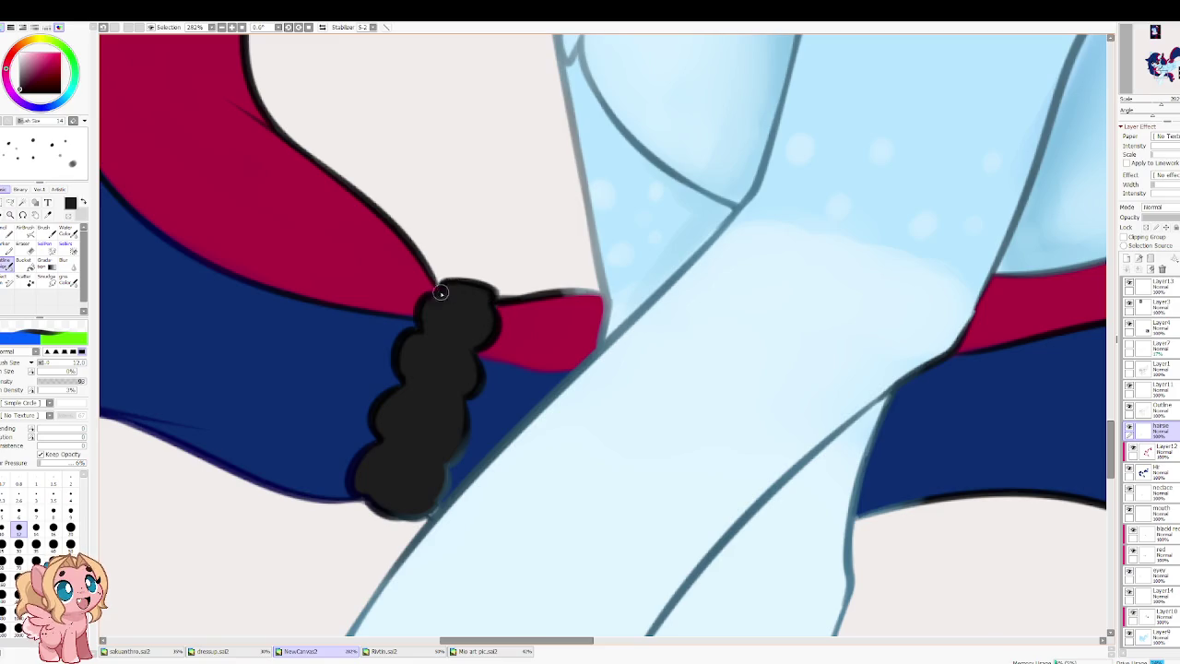
scroll(393, 419, "down", 2)
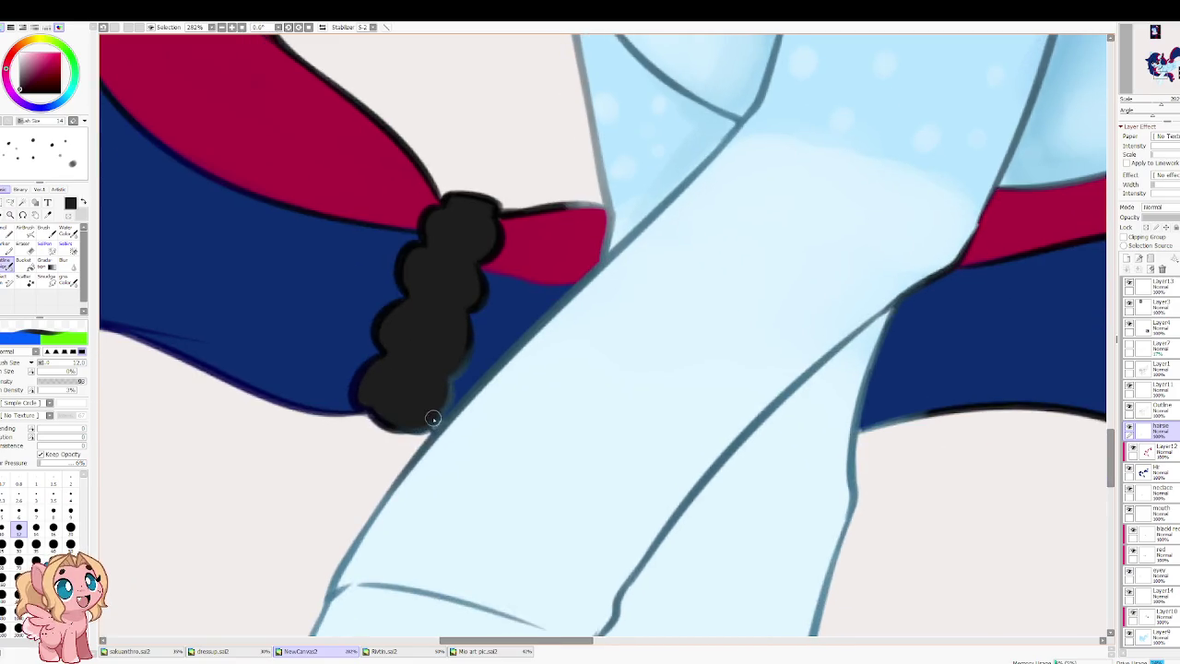
scroll(458, 366, "down", 2)
scroll(421, 256, "down", 2)
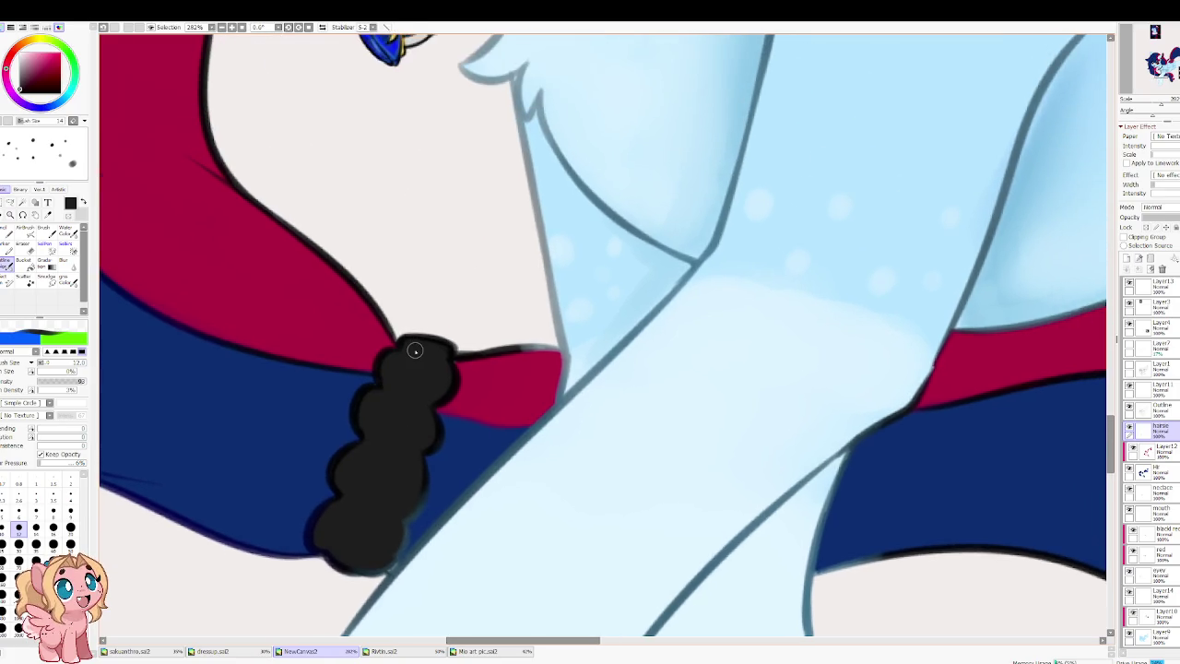
scroll(414, 342, "down", 3)
scroll(434, 281, "up", 2)
scroll(442, 313, "up", 1)
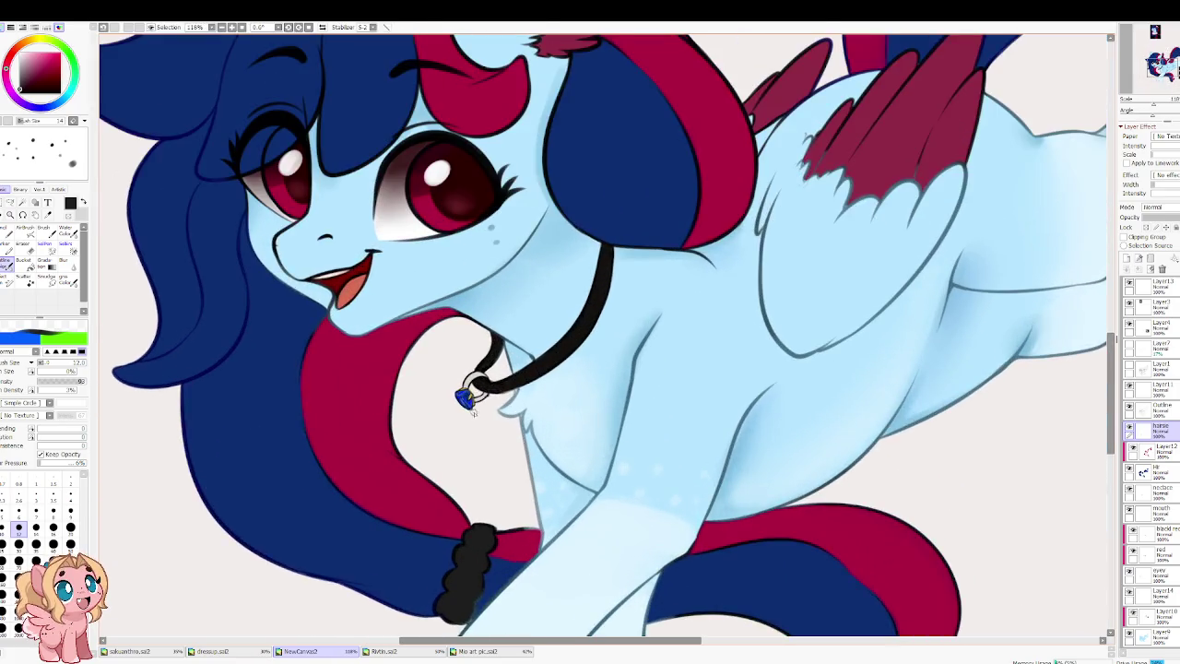
scroll(457, 369, "up", 2)
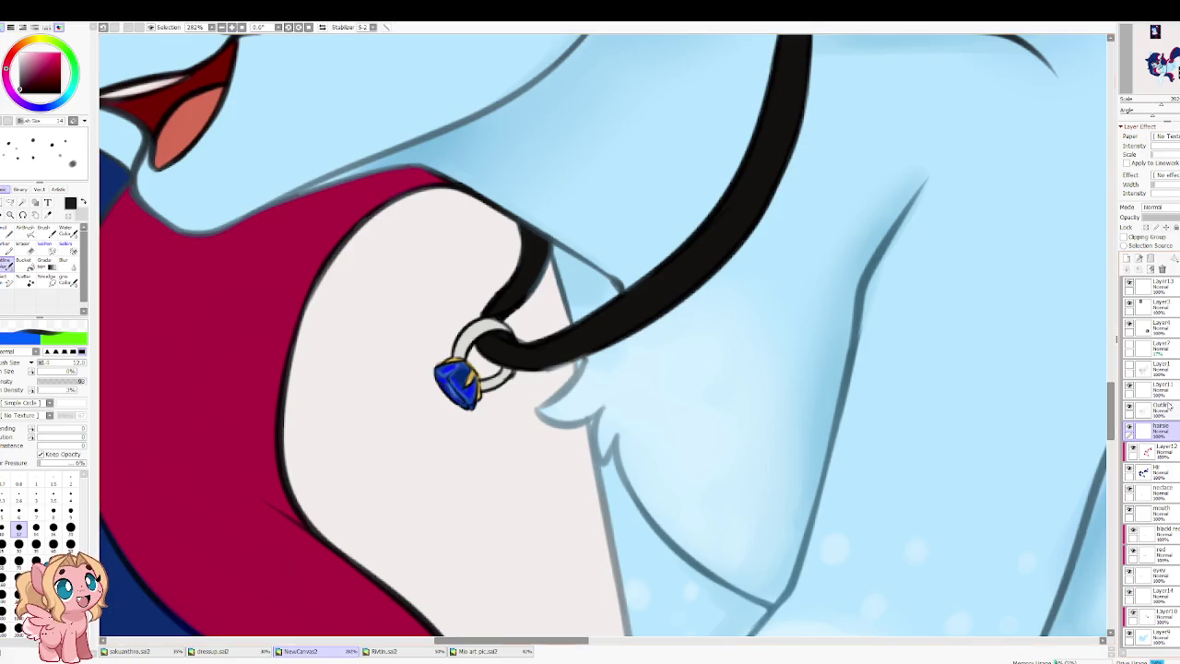
Step: On the Outline layer, sample the pendant's blue and paint darker shading on the gem
left_click(1158, 407)
left_click(459, 375, "alt")
left_click(71, 528)
left_click(54, 544)
left_click_drag(466, 369, 456, 398)
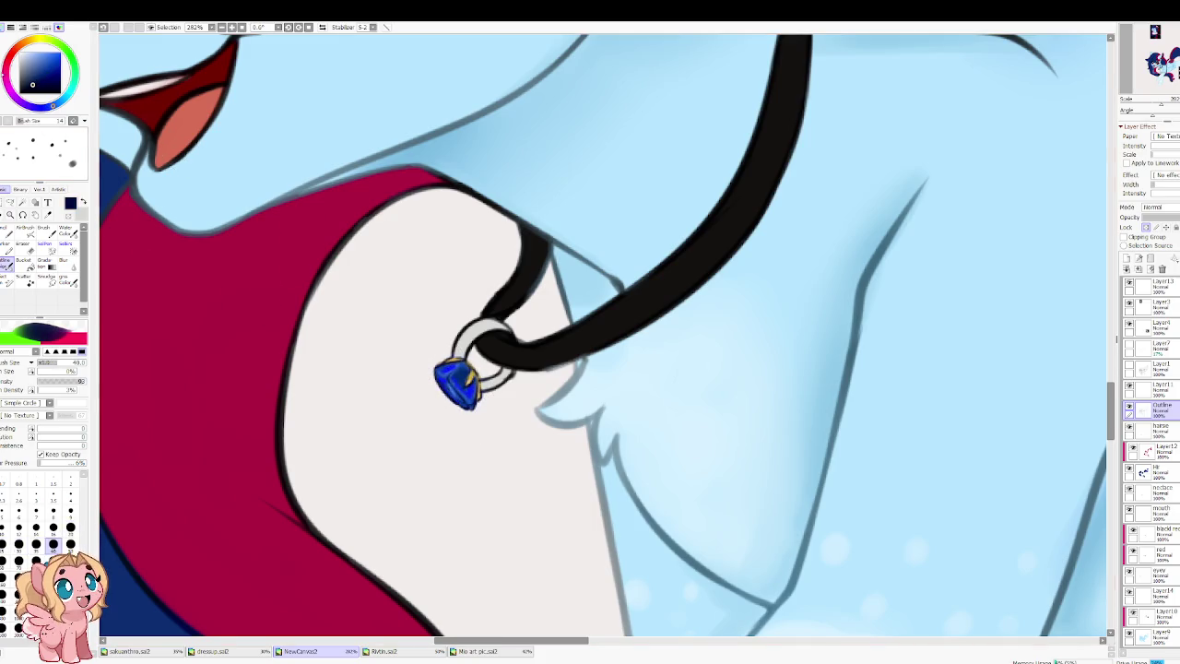
Step: Try an orange highlight on the gem with a smaller brush, then undo it
left_click(28, 44)
left_click(48, 52)
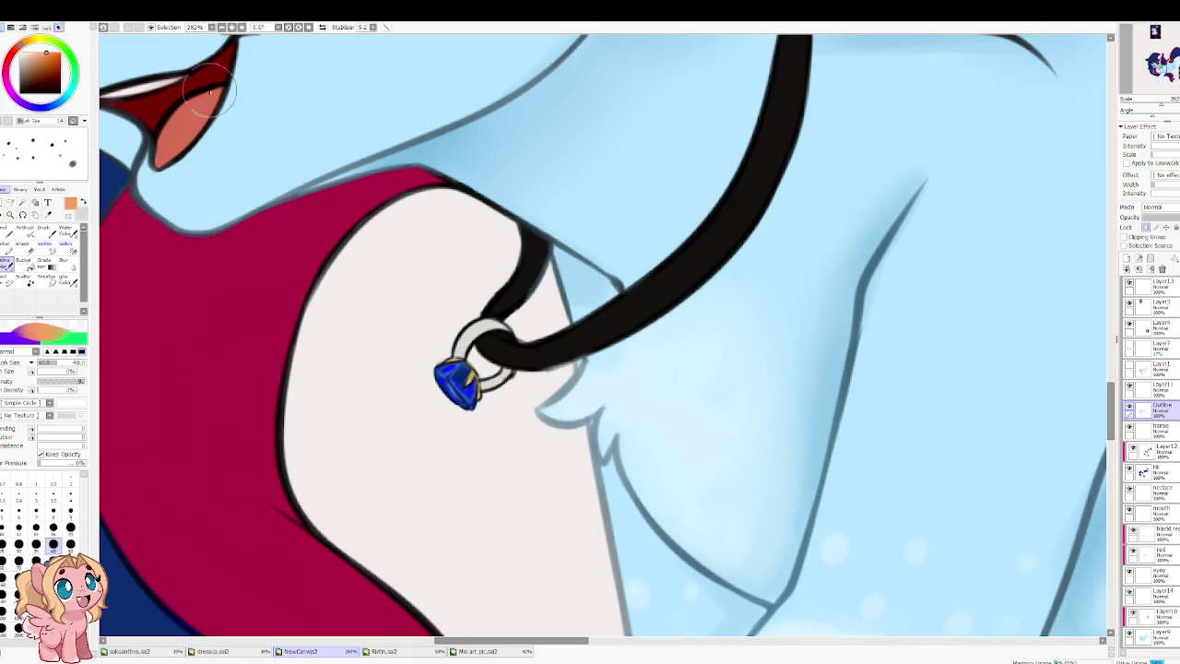
key("bracketleft")
key("bracketleft")
key("bracketleft")
key("bracketleft")
key("ctrl+z")
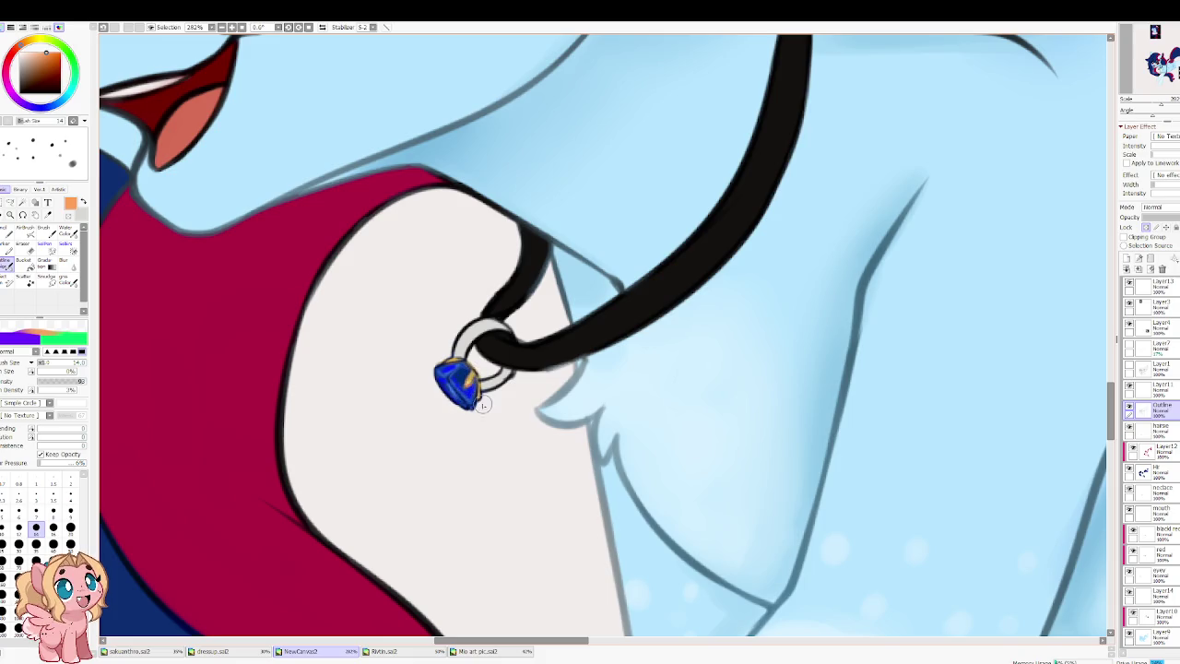
Step: Sample the ring's greys and choose a light blue for the gem highlights
left_click(473, 328, "alt")
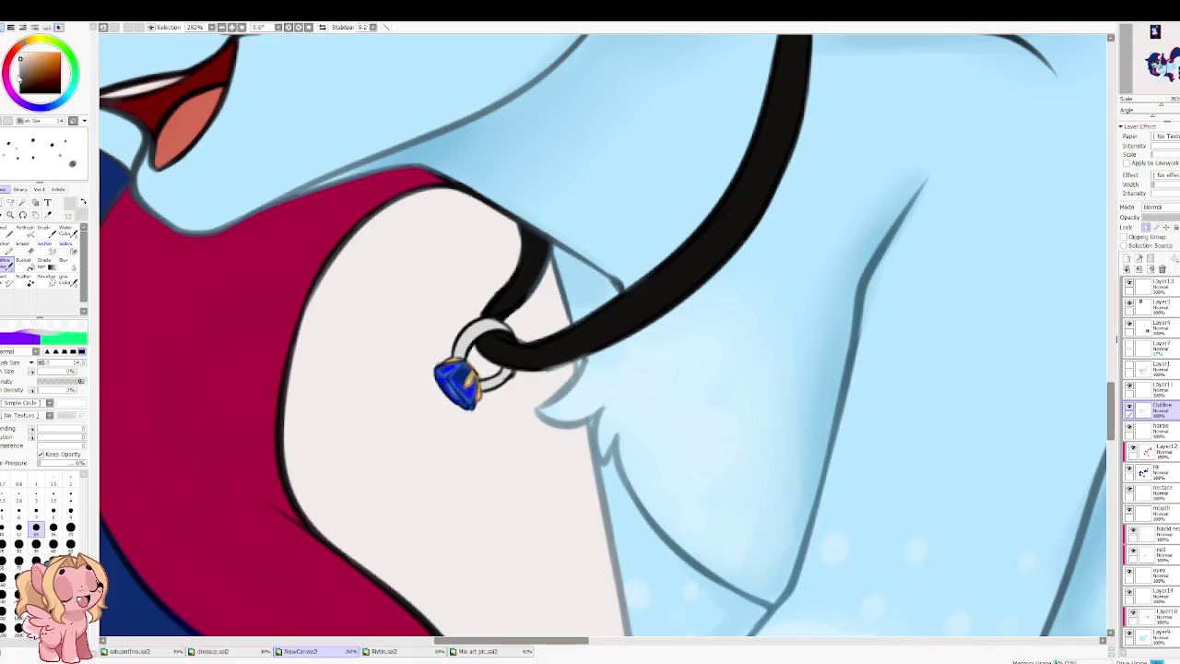
left_click(158, 177, "alt")
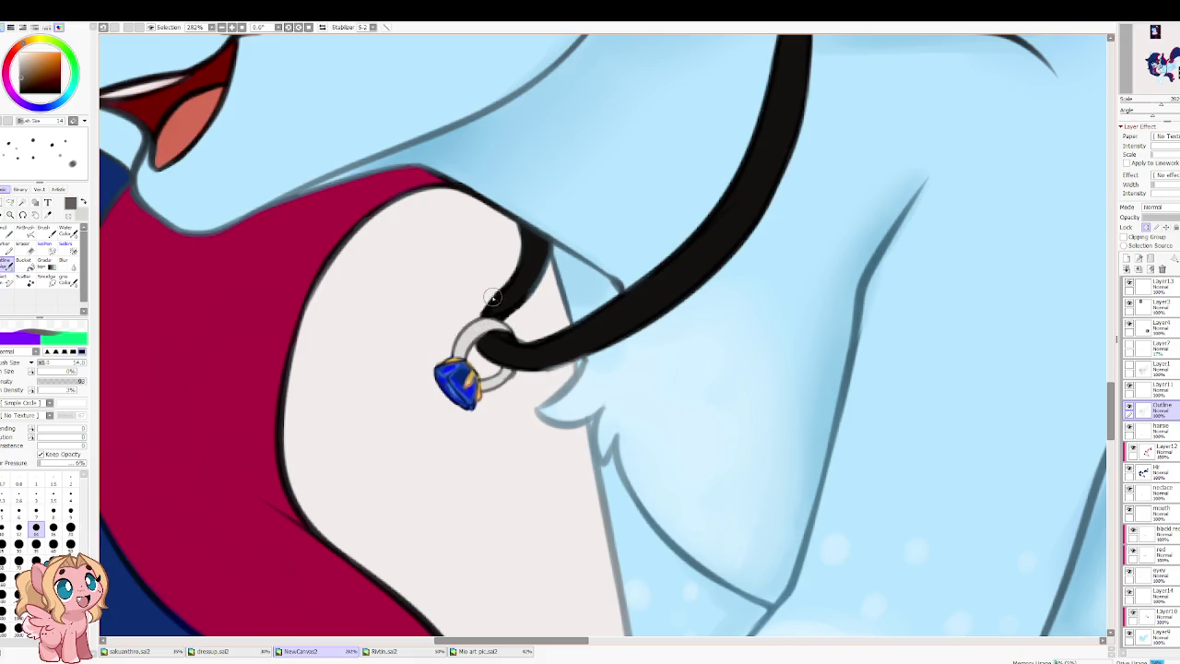
left_click(15, 92)
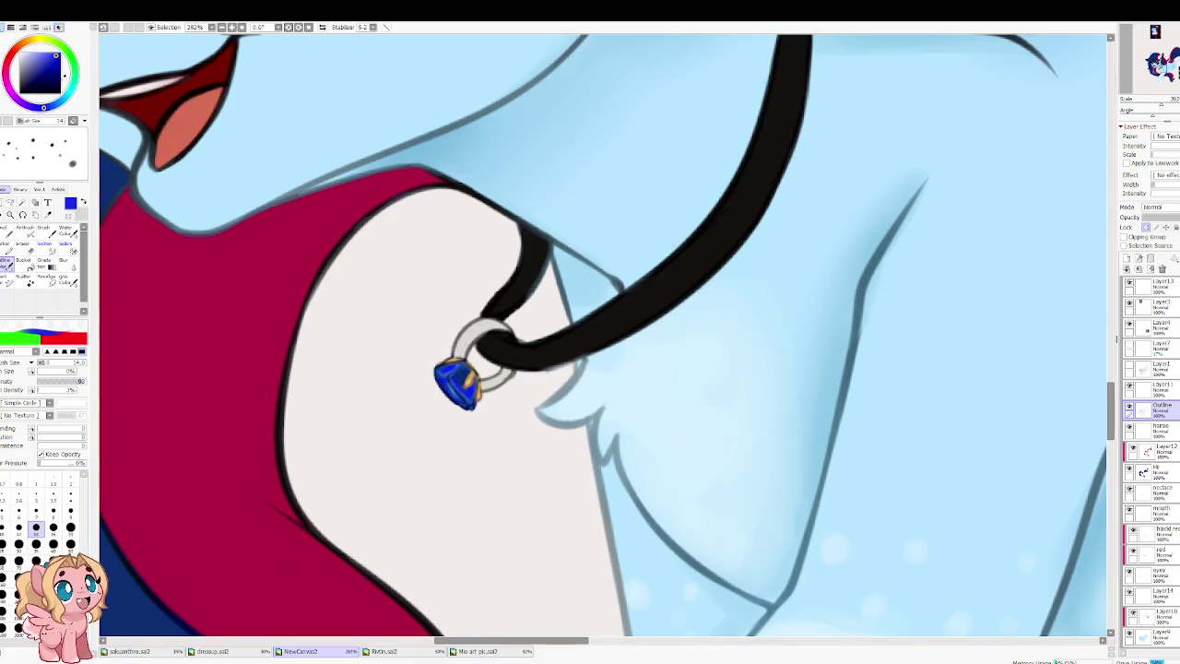
left_click(38, 52)
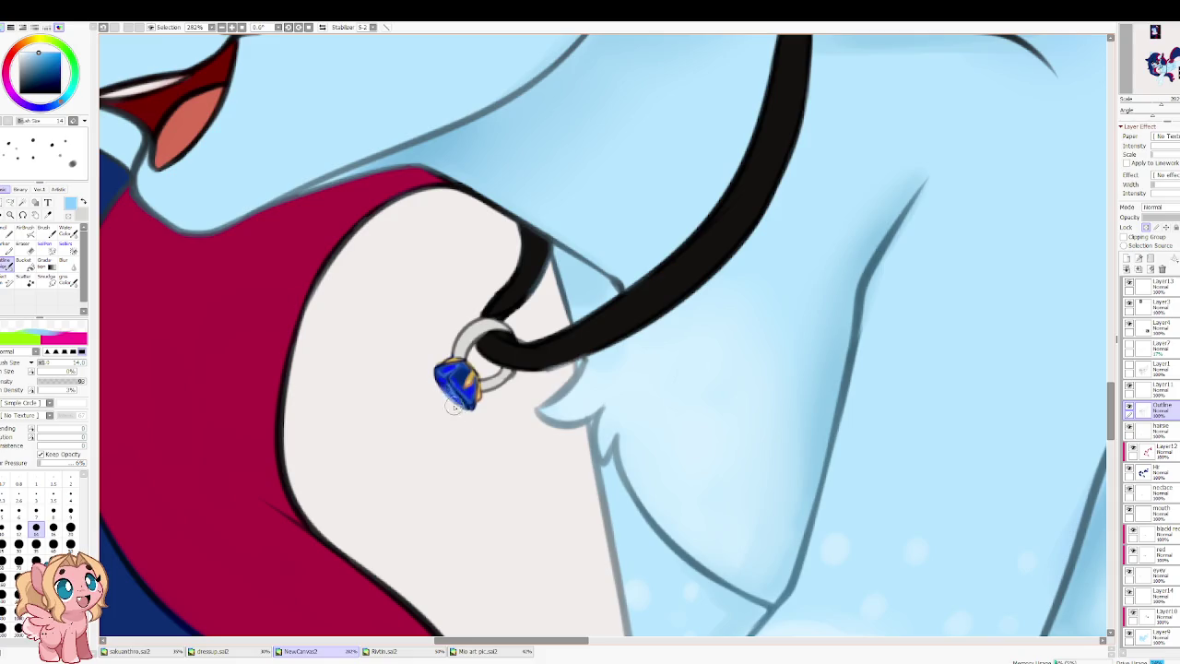
scroll(476, 317, "down", 5)
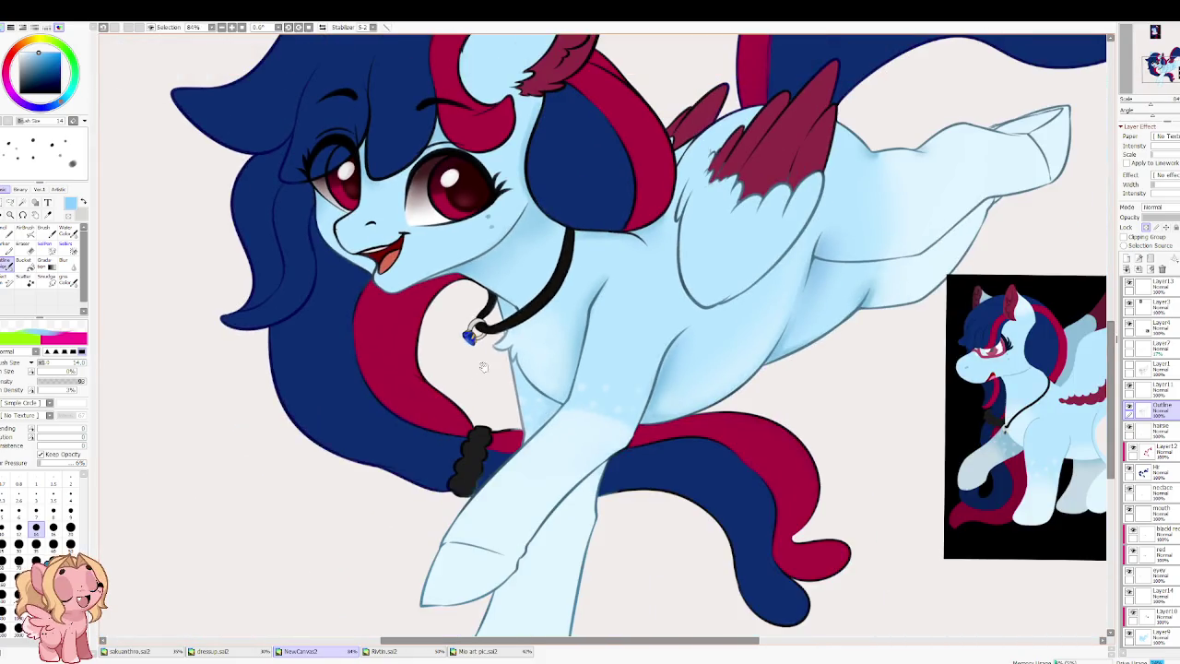
Step: Zoom in on the neck, tilt the view, and set dark maroon at brush size 50
left_click_drag(483, 370, 489, 327)
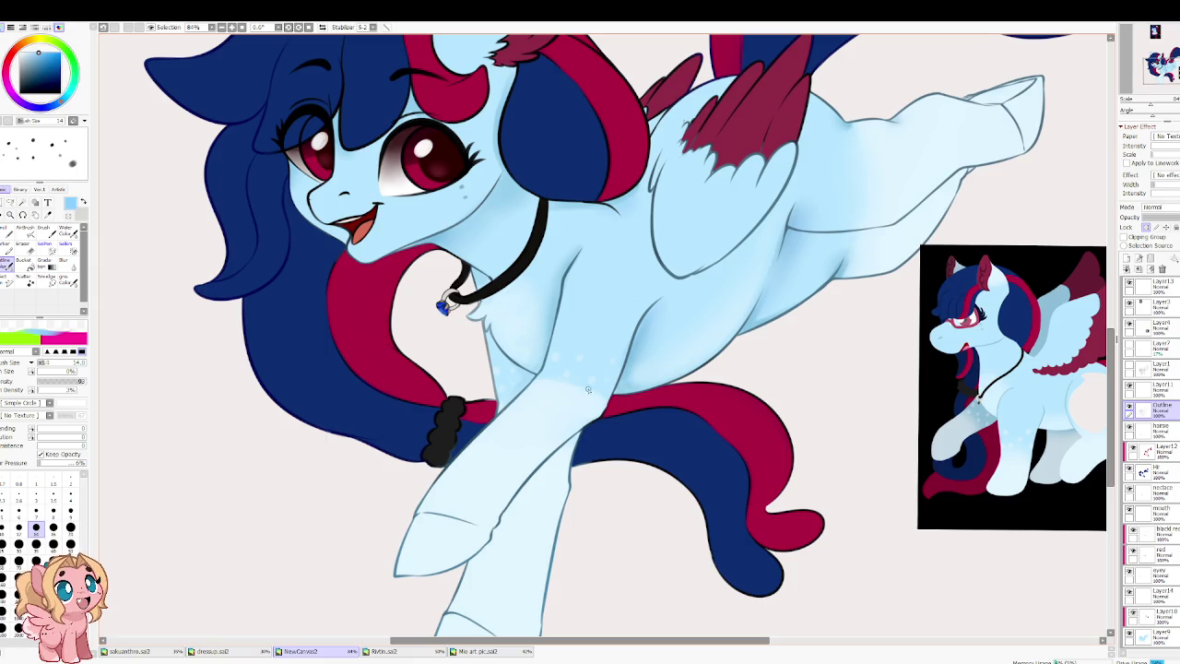
scroll(504, 282, "up", 2)
scroll(504, 281, "up", 2)
scroll(506, 313, "up", 1)
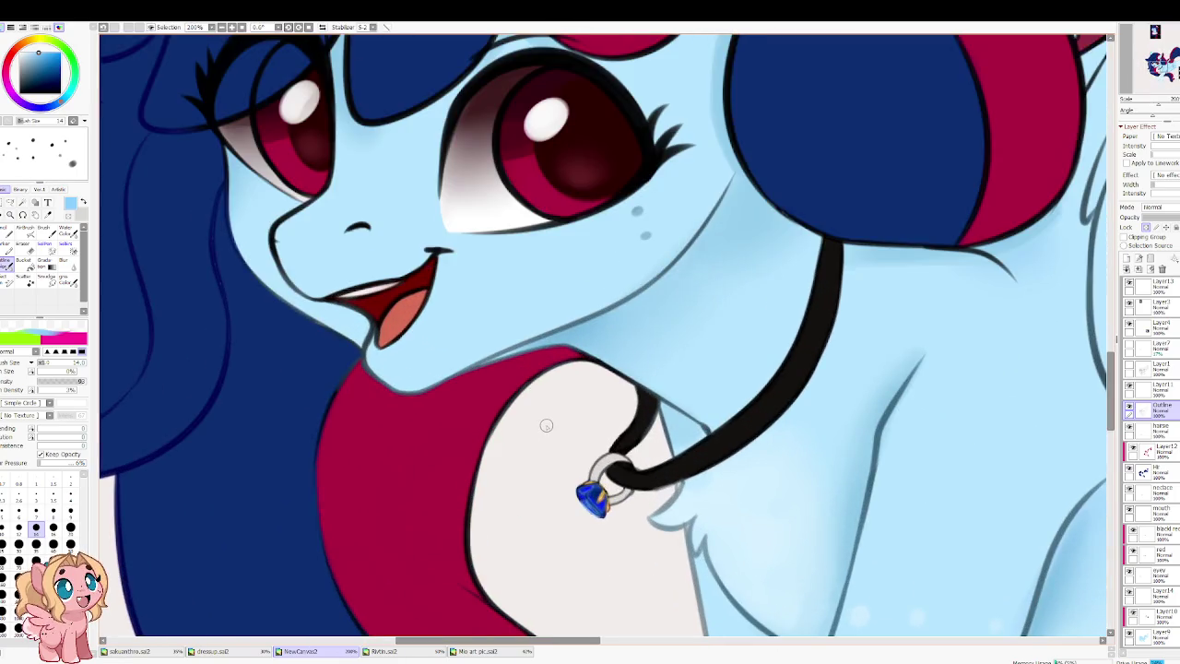
left_click_drag(356, 352, 429, 333)
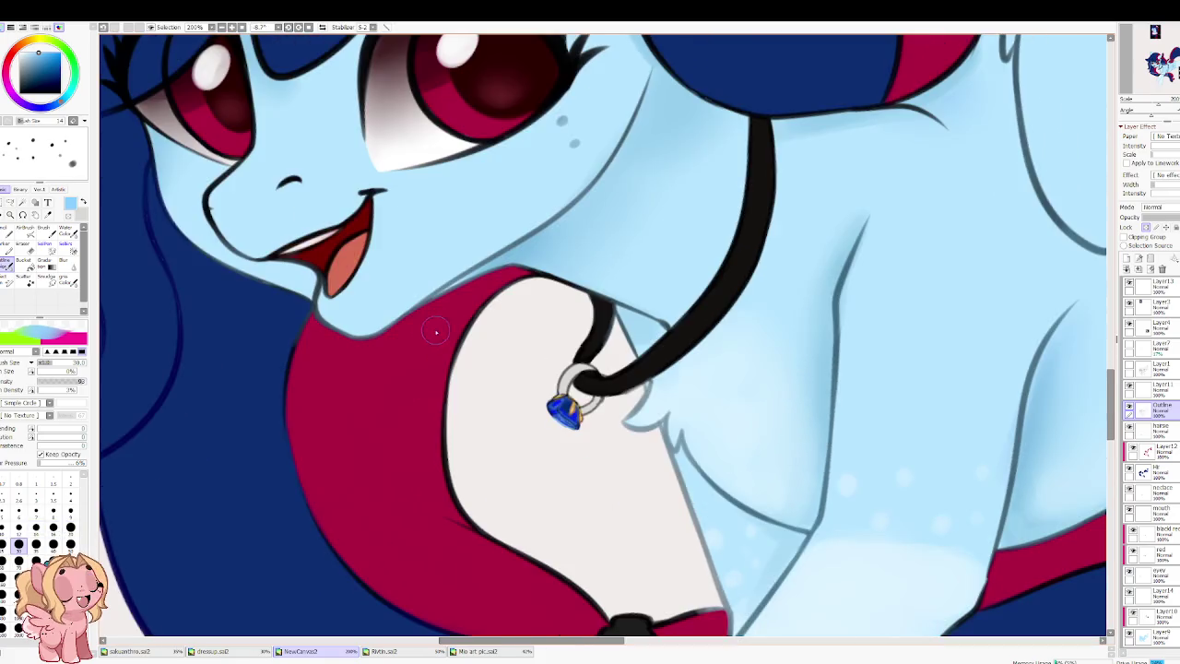
left_click(430, 333, "alt")
left_click(43, 81)
left_click(70, 544)
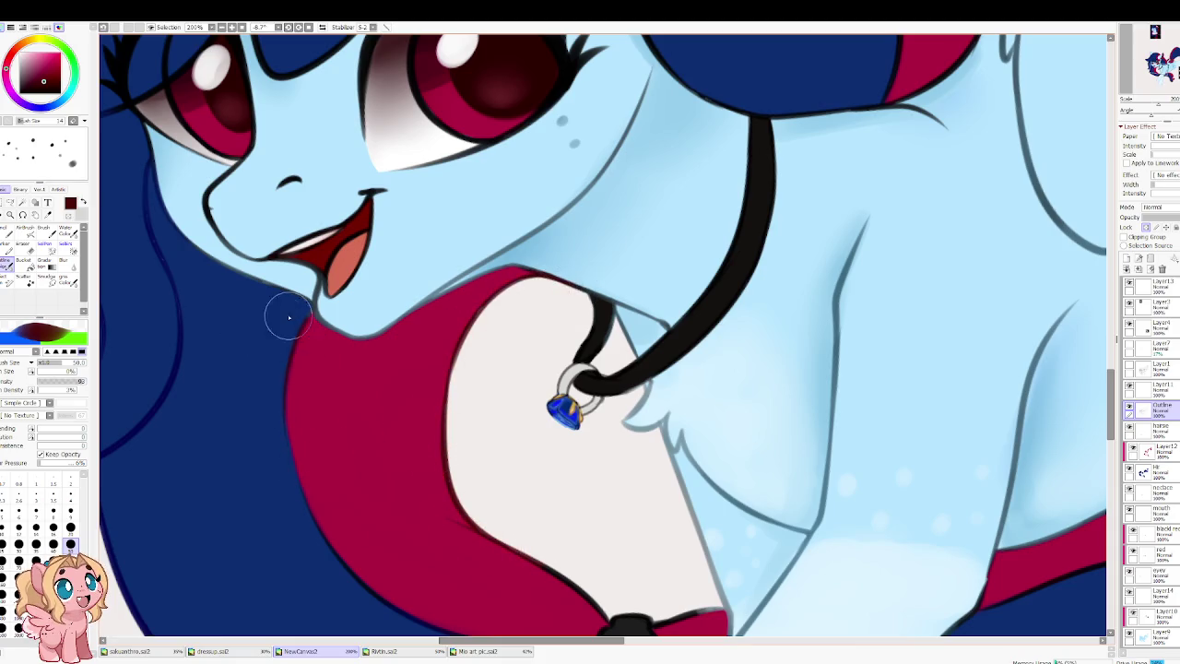
Step: Pan down to the lower neck, legs and tail, and choose navy blue
left_click_drag(322, 458, 309, 301)
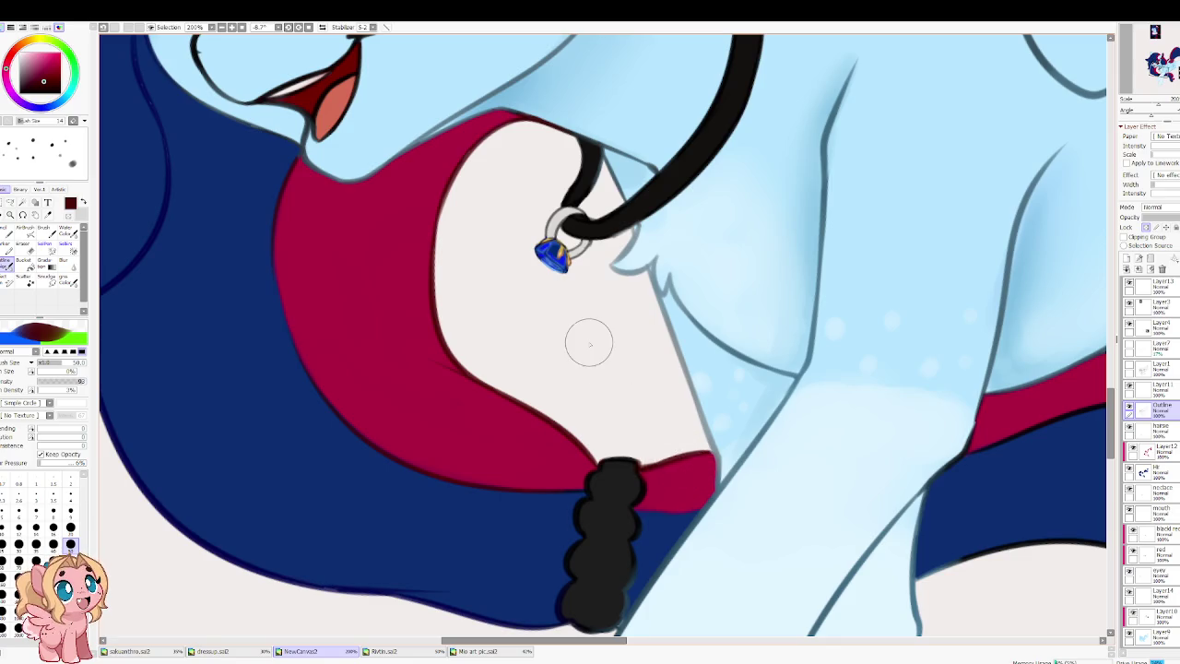
scroll(426, 338, "down", 2)
left_click_drag(398, 393, 167, 273)
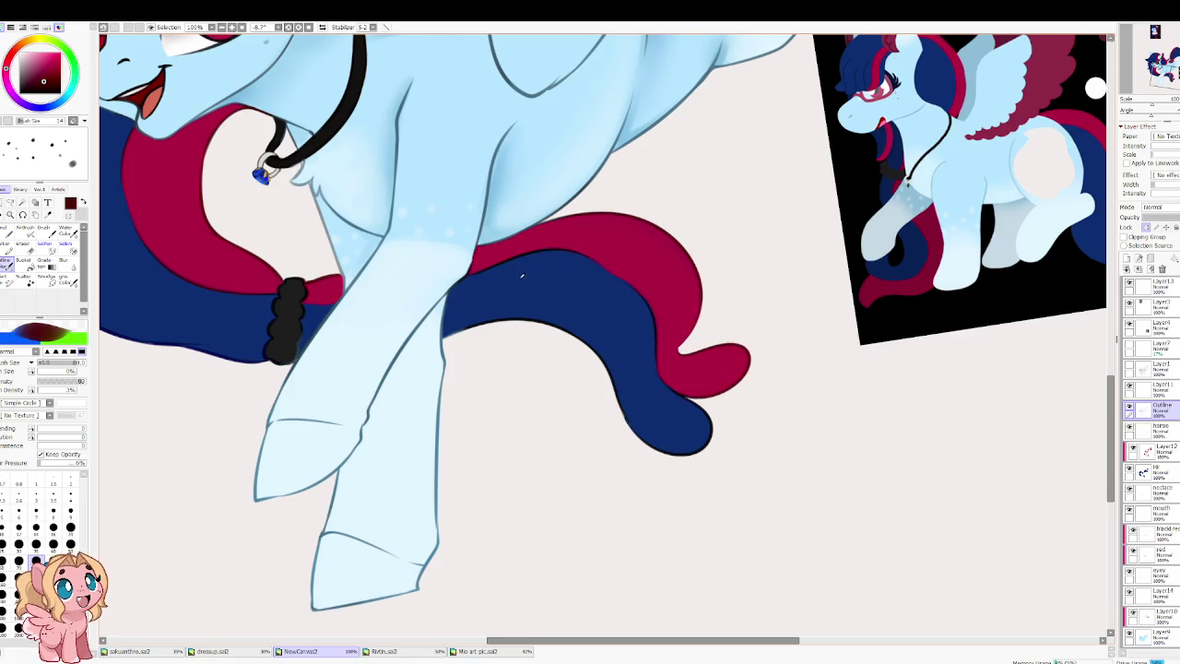
left_click(522, 275, "alt")
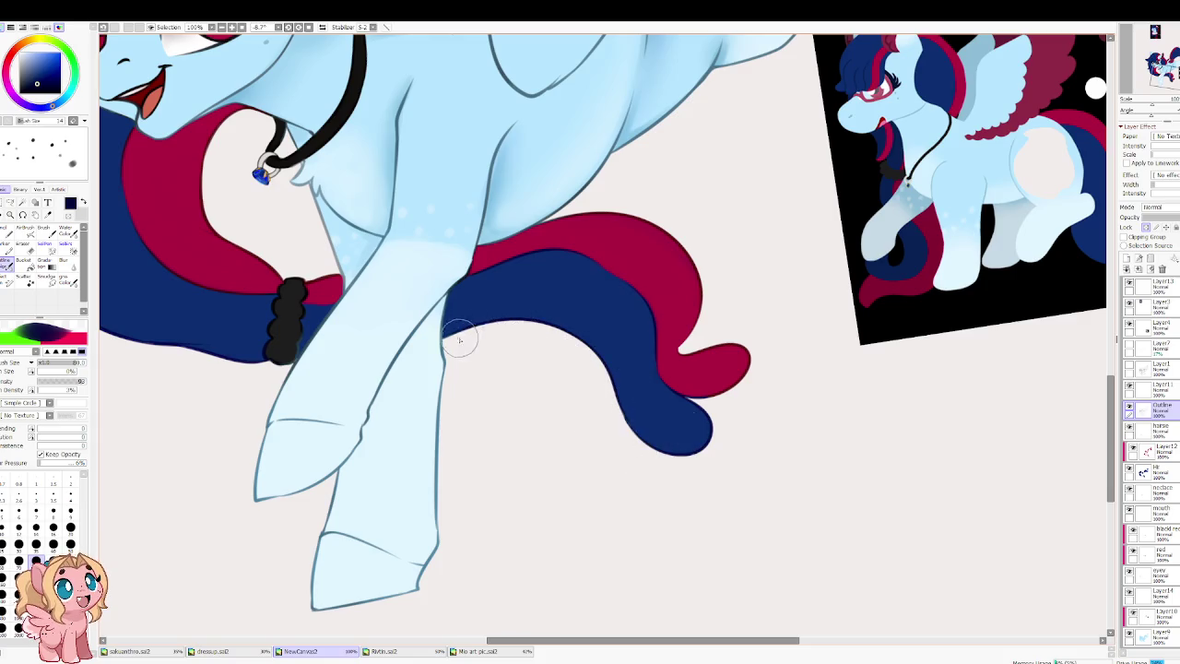
scroll(461, 338, "left", 3)
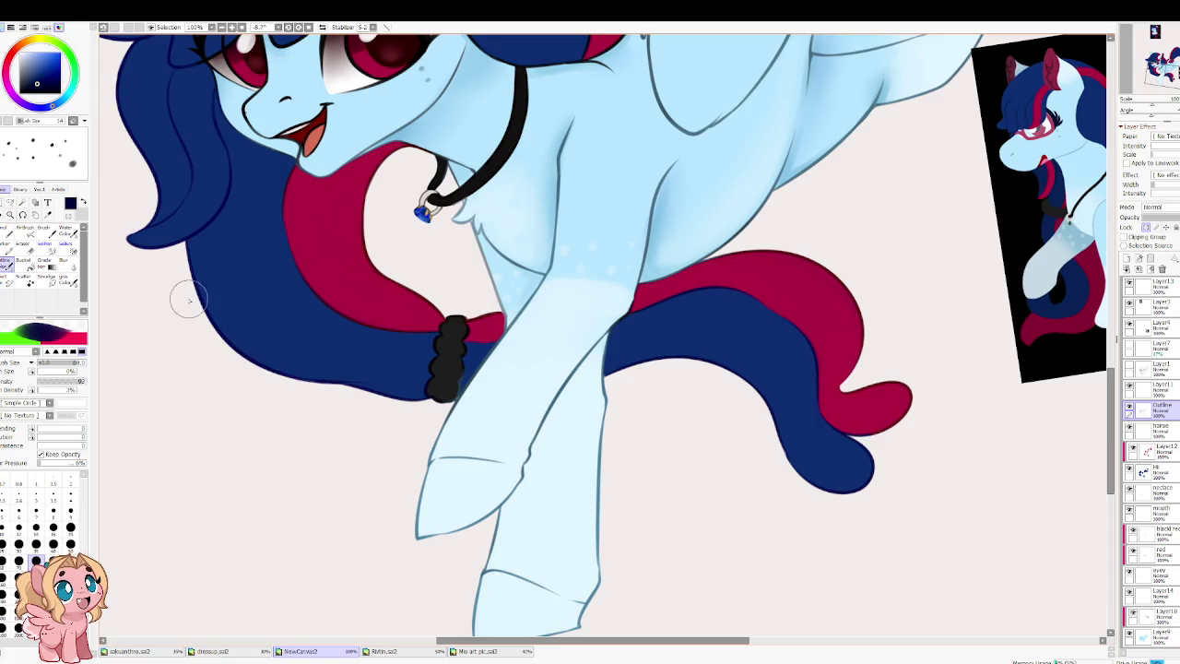
left_click_drag(252, 170, 344, 240)
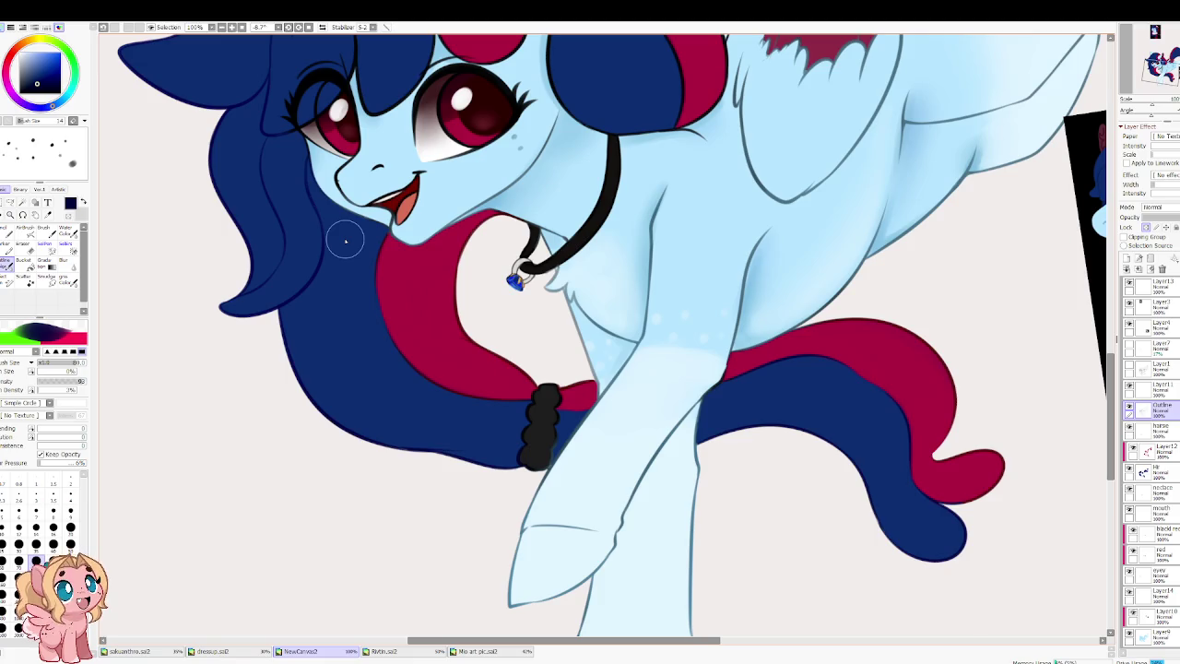
scroll(447, 207, "up", 2)
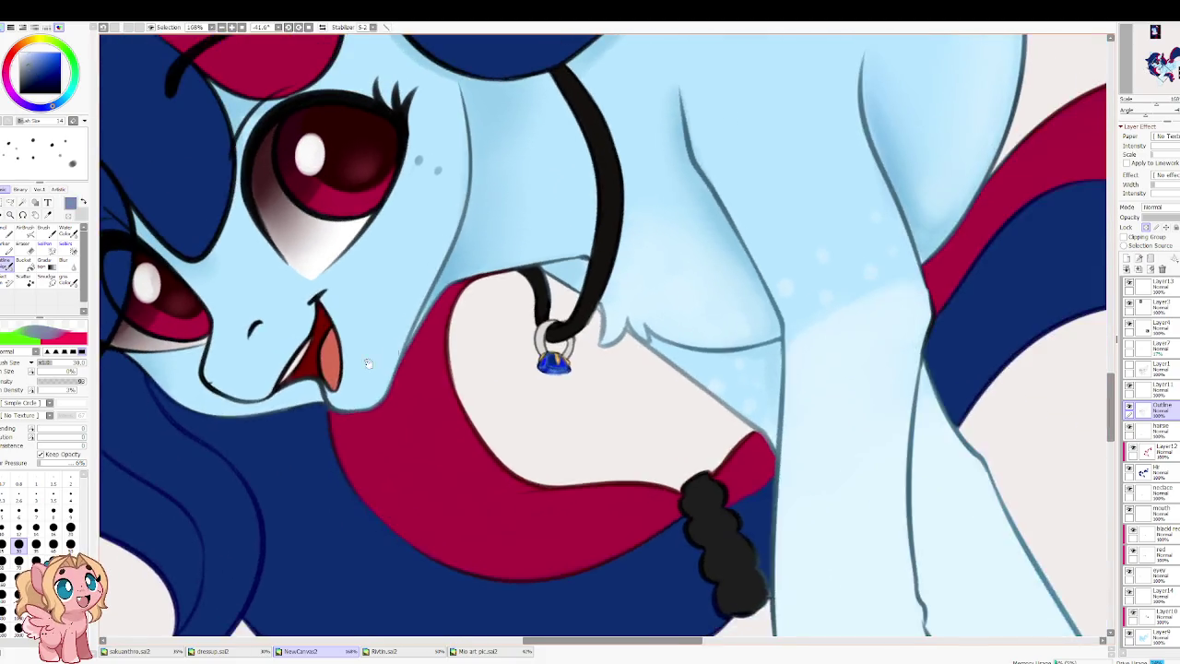
Step: Lighten the neck outline under the chin and draw a dark blue line along the snout and jaw
left_click_drag(169, 109, 461, 166)
key("bracketleft")
mouse_move(441, 397)
left_mouse_down()
mouse_move(402, 406)
mouse_move(330, 312)
mouse_move(297, 388)
left_mouse_up()
right_click(330, 312)
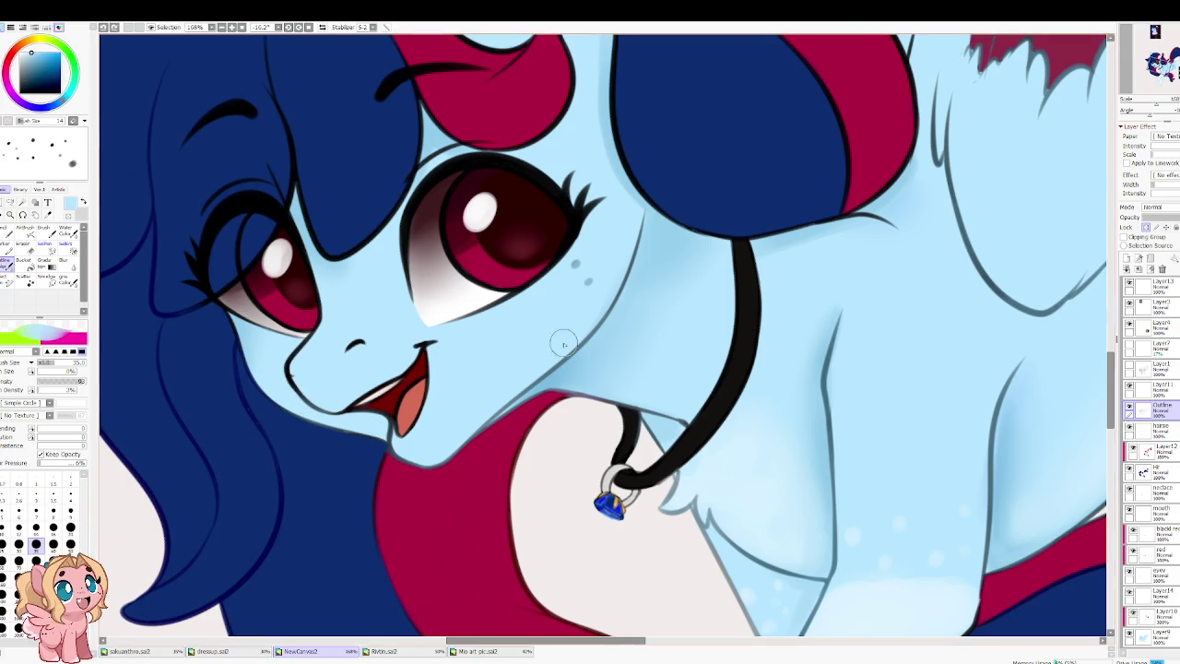
right_click(116, 180)
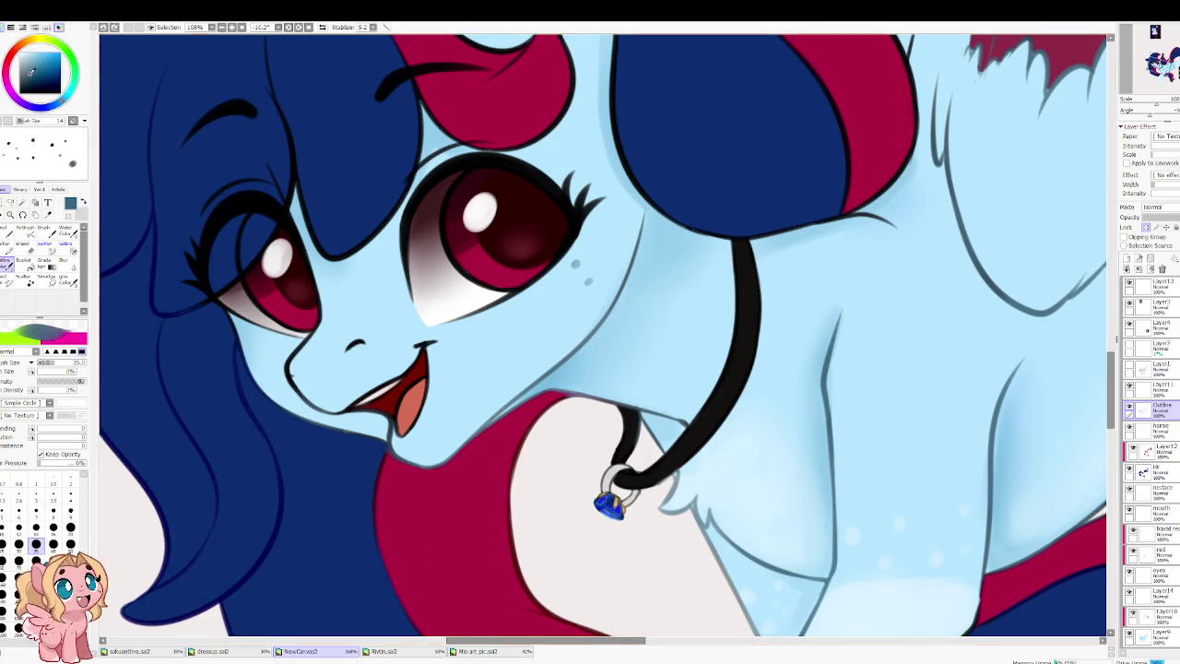
left_click_drag(308, 339, 295, 395)
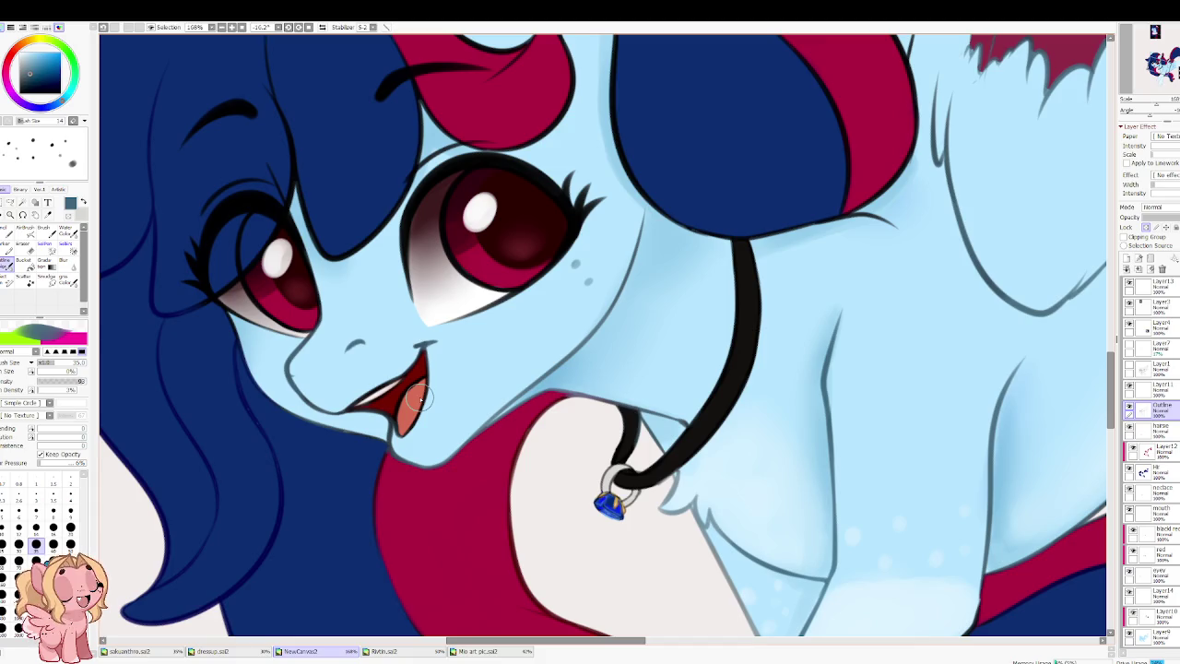
key("h")
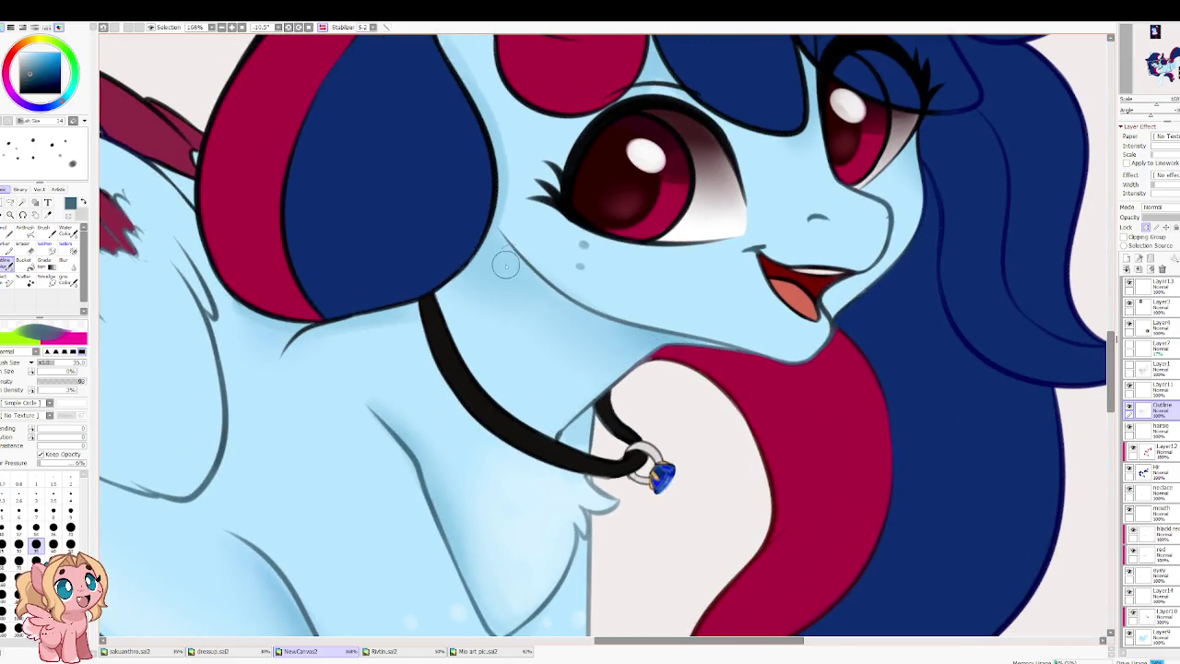
Step: Reframe the left eye and forehead and sample the navy and crimson hair colours
key("h")
scroll(592, 264, "down", 3)
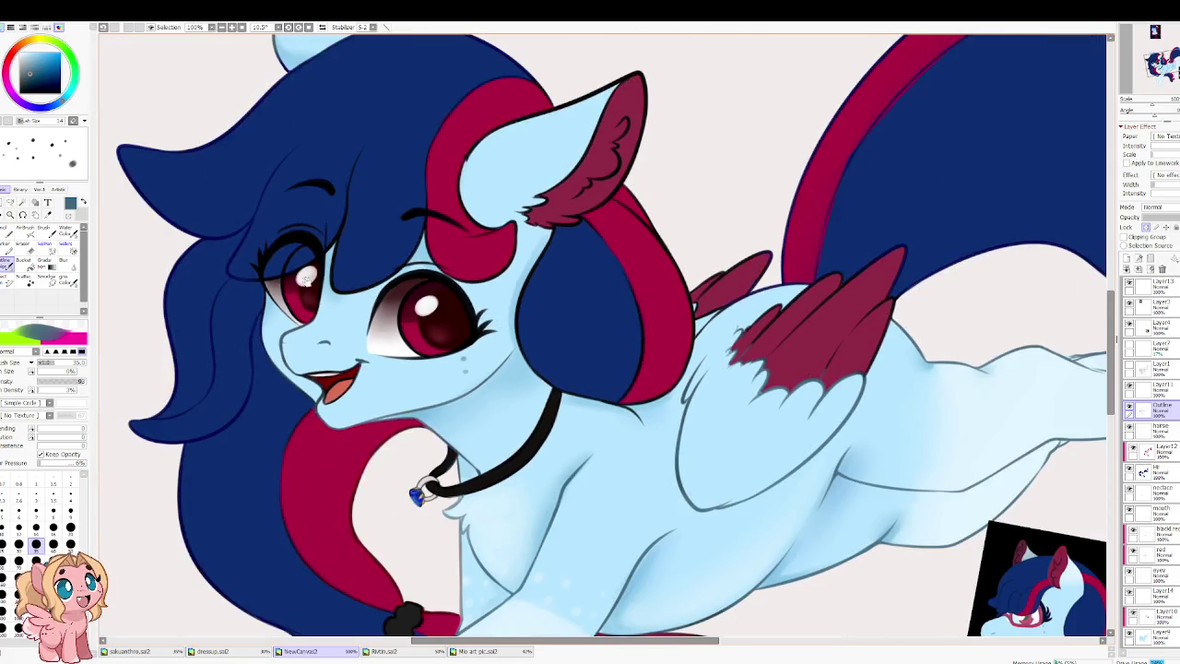
left_click_drag(307, 280, 277, 300)
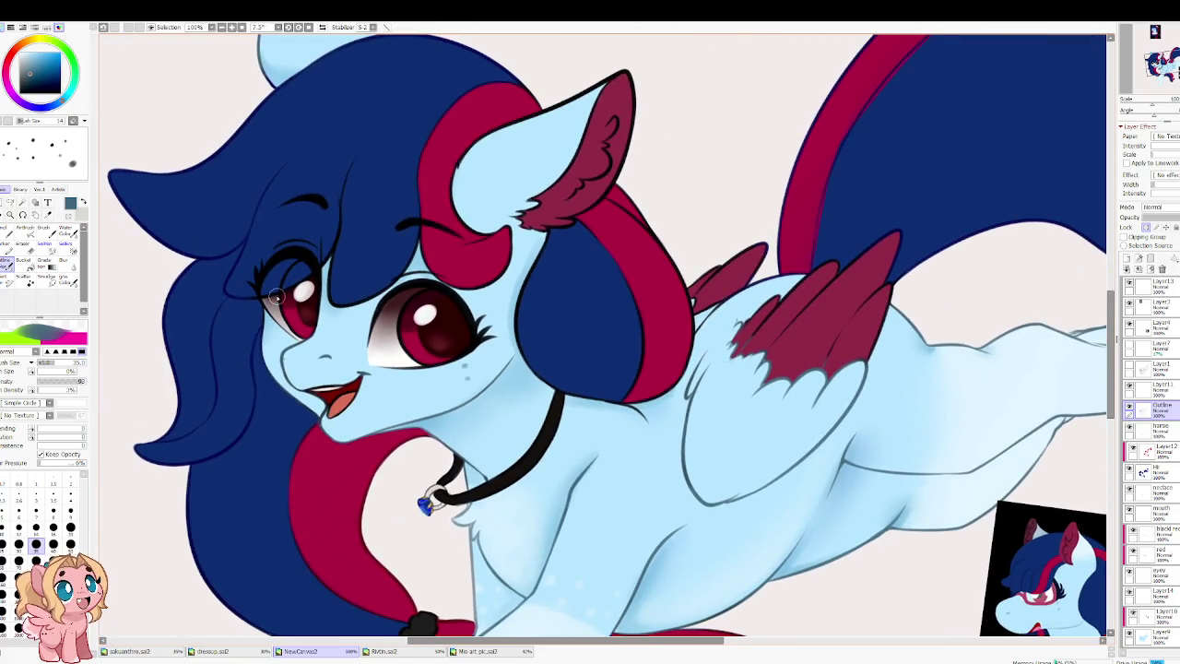
scroll(273, 235, "up", 3)
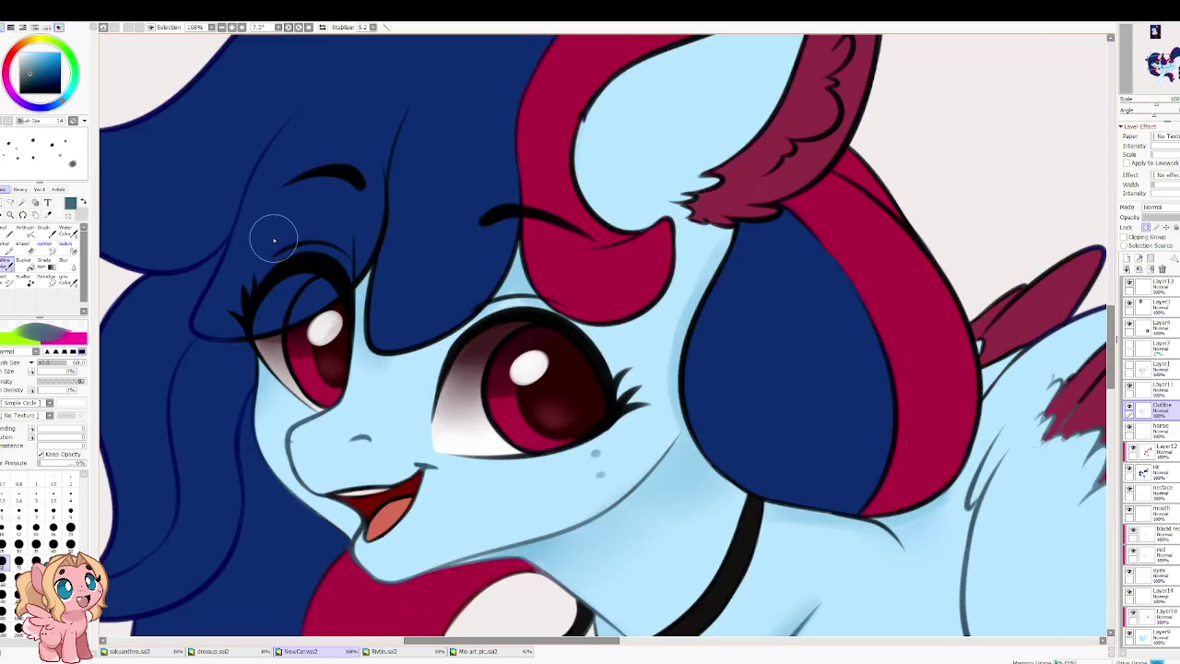
left_click_drag(292, 255, 415, 345)
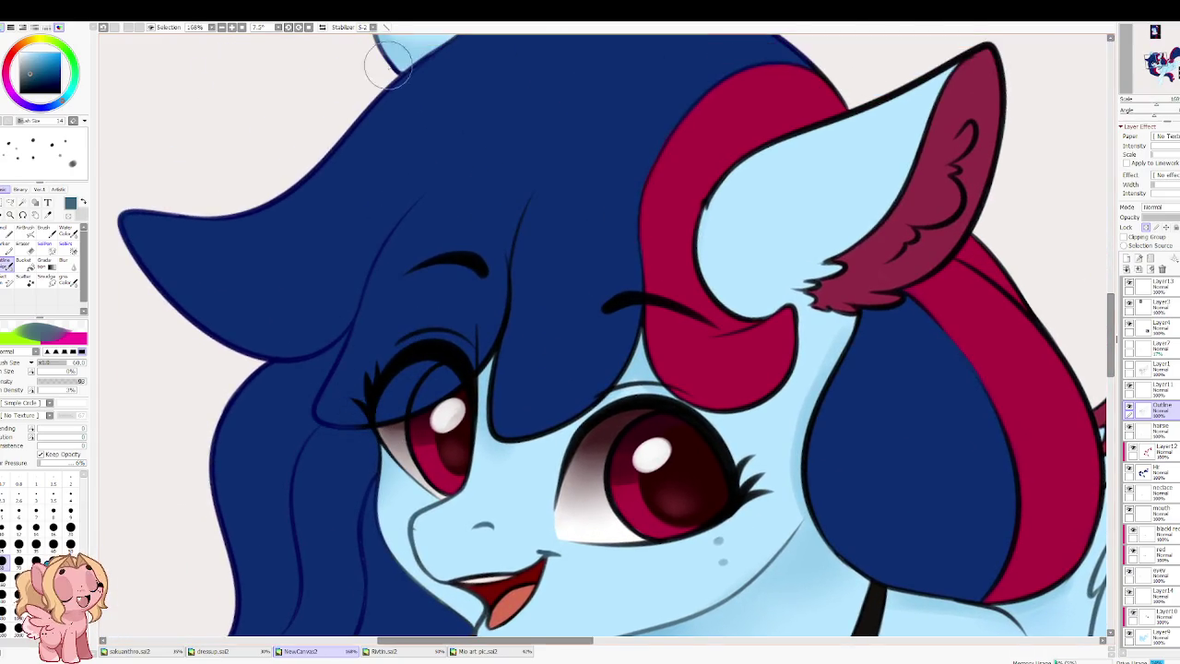
left_click(19, 544)
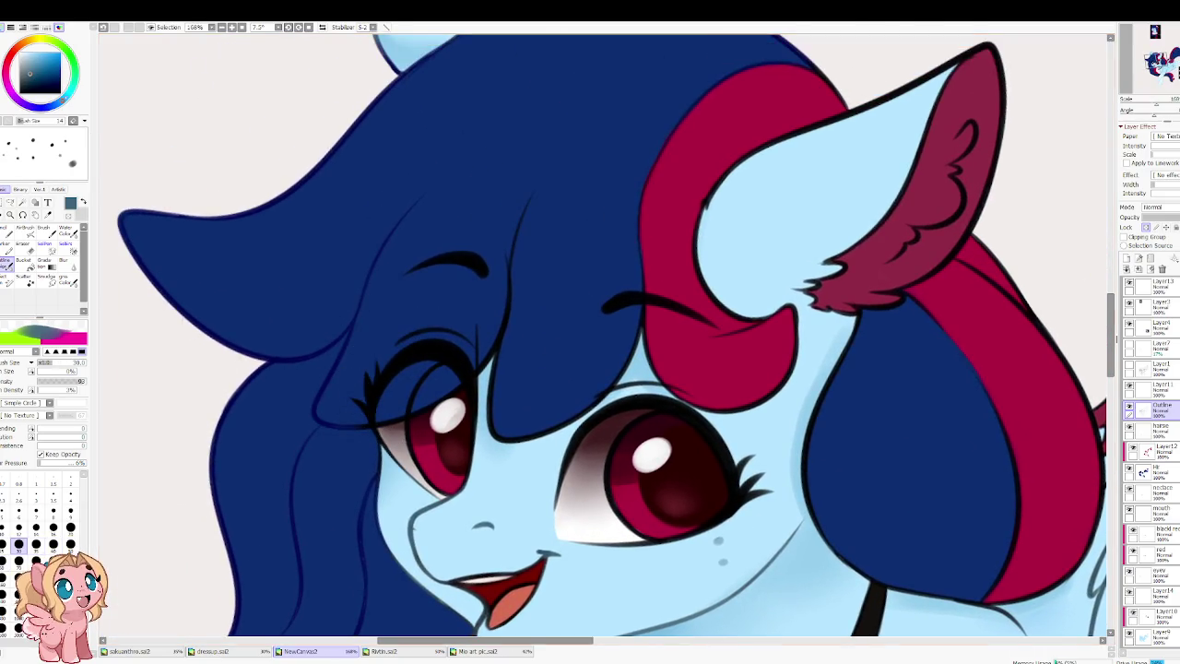
left_click(219, 337, "alt")
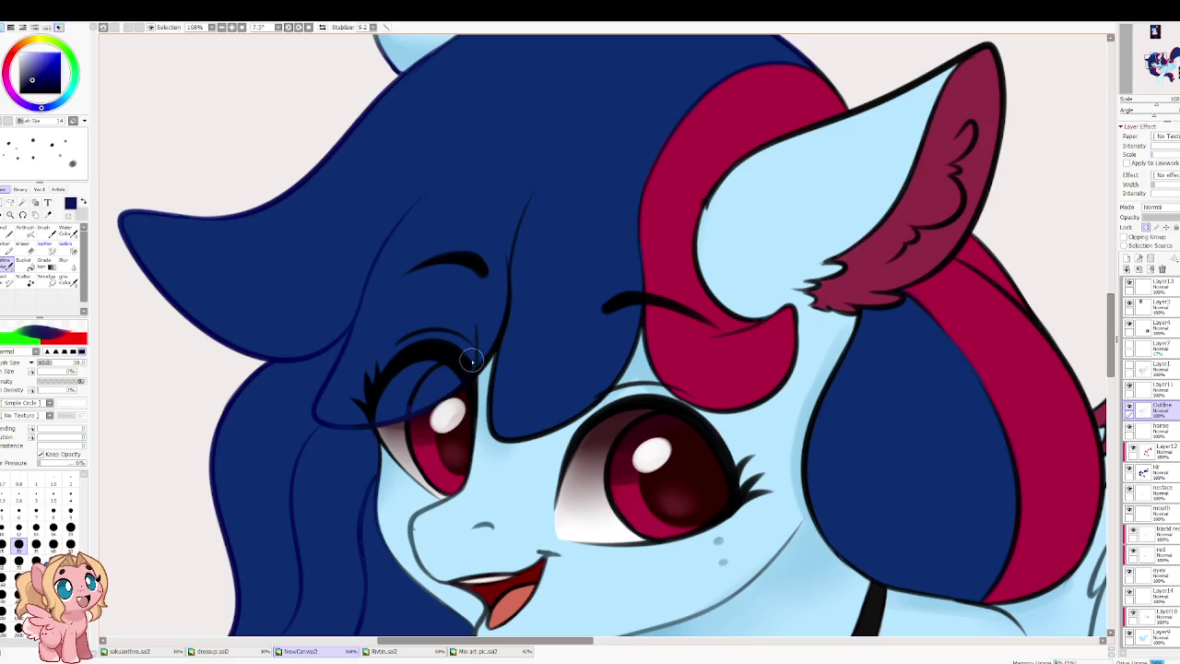
key("bracketright")
key("bracketright")
key("bracketright")
key("bracketright")
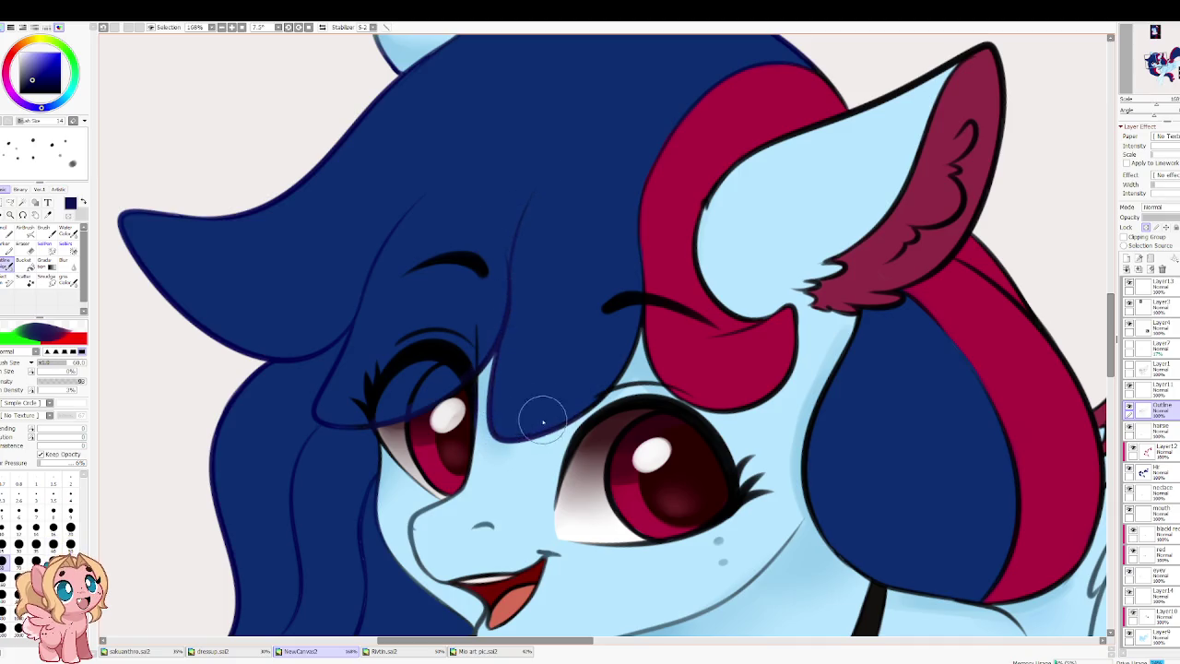
left_click(653, 274, "alt")
Step: Recolour the ear's top outline navy and the inner ear outline darker maroon
left_click_drag(545, 46, 540, 44)
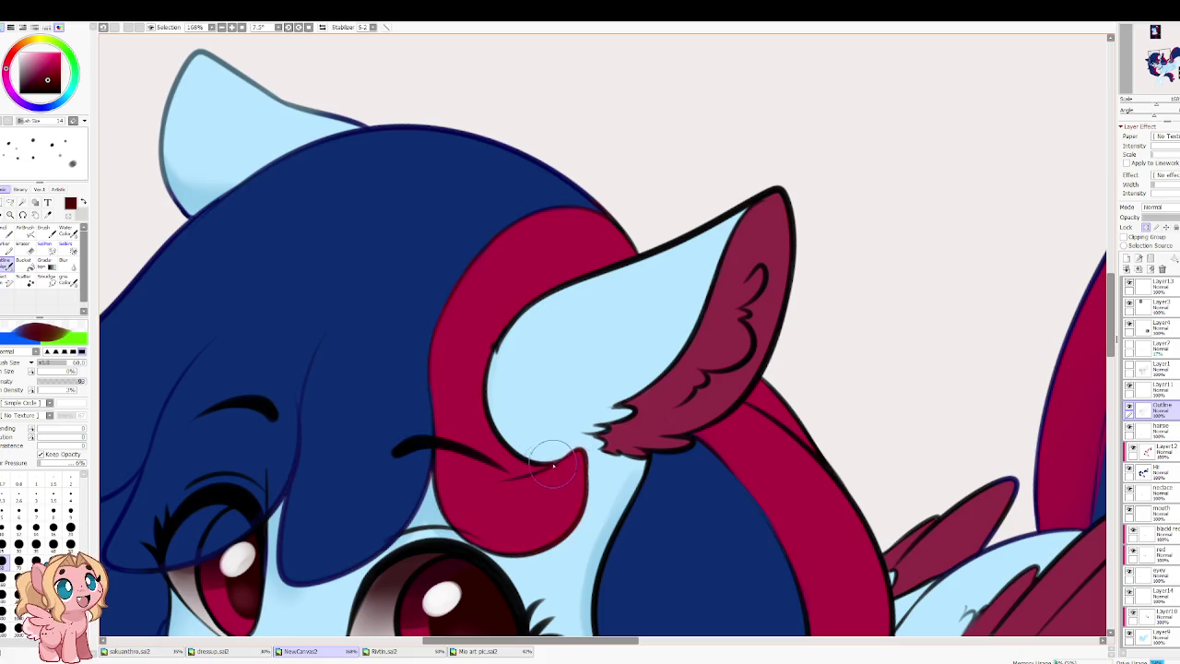
left_click(624, 290, "alt")
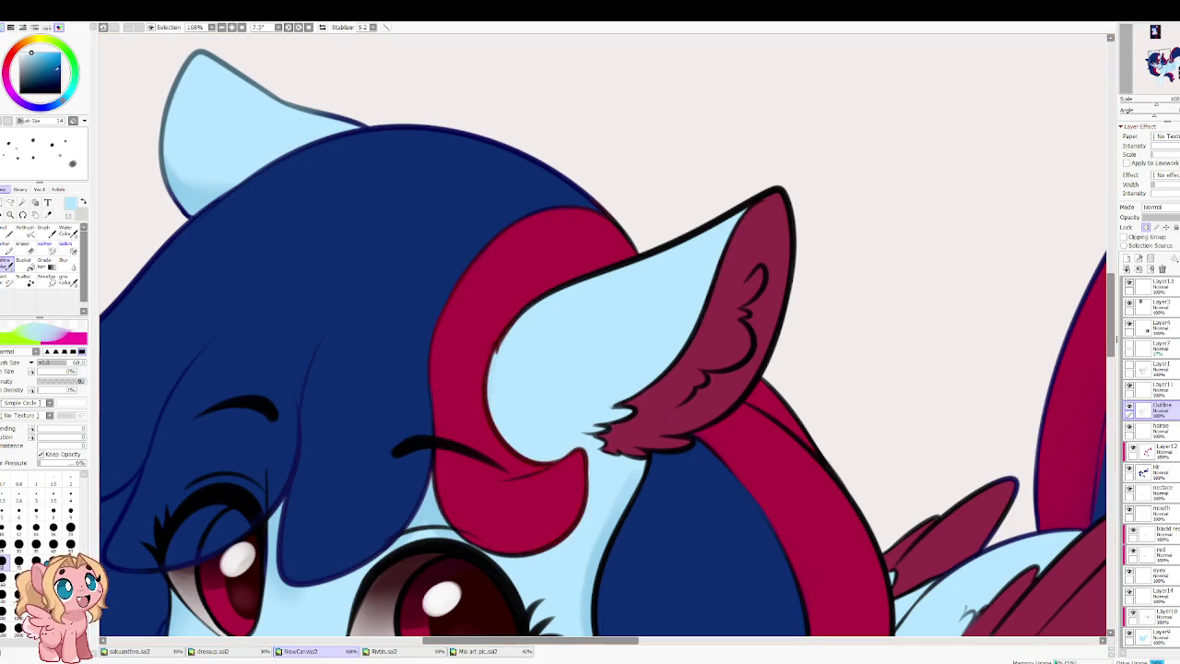
left_click(32, 79)
mouse_move(503, 334)
left_mouse_down()
mouse_move(658, 211)
mouse_move(770, 192)
left_mouse_up()
key("h")
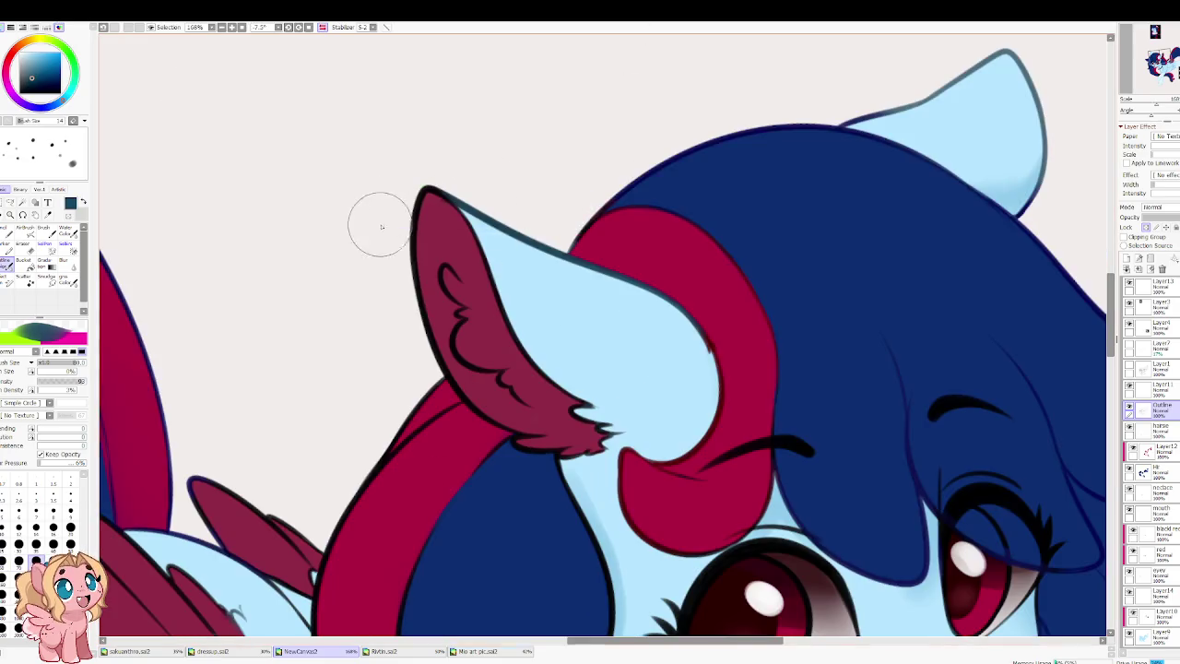
left_click(415, 246, "alt")
left_click(40, 81)
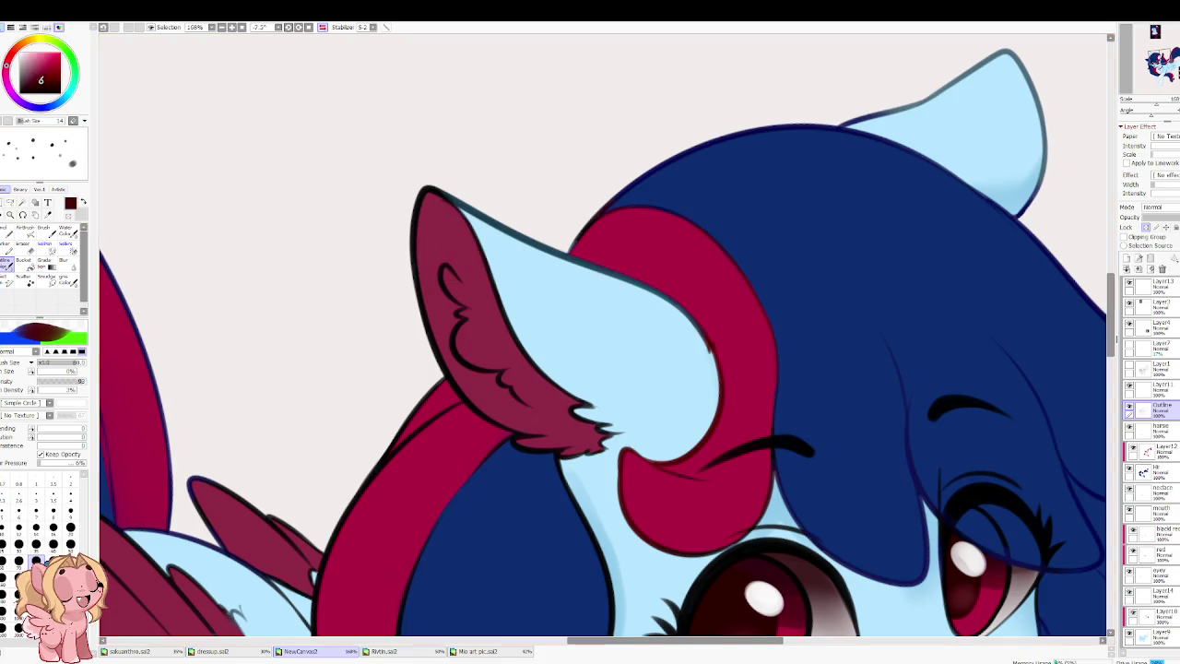
left_click_drag(416, 196, 446, 346)
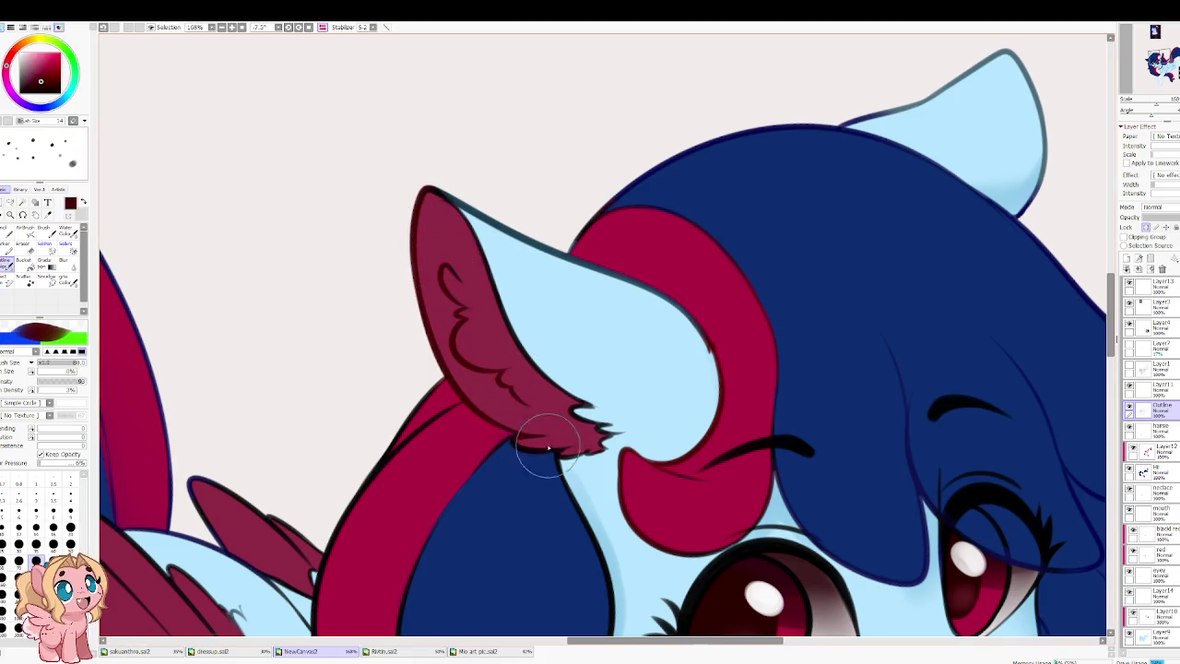
Step: Line the light-blue ear tip's edge in red with a finer brush
left_click_drag(765, 158, 416, 342)
key("[")
key("[")
key("[")
left_click_drag(610, 267, 673, 402)
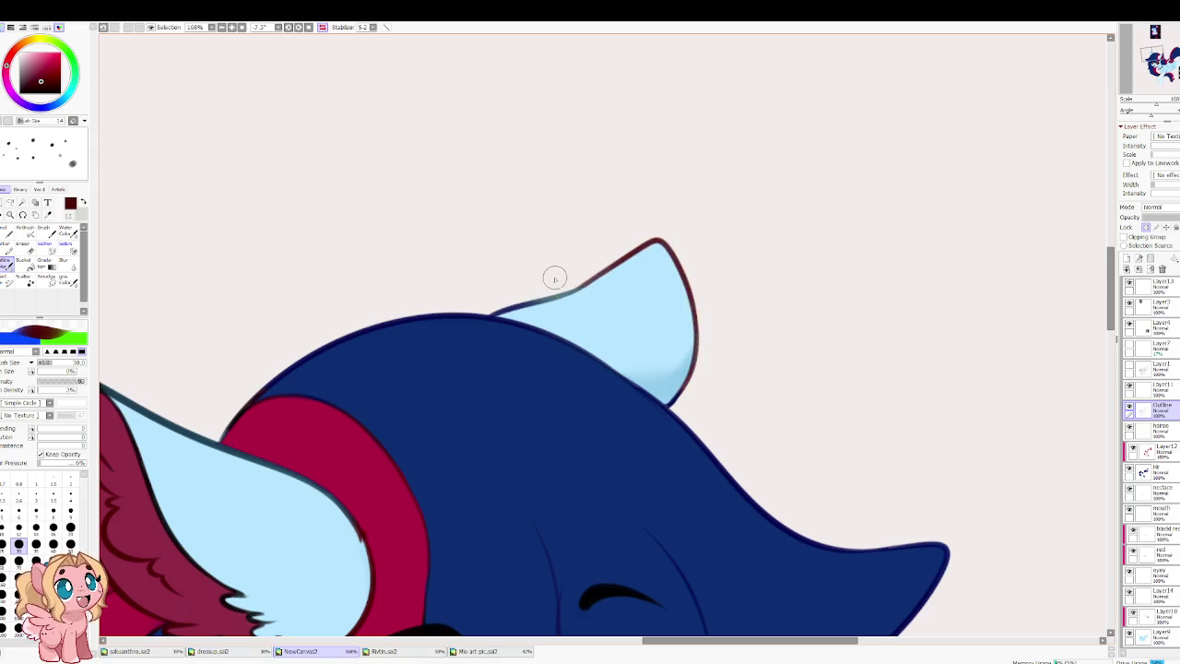
left_click_drag(440, 308, 747, 187)
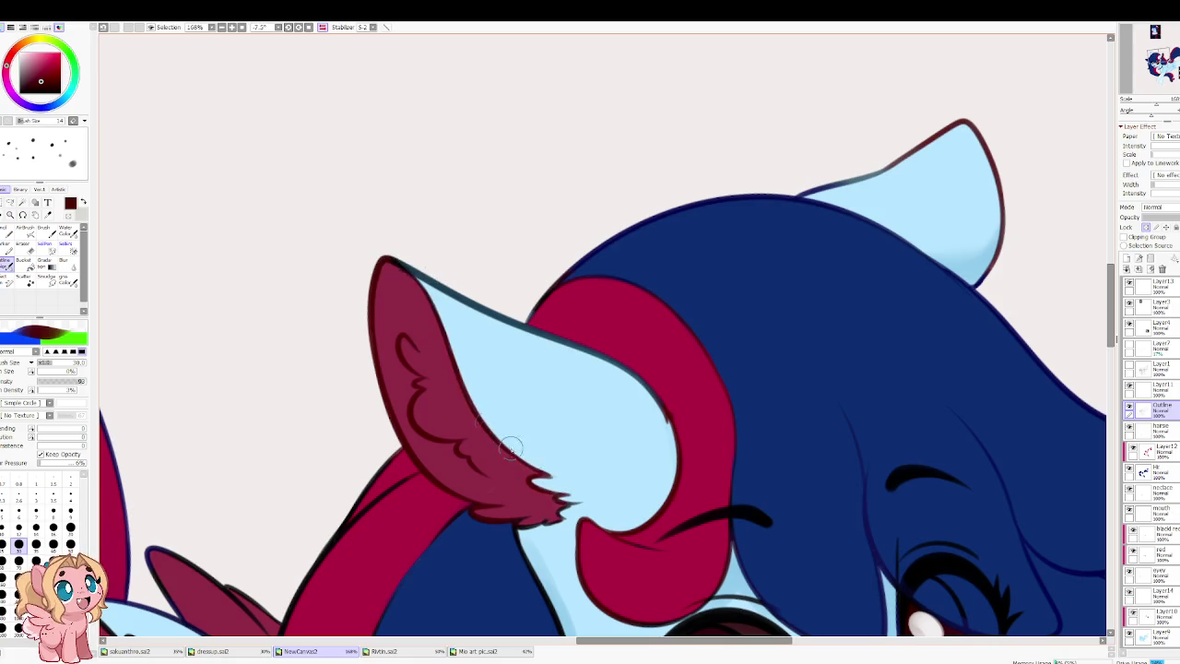
Step: Repaint the hair's outline edge in dark navy, then pick crimson and swap back to navy
key("h")
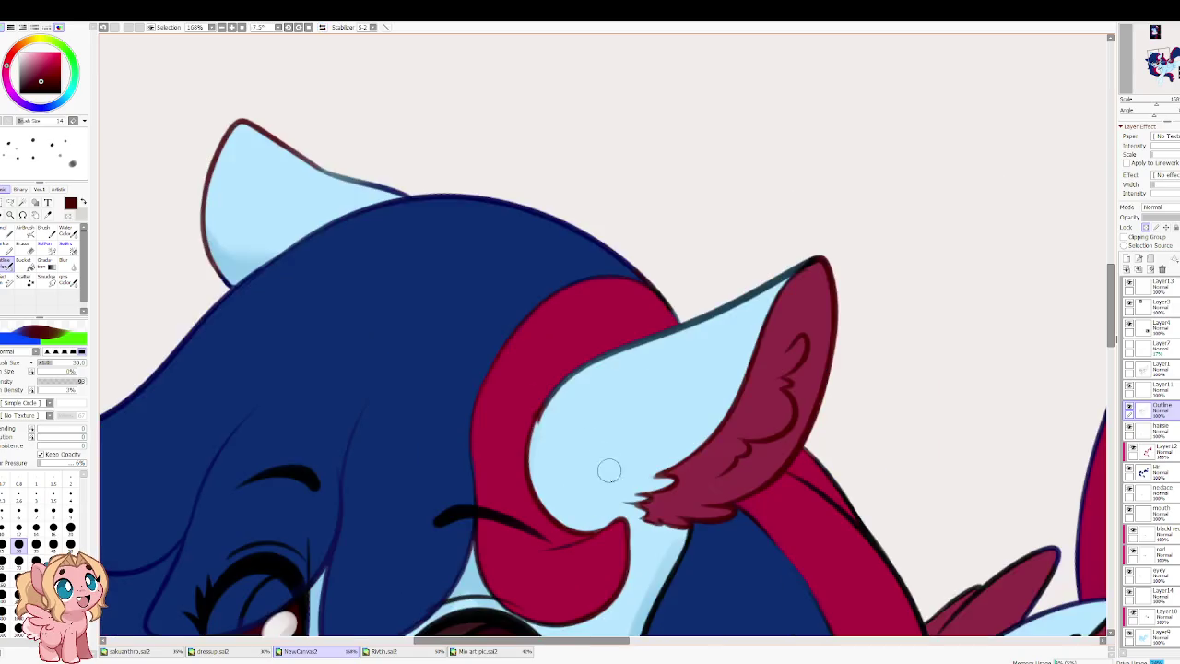
left_click_drag(603, 456, 554, 378)
left_click(603, 378, "alt")
key("bracketright")
key("bracketright")
left_click(557, 363, "alt")
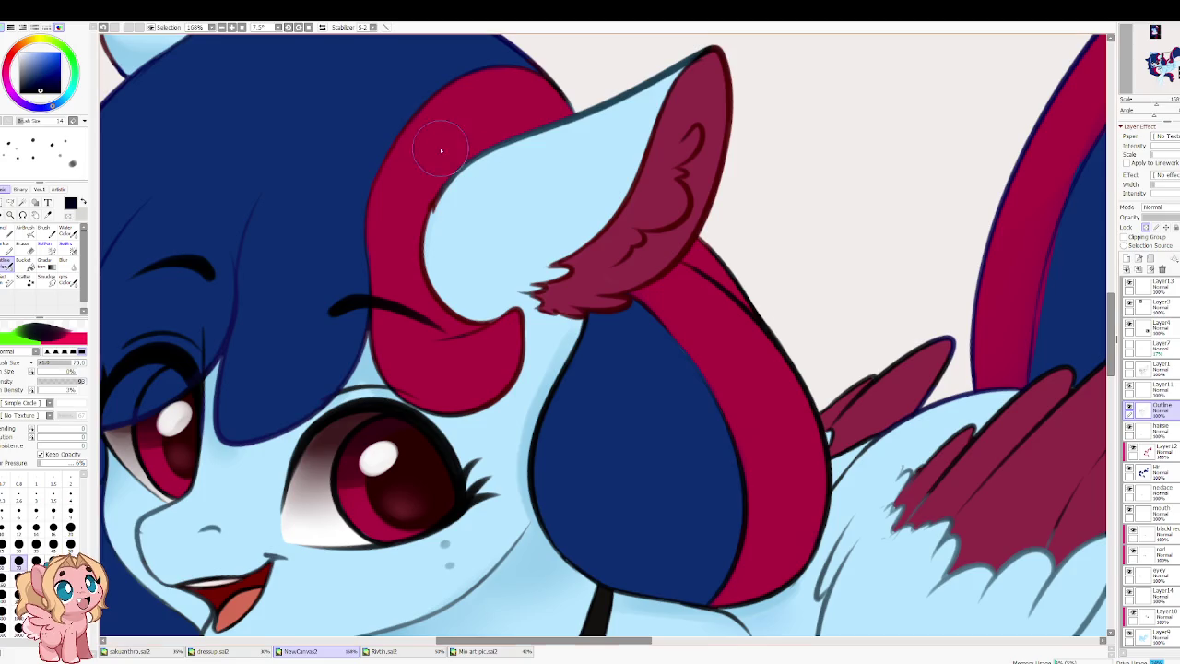
key("bracketleft")
key("bracketleft")
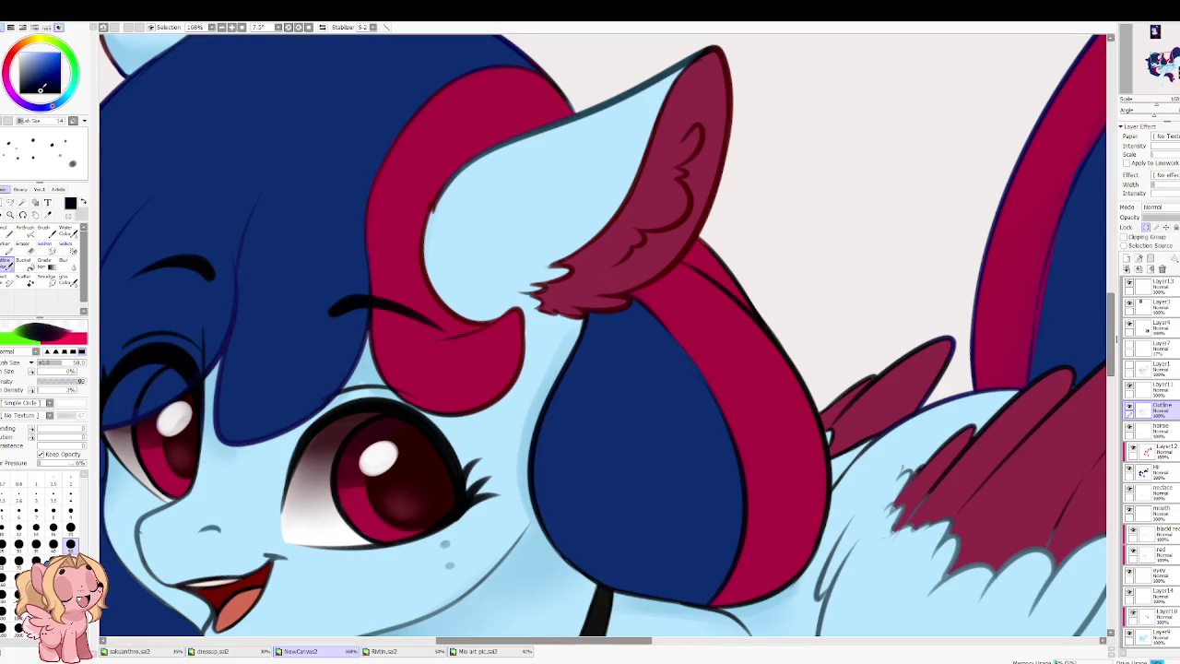
left_click(167, 108, "alt")
left_click_drag(592, 341, 562, 573)
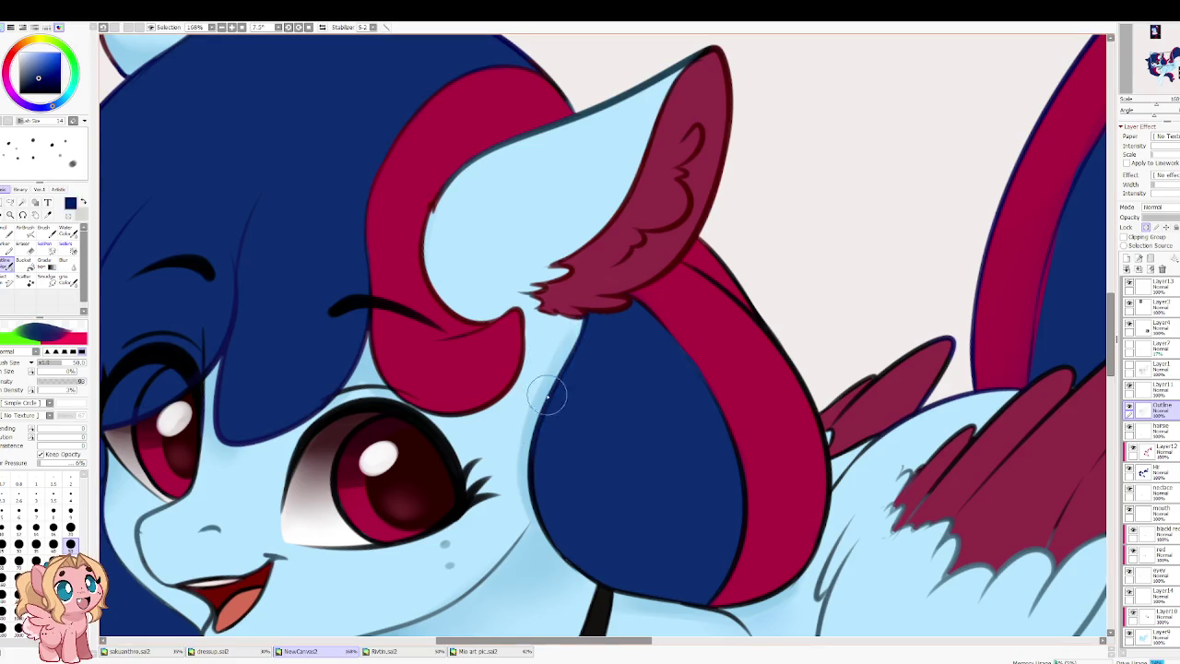
key("h")
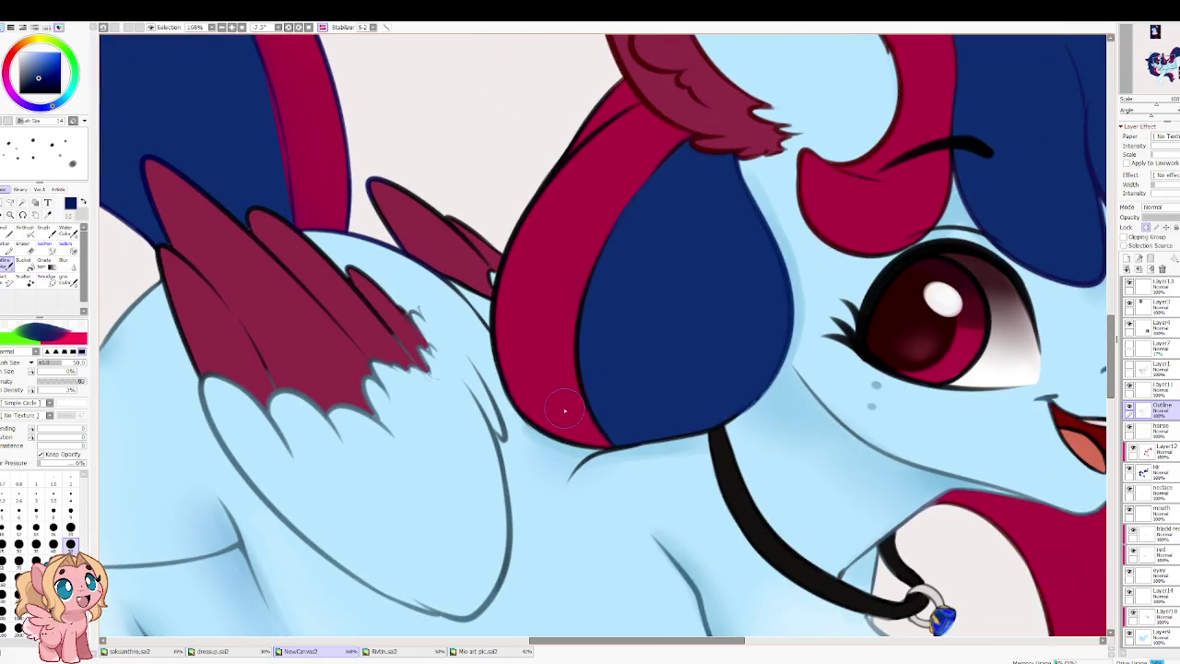
left_click(544, 373, "alt")
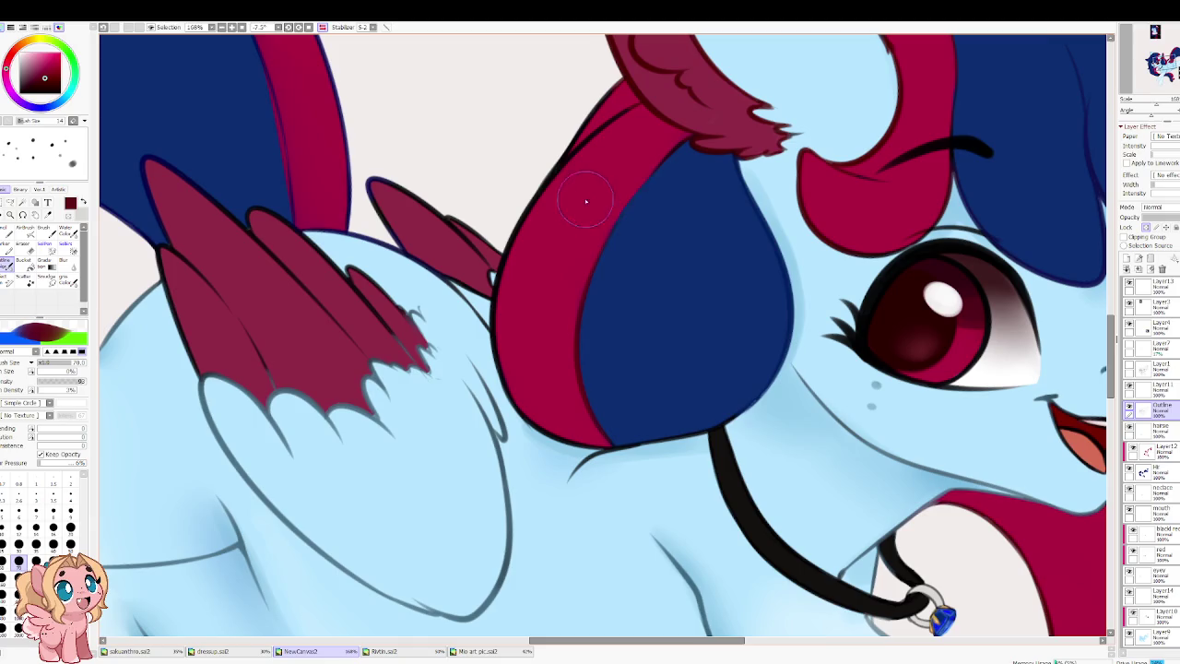
key("x")
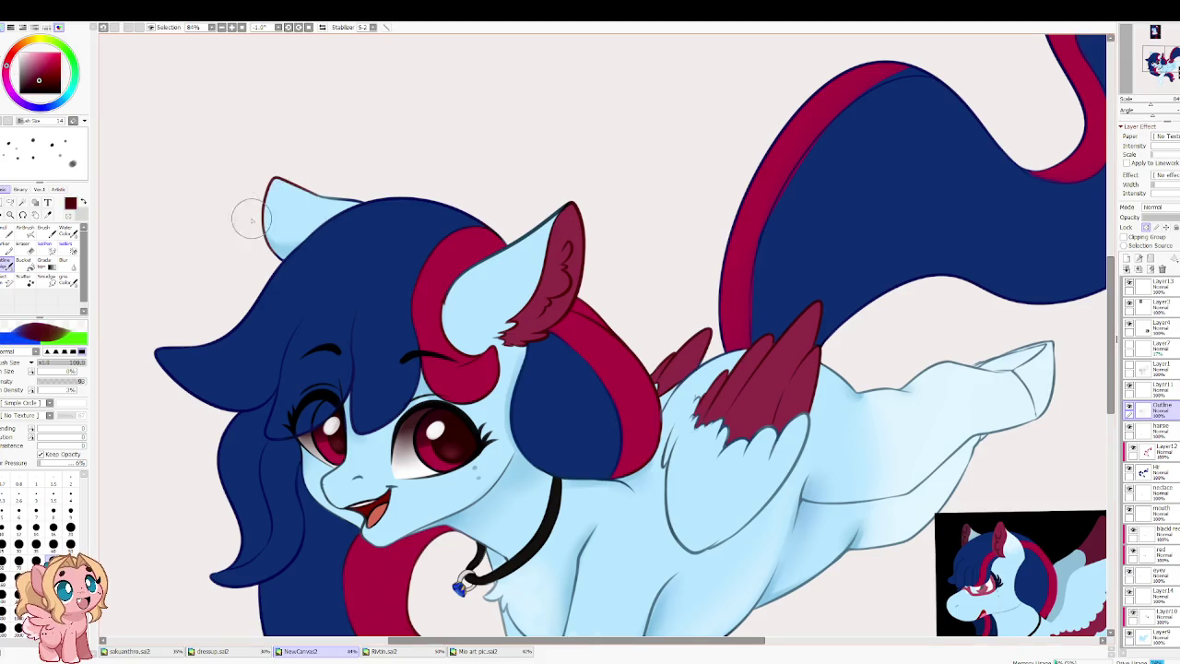
Step: Trace the left ear's top outline in a darker crimson, then sample the light-blue skin colour
left_click(40, 71)
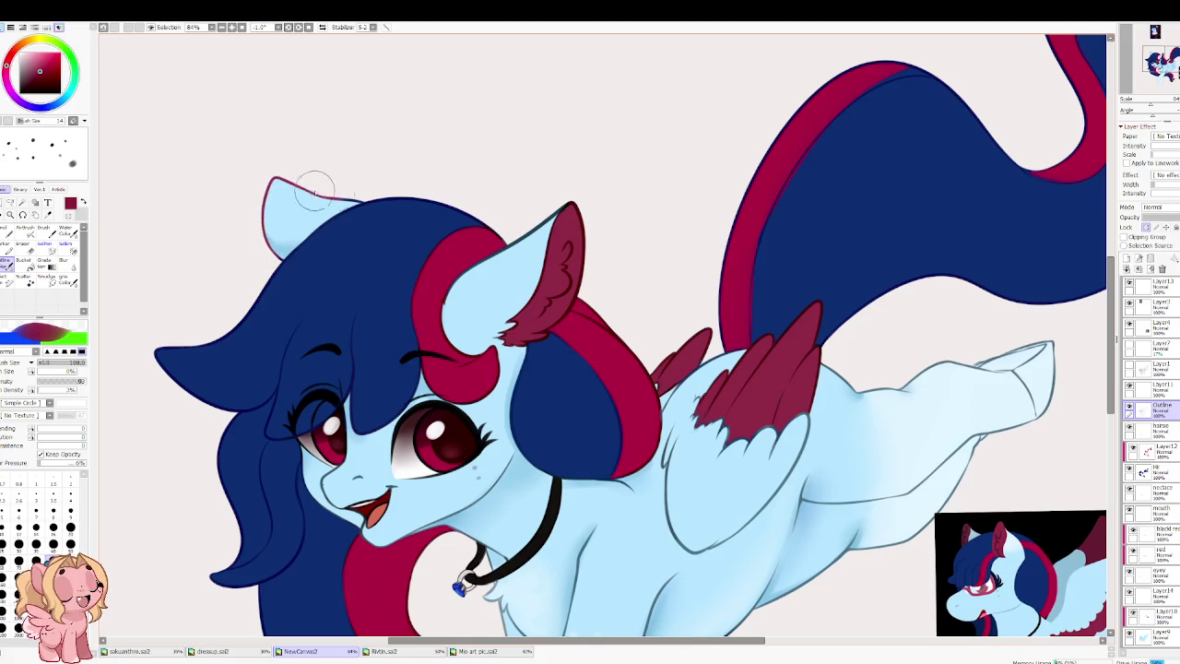
left_click_drag(269, 179, 364, 197)
left_click(533, 230, "alt")
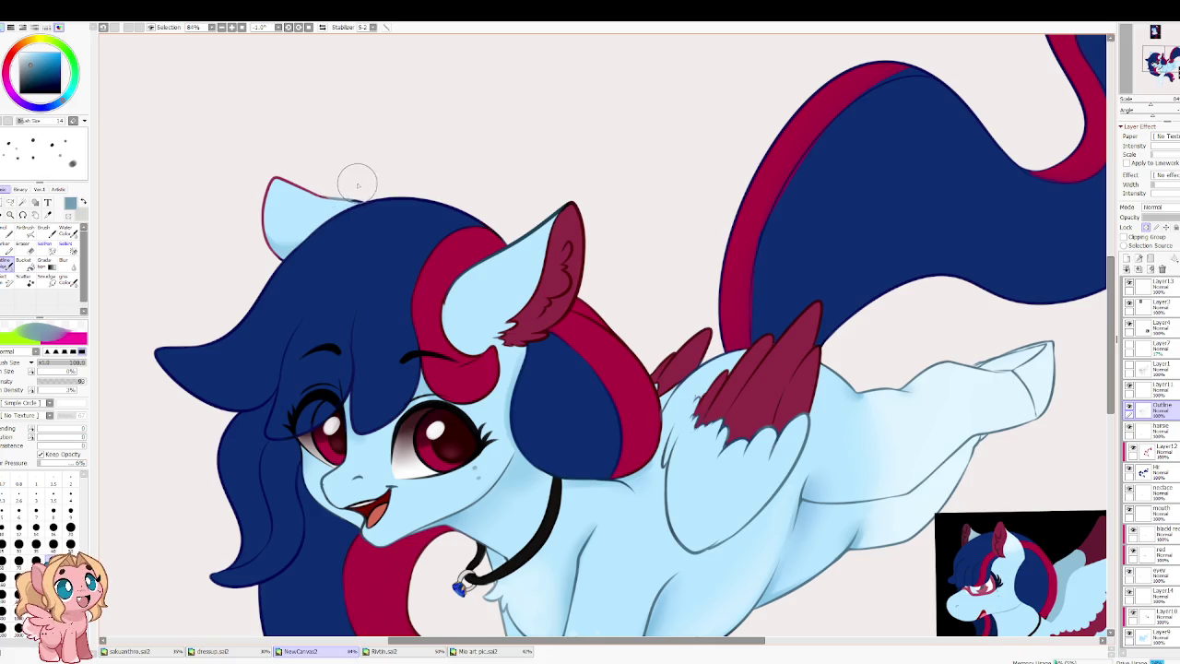
scroll(305, 117, "down", 2)
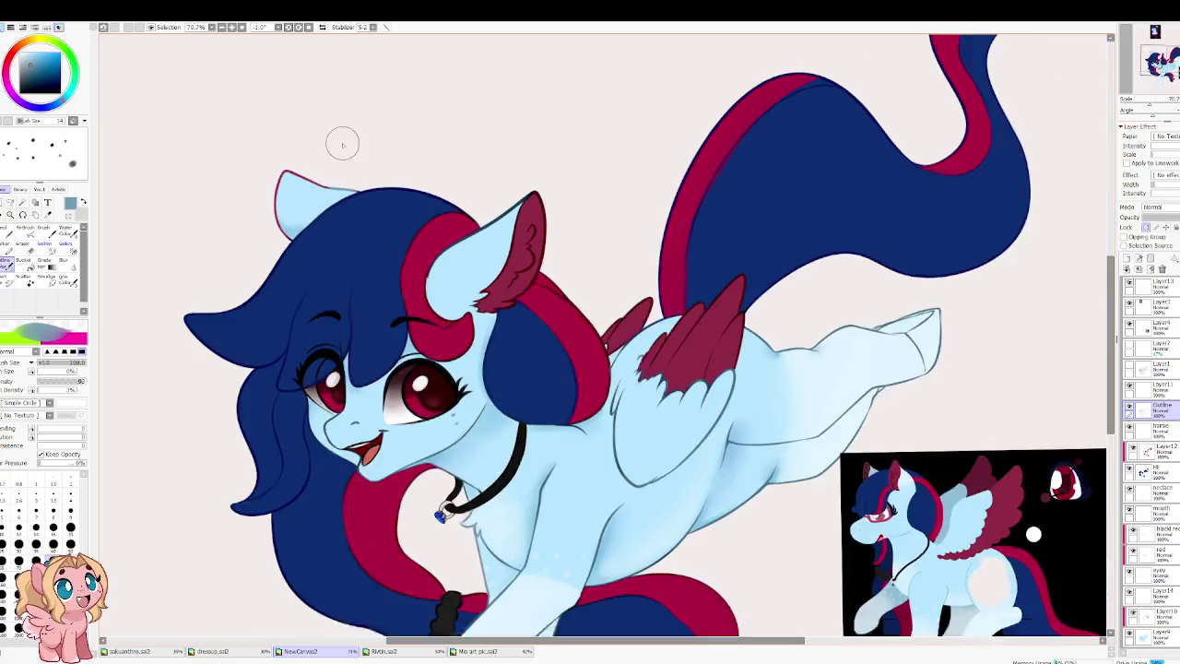
scroll(340, 139, "down", 2)
scroll(406, 231, "up", 1)
scroll(452, 301, "up", 1)
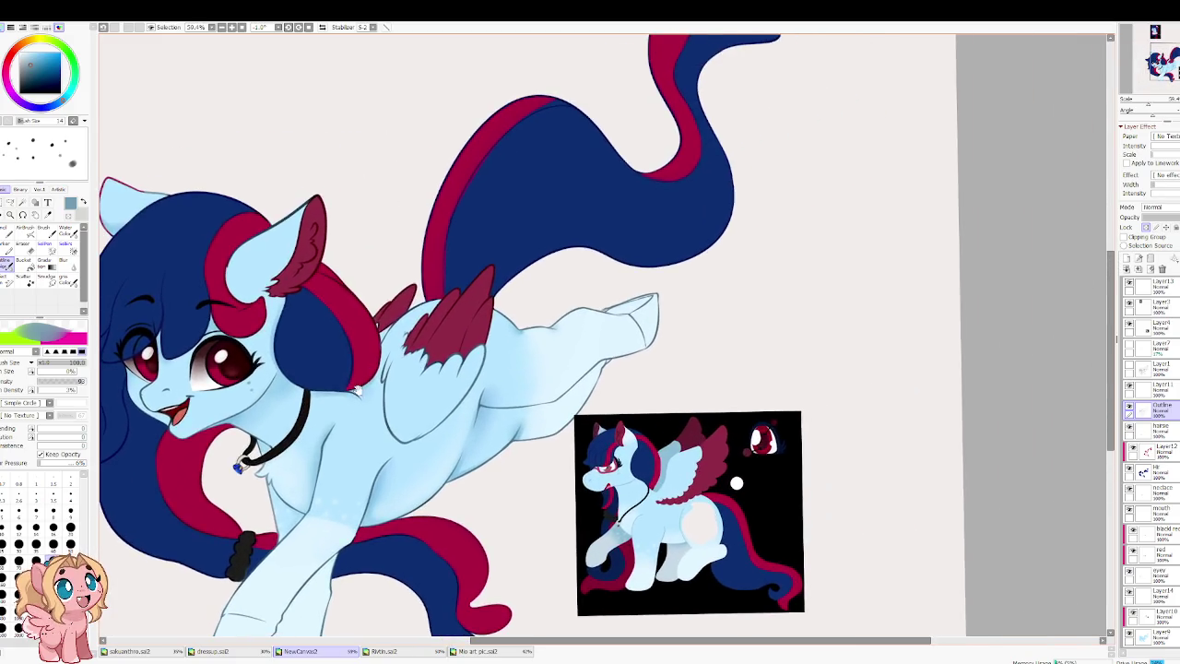
scroll(600, 237, "up", 3)
scroll(632, 255, "up", 1)
scroll(634, 258, "up", 1)
Step: Choose a salmon pink and set the pen to size 16 with the hoof lined up in view
key("bracketleft")
key("bracketleft")
left_click_drag(11, 58, 40, 56)
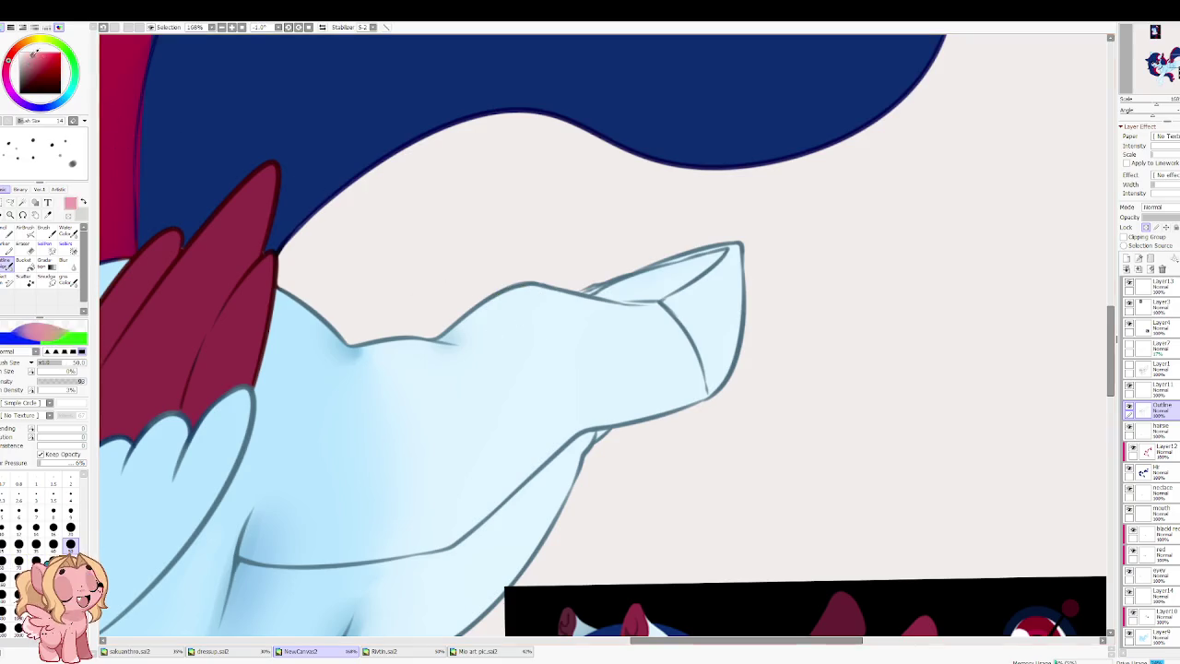
mouse_move(359, 237)
left_mouse_down()
mouse_move(359, 322)
mouse_move(453, 376)
mouse_move(374, 103)
left_mouse_up()
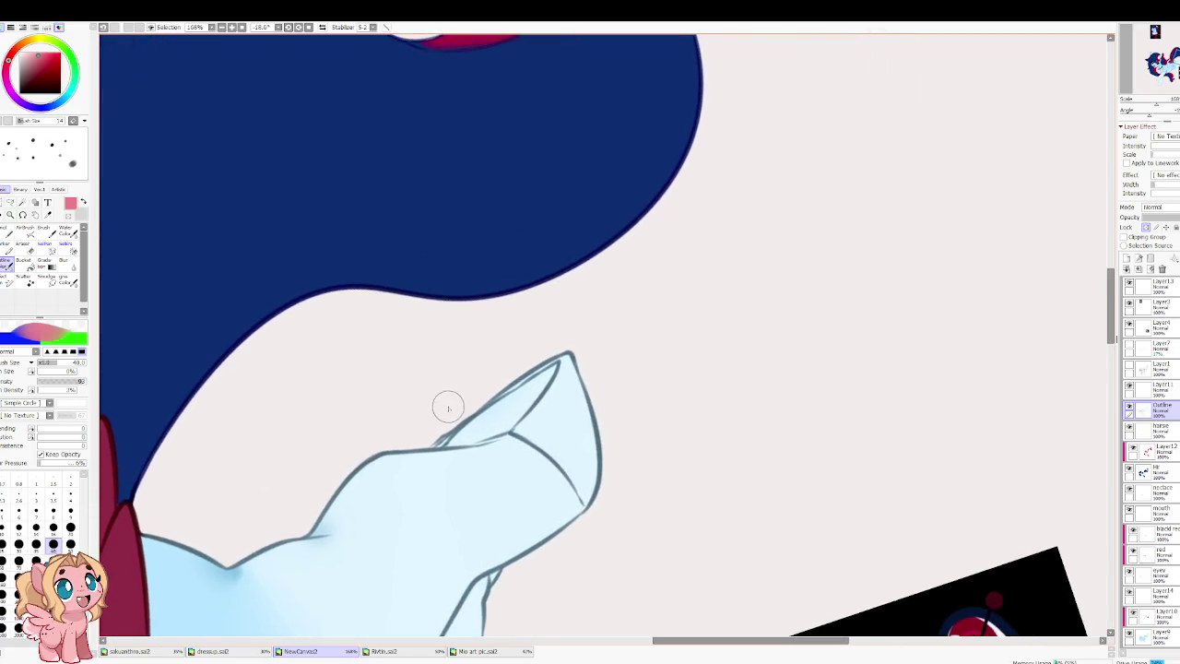
left_click(52, 527)
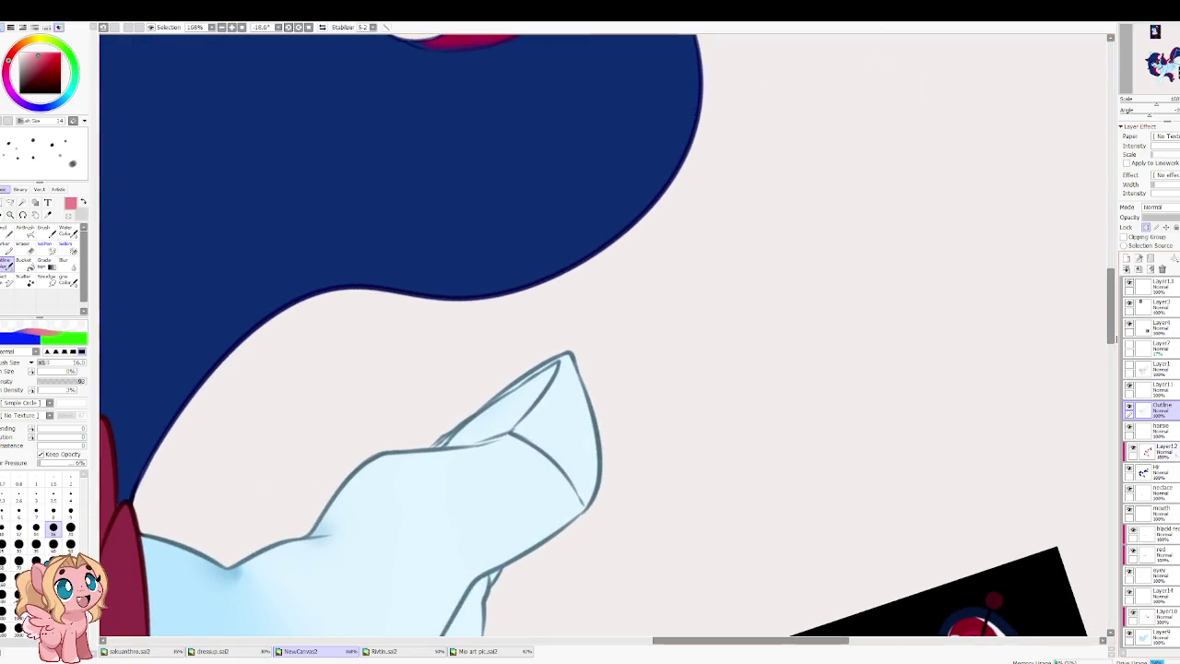
mouse_move(402, 450)
left_mouse_down()
mouse_move(361, 390)
mouse_move(420, 403)
left_mouse_up()
left_click_drag(15, 53, 36, 52)
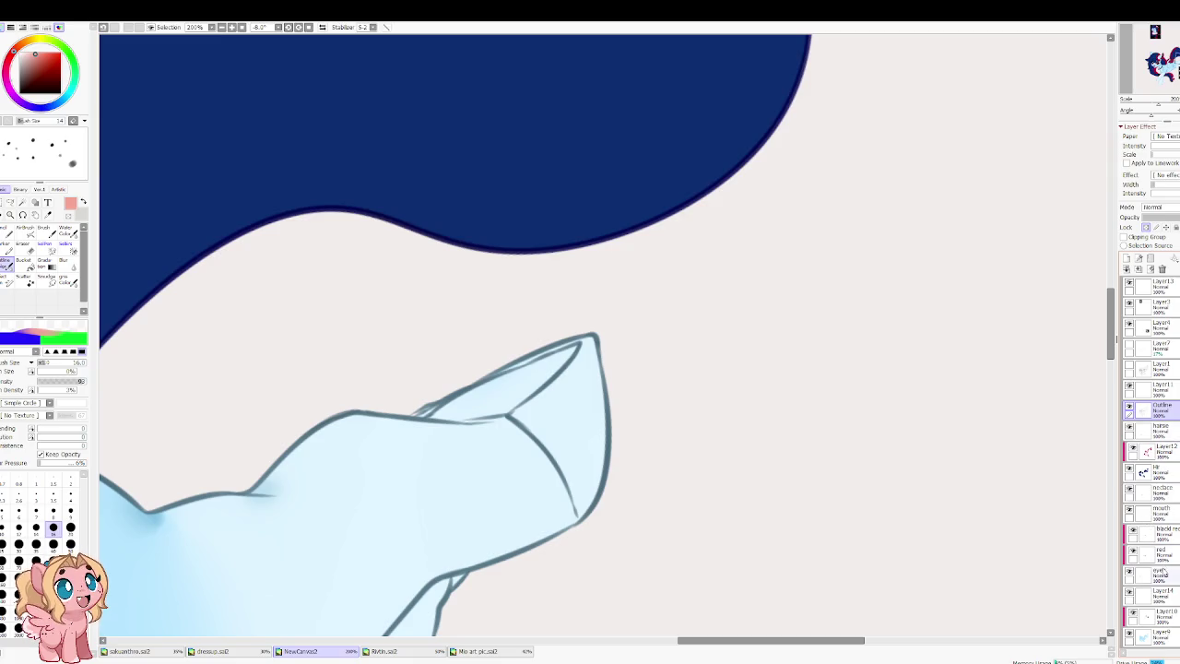
Step: Fill the inside of the raised back hoof's tip with salmon pink using a larger brush
scroll(888, 486, "down", 1)
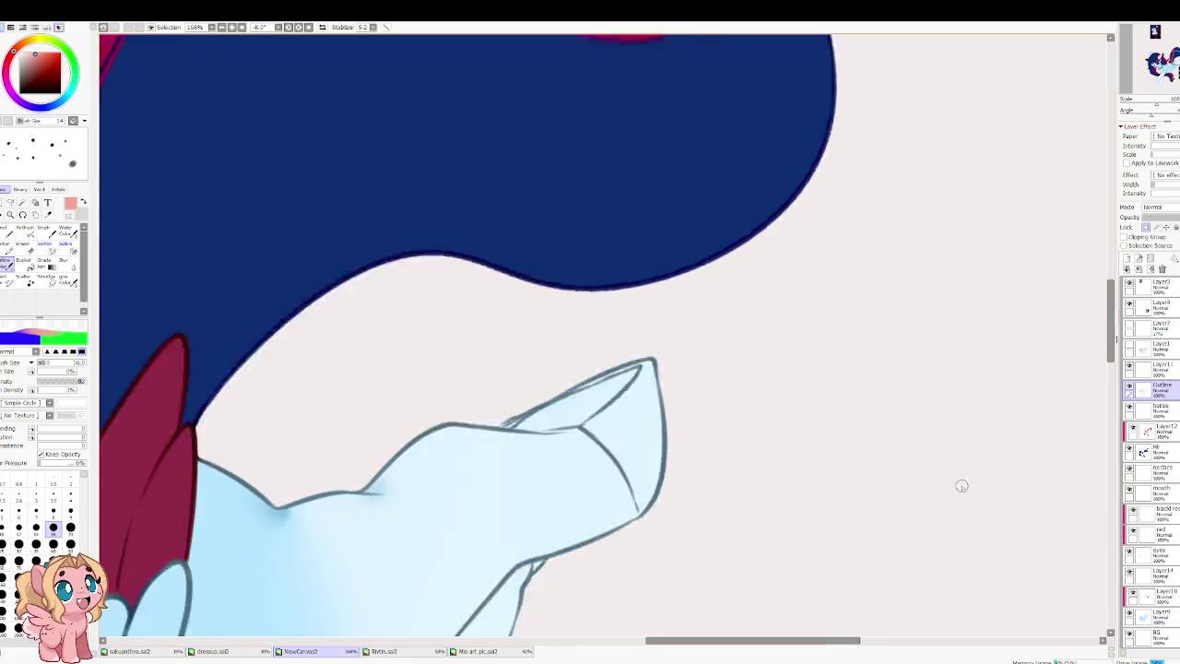
scroll(888, 486, "down", 1)
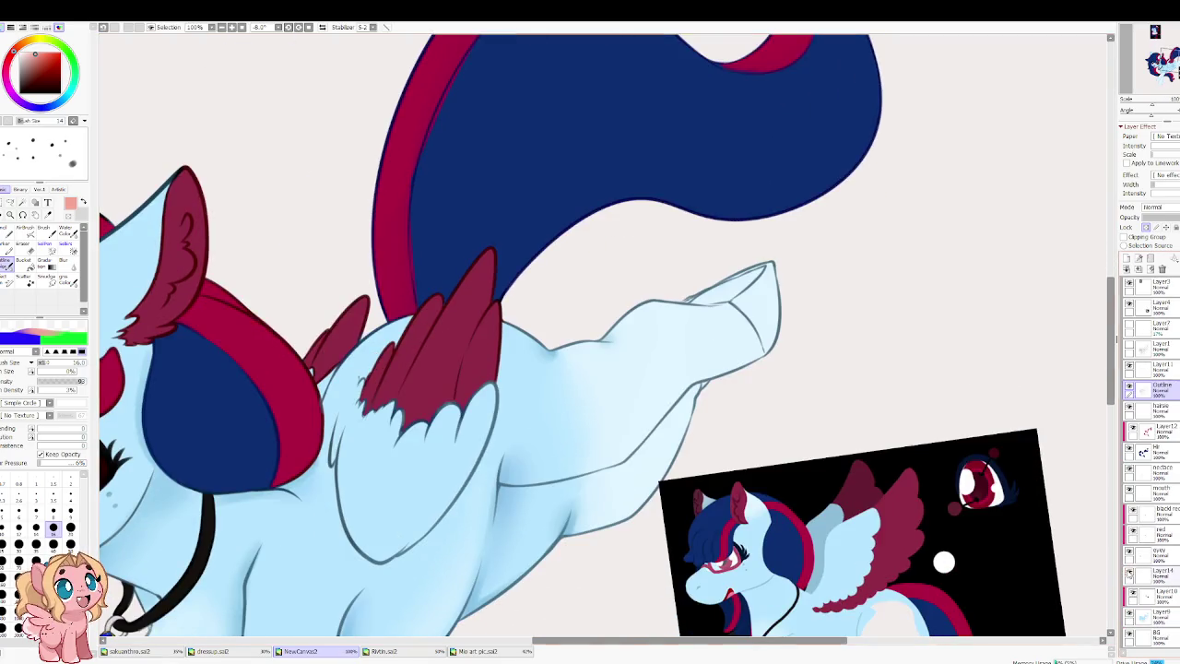
scroll(726, 295, "down", 1)
scroll(726, 295, "down", 1)
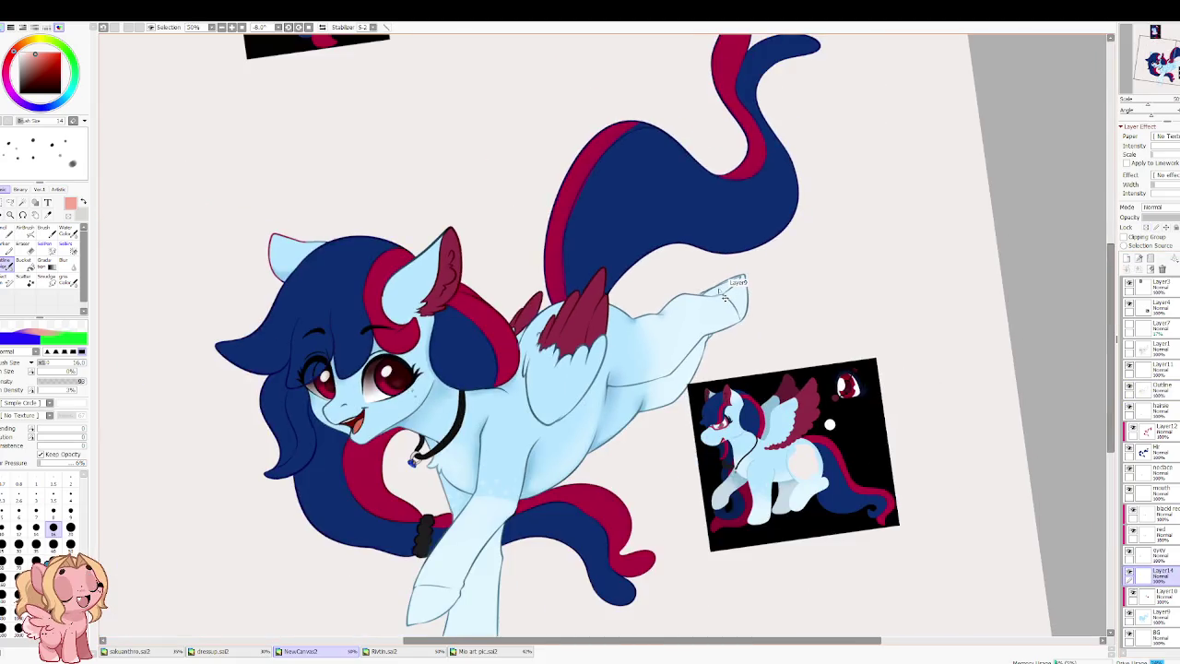
scroll(729, 296, "up", 3)
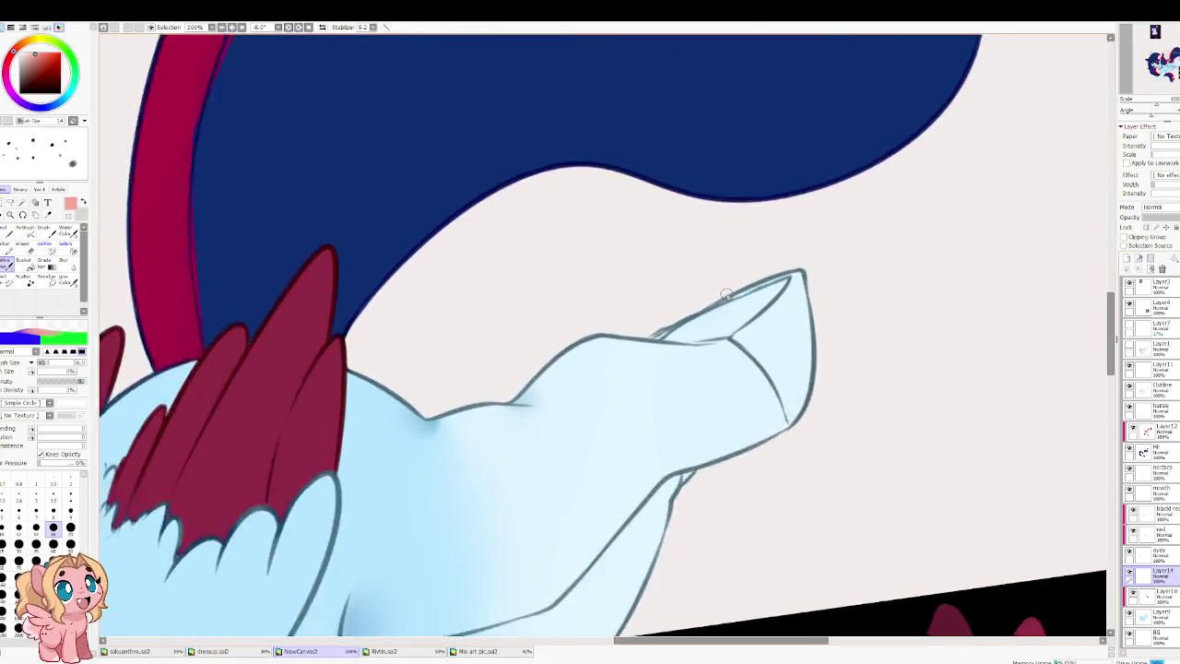
scroll(729, 295, "down", 1)
scroll(728, 295, "down", 1)
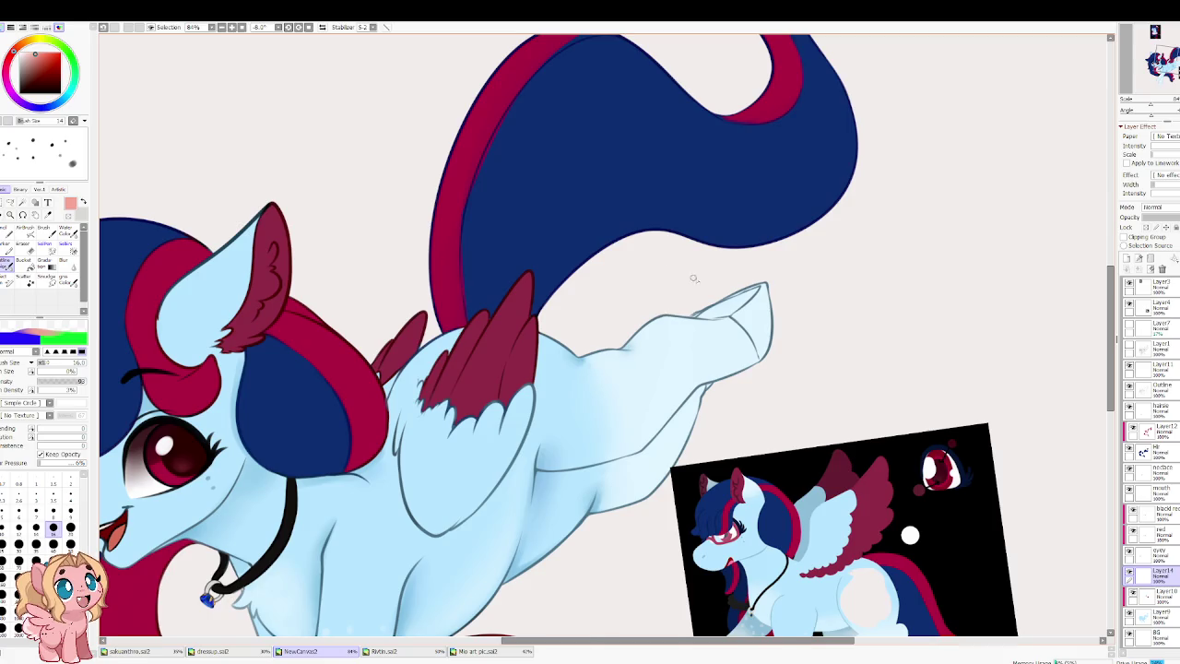
scroll(670, 269, "up", 2)
scroll(671, 269, "up", 1)
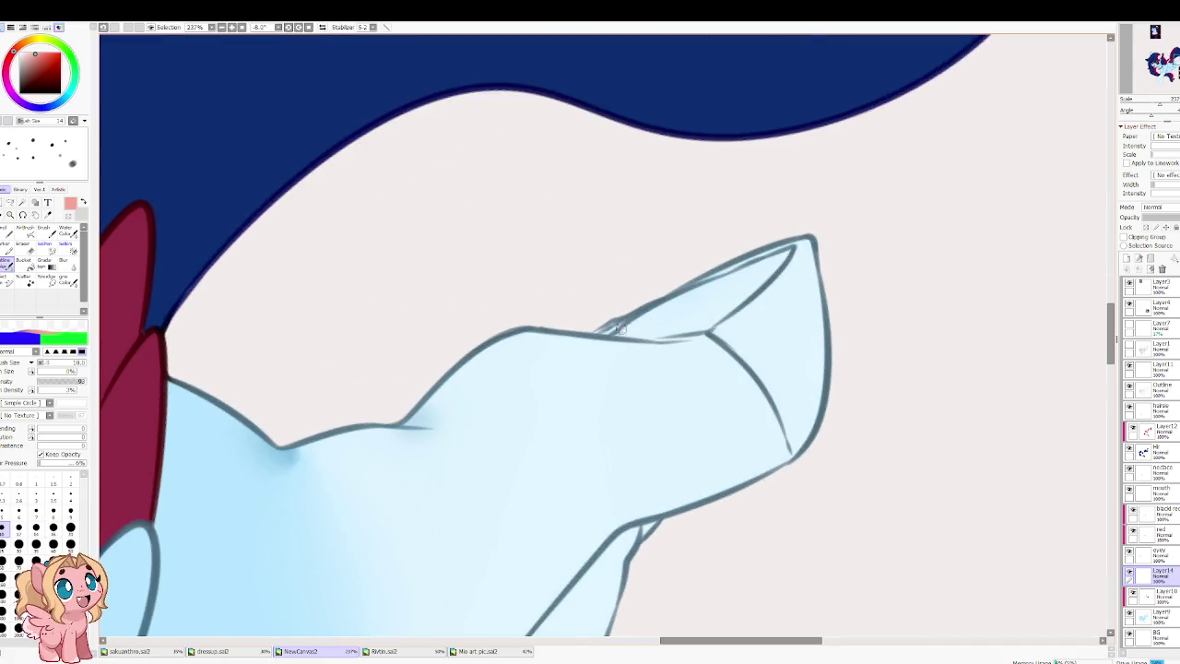
key("bracketright")
key("bracketright")
key("bracketright")
left_click_drag(628, 330, 742, 275)
mouse_move(673, 309)
left_mouse_down()
mouse_move(774, 261)
mouse_move(712, 316)
mouse_move(651, 322)
mouse_move(683, 325)
mouse_move(655, 329)
mouse_move(707, 314)
mouse_move(752, 279)
left_mouse_up()
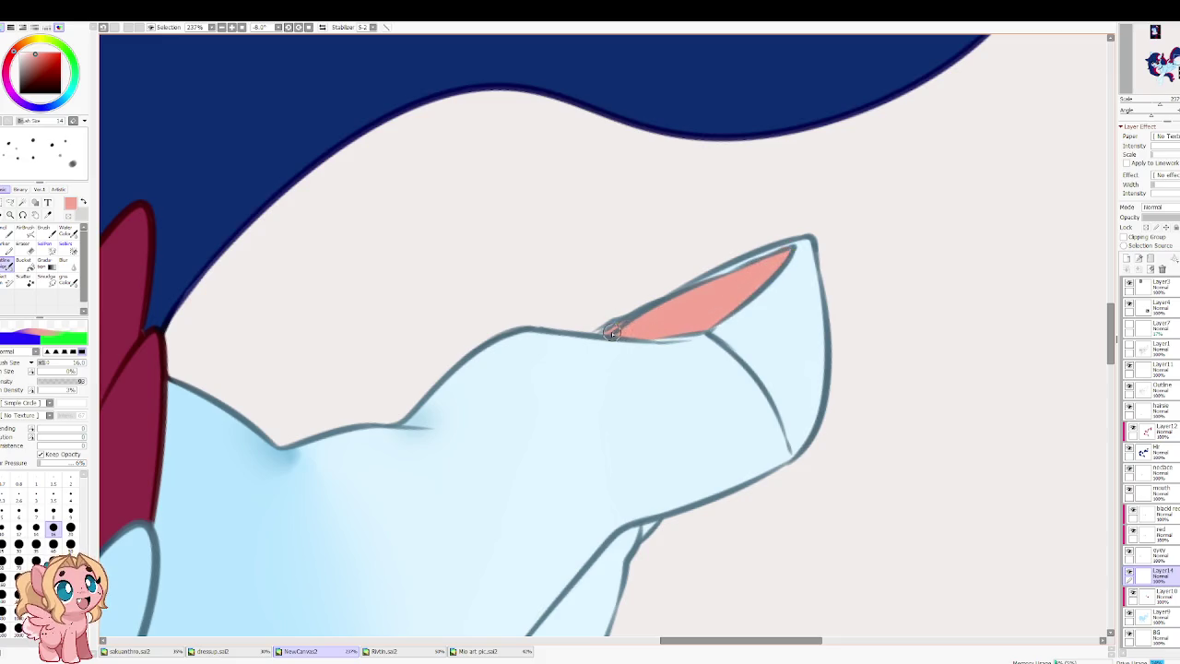
Step: Switch to a fine Eraser and turn the canvas to reach the hoof tip's edge
left_click_drag(680, 266, 596, 319)
key("e")
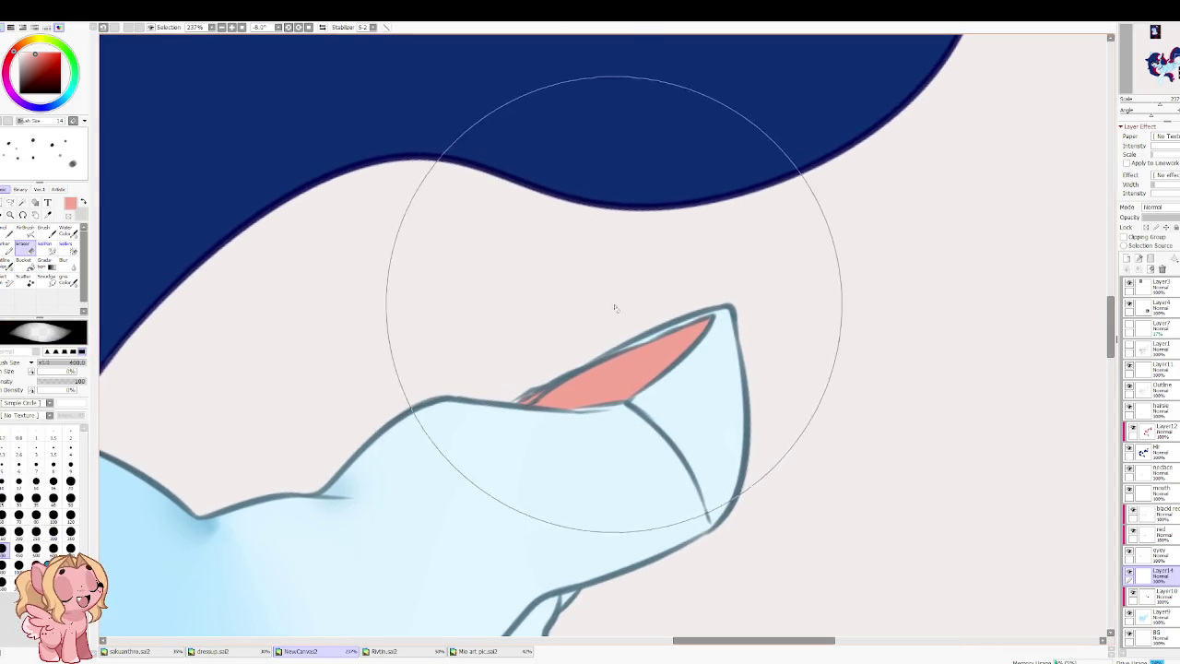
key("bracketleft")
key("bracketleft")
key("bracketleft")
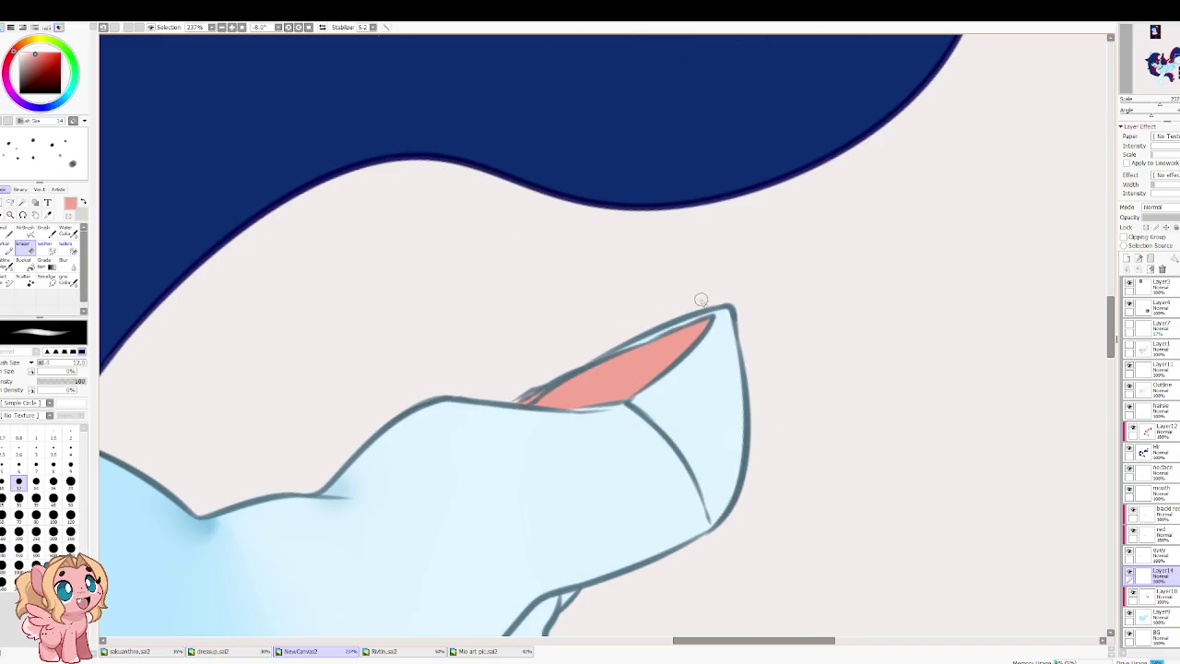
left_click_drag(706, 311, 524, 297)
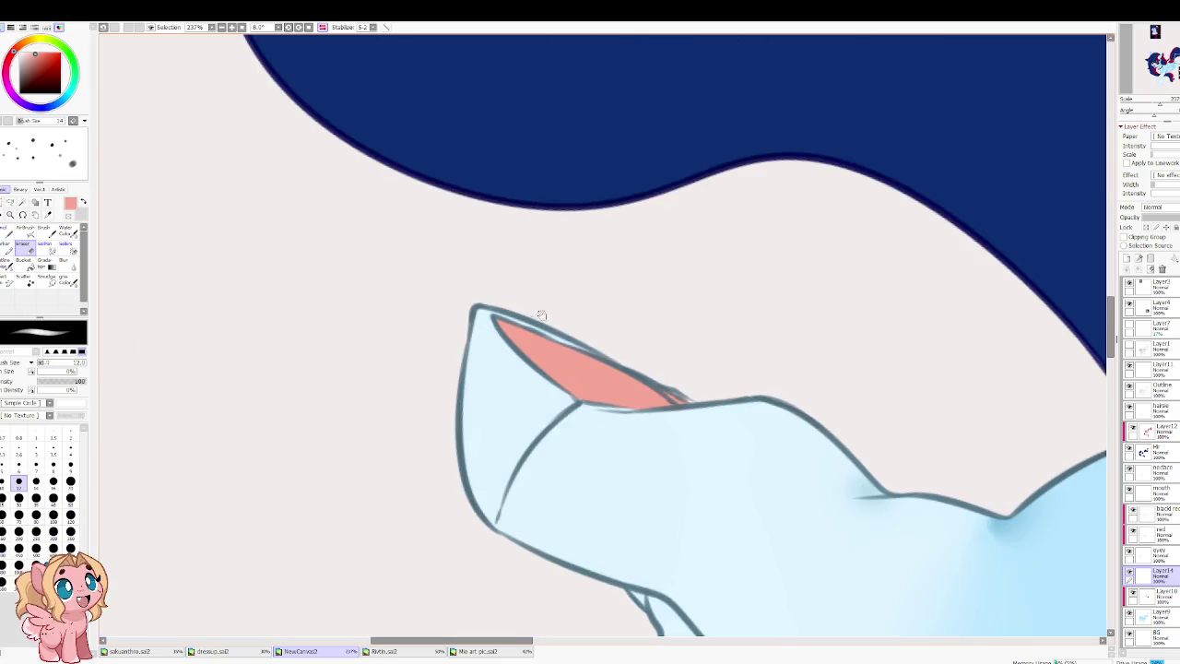
scroll(520, 291, "down", 5)
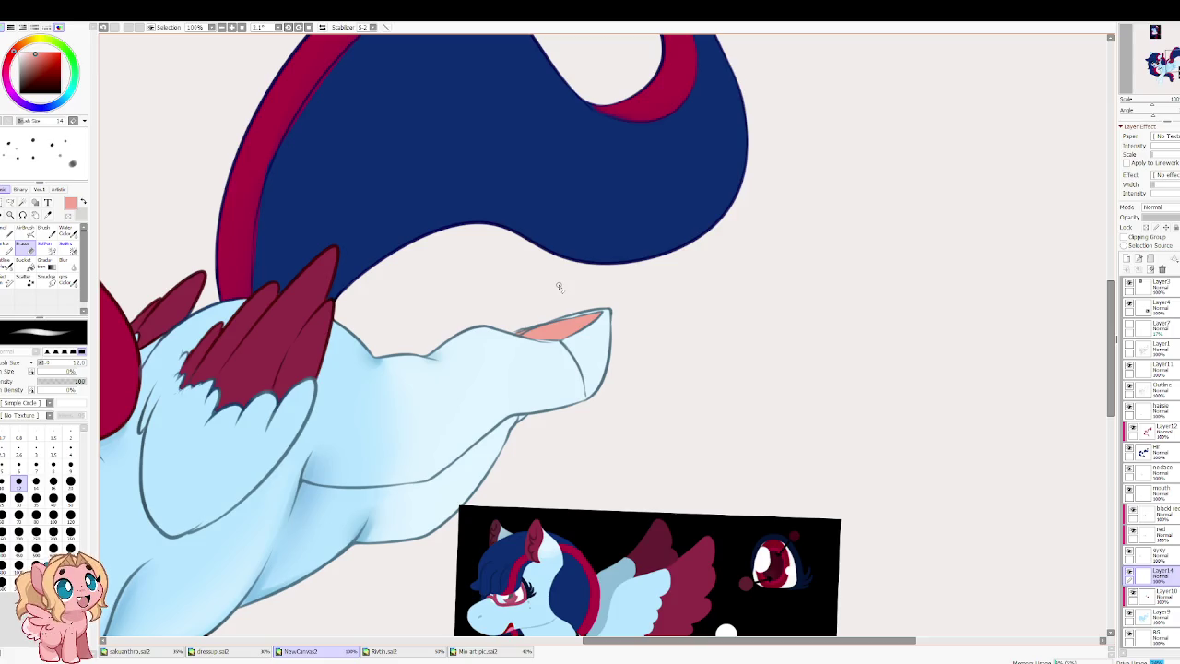
scroll(550, 209, "down", 2)
Step: Sample a blue-grey, switch to the blending brush, and select the Outline layer
scroll(550, 209, "down", 1)
scroll(550, 208, "down", 2)
scroll(567, 356, "up", 5)
mouse_move(566, 356)
left_mouse_down()
mouse_move(400, 264)
mouse_move(530, 328)
left_mouse_up()
left_click(530, 328, "alt")
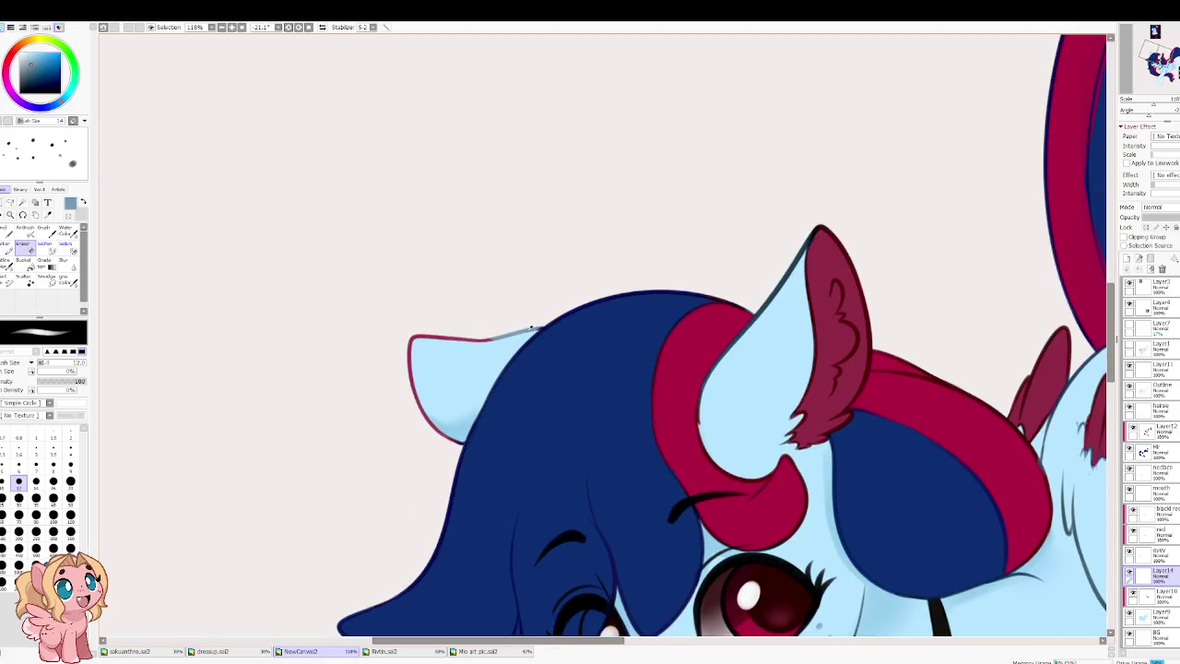
key("b")
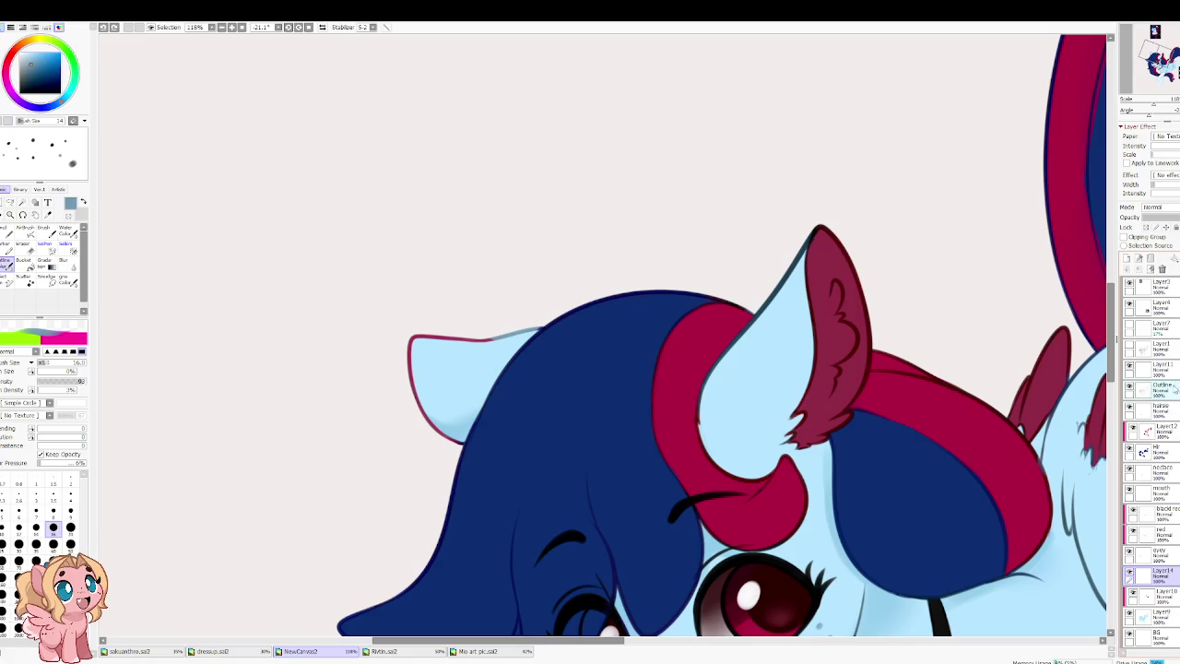
left_click(1162, 389)
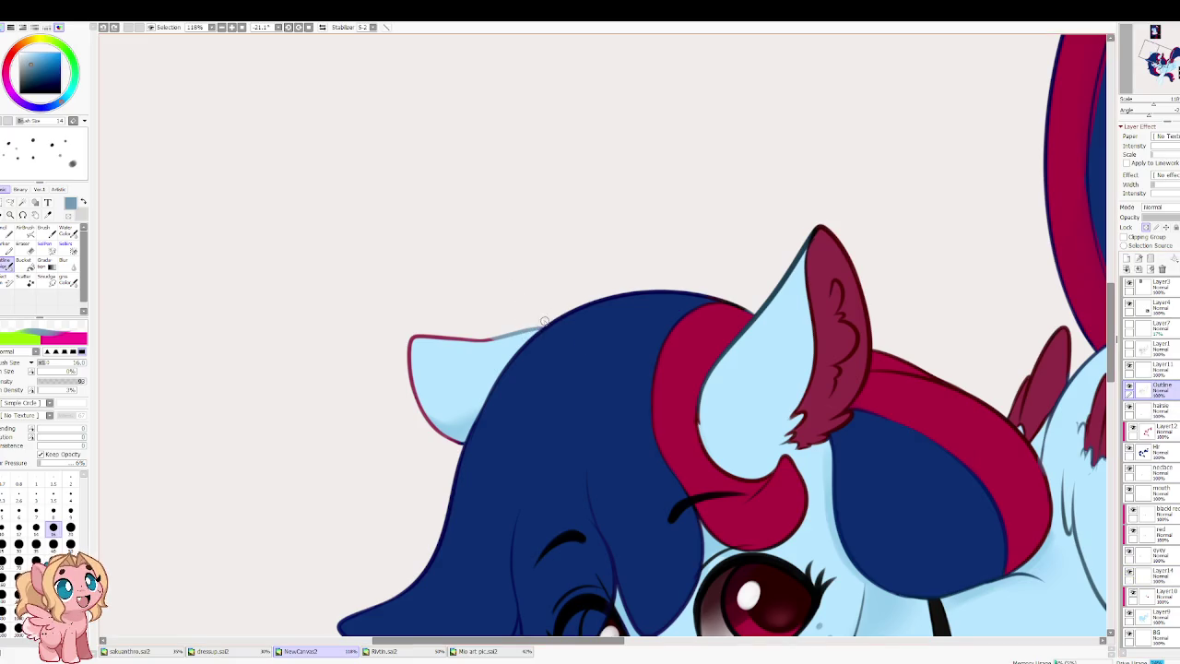
Step: Set the brush to size 20 and sample the wing outline's dark slate blue
left_click_drag(667, 295, 303, 338)
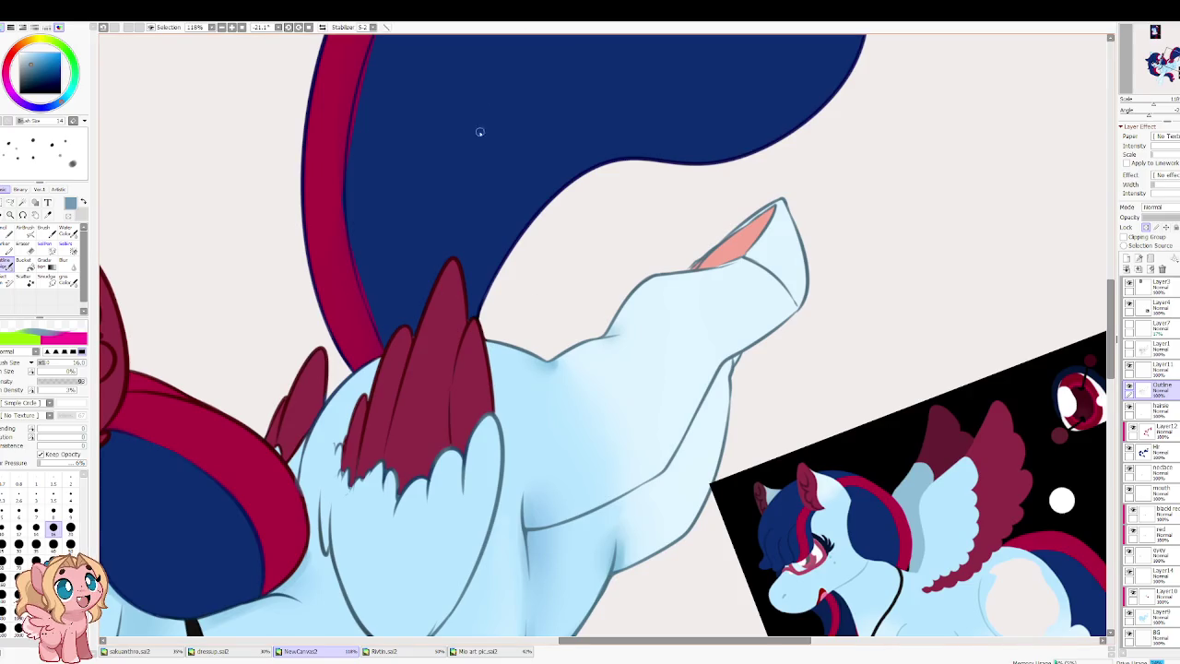
key("bracketleft")
key("bracketleft")
key("bracketleft")
key("bracketright")
key("bracketright")
key("bracketright")
key("bracketright")
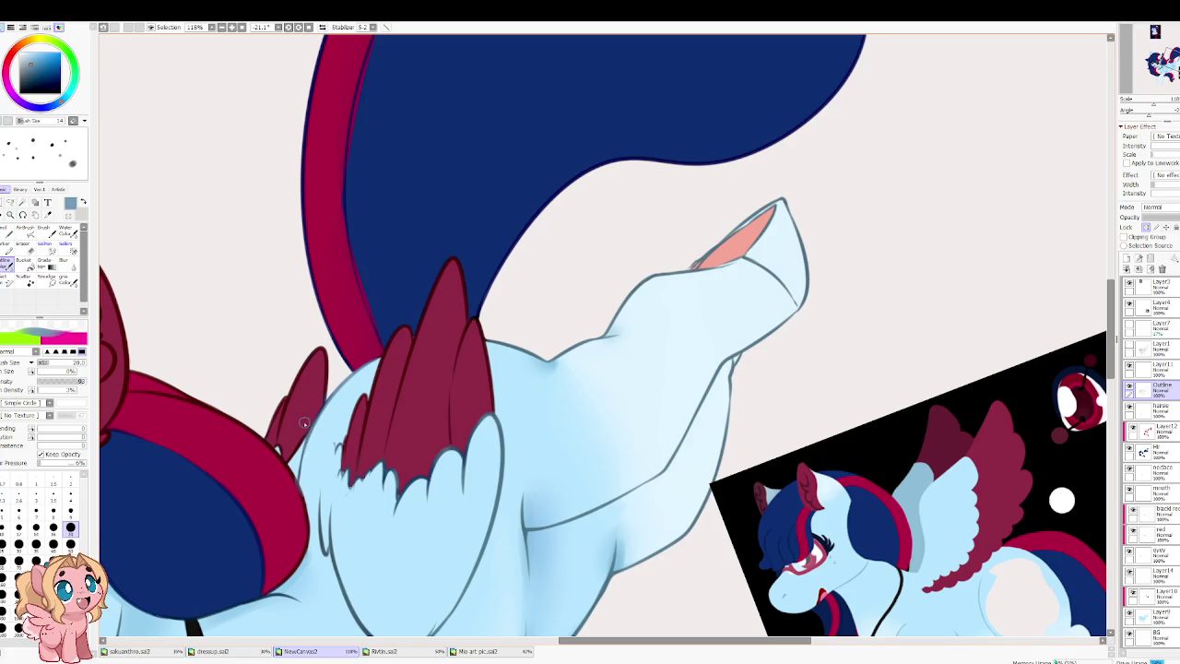
key("End")
left_click_drag(353, 406, 488, 305)
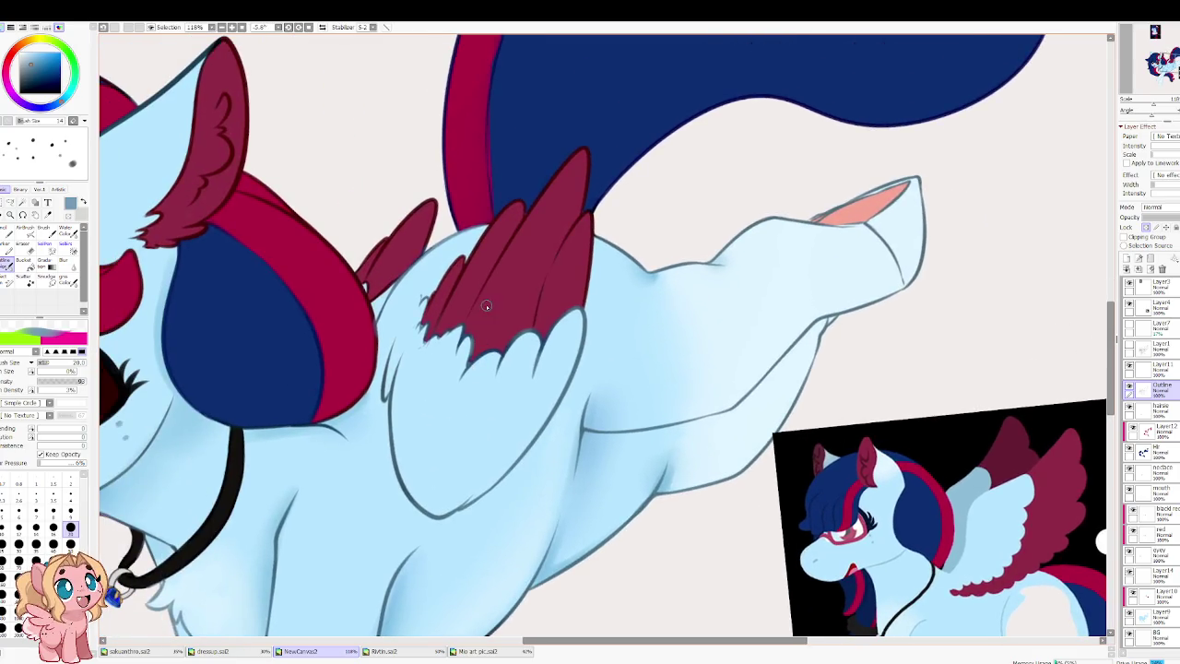
left_click(508, 346, "alt")
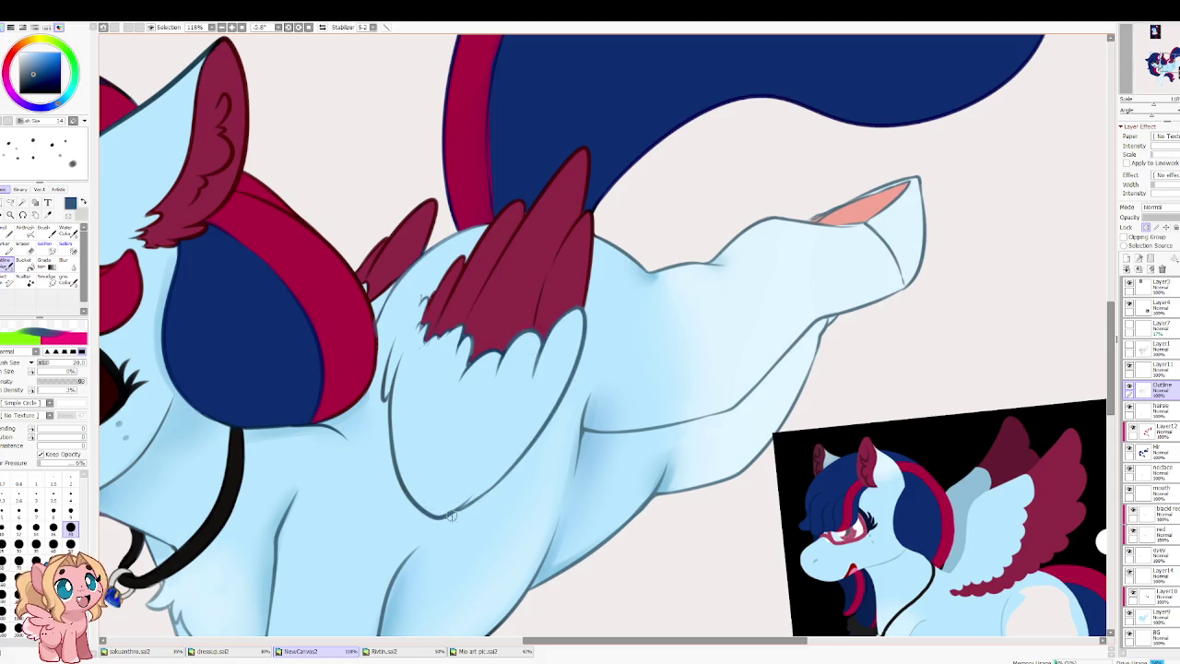
scroll(370, 490, "down", 5)
left_click_drag(350, 437, 467, 349)
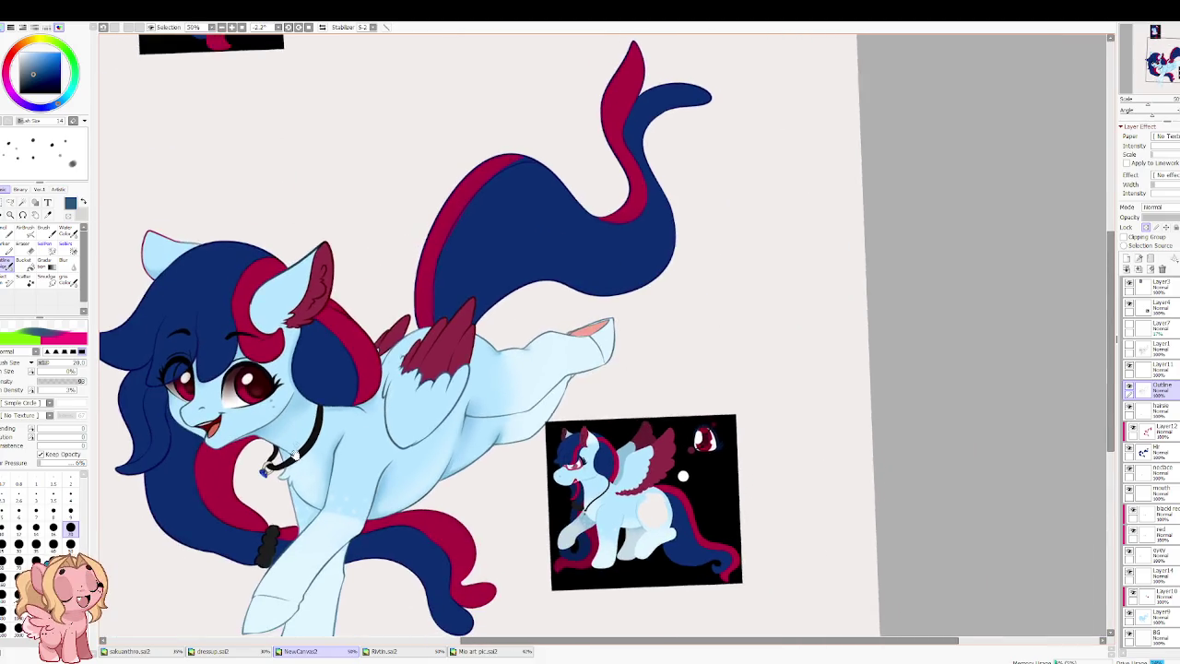
scroll(483, 453, "up", 3)
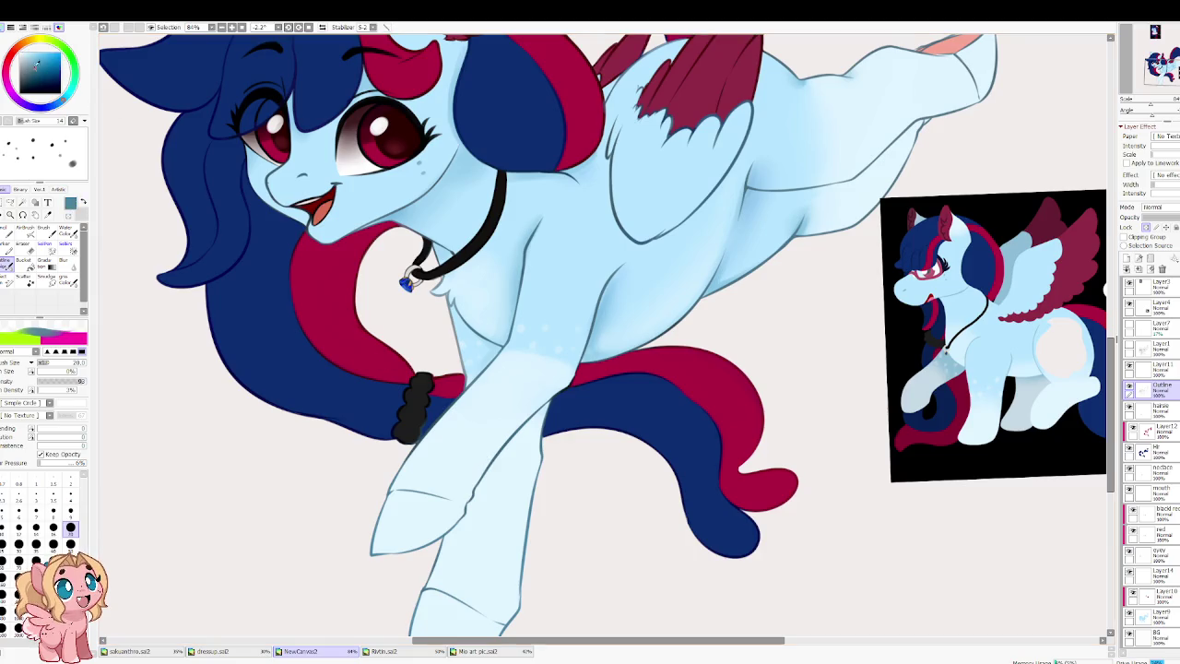
key("w")
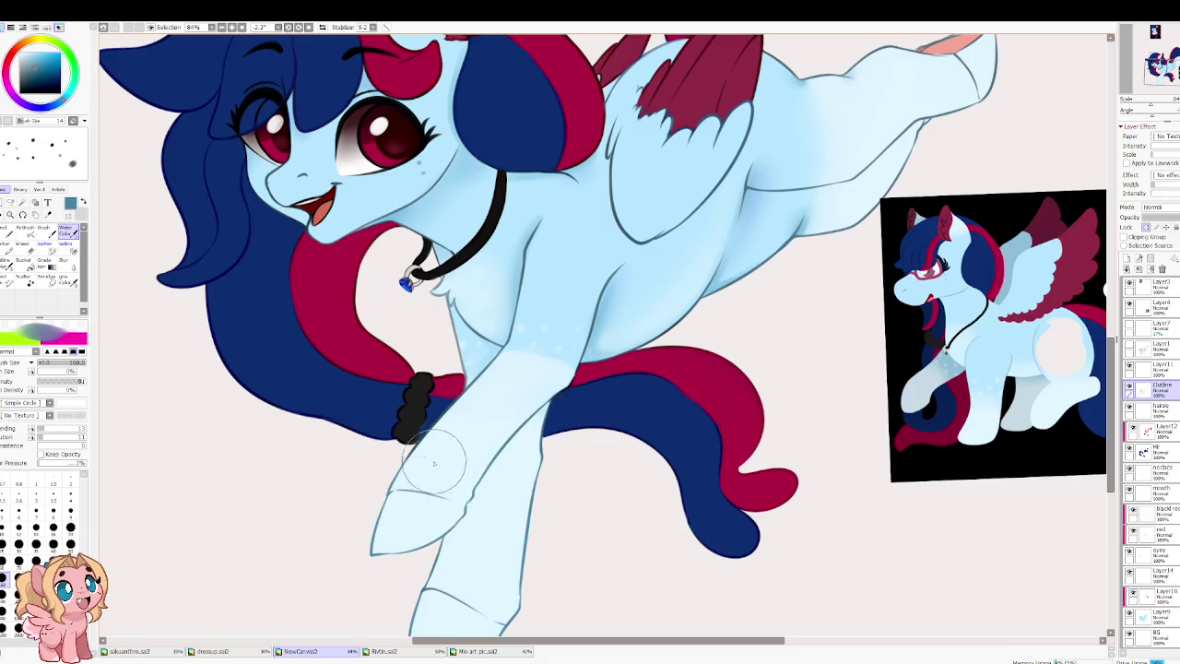
scroll(475, 410, "down", 3)
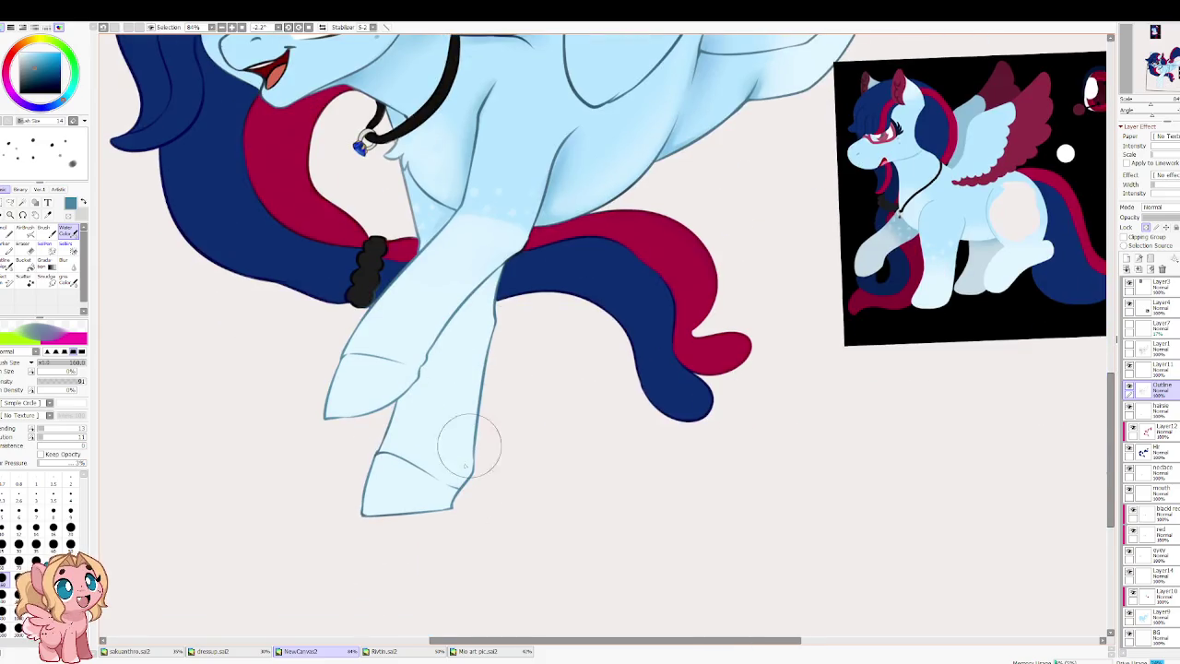
left_click(403, 221, "alt")
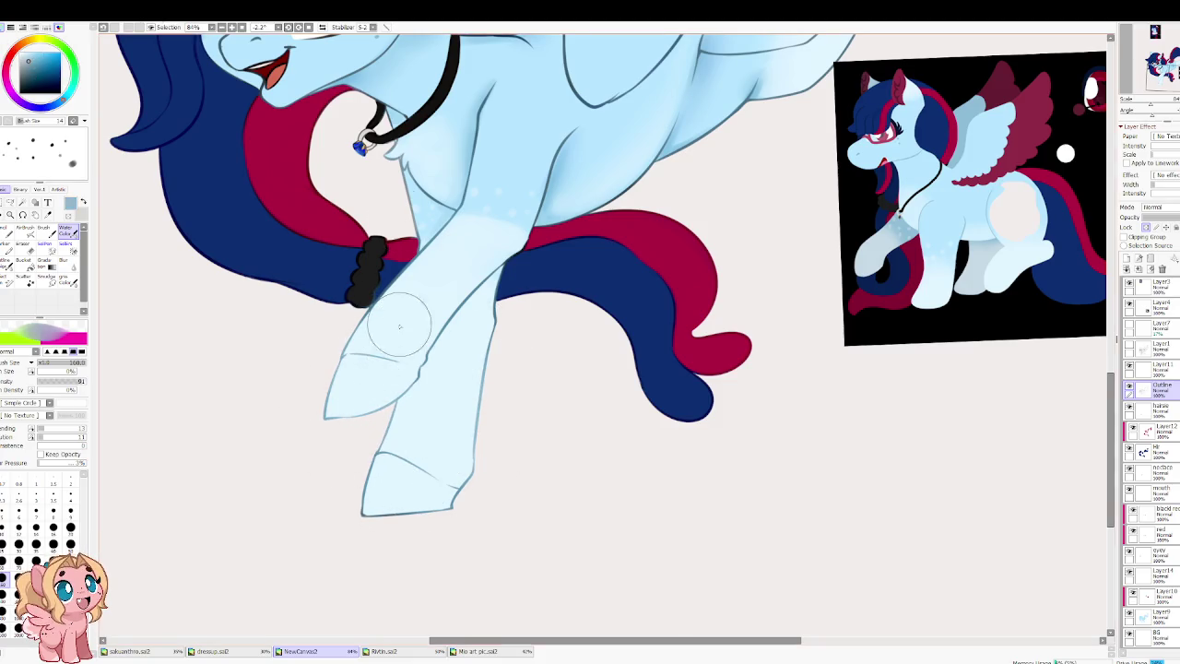
scroll(547, 225, "up", 5)
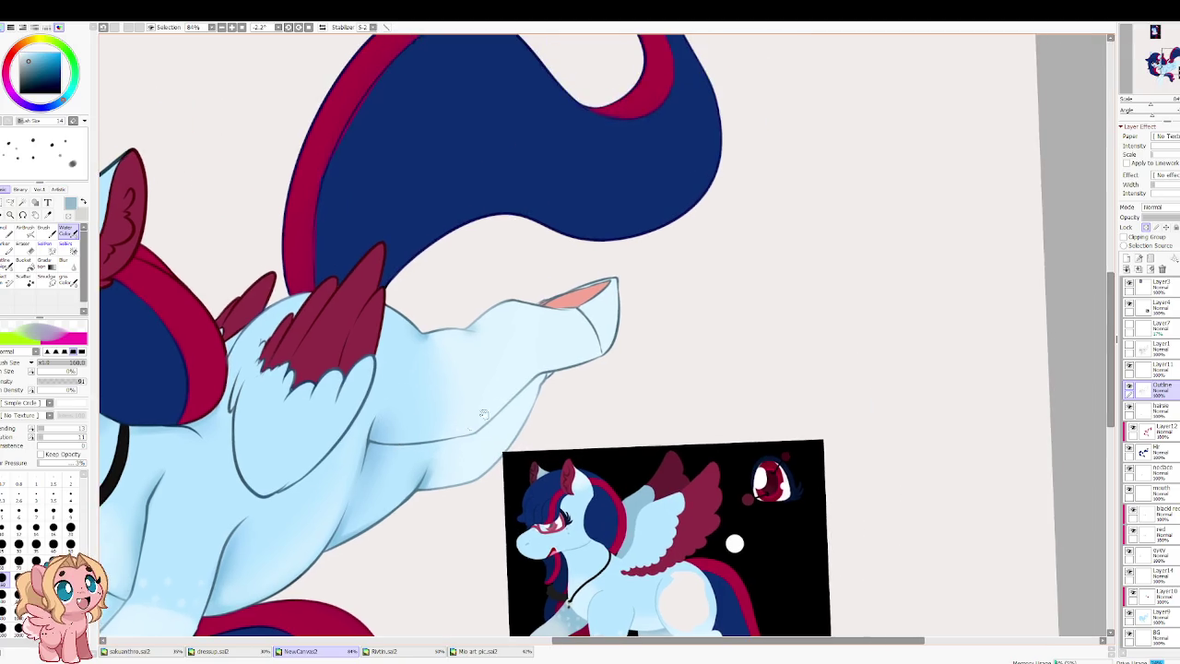
left_click_drag(555, 349, 483, 433)
scroll(336, 355, "down", 1)
scroll(271, 158, "down", 1)
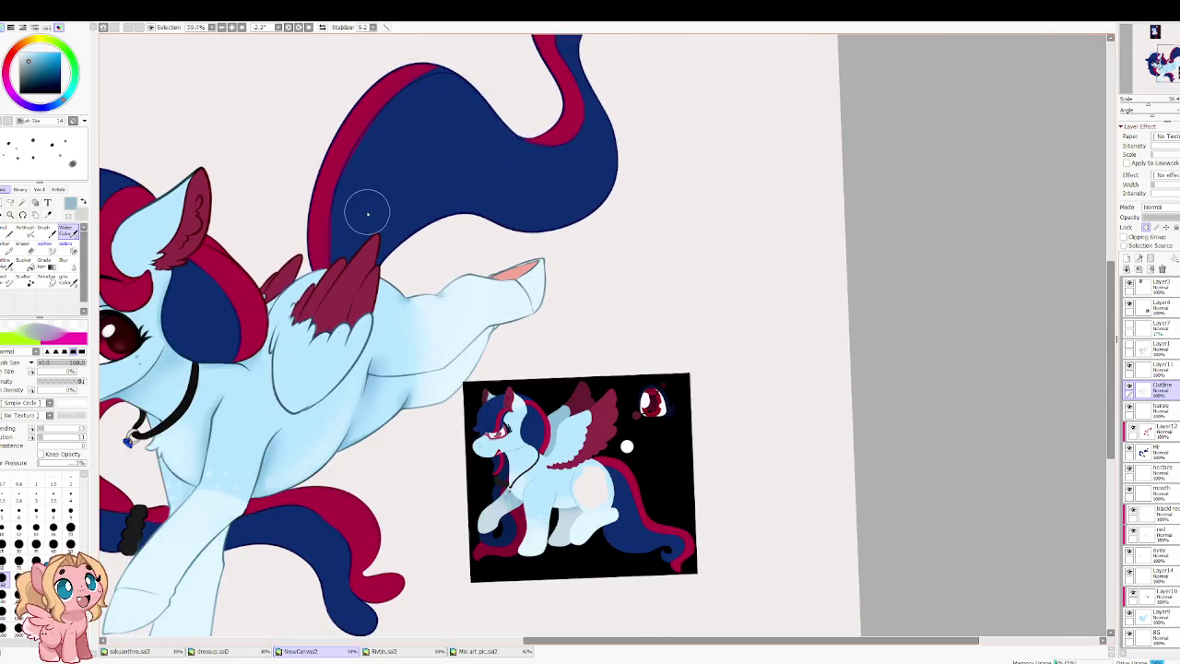
scroll(369, 205, "down", 1)
scroll(390, 224, "down", 1)
scroll(563, 288, "down", 1)
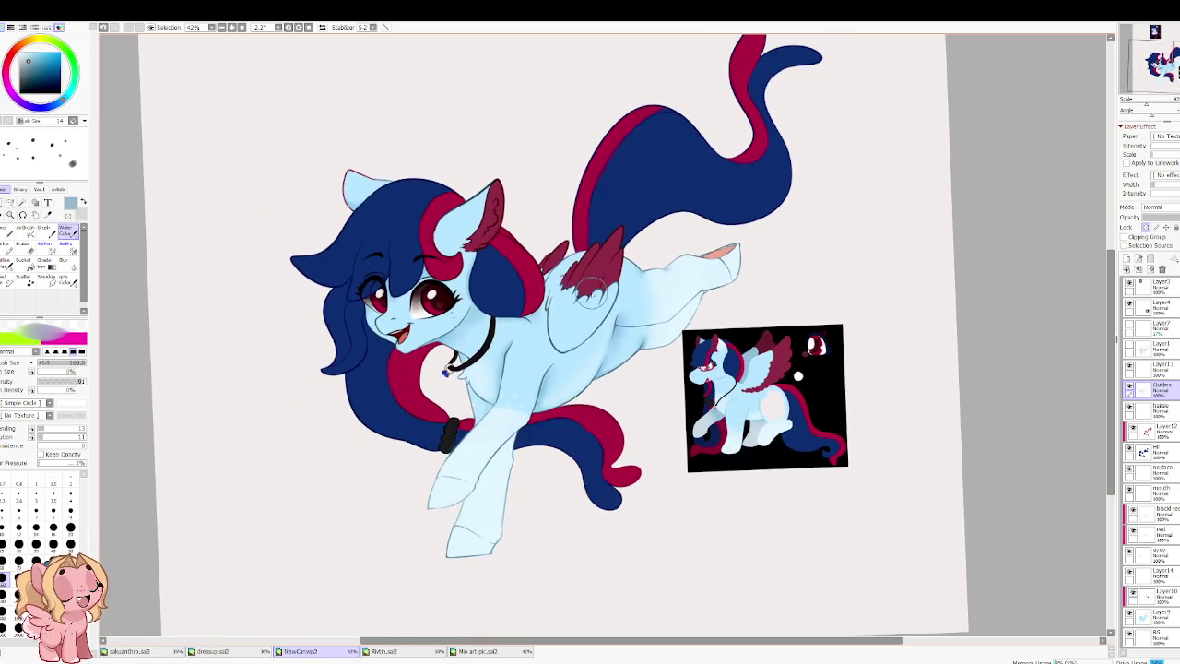
scroll(522, 299, "up", 2)
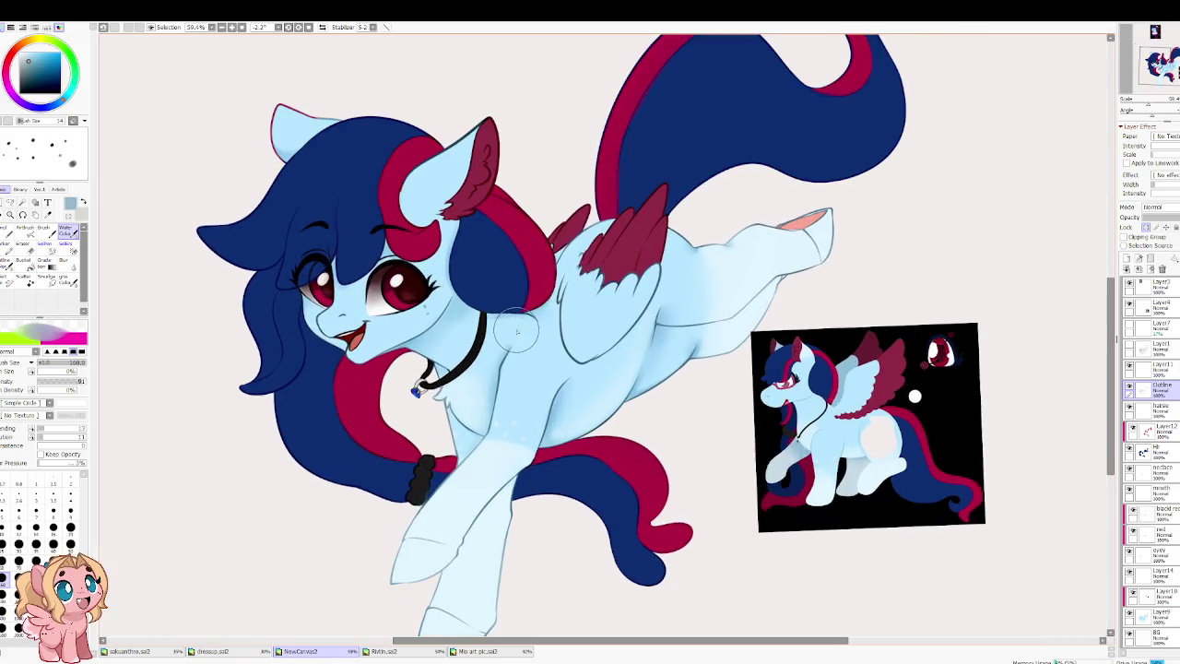
scroll(355, 304, "up", 1)
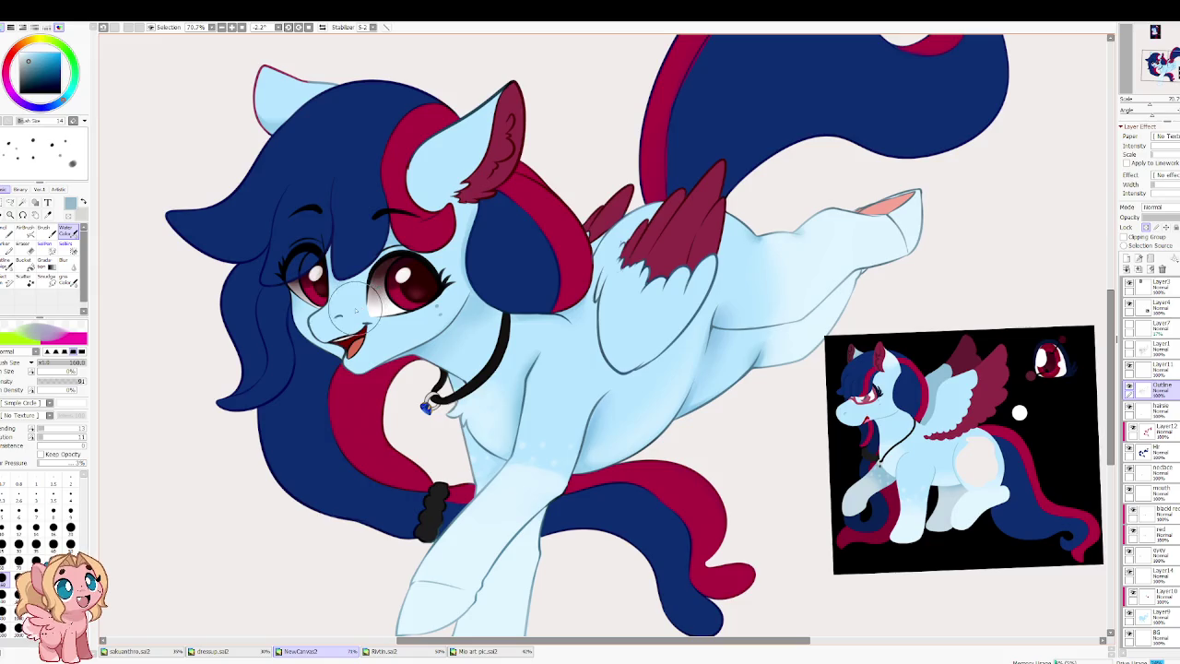
scroll(343, 306, "up", 1)
scroll(334, 311, "up", 2)
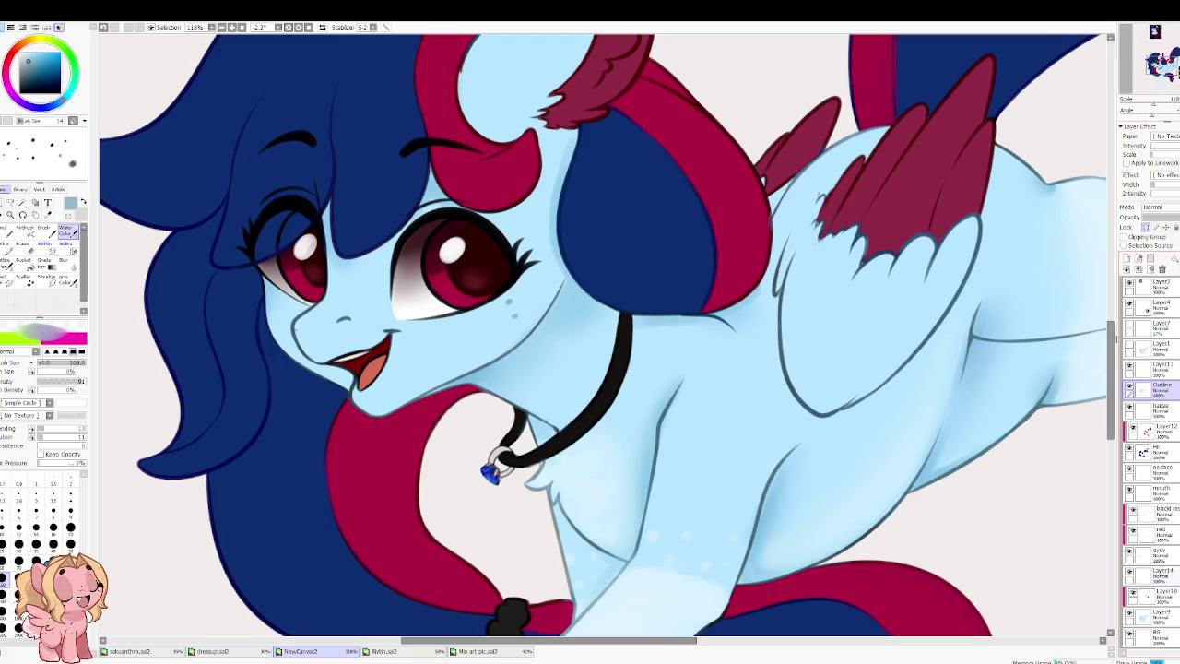
Step: Select the horse body layer and add a new layer above it
left_click(1157, 574)
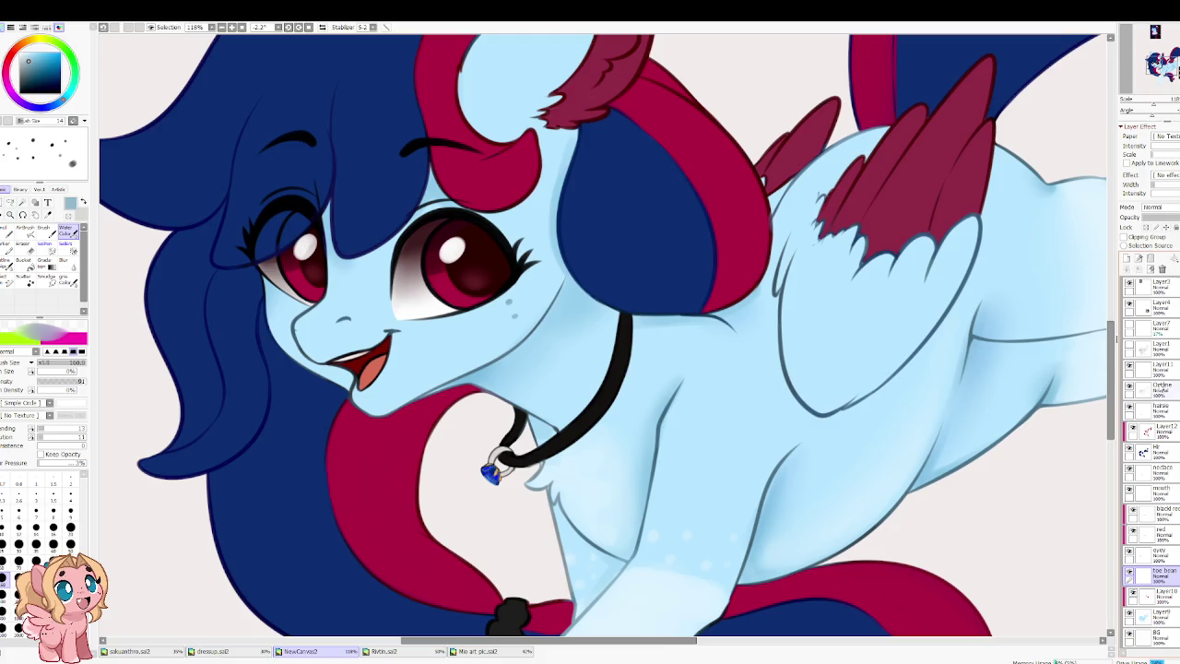
scroll(1178, 390, "up", 1)
left_click(1173, 432)
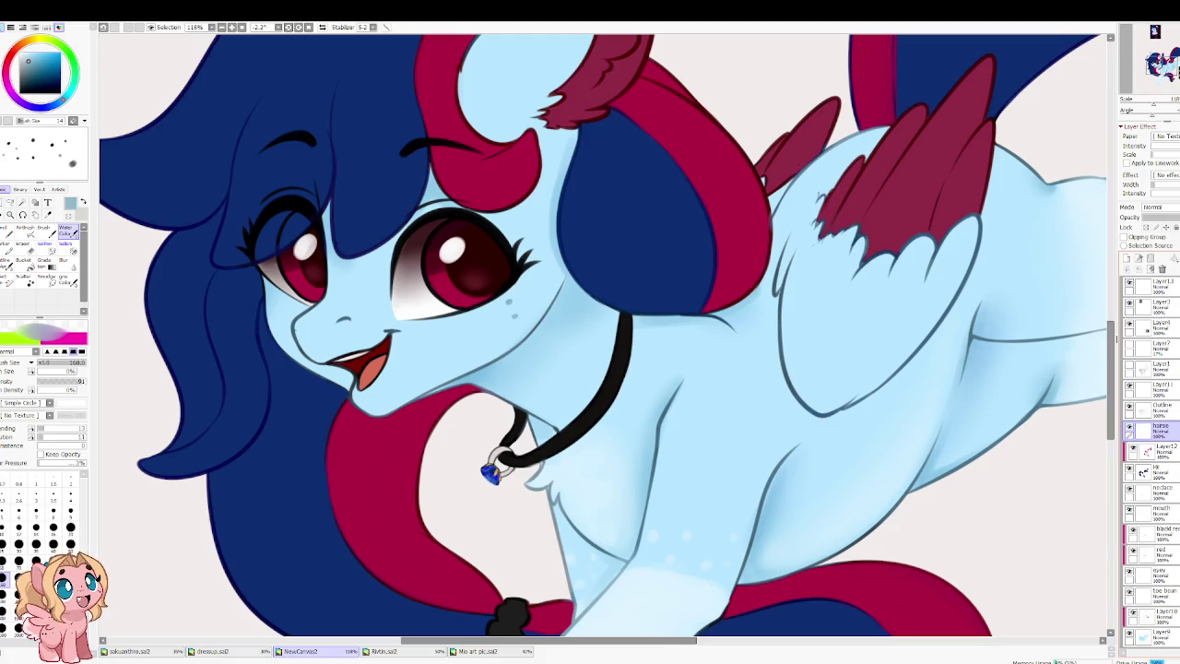
left_click(1127, 258)
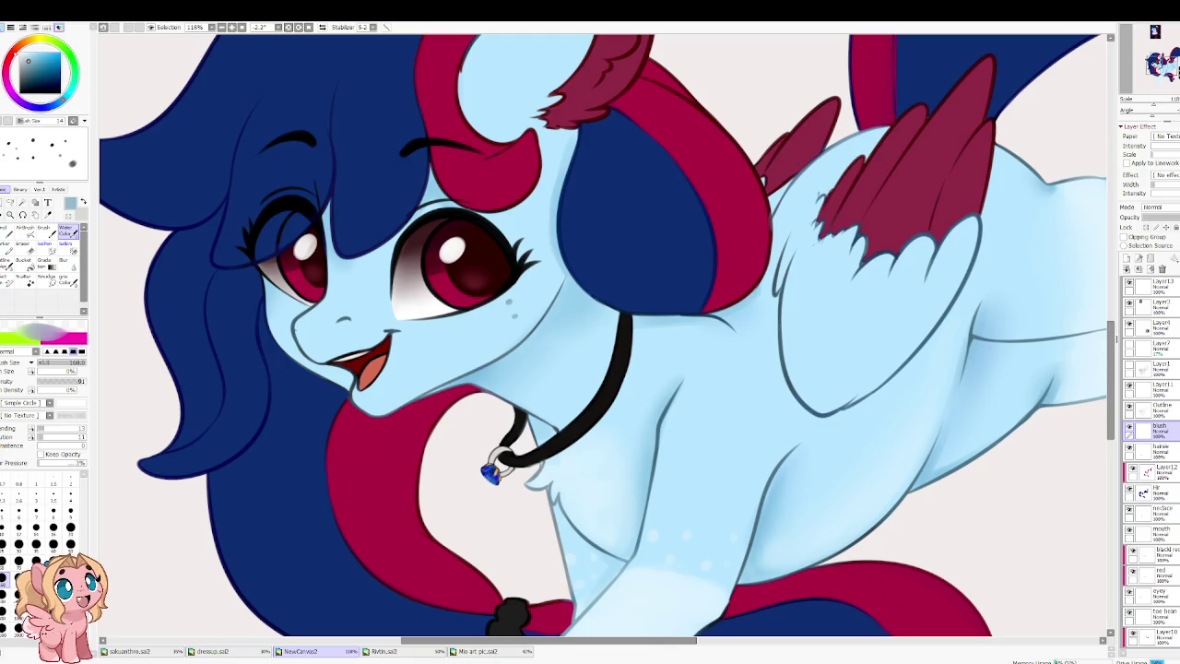
Step: Paint red blush on both cheeks at brush size 100, then lasso the right-cheek blush
key("x")
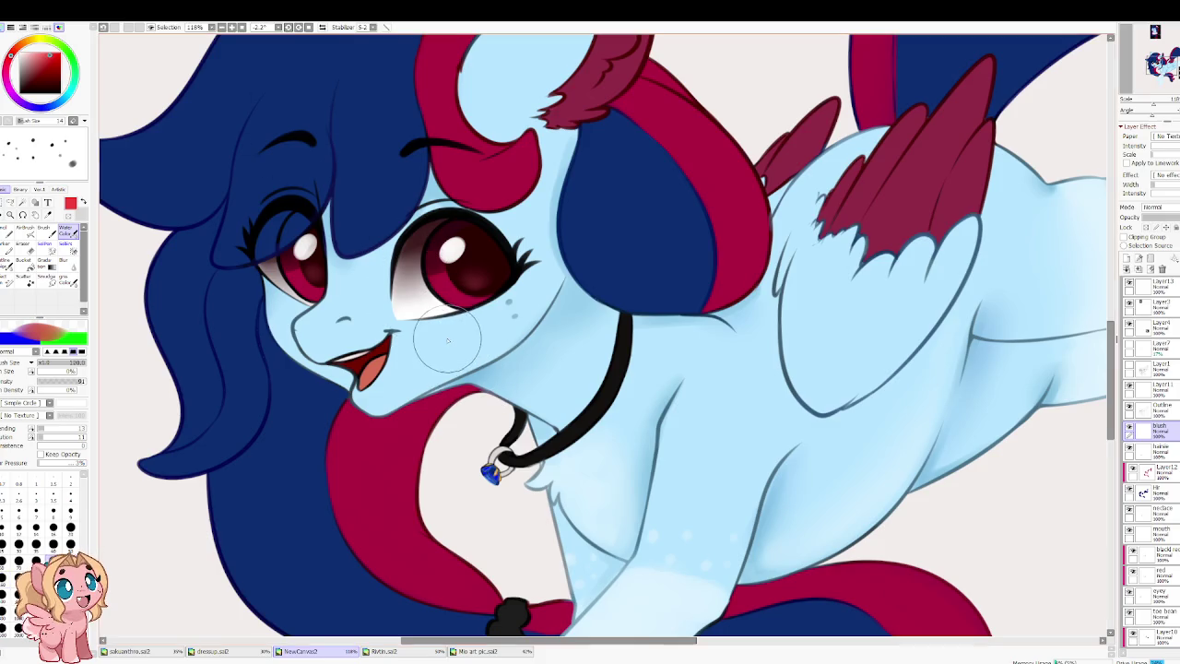
key("bracketright")
key("bracketleft")
left_click_drag(478, 332, 406, 344)
left_click_drag(278, 304, 313, 313)
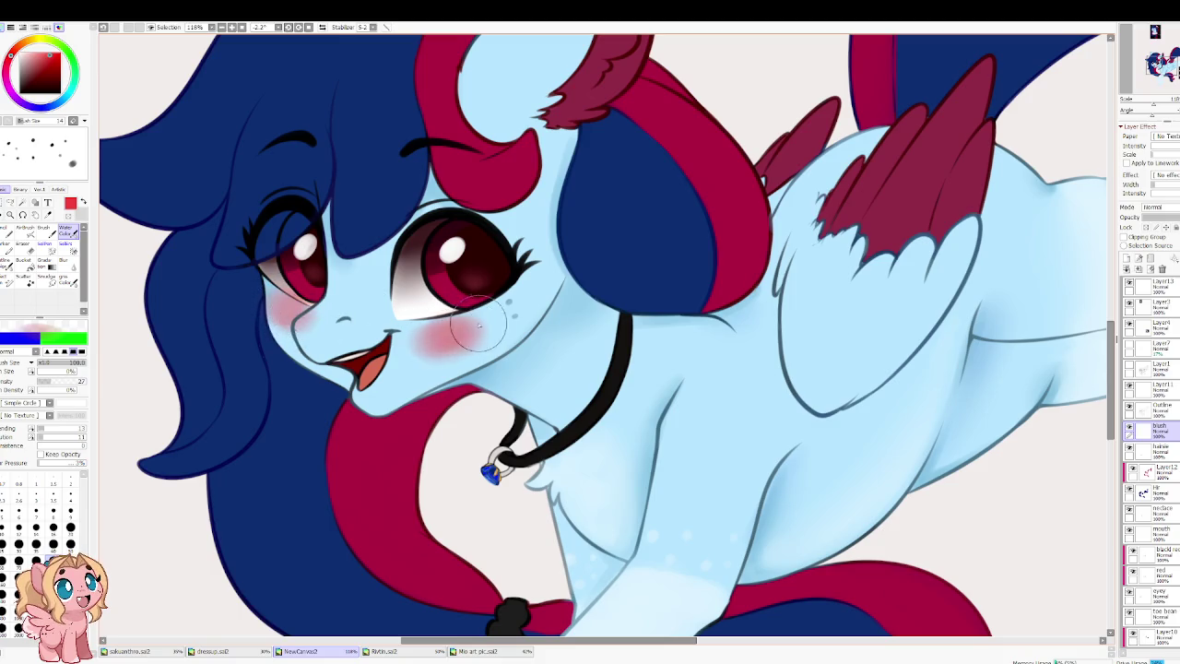
key("a")
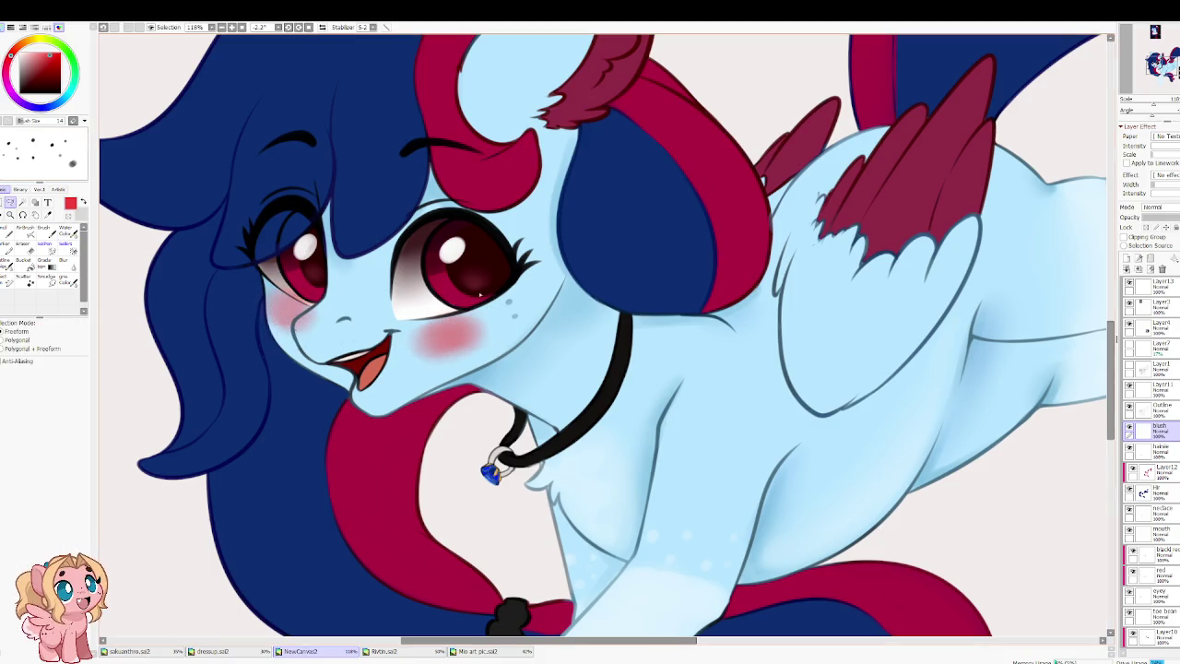
left_click_drag(498, 295, 532, 279)
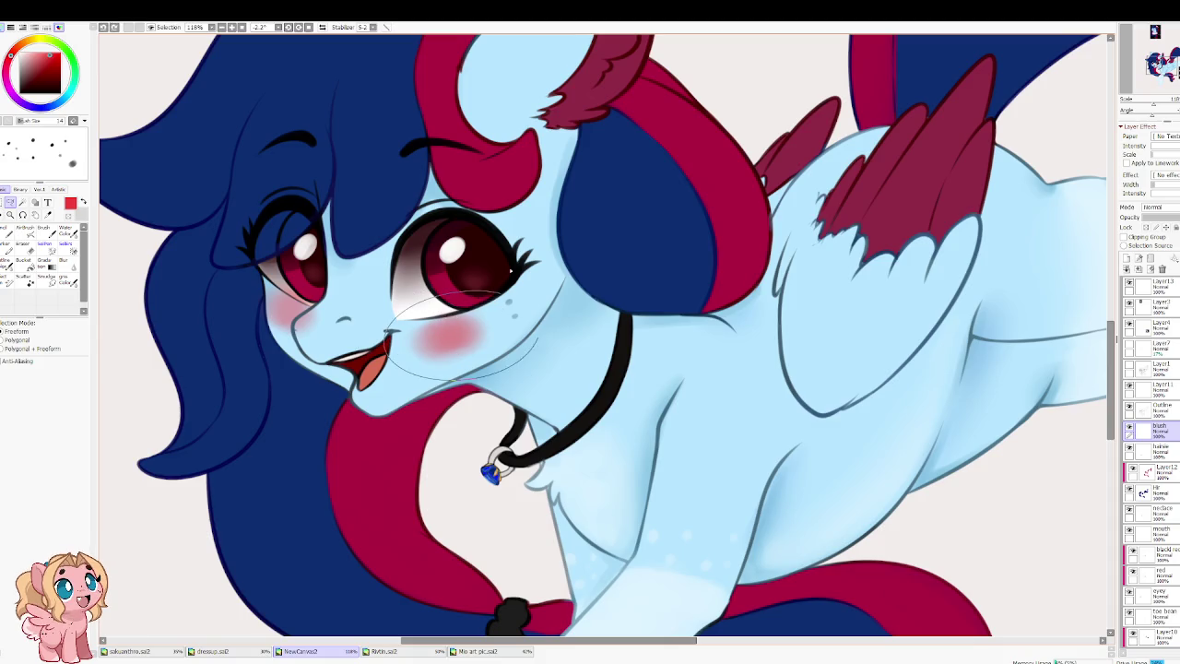
Step: Nudge the right-cheek blush slightly right with Ctrl+T and clear the selection
key("ctrl+t")
left_click_drag(457, 334, 477, 335)
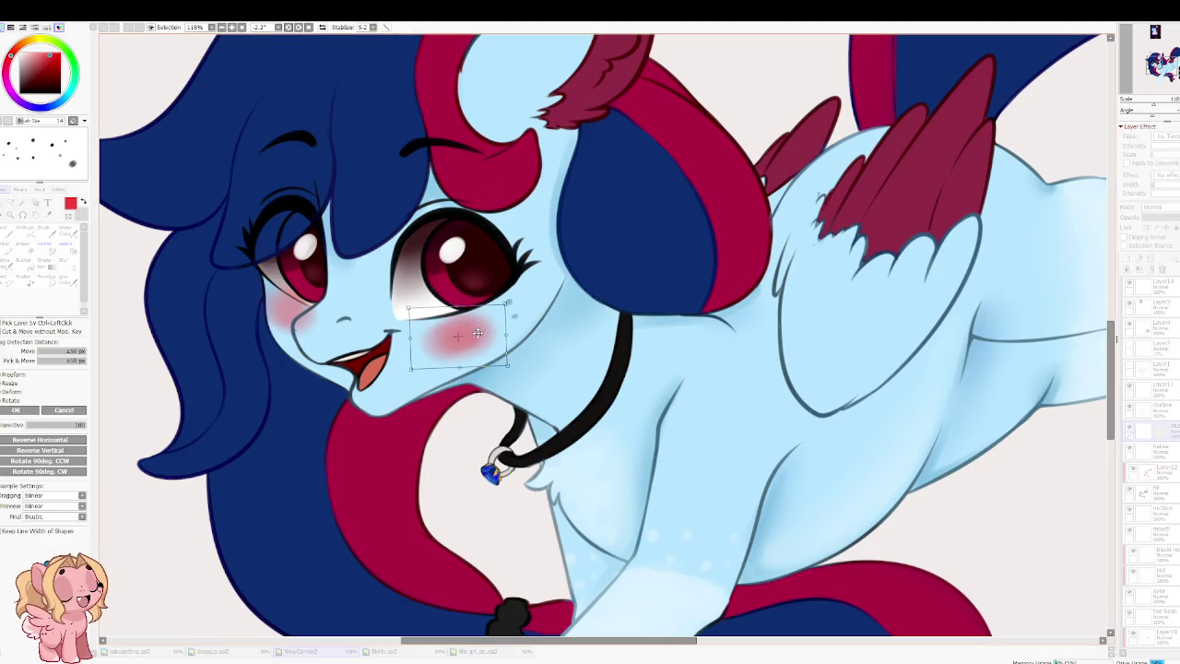
key("Return")
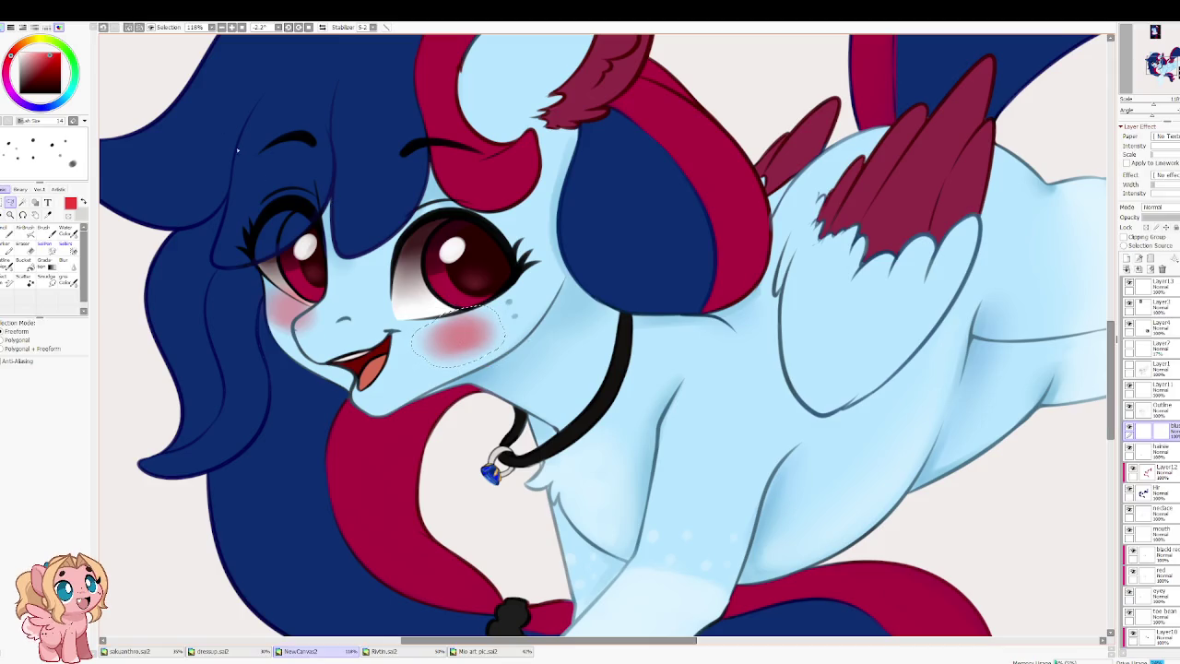
key("ctrl+d")
Step: Soften both blushes with an 80-size Blur, adding faint watercolour blush near the nose and left cheek
key("e")
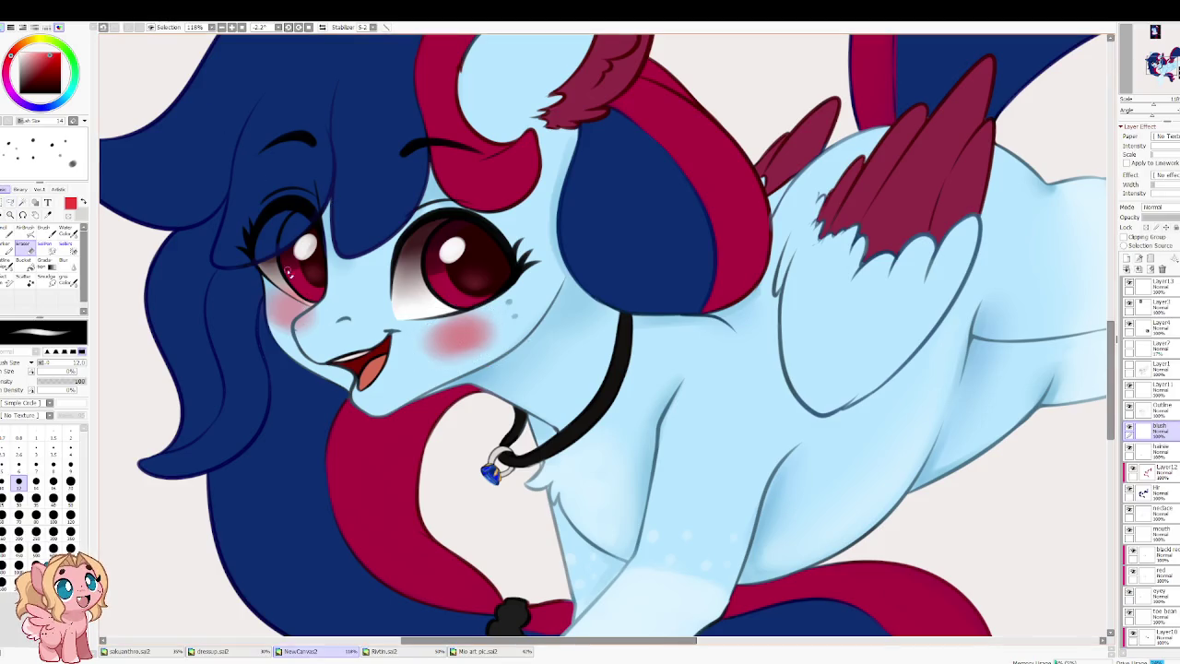
key("bracketright")
key("bracketright")
key("bracketright")
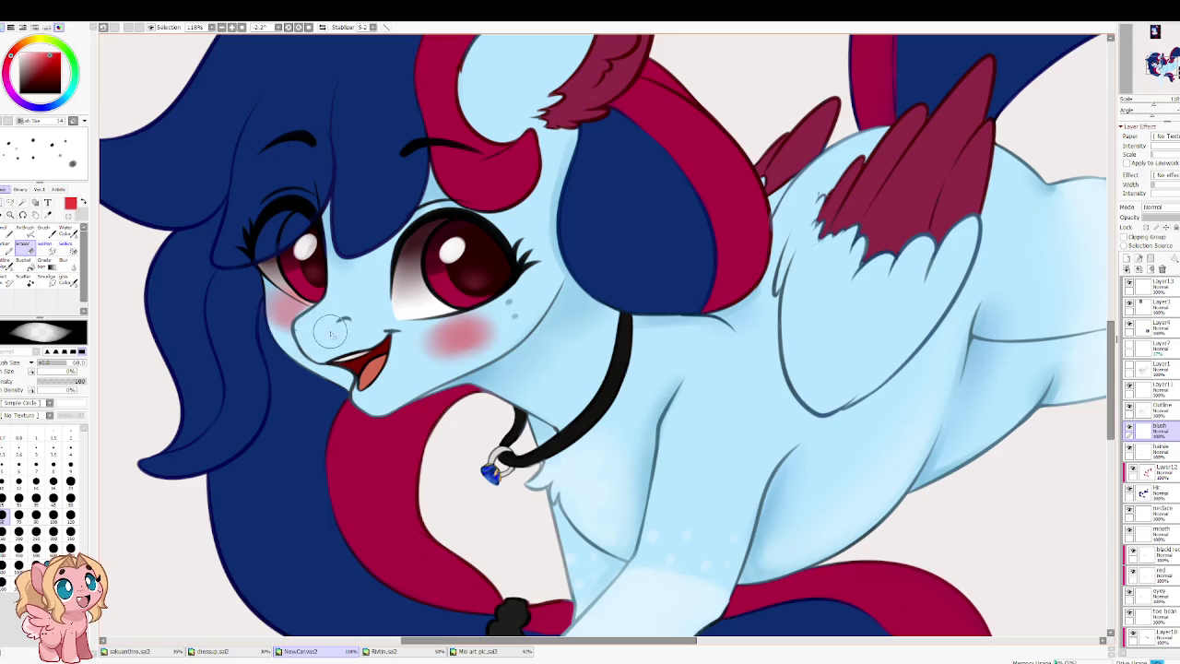
key("b")
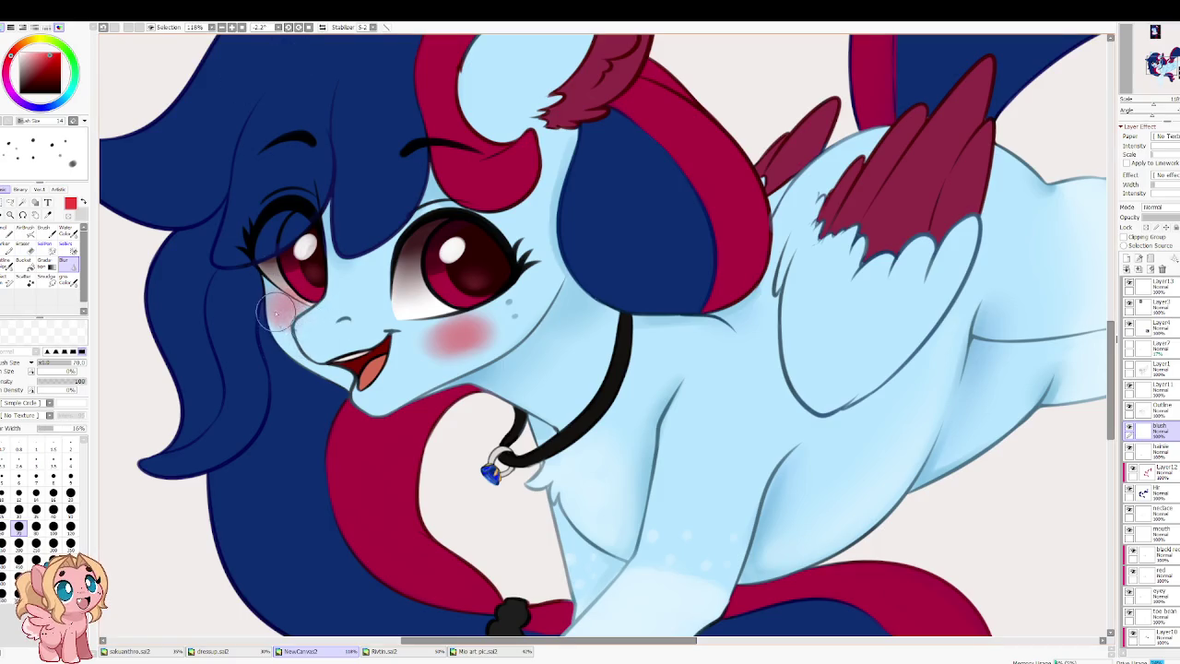
key("bracketright")
key("bracketright")
left_click_drag(476, 345, 468, 342)
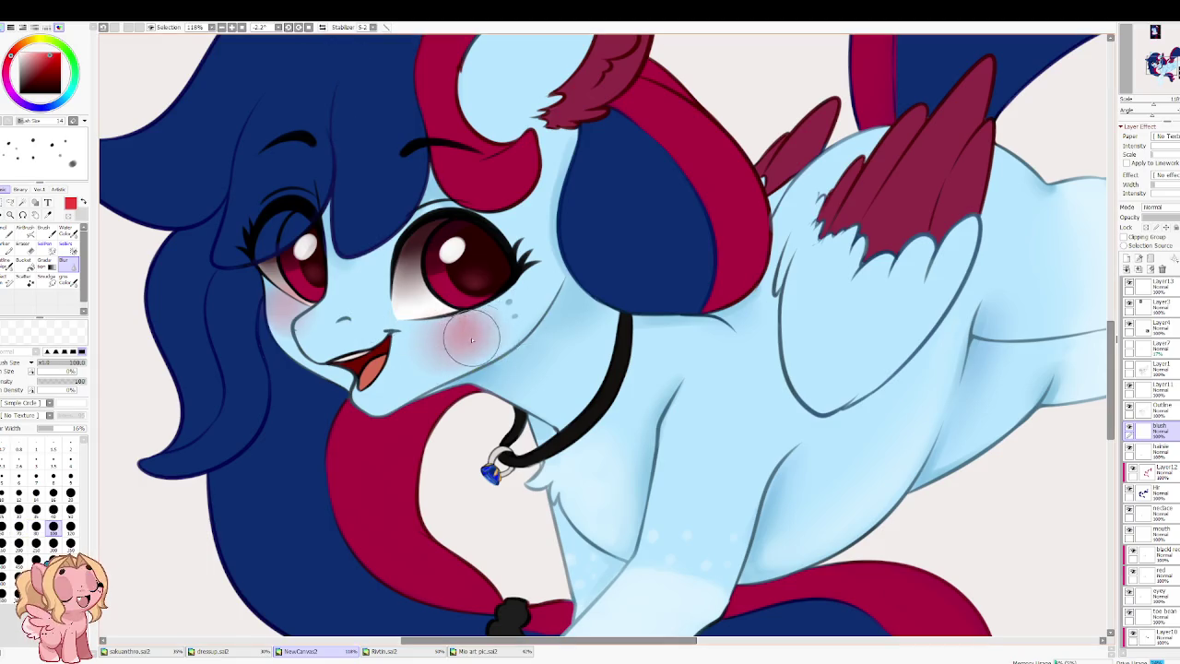
key("w")
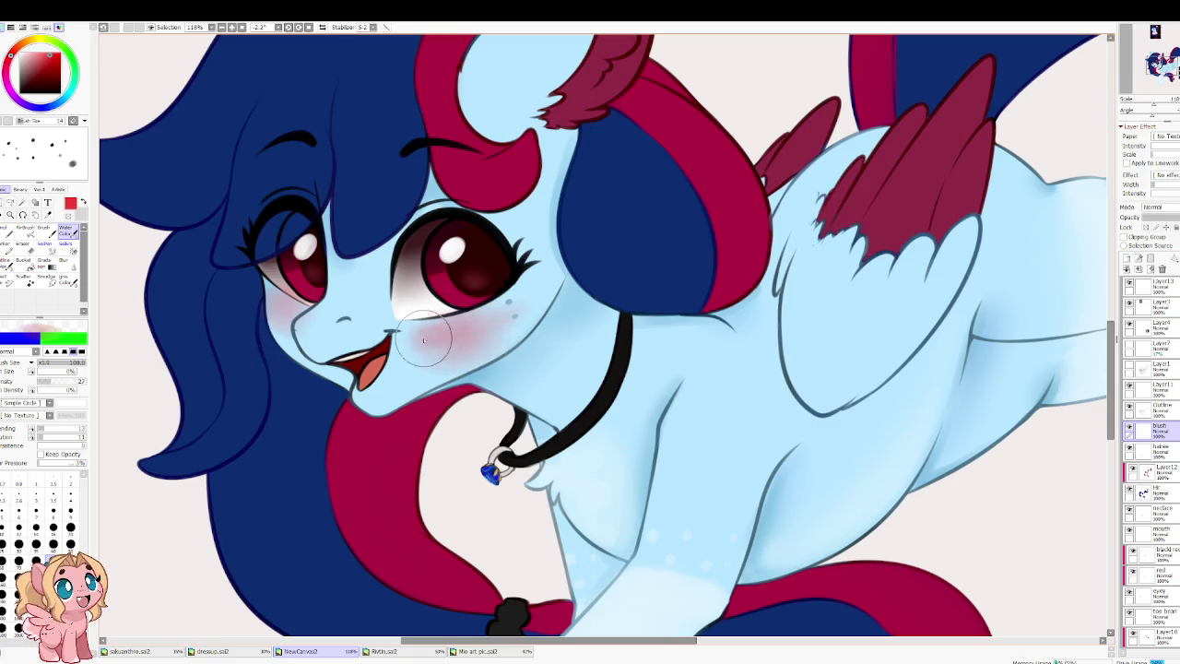
key("b")
left_click_drag(432, 360, 309, 309)
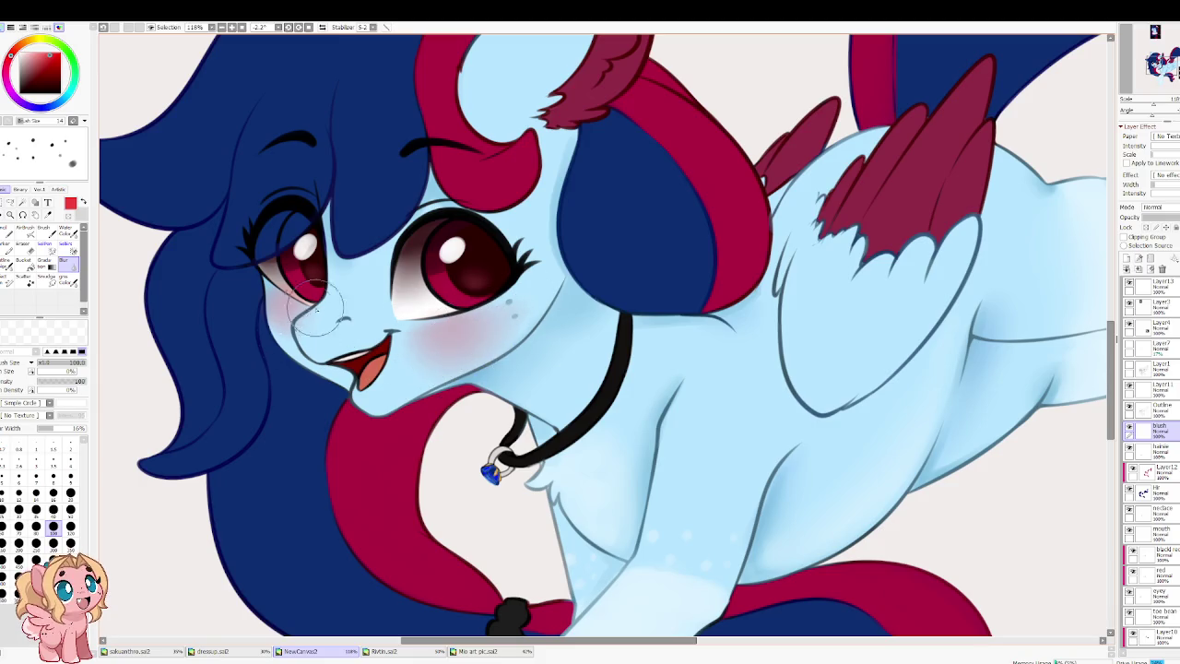
key("w")
left_click_drag(348, 318, 298, 318)
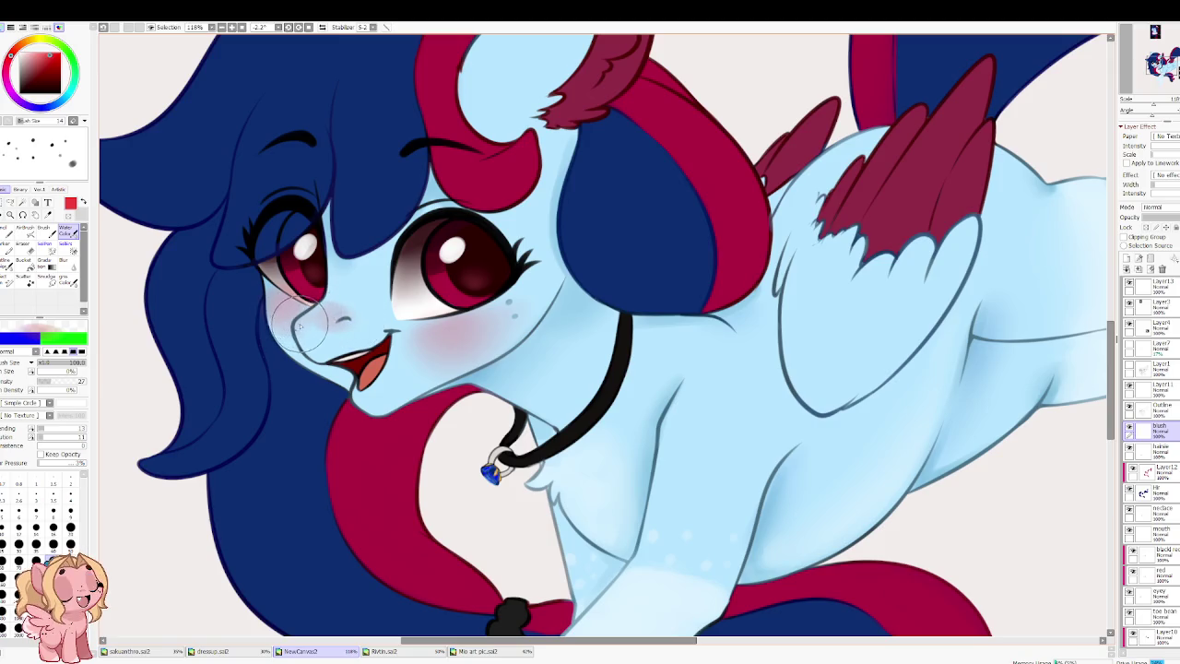
key("b")
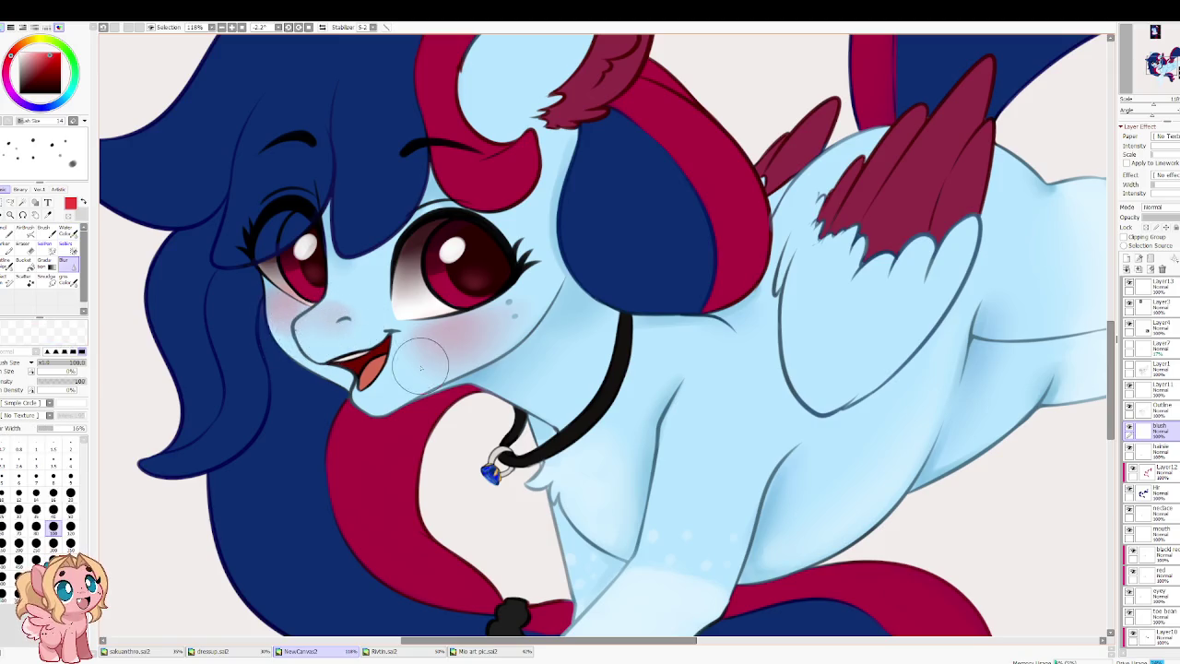
scroll(293, 273, "down", 5)
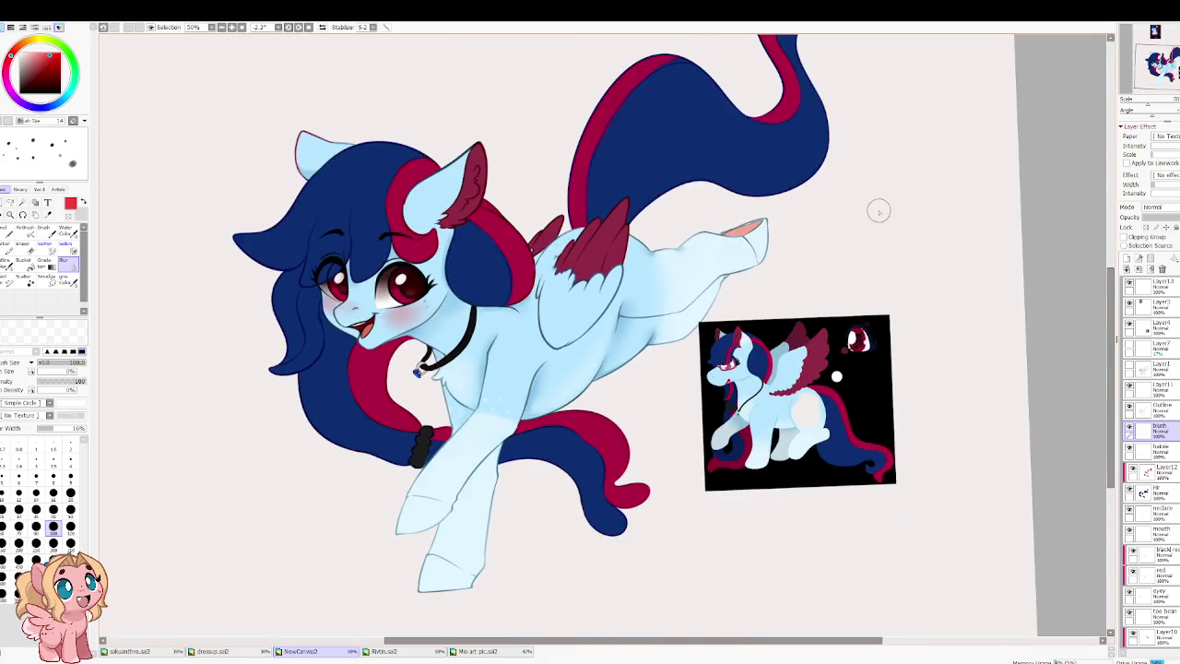
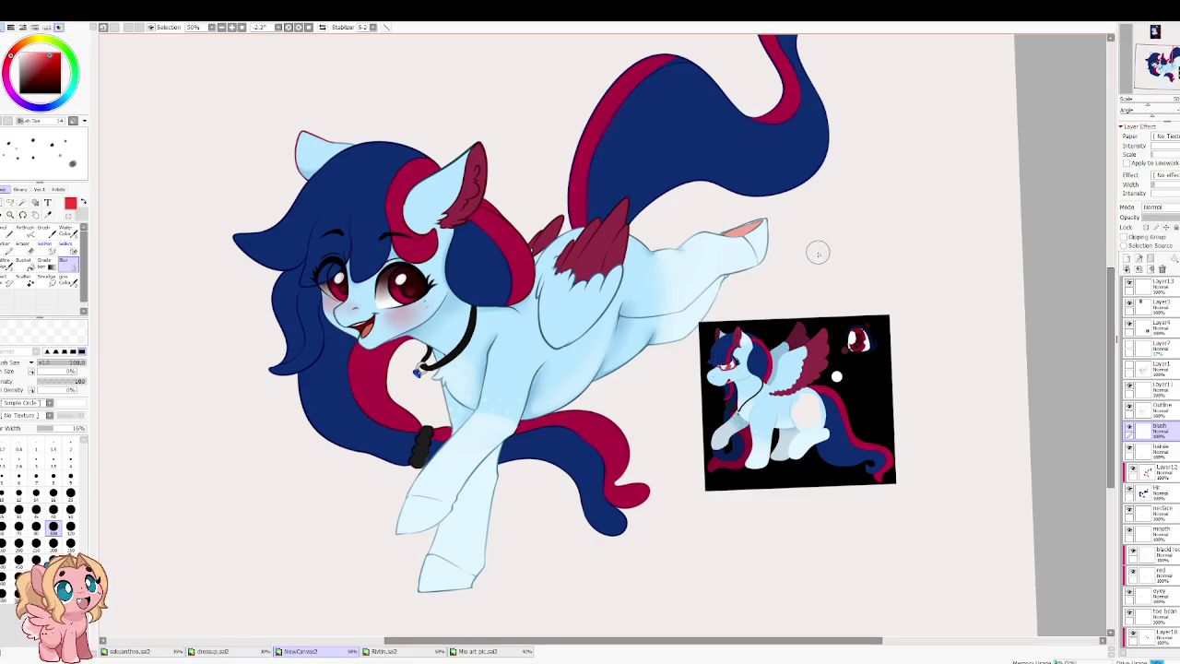
Step: Select an area of the drawing with the one-click selection tool, then clear the selection
scroll(355, 221, "up", 3)
scroll(351, 223, "up", 2)
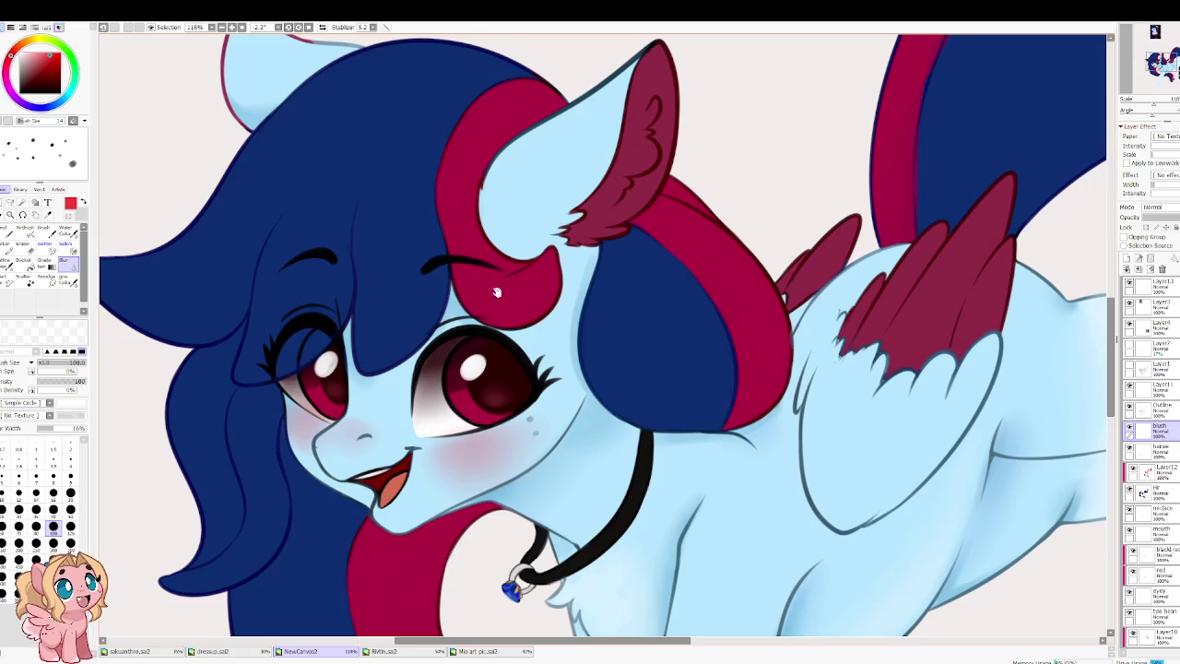
scroll(415, 203, "down", 3)
scroll(480, 184, "right", 2)
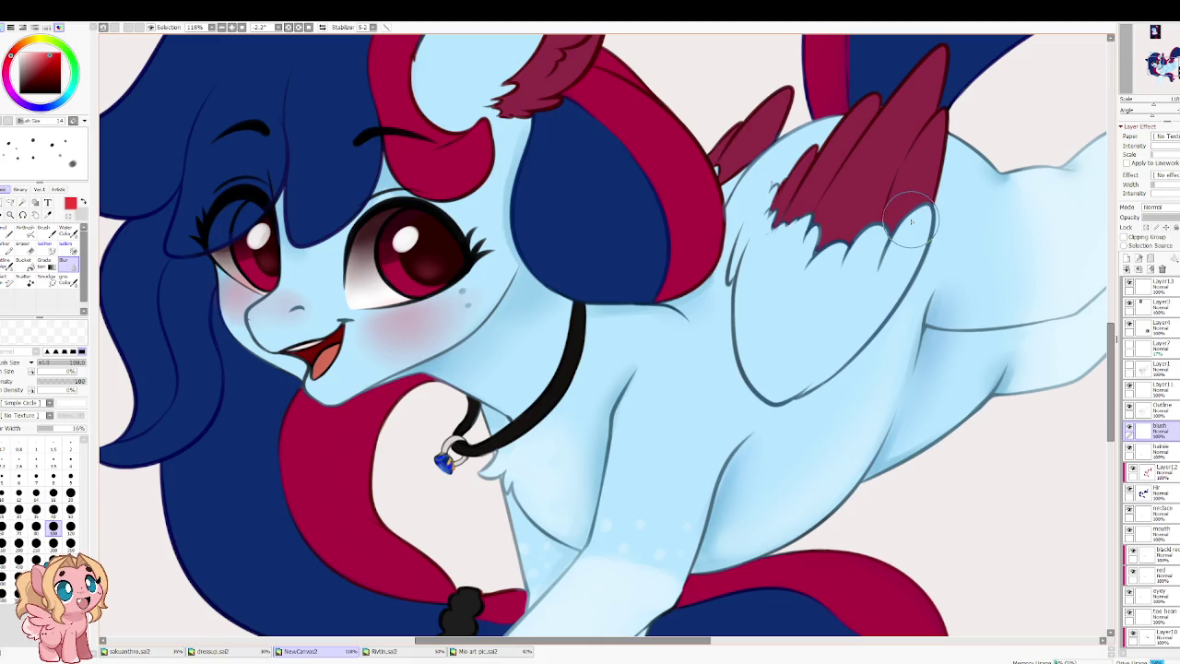
scroll(1151, 461, "down", 2)
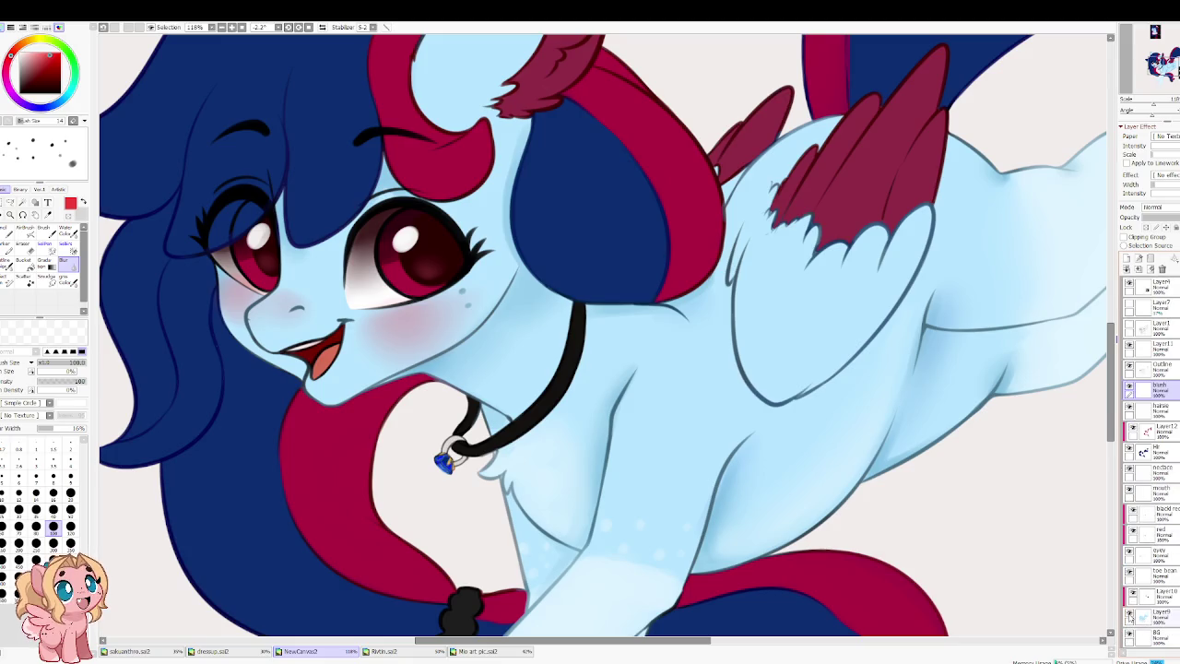
scroll(701, 406, "down", 3)
scroll(879, 398, "down", 3)
scroll(1170, 403, "up", 2)
scroll(1169, 403, "down", 2)
scroll(611, 311, "up", 8)
scroll(620, 323, "down", 1)
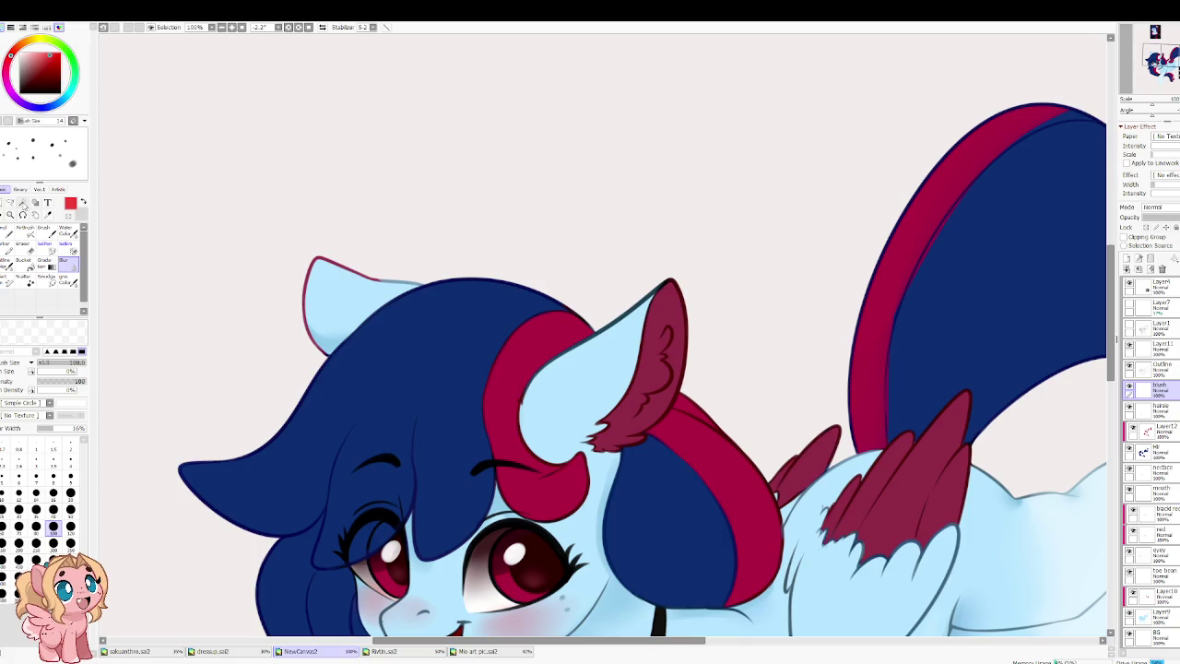
left_click(23, 203)
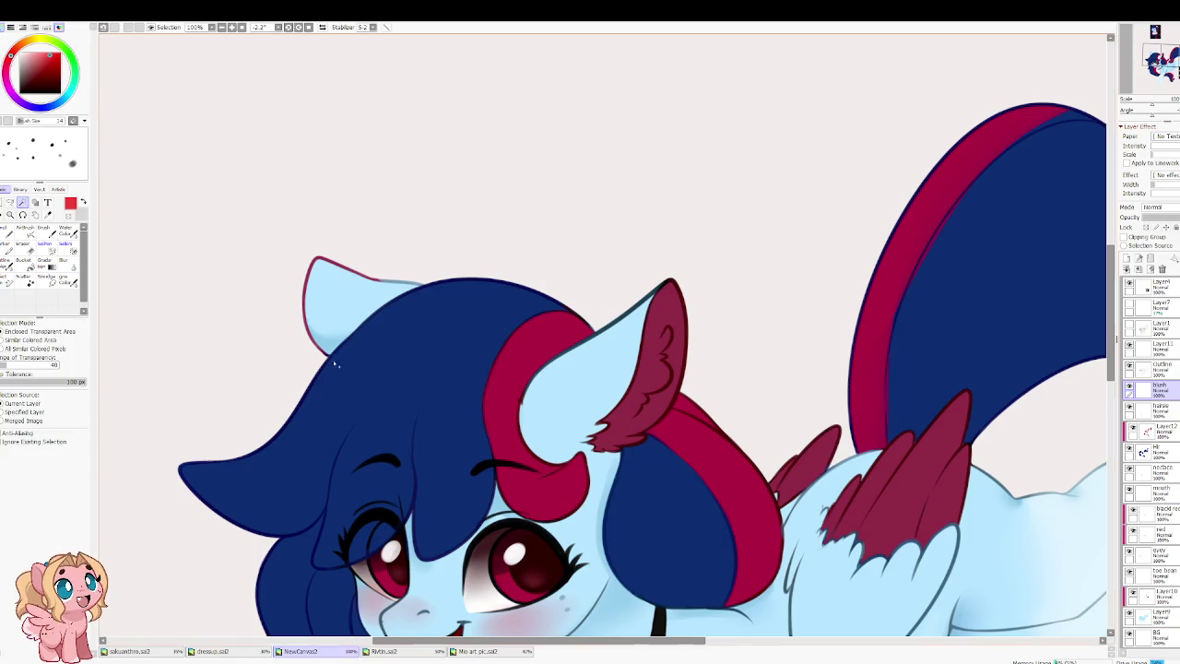
left_click(401, 361)
key("ctrl+d")
Step: On the Outline layer, try dark red shades and shrink the brush to size 16
scroll(388, 319, "down", 5)
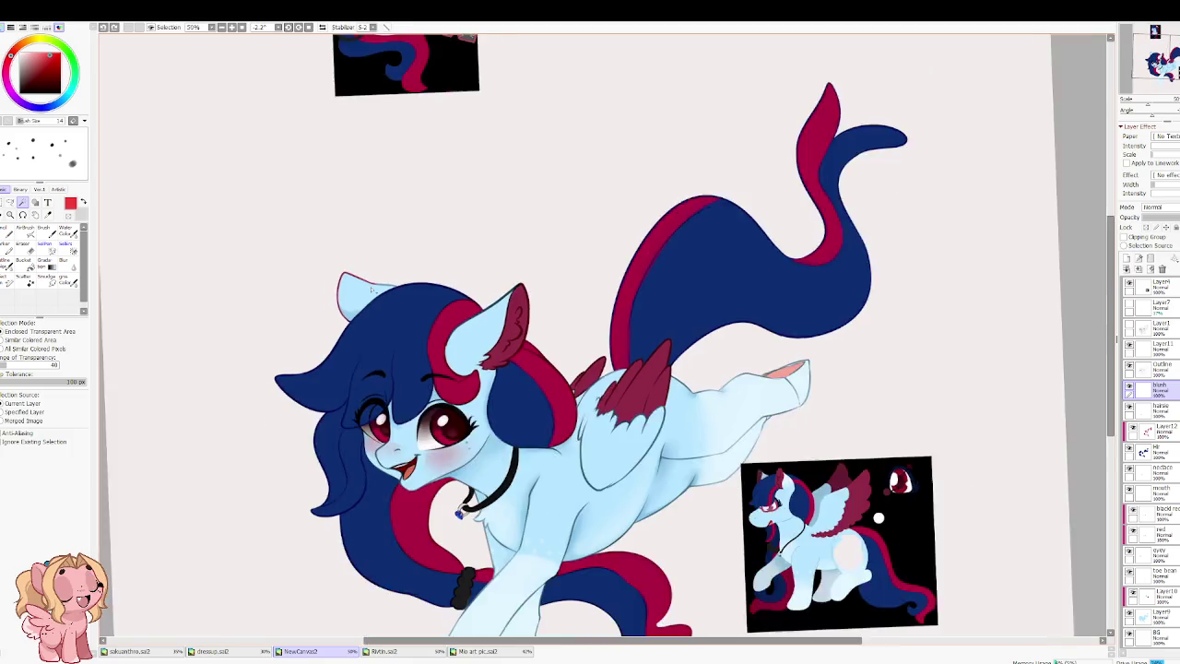
scroll(461, 355, "up", 5)
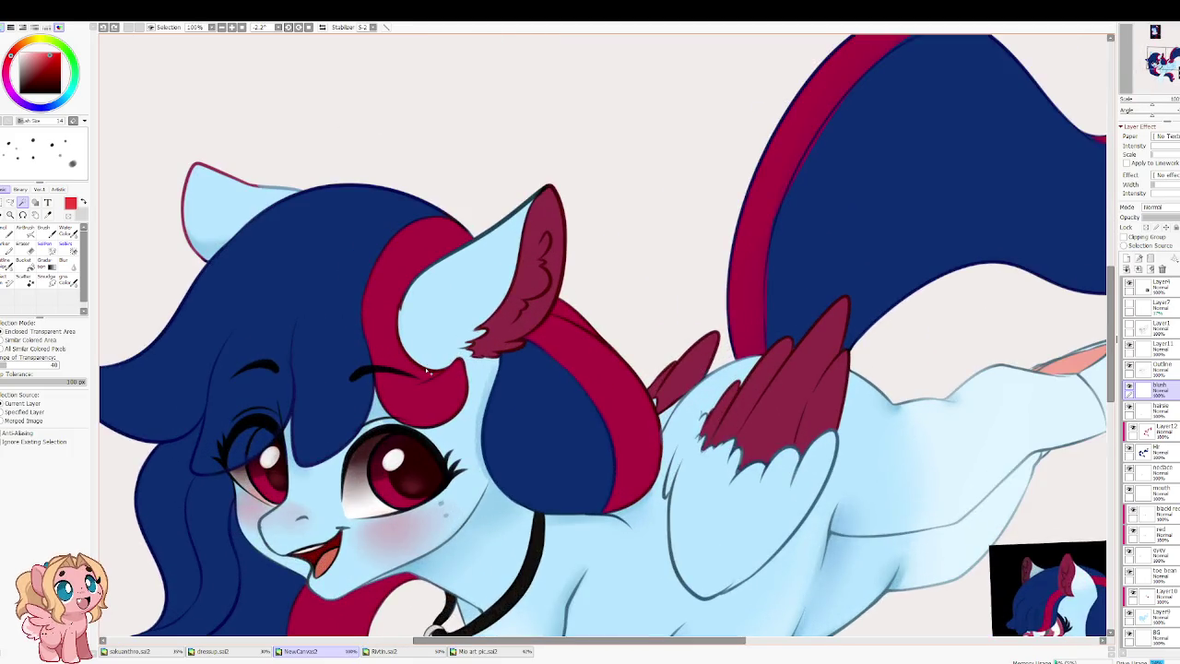
scroll(427, 372, "down", 5)
scroll(424, 415, "up", 3)
scroll(424, 415, "up", 3)
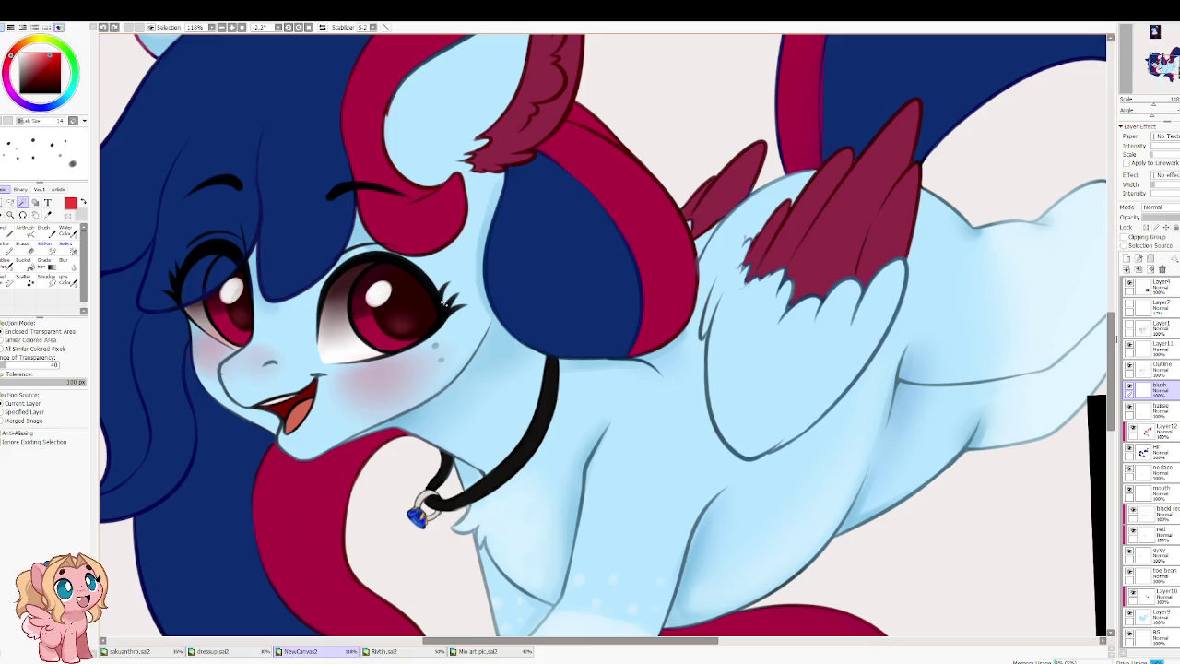
left_click_drag(411, 365, 592, 402)
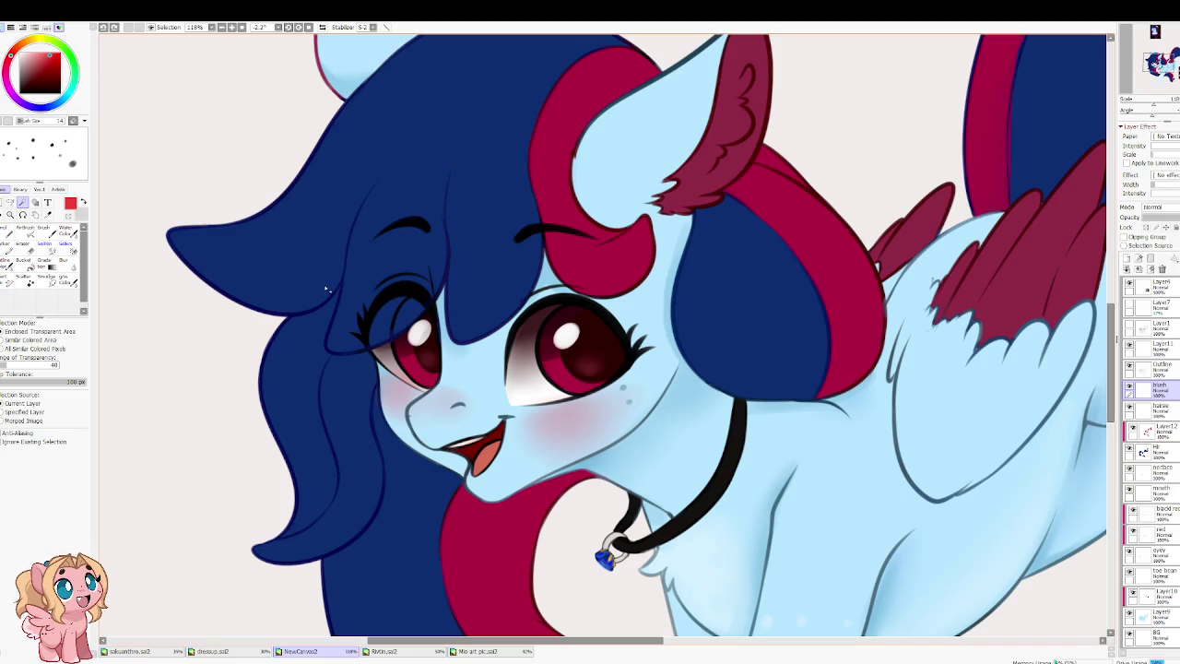
scroll(936, 380, "up", 1)
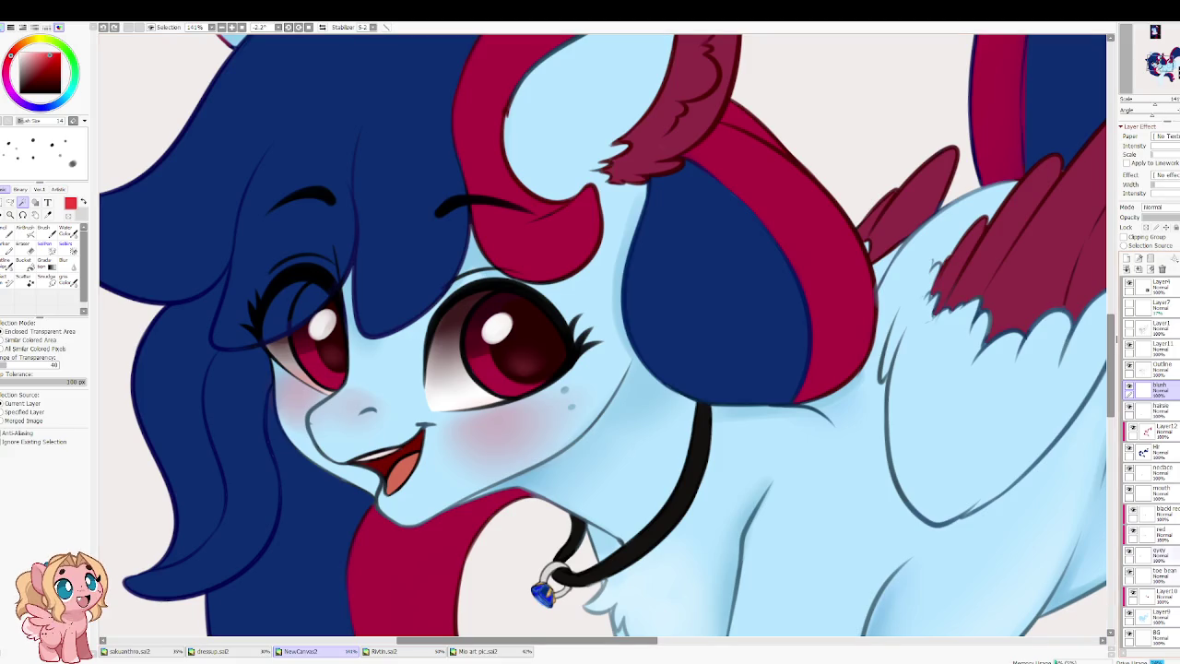
scroll(1176, 426, "up", 1)
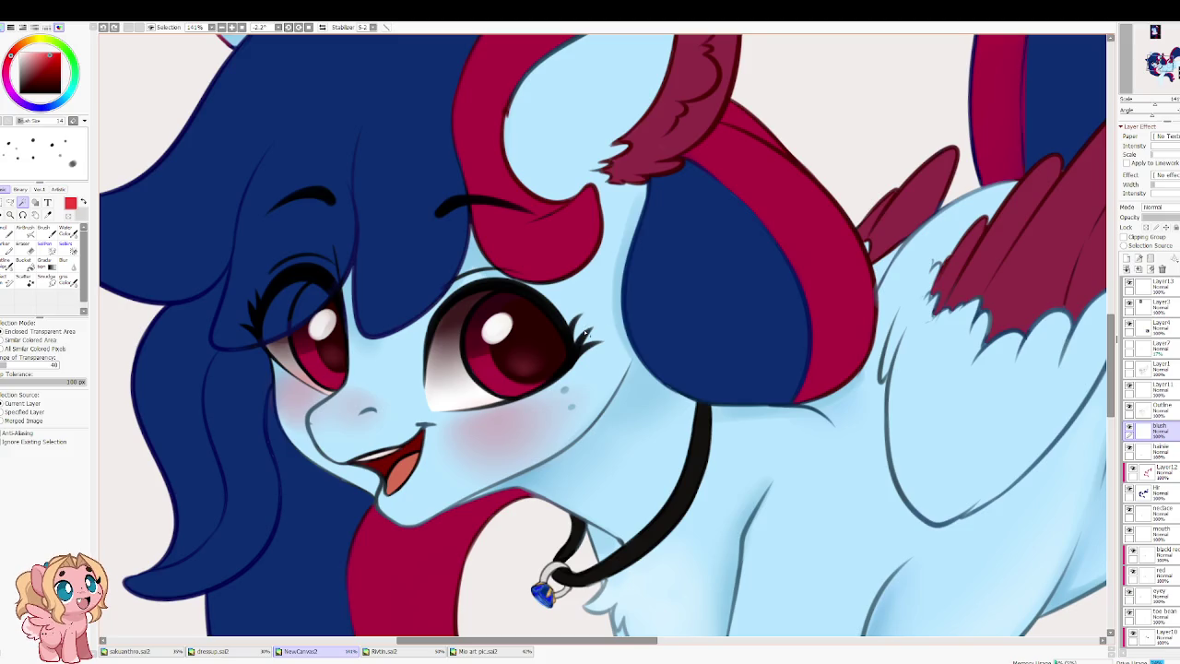
scroll(425, 477, "up", 1)
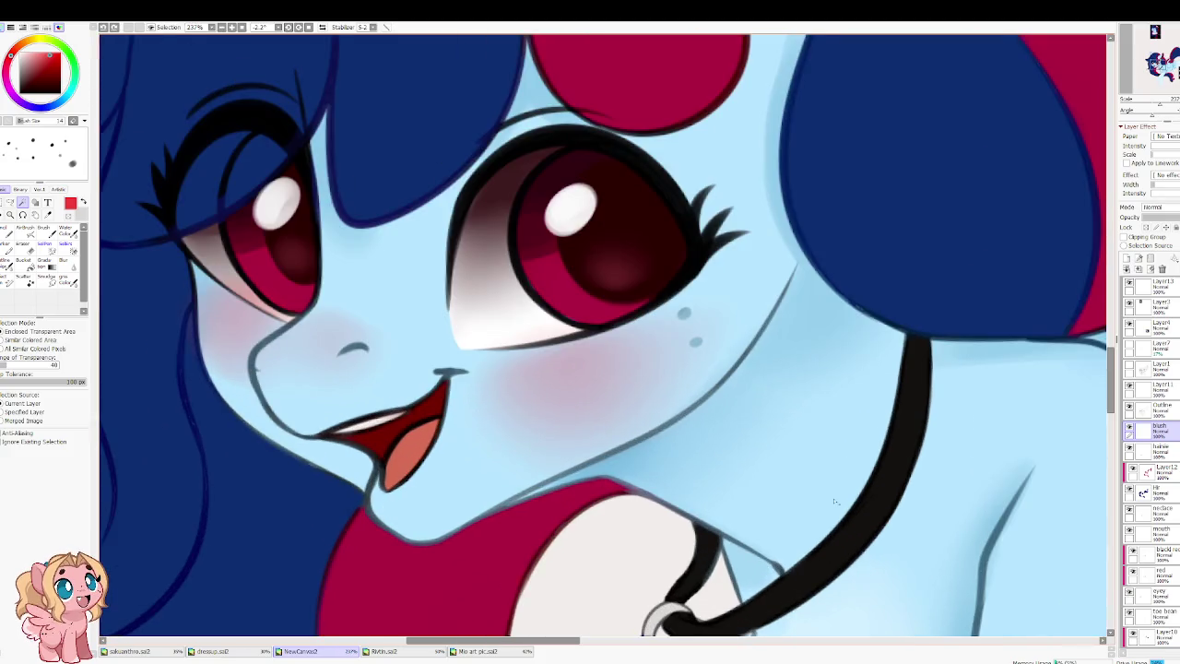
scroll(425, 477, "up", 1)
left_click(1166, 407)
scroll(599, 332, "left", 5)
left_click(40, 75)
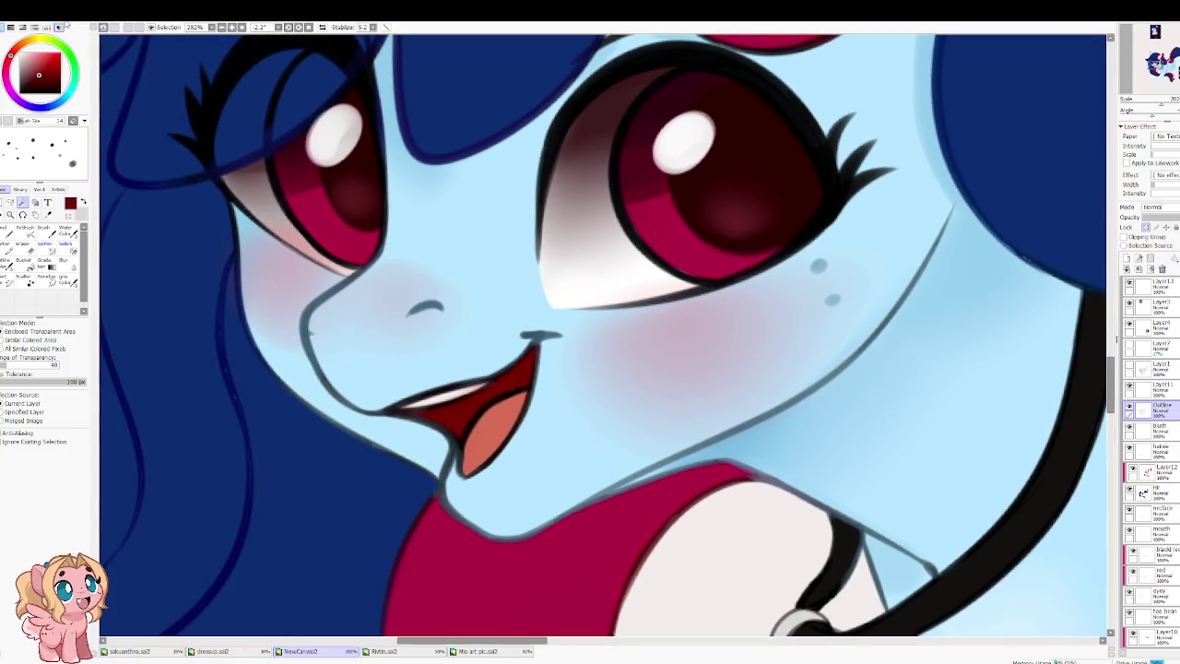
key("c")
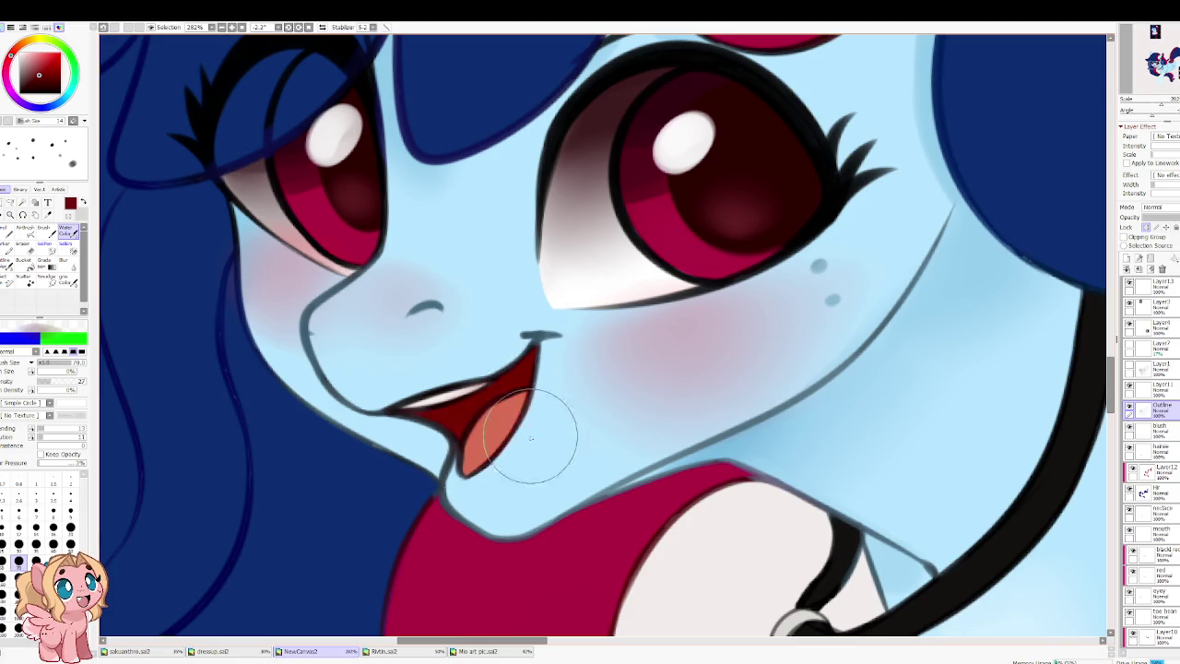
left_click_drag(40, 76, 29, 81)
left_click(36, 544)
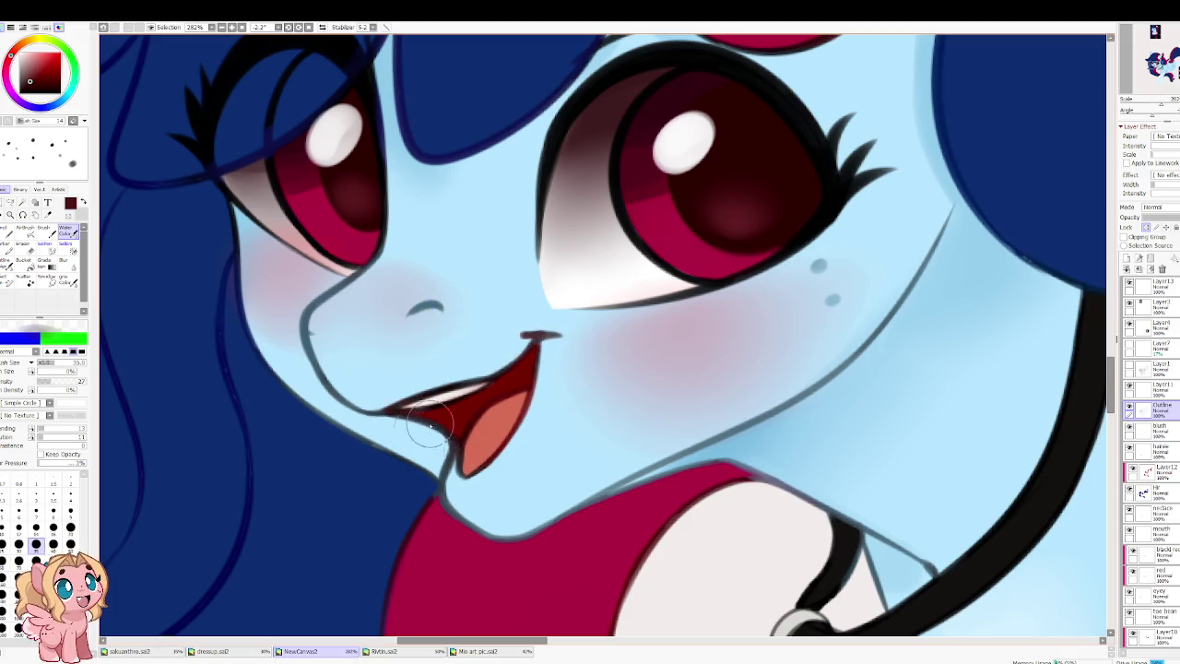
left_click(440, 281, "alt")
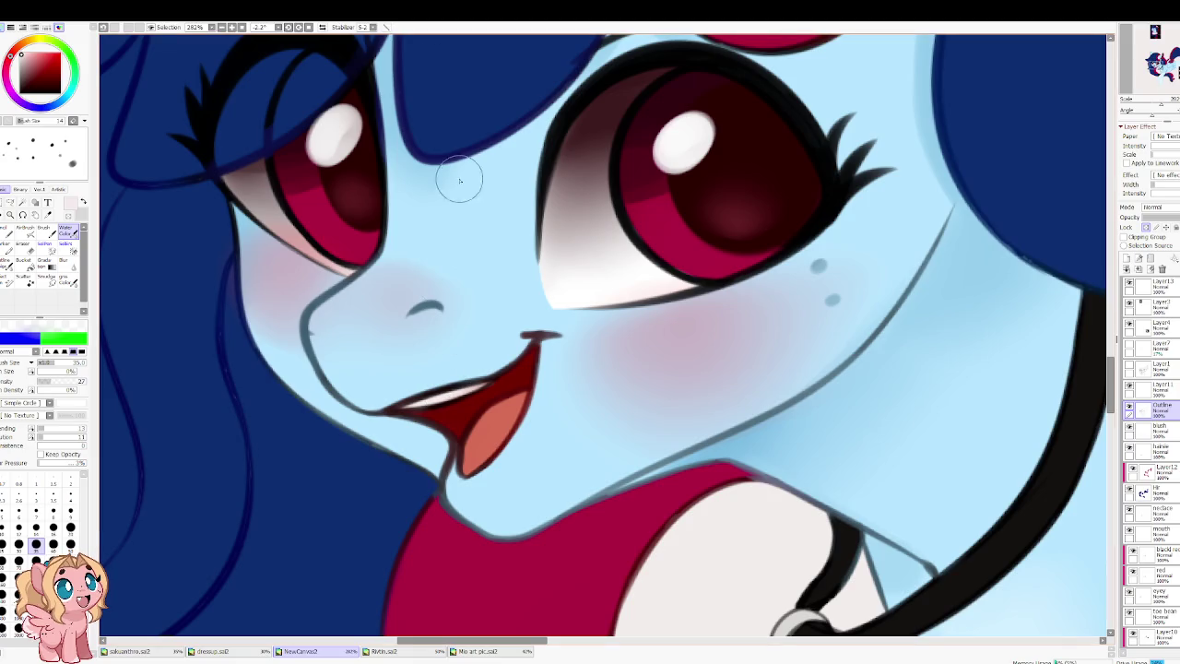
key("bracketleft")
key("bracketleft")
key("bracketleft")
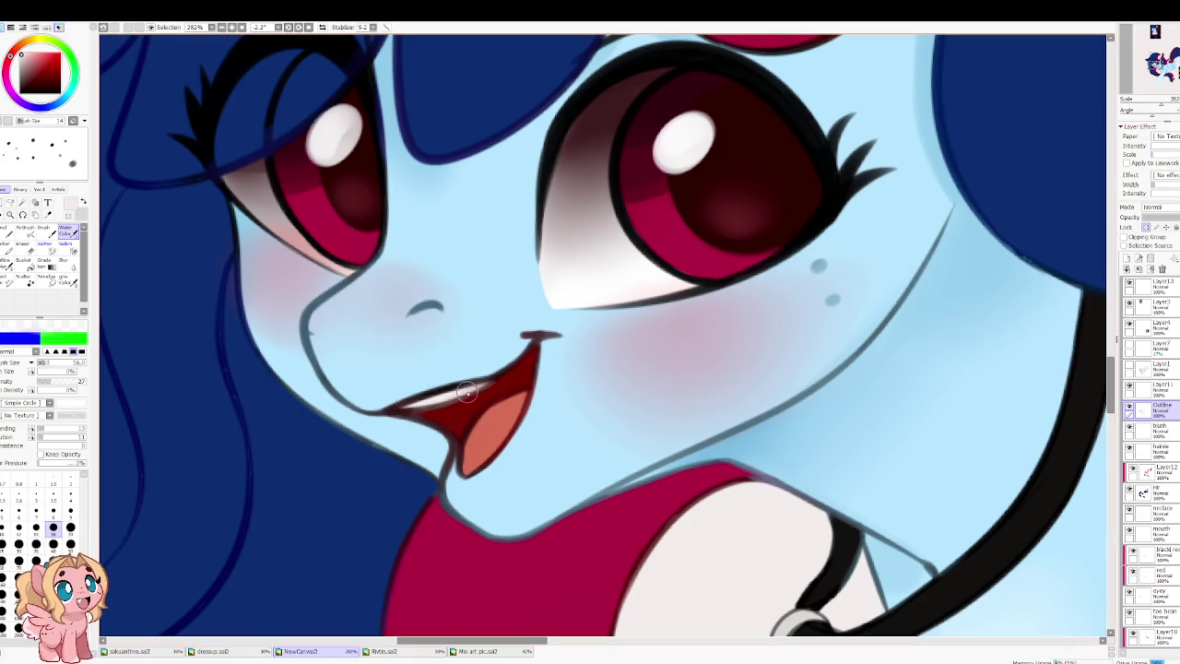
Step: Eyedrop the light blue skin tone and paint over the lower lip line and mouth corner
left_click(434, 365, "alt")
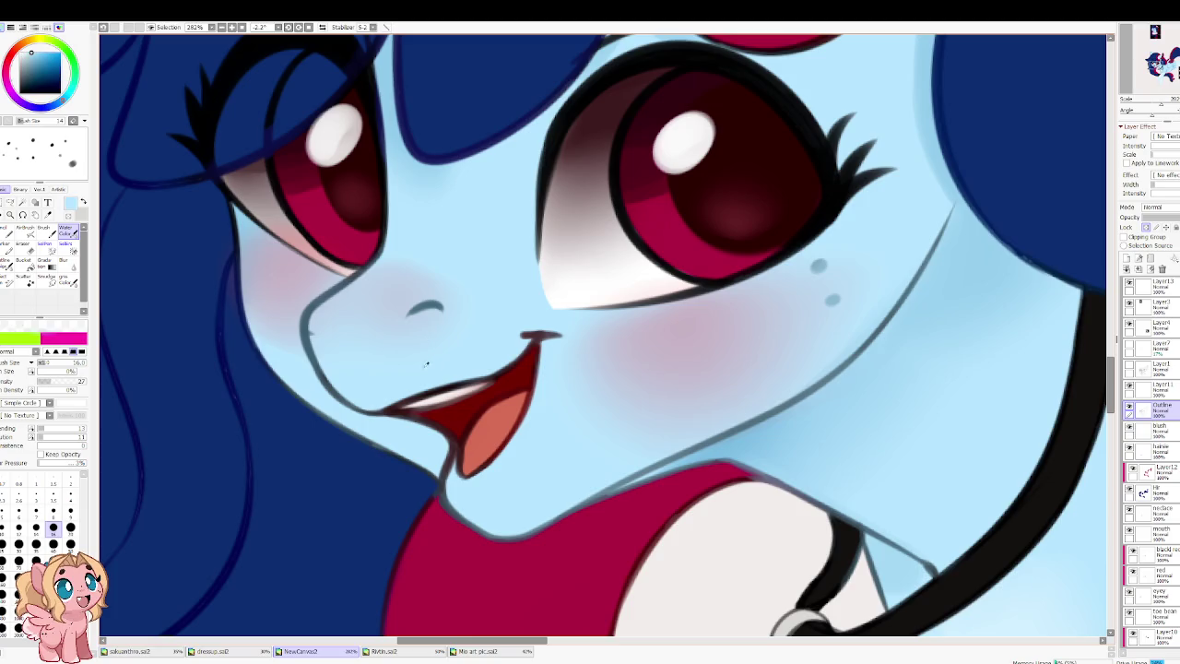
left_click(387, 410, "alt")
left_click_drag(489, 369, 361, 415)
mouse_move(434, 383)
left_mouse_down()
mouse_move(364, 415)
mouse_move(439, 444)
mouse_move(436, 468)
left_mouse_up()
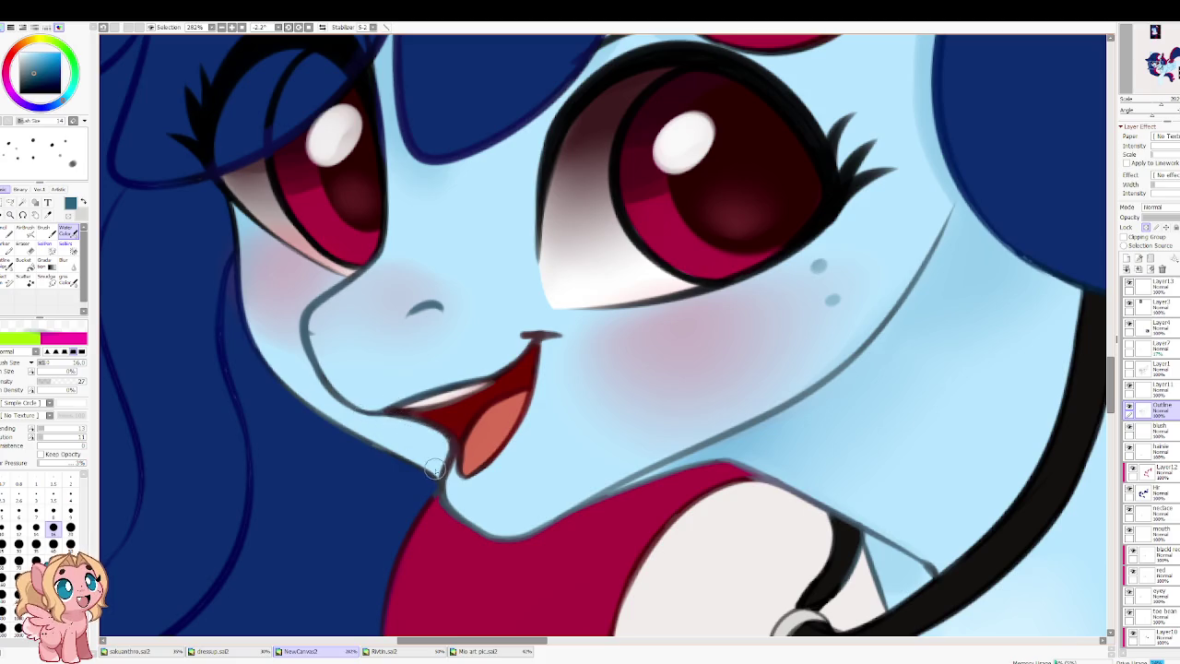
left_click(483, 461, "alt")
left_click(466, 429, "alt")
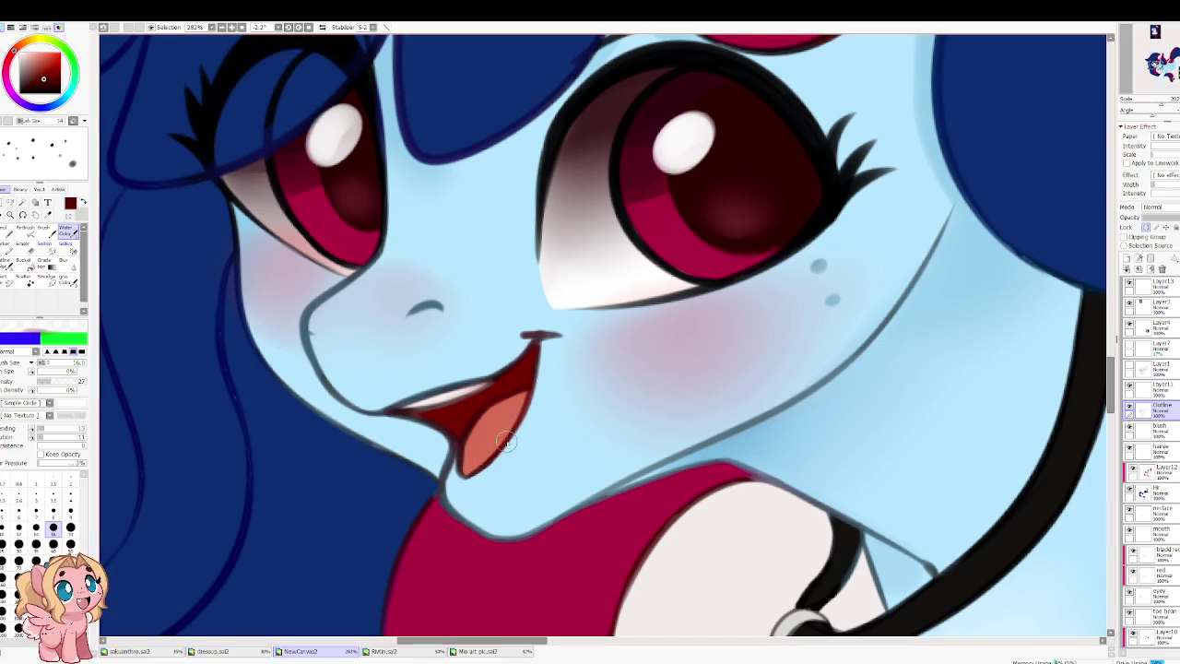
left_click(443, 497, "alt")
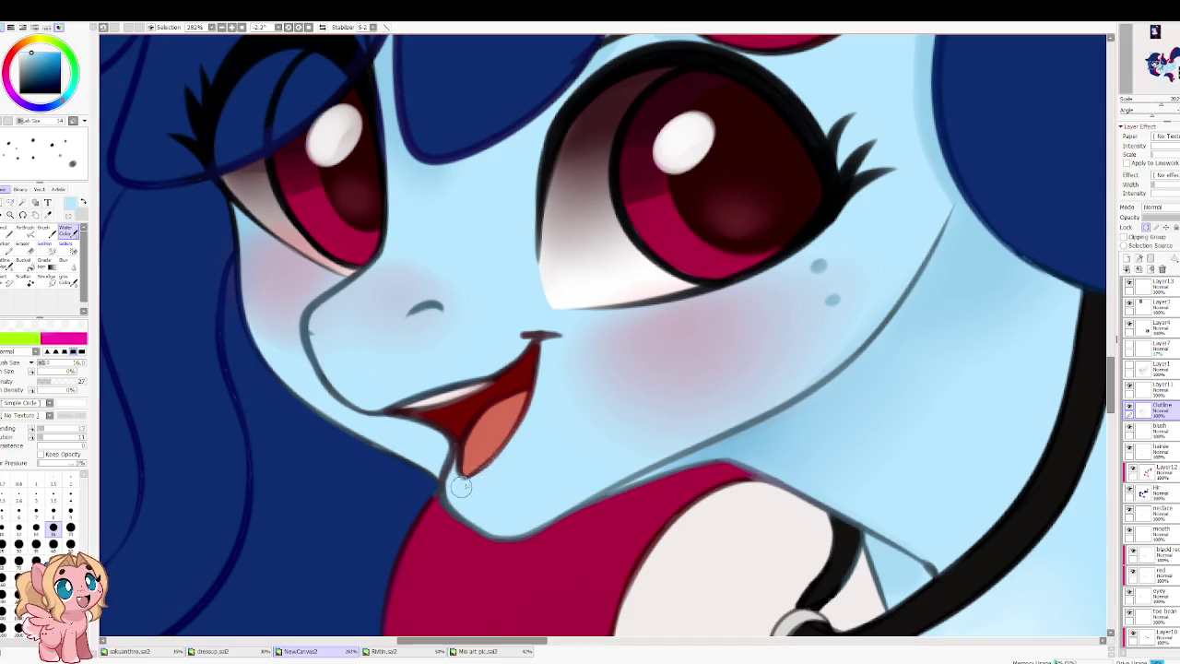
scroll(411, 272, "down", 5)
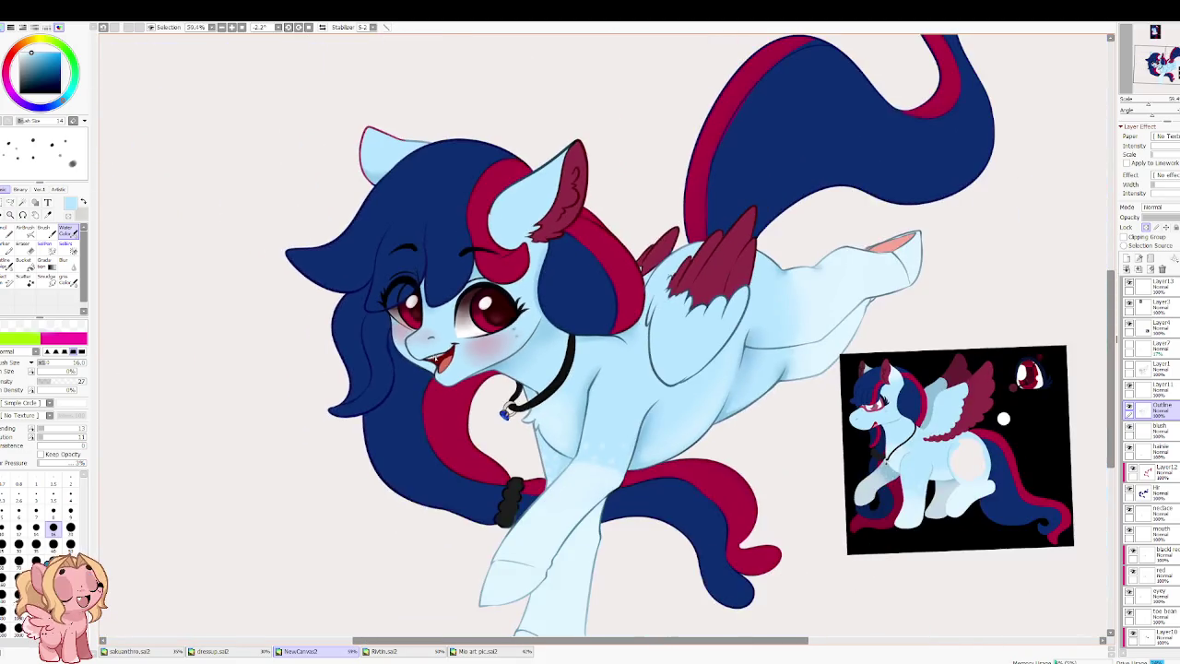
left_click_drag(368, 363, 355, 395)
scroll(370, 330, "down", 1)
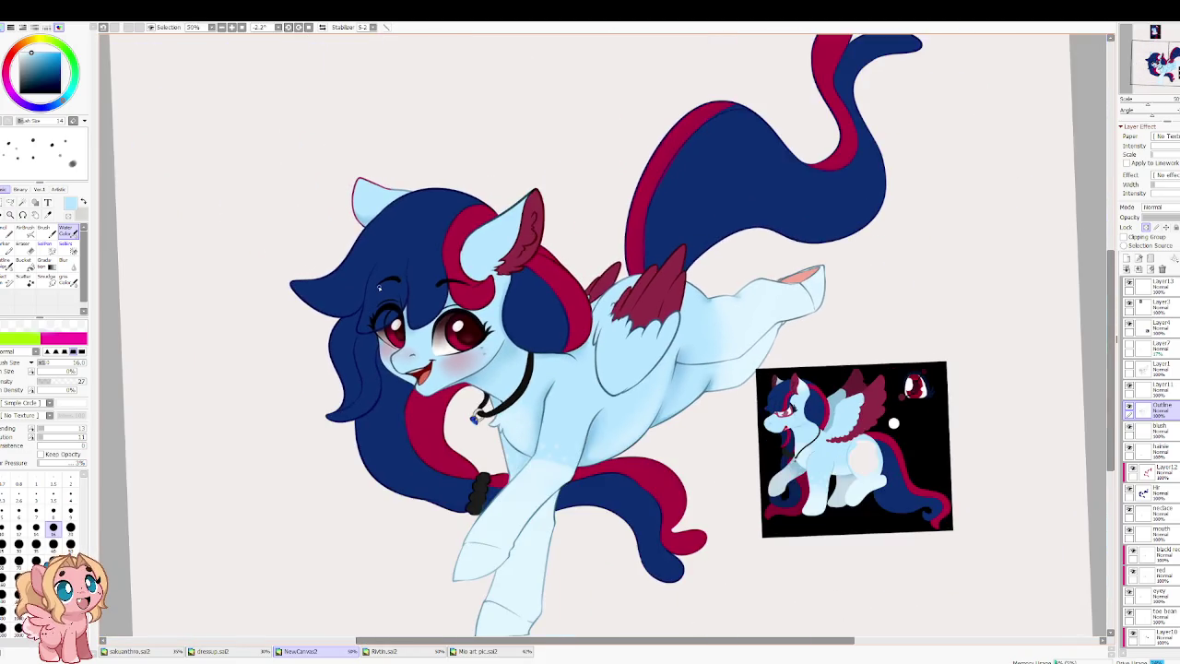
key("h")
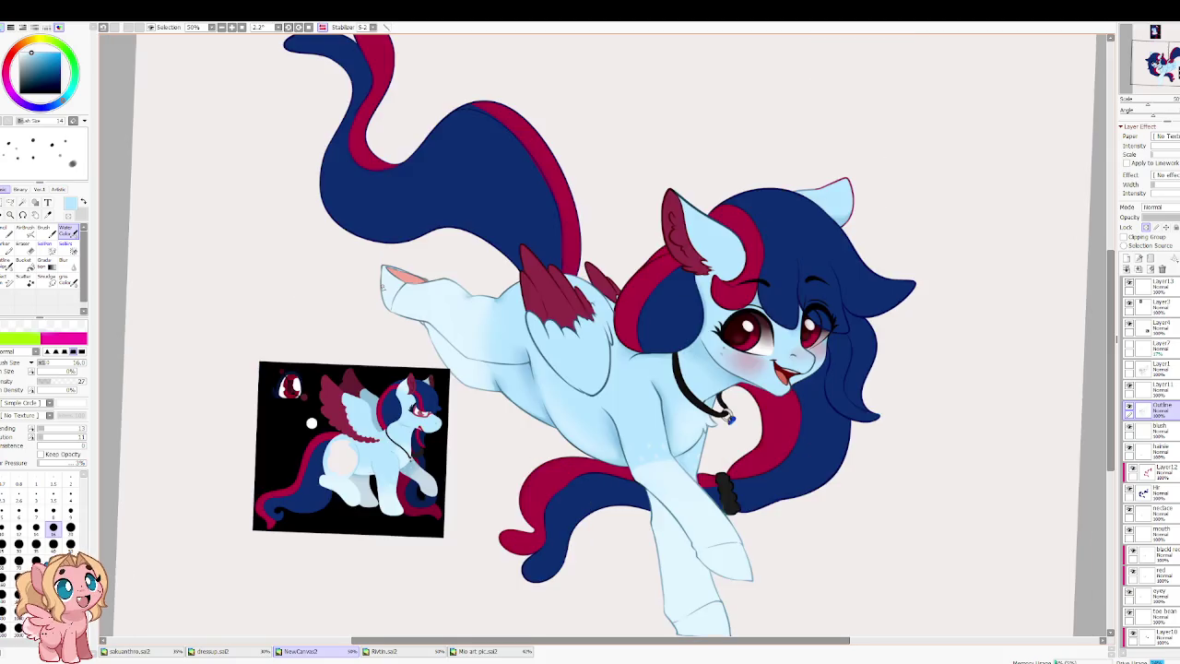
key("h")
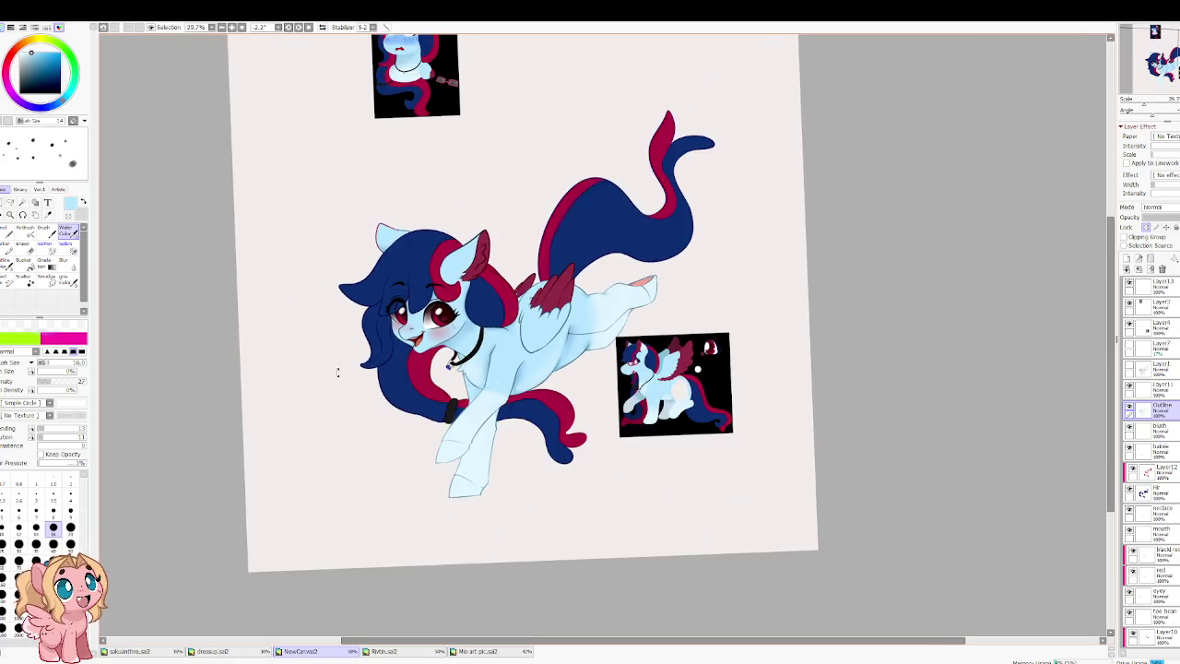
scroll(352, 288, "up", 1)
scroll(352, 288, "up", 2)
scroll(505, 320, "up", 1)
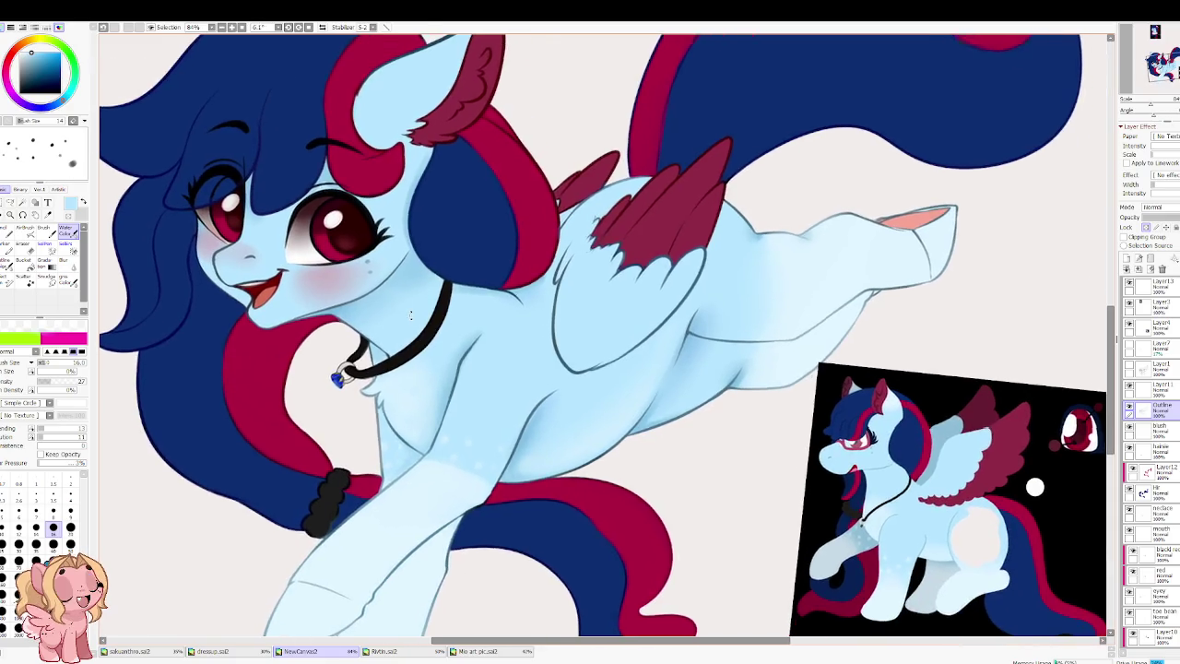
scroll(559, 403, "up", 2)
scroll(339, 251, "up", 3)
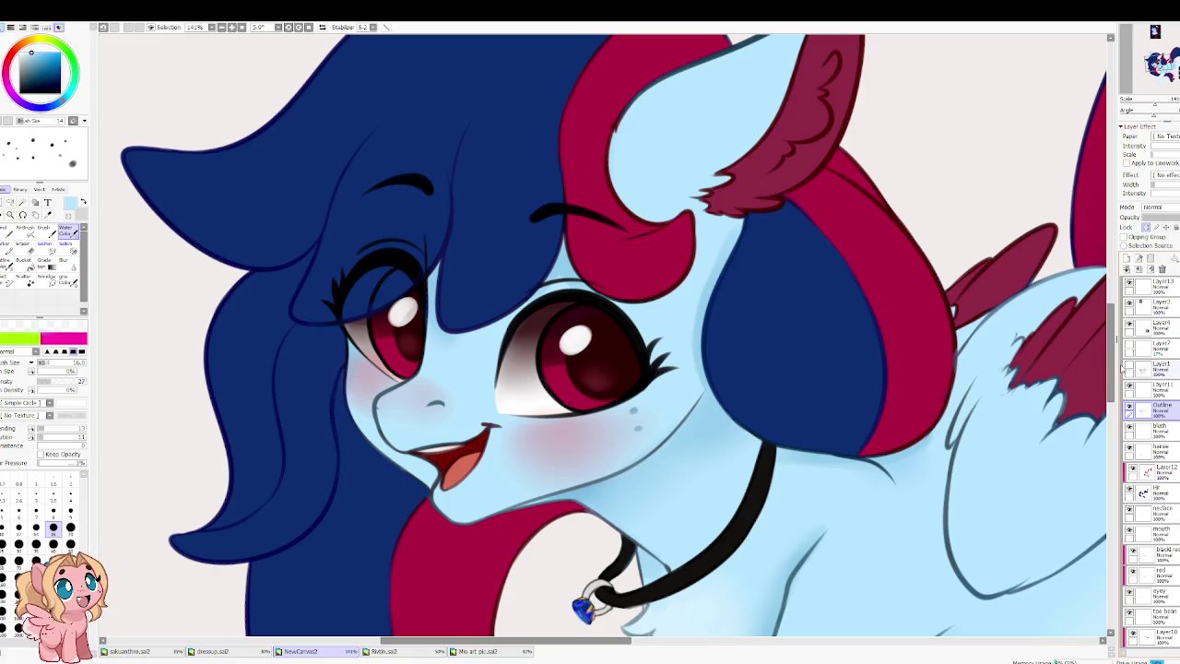
Step: Show the hidden glasses sketch layer, zoom in, and add a new layer above Outline
left_click(1131, 347)
scroll(427, 412, "up", 1)
scroll(427, 412, "up", 1)
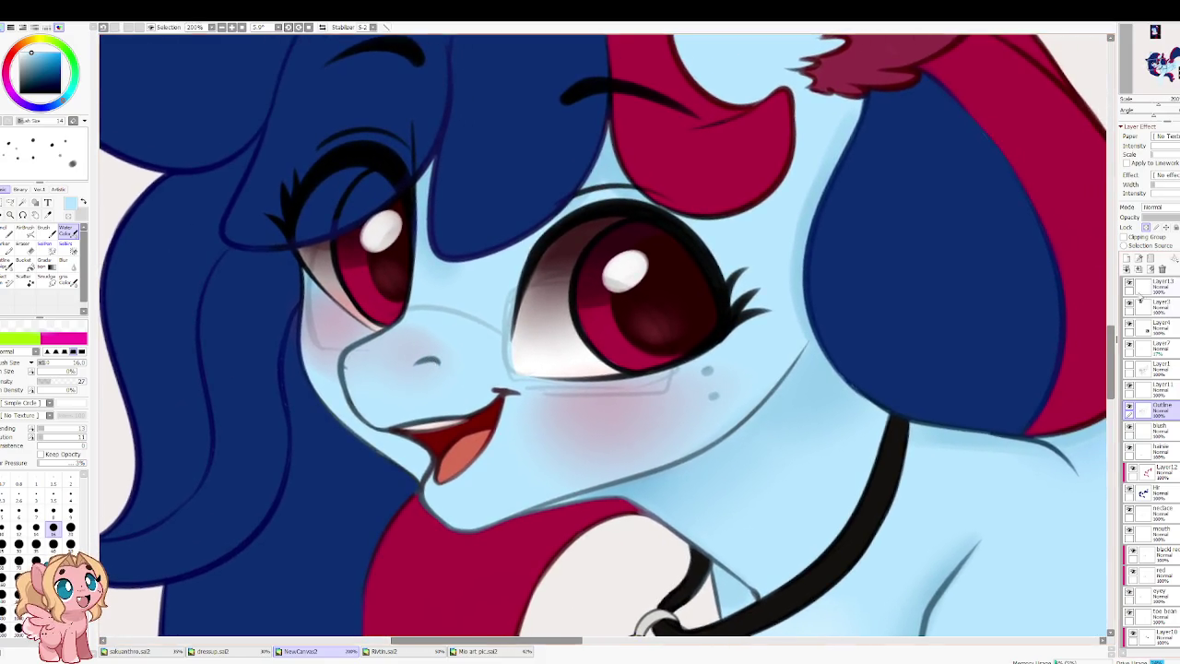
left_click(1127, 258)
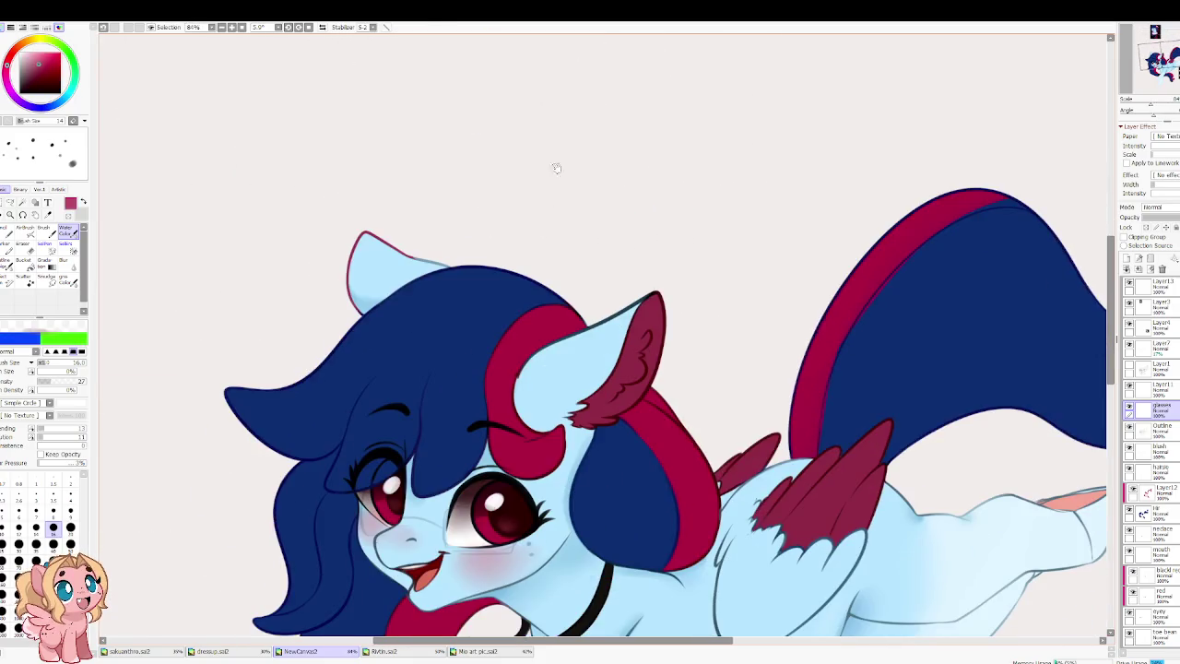
Step: Set the brush to density 100, blending and dilution 0, size 12, and rotate the canvas
scroll(408, 534, "up", 2)
scroll(498, 415, "down", 3)
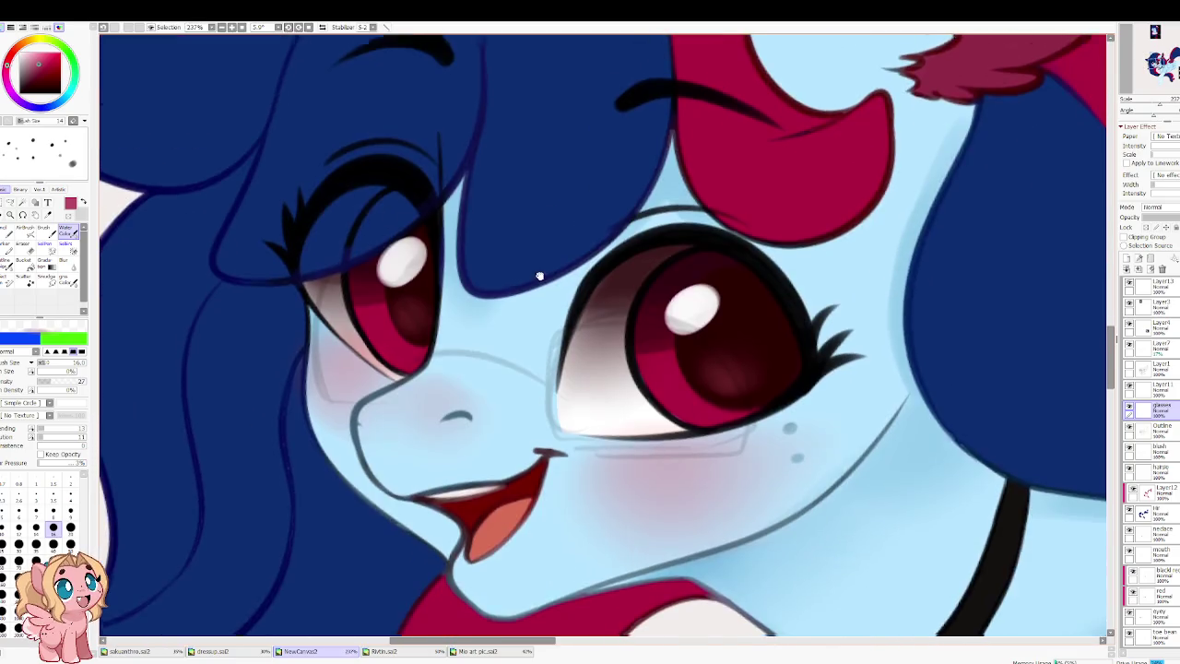
key("bracketleft")
key("bracketleft")
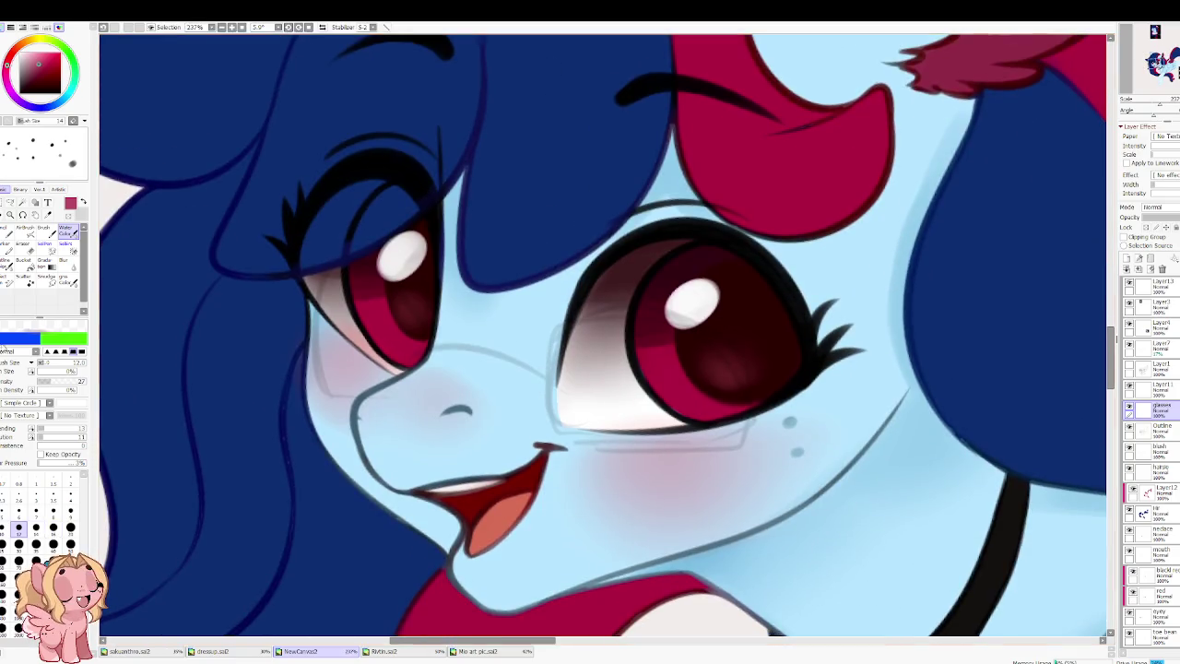
left_click(72, 387)
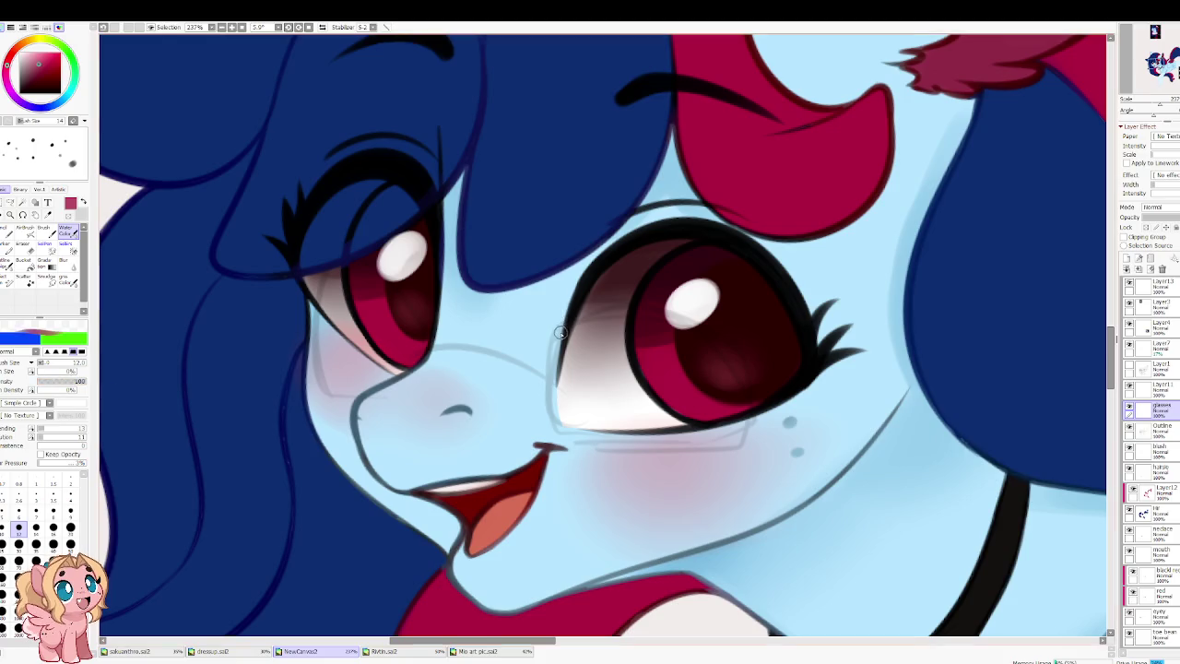
left_click_drag(561, 330, 559, 432)
key("ctrl+z")
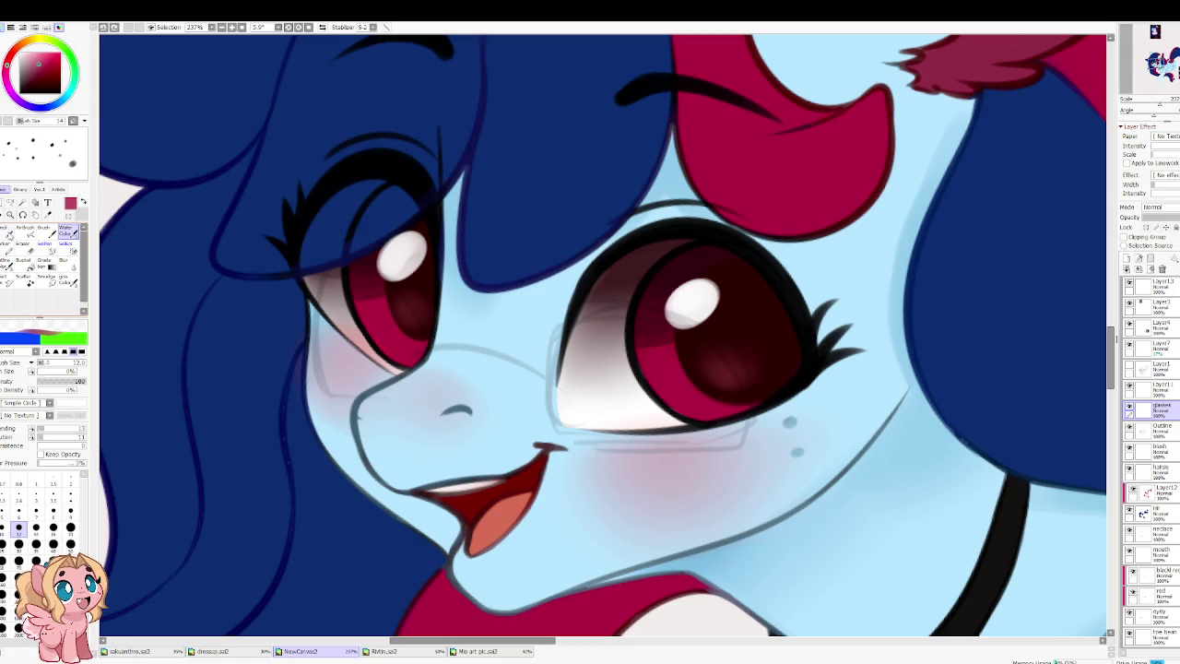
left_click_drag(46, 432, 31, 437)
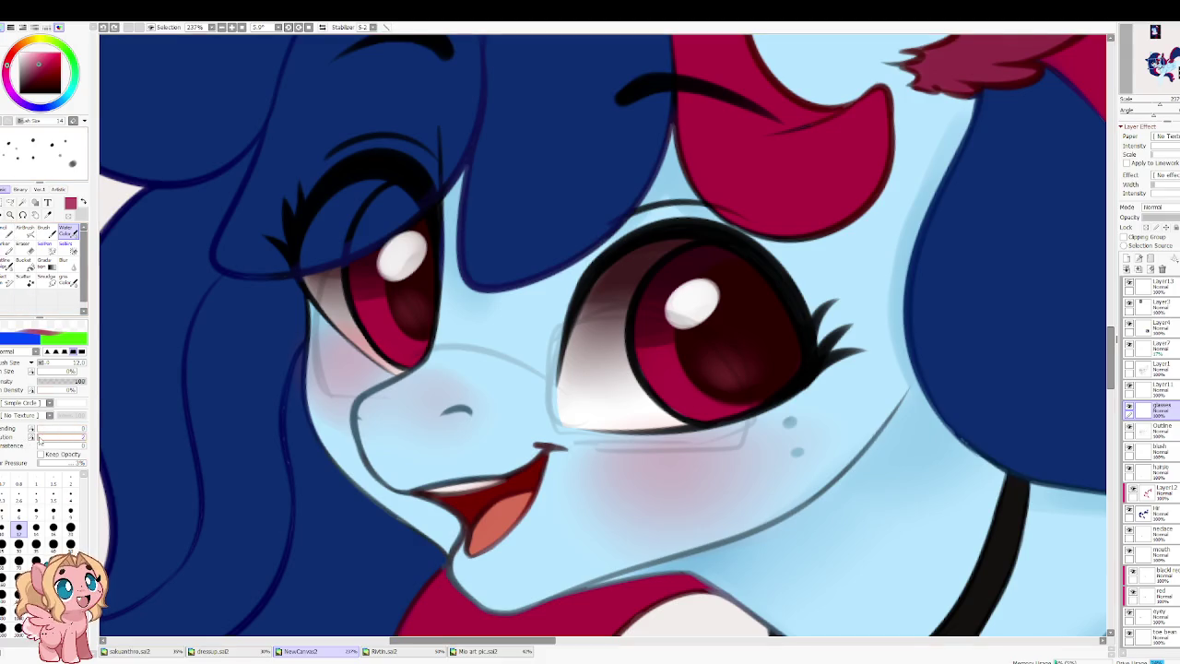
left_click_drag(181, 305, 477, 267)
key("bracketleft")
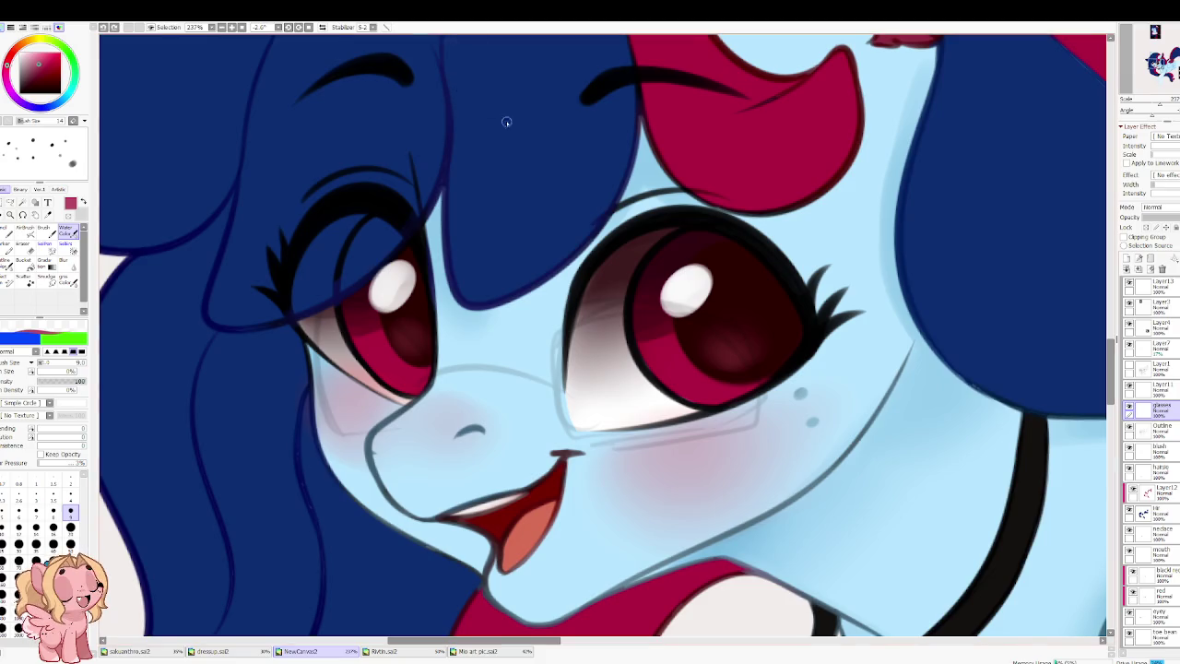
key("bracketright")
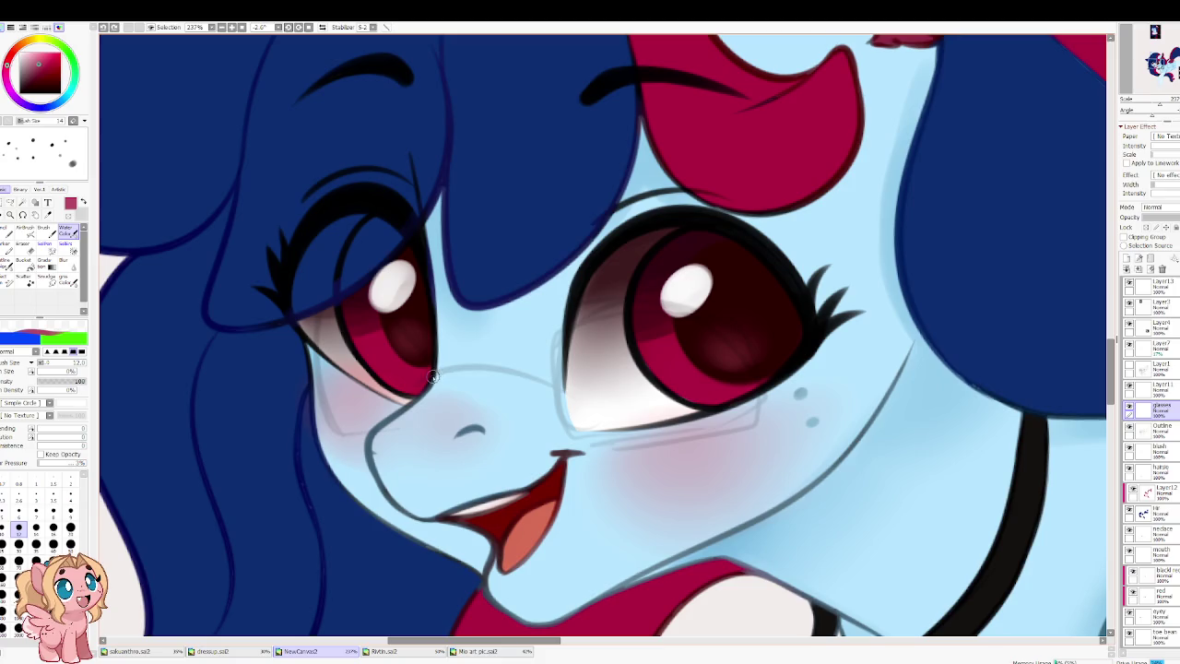
Step: Draw the glasses bridge across the pony's muzzle
left_click_drag(434, 374, 552, 379)
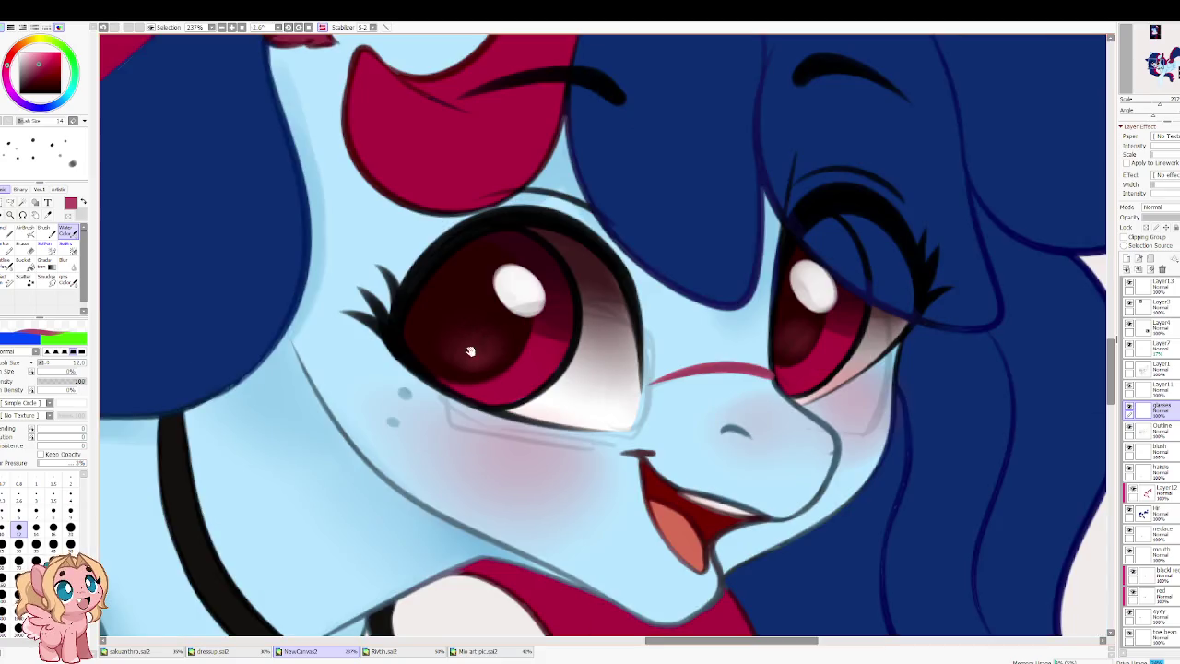
key("h")
left_click_drag(623, 379, 503, 430)
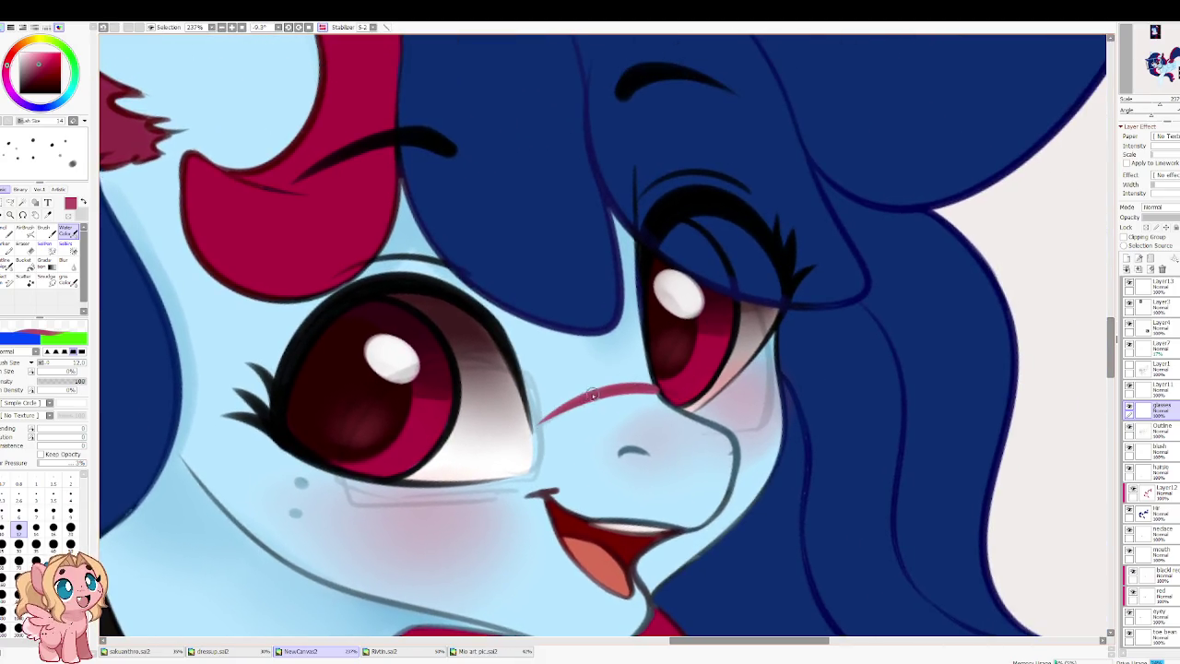
key("h")
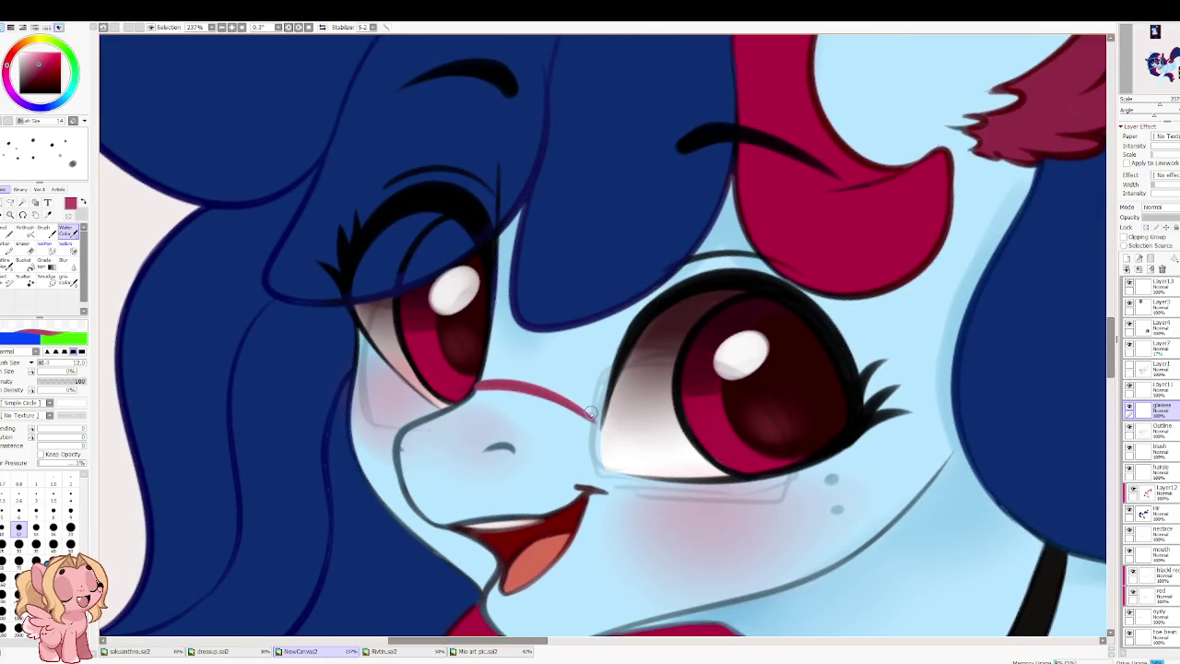
mouse_move(590, 419)
left_mouse_down()
mouse_move(650, 359)
mouse_move(802, 452)
left_mouse_up()
key("ctrl+z")
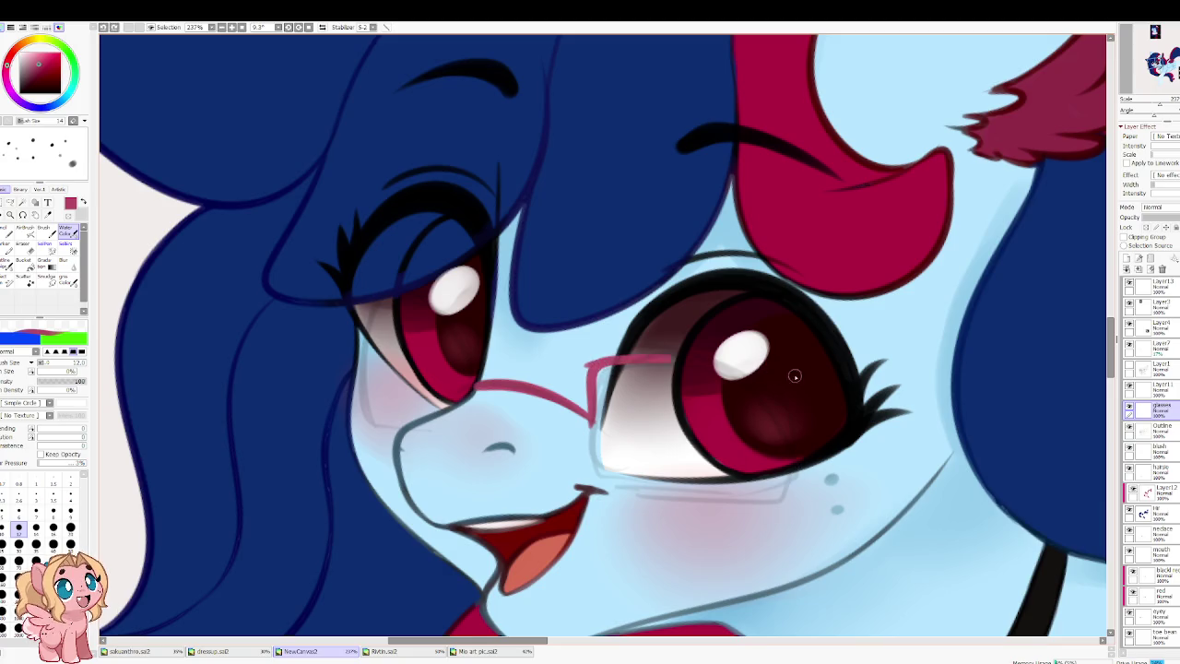
Step: Draw the rectangular frame around the eye, redrawing the sides until the bottom line closes it
key("h")
left_click_drag(554, 365, 444, 407)
key("ctrl+z")
left_click_drag(581, 358, 448, 498)
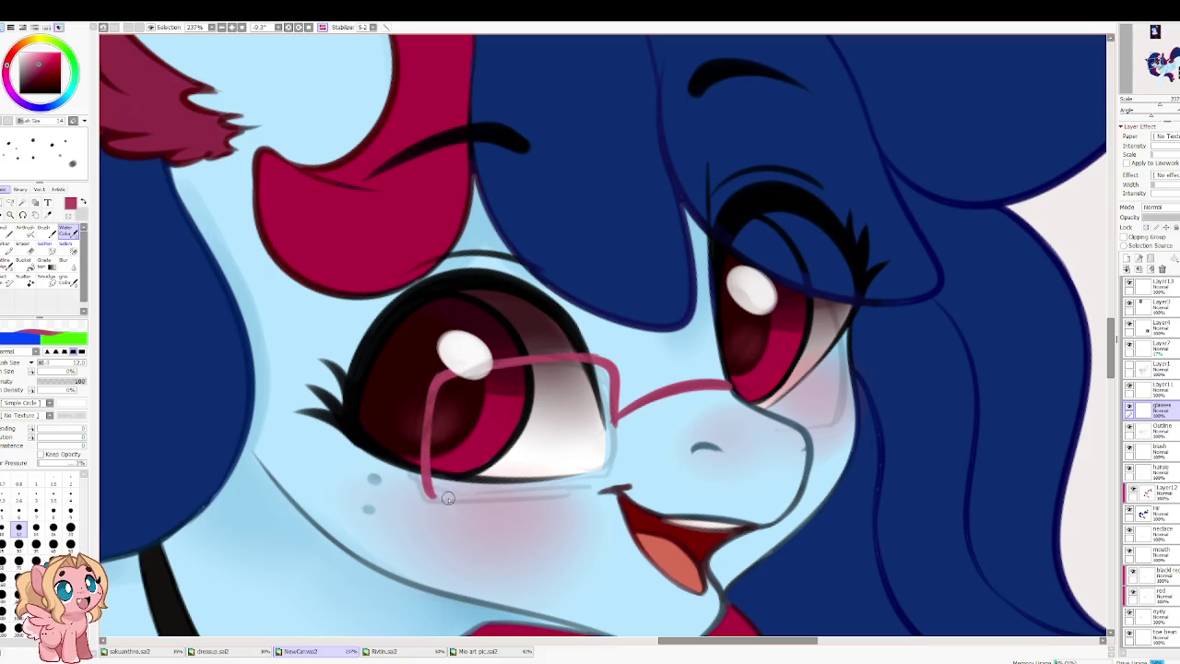
key("ctrl+z")
left_click_drag(434, 373, 595, 488)
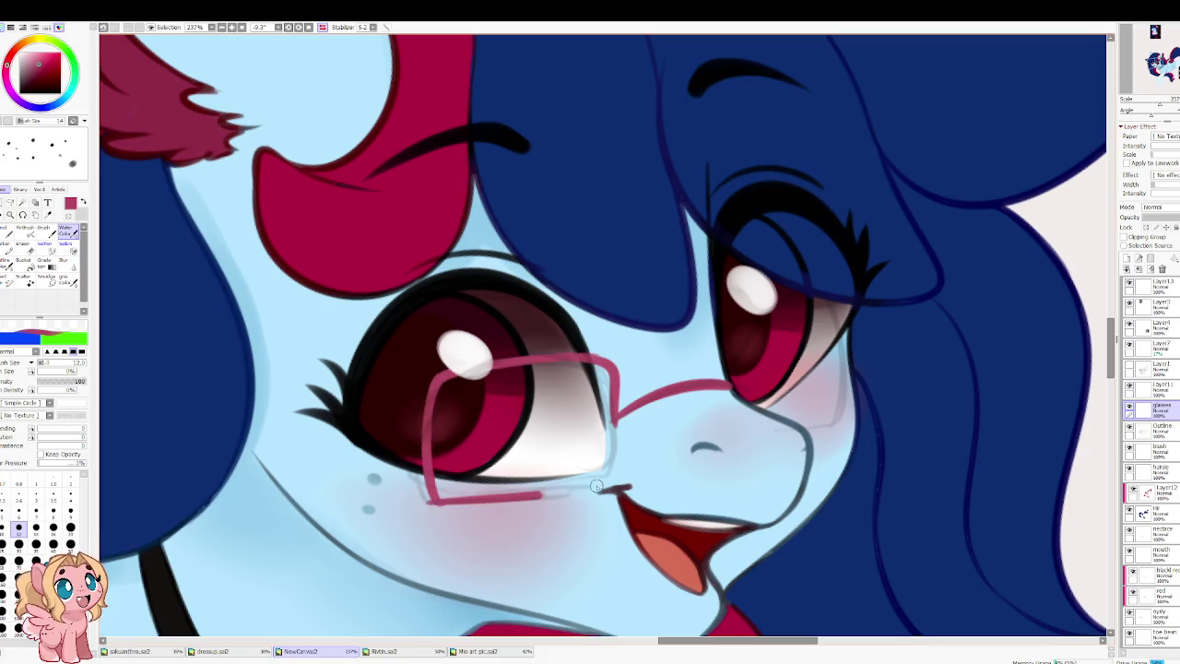
key("ctrl+z")
mouse_move(614, 392)
left_mouse_down()
mouse_move(599, 485)
mouse_move(441, 502)
mouse_move(616, 480)
left_mouse_up()
key("ctrl+z")
key("ctrl+z")
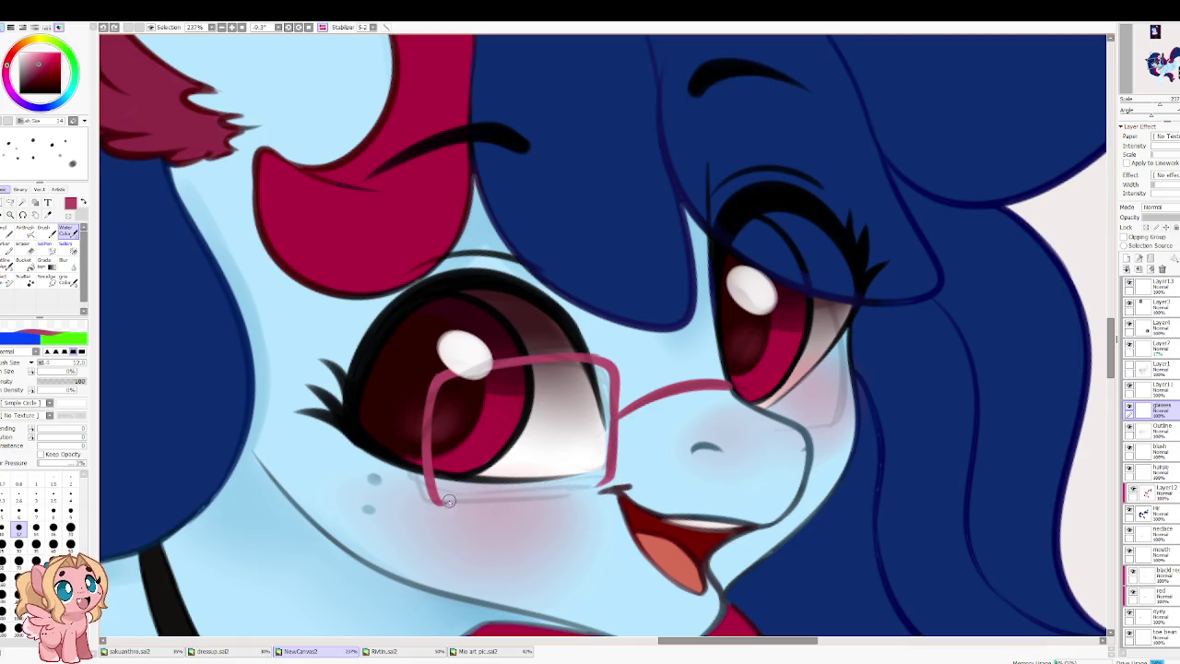
left_click_drag(434, 501, 605, 484)
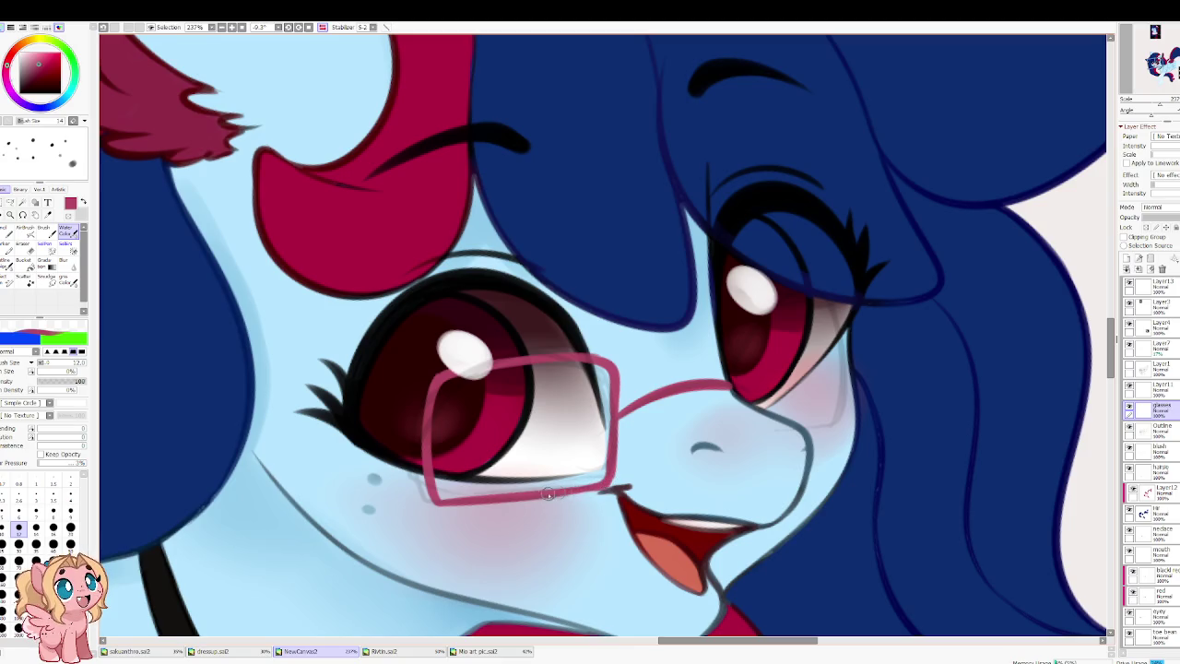
key("h")
Step: Refine the frame with a size 16 brush, erasing part of the left edge and repainting the bottom rim
scroll(551, 449, "right", 2)
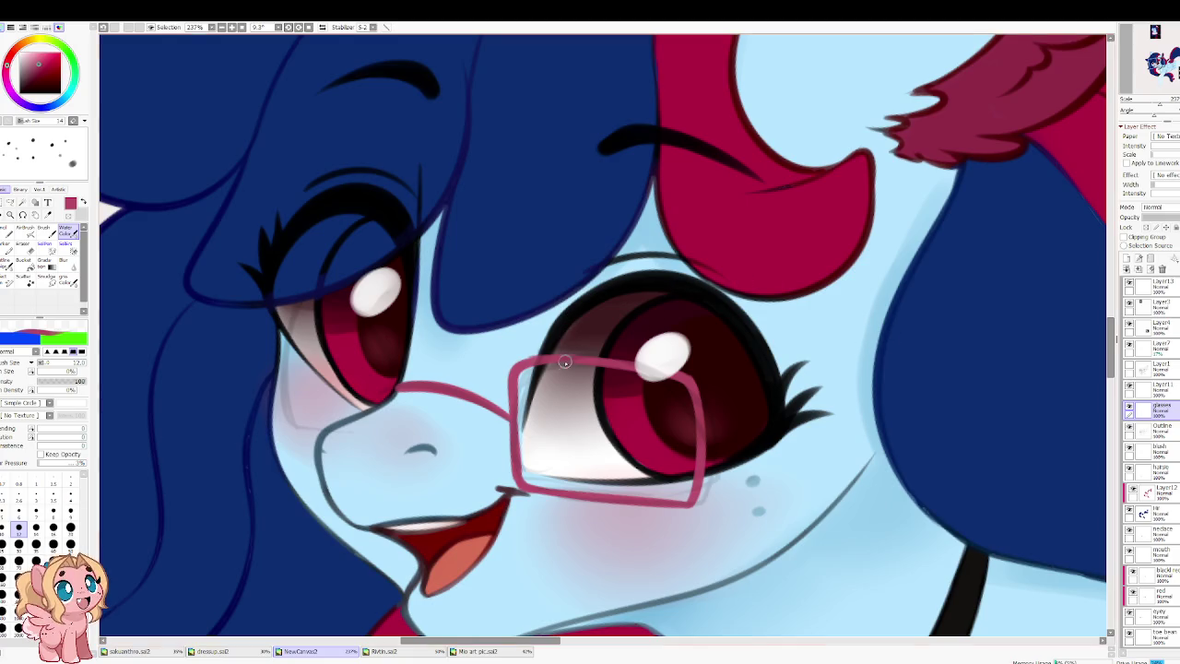
scroll(544, 380, "up", 2)
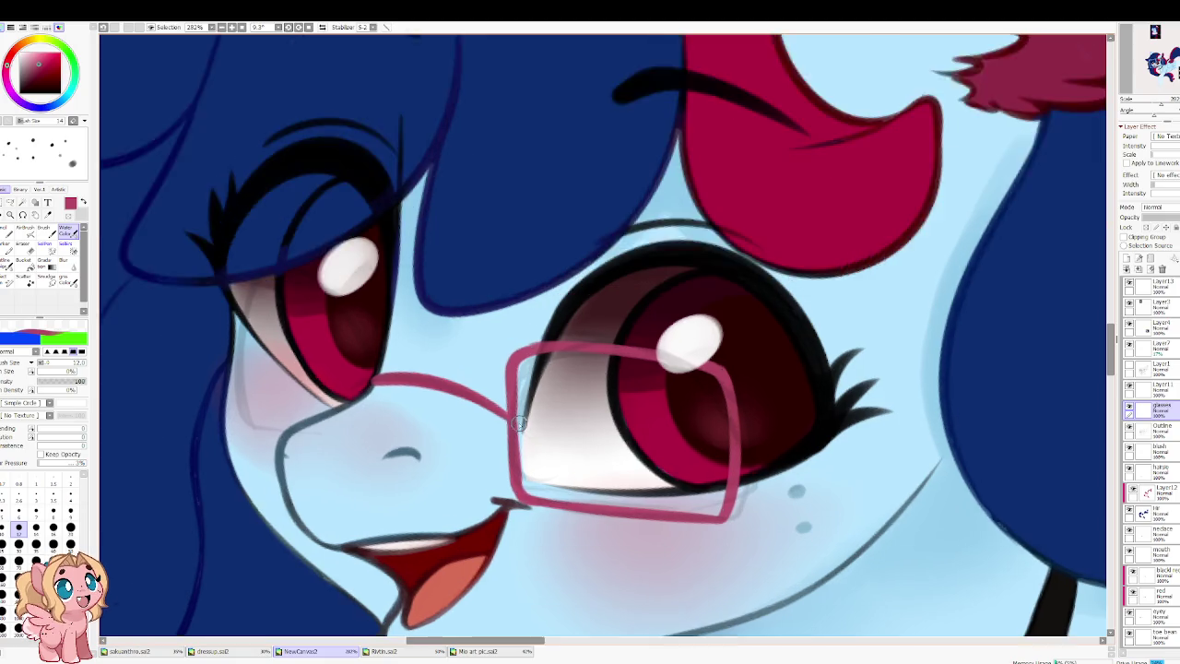
key("bracketright")
key("bracketright")
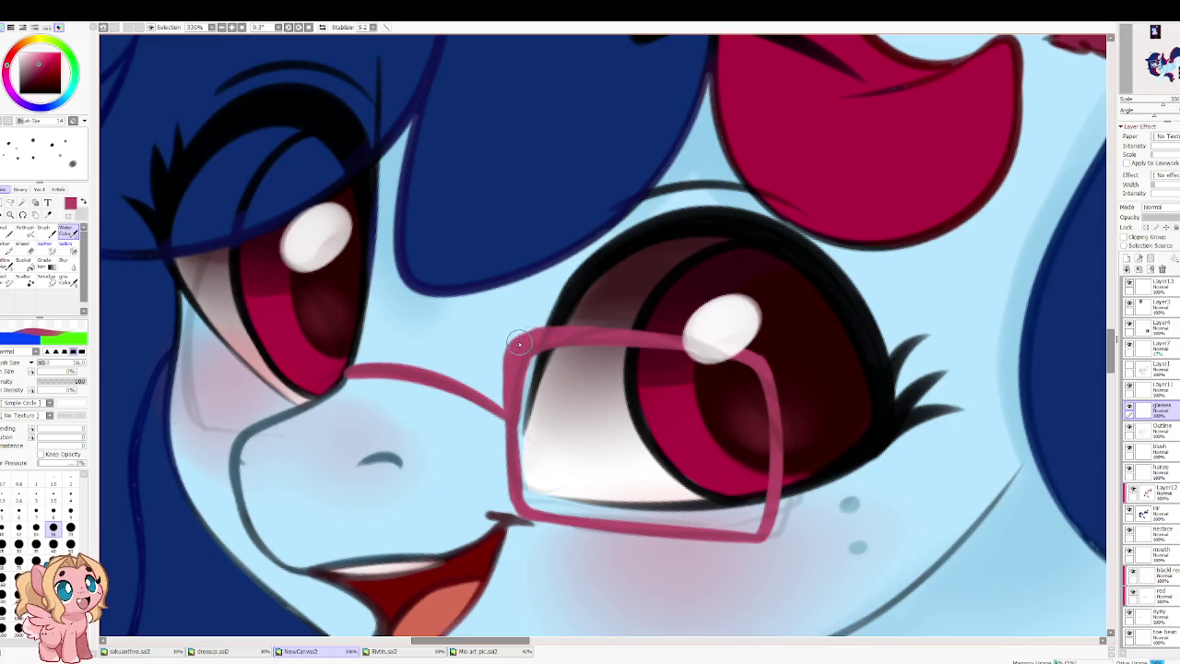
key("h")
key("Delete")
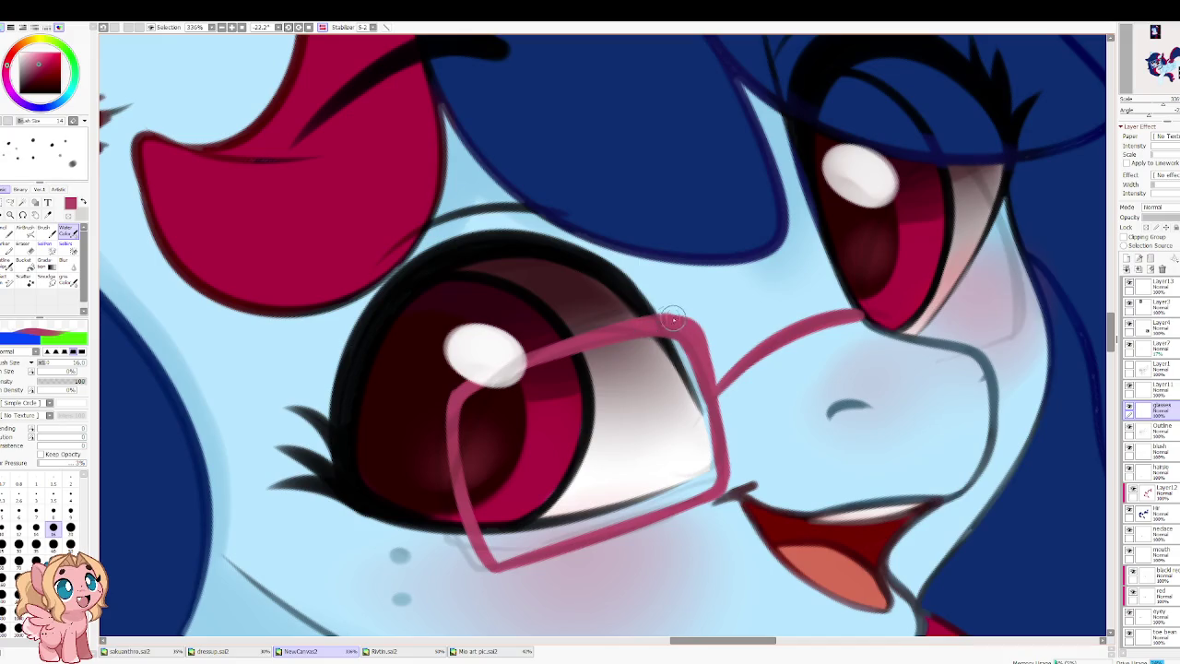
mouse_move(505, 372)
left_mouse_down()
mouse_move(452, 443)
mouse_move(468, 518)
mouse_move(504, 556)
mouse_move(683, 504)
mouse_move(506, 556)
left_mouse_up()
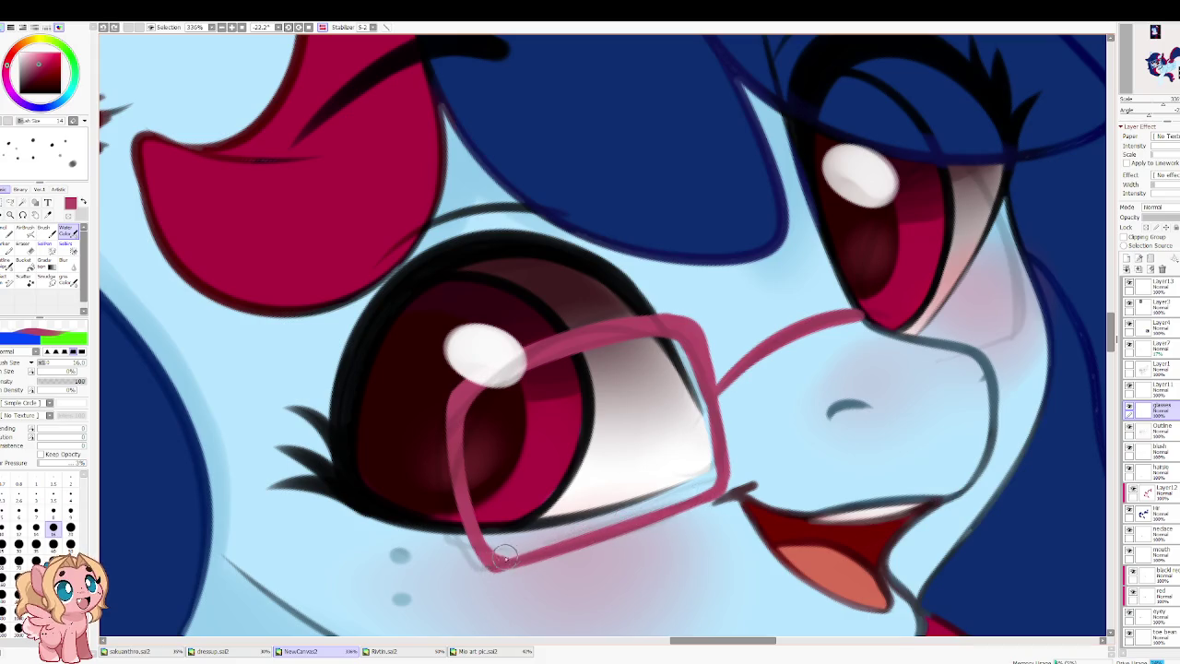
mouse_move(701, 489)
left_mouse_down()
mouse_move(510, 551)
mouse_move(729, 487)
left_mouse_up()
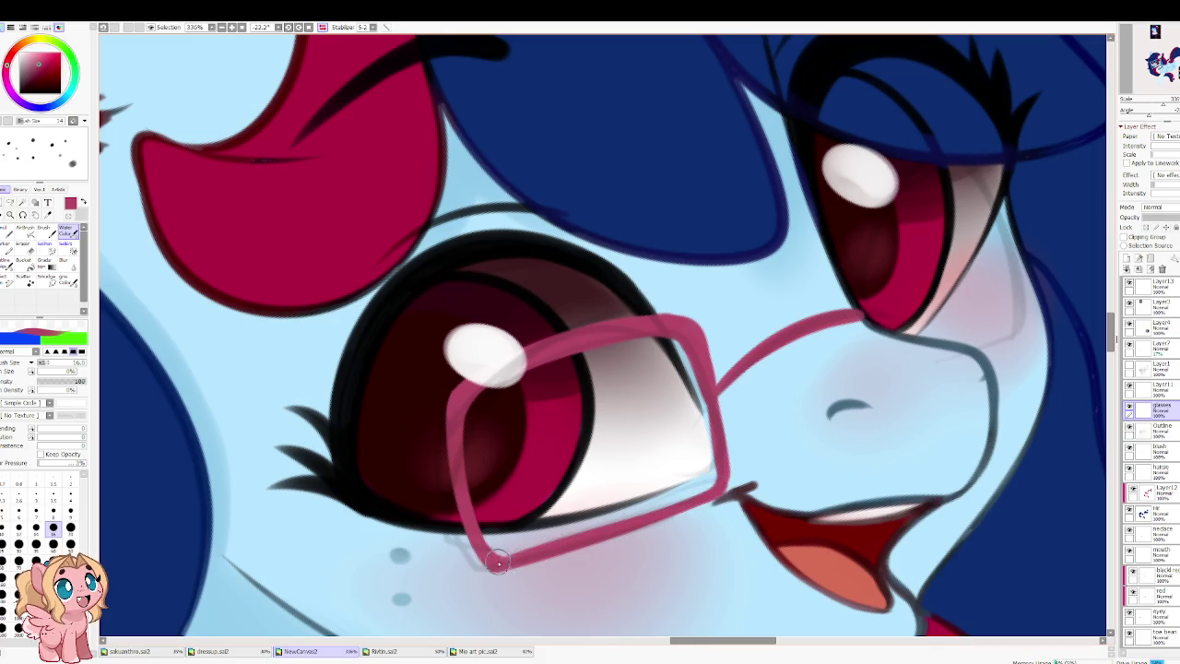
key("h")
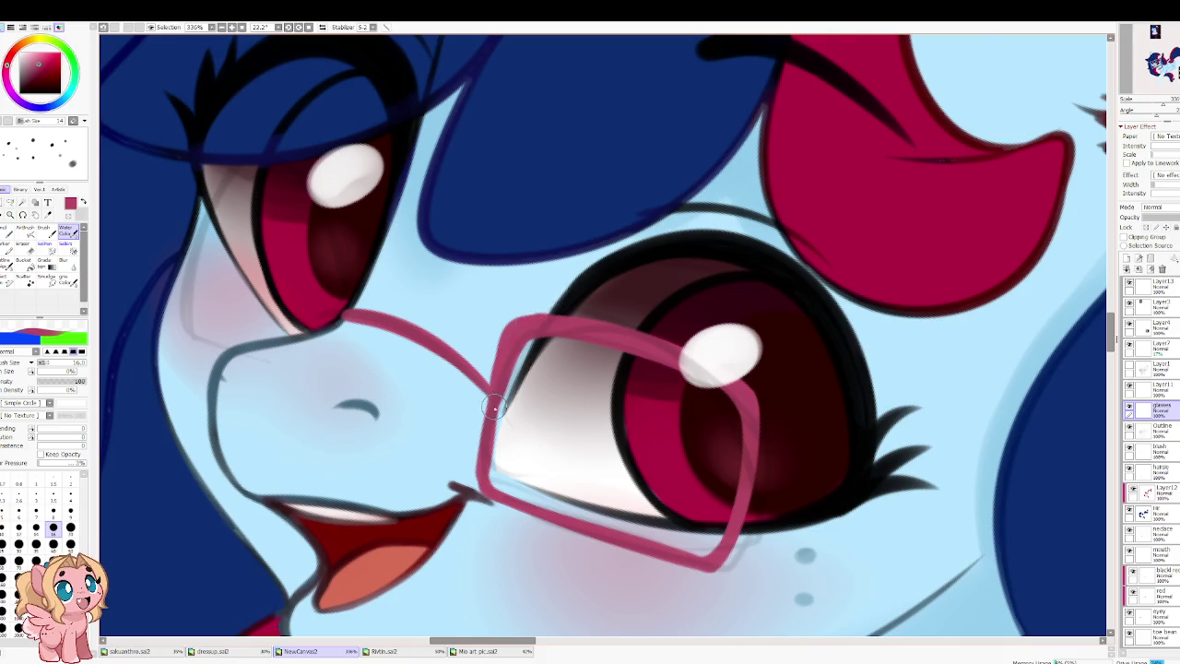
scroll(489, 406, "up", 2)
key("h")
key("h")
left_click_drag(489, 410, 335, 111)
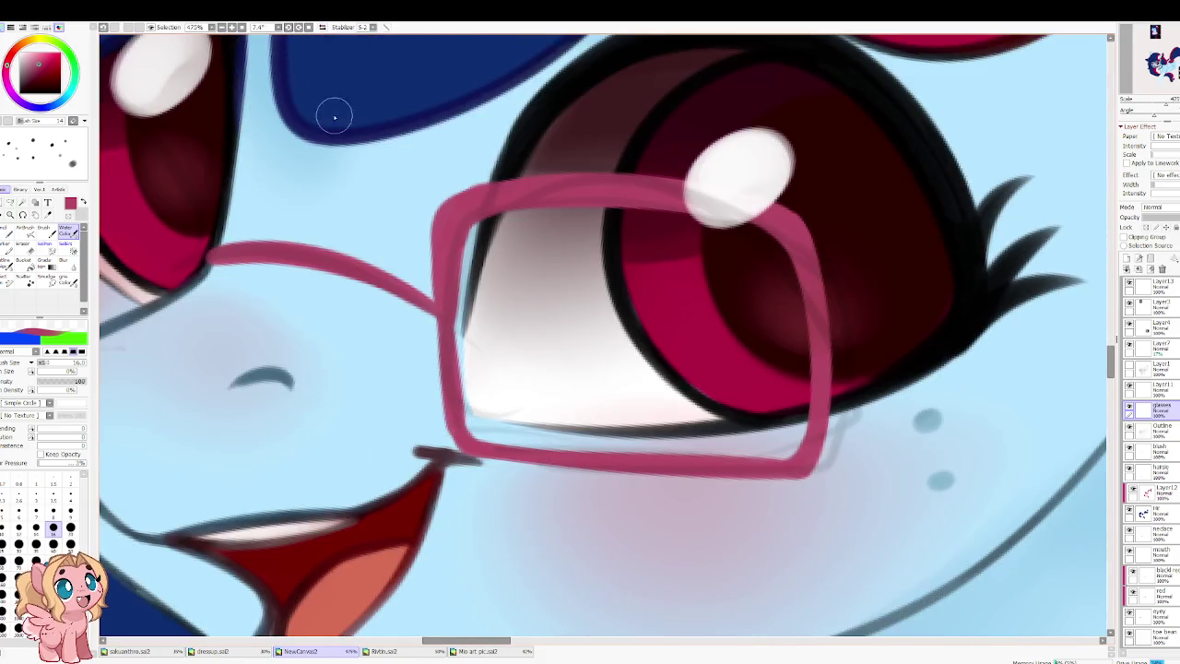
key("bracketleft")
key("bracketleft")
key("bracketleft")
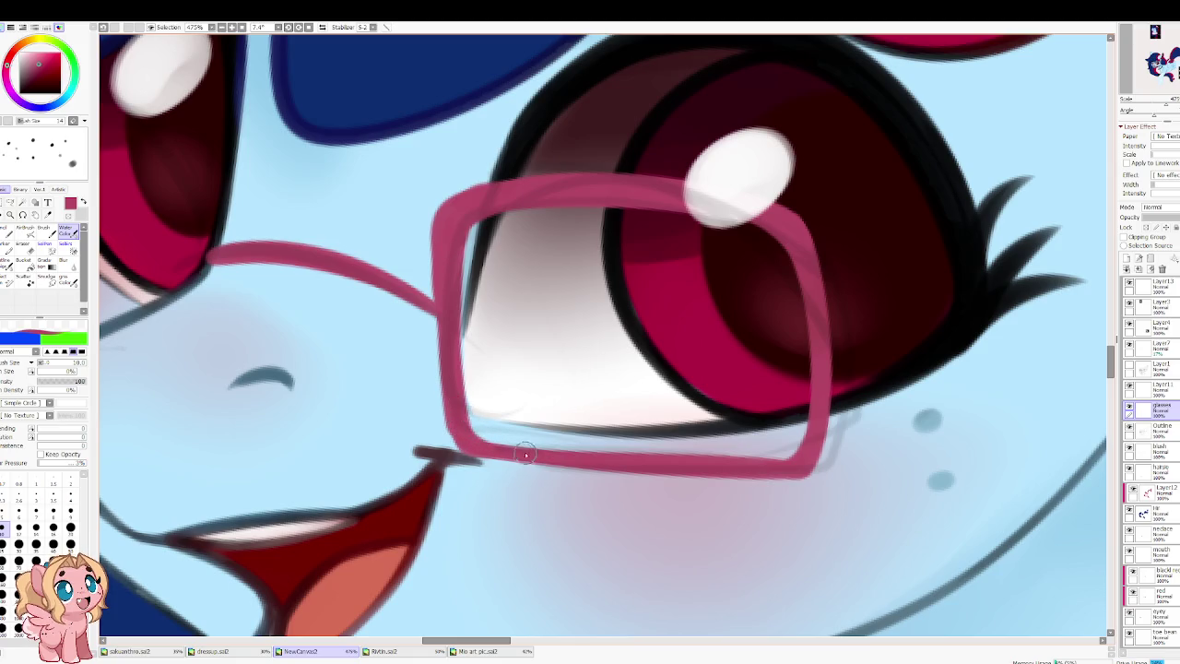
scroll(493, 398, "down", 3)
scroll(518, 404, "down", 3)
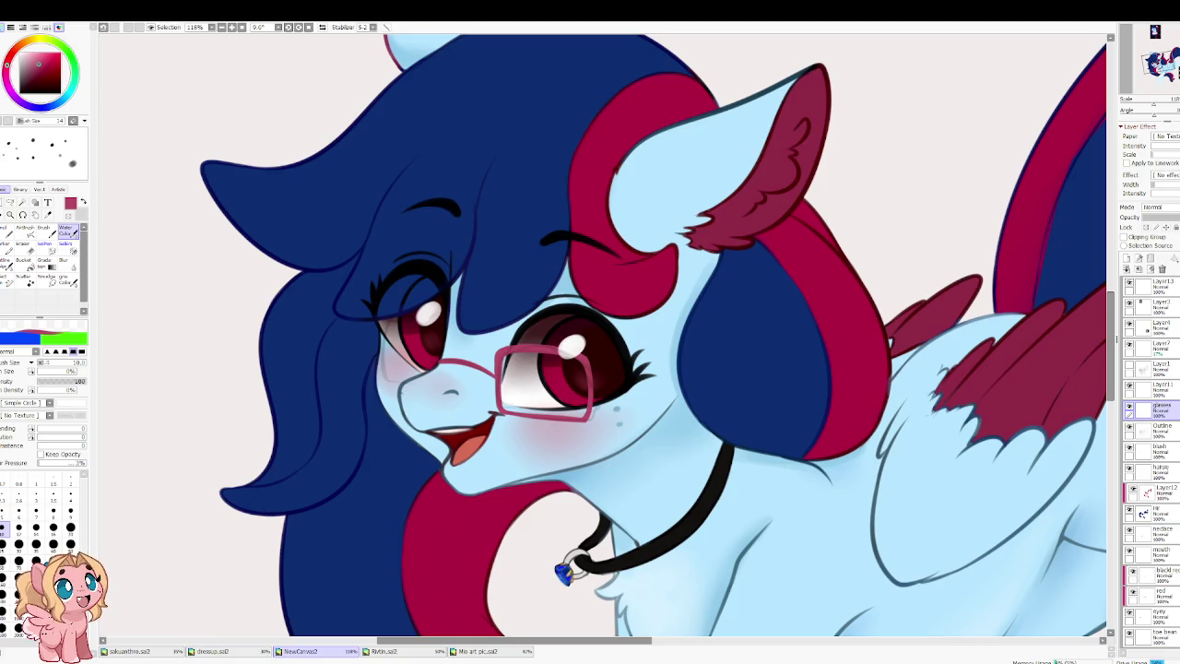
Step: Switch through the open file tabs, past dressup.sai2, to the sakuanthro.sai2 sketch
left_click(406, 652)
left_click(222, 652)
left_click(168, 655)
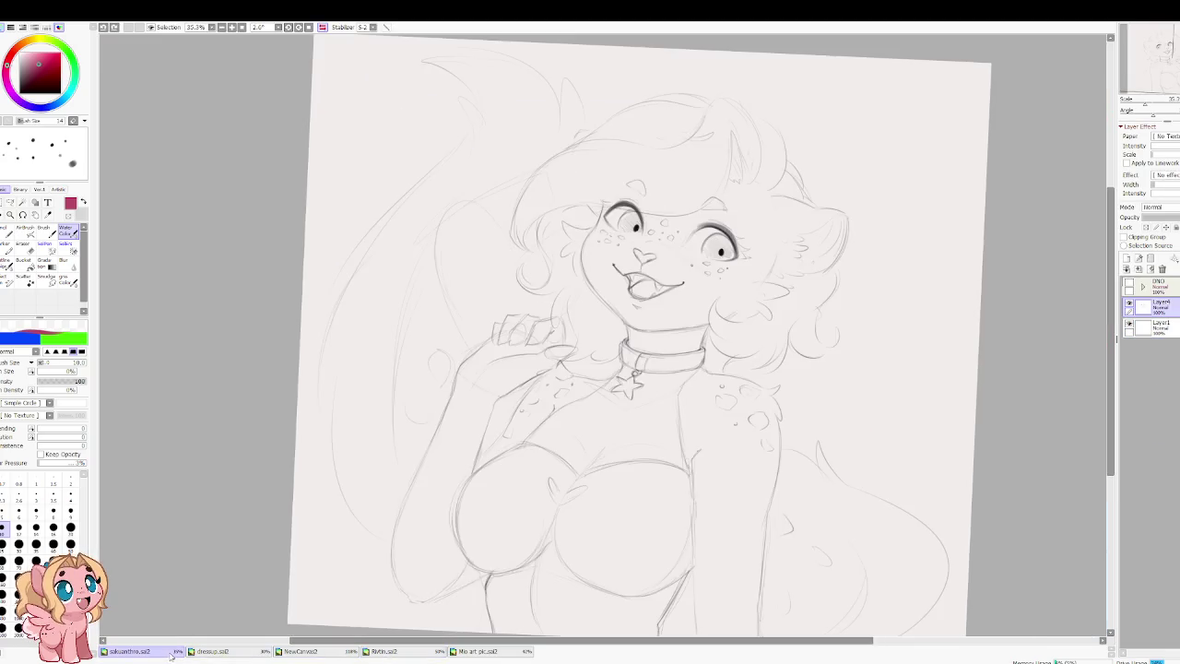
Step: Flip through the Mo art pic and Ryth.sai2 tabs, returning to the NewCanvas2 pony drawing
left_click(506, 653)
left_click(429, 654)
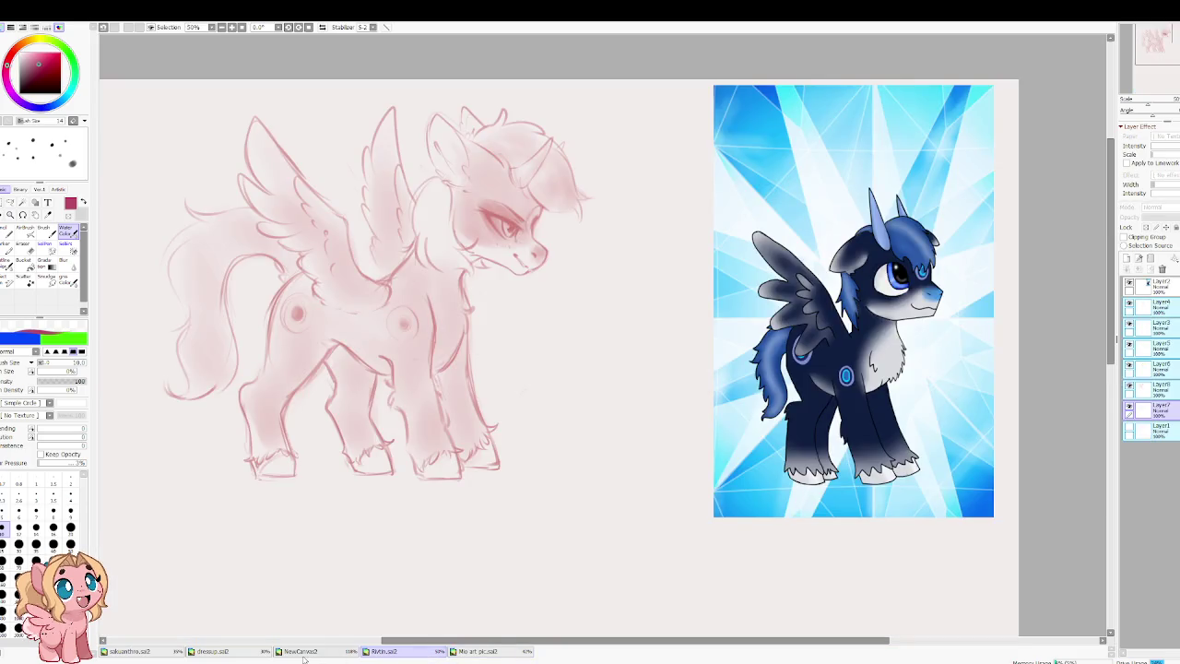
left_click(307, 655)
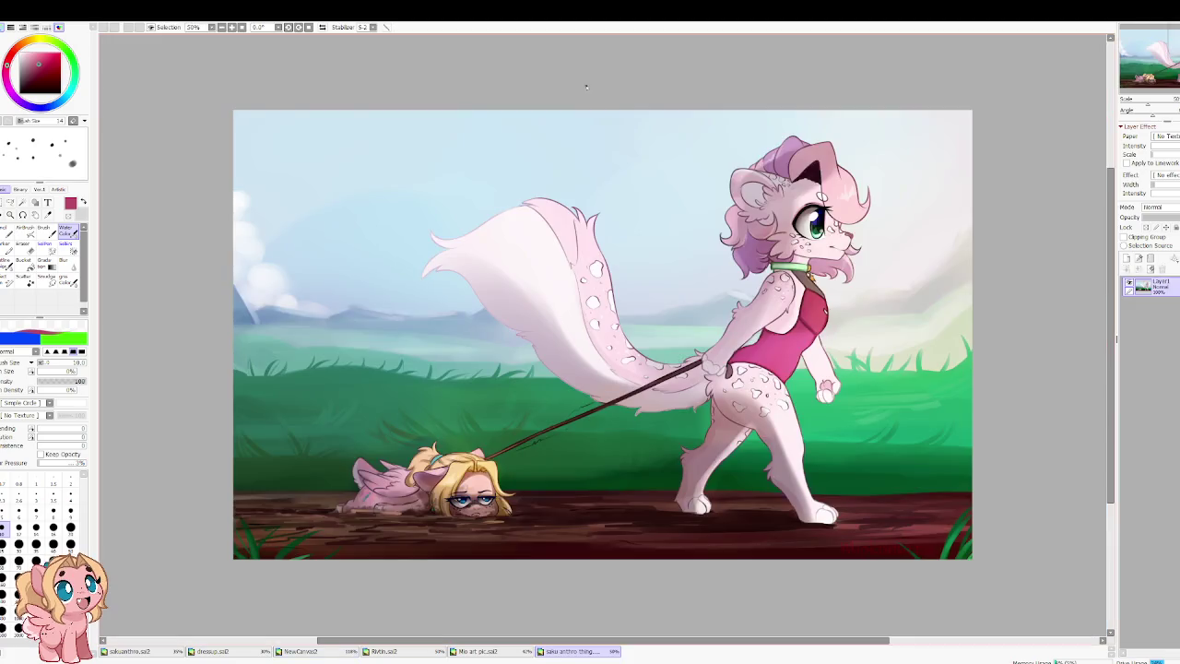
scroll(575, 426, "up", 2)
scroll(574, 427, "up", 2)
scroll(575, 427, "down", 1)
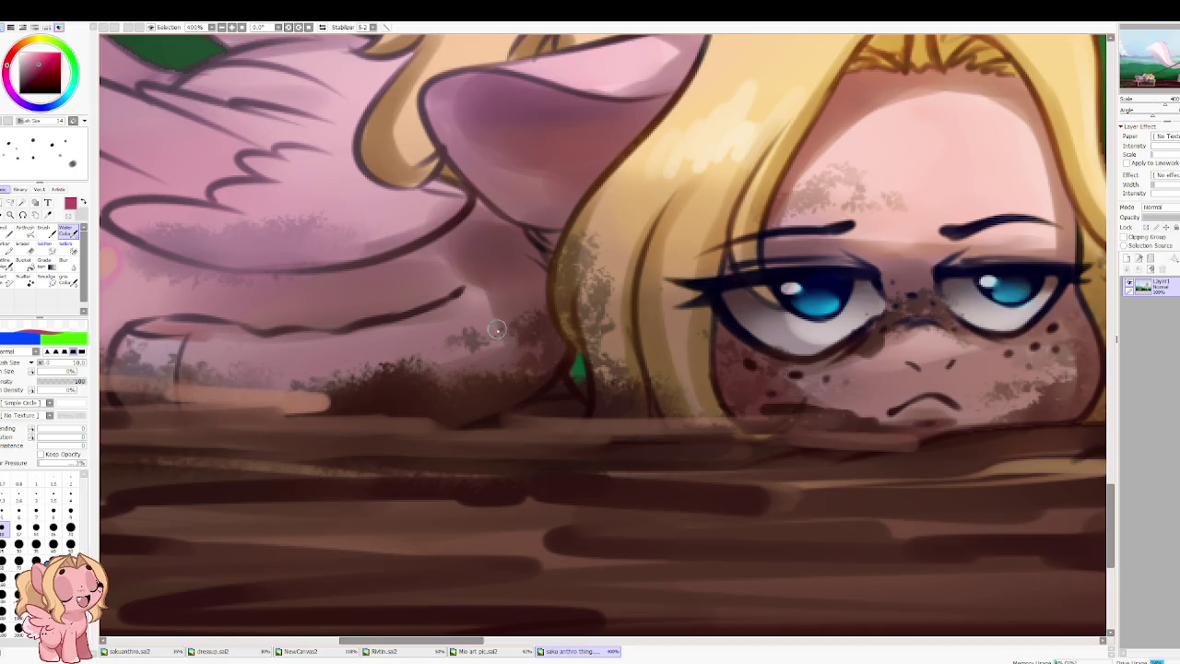
Step: Switch to the plain Brush, pan and zoom out, then go via Mo art pic to Rivtin.sai2
key("b")
left_click_drag(696, 269, 556, 292)
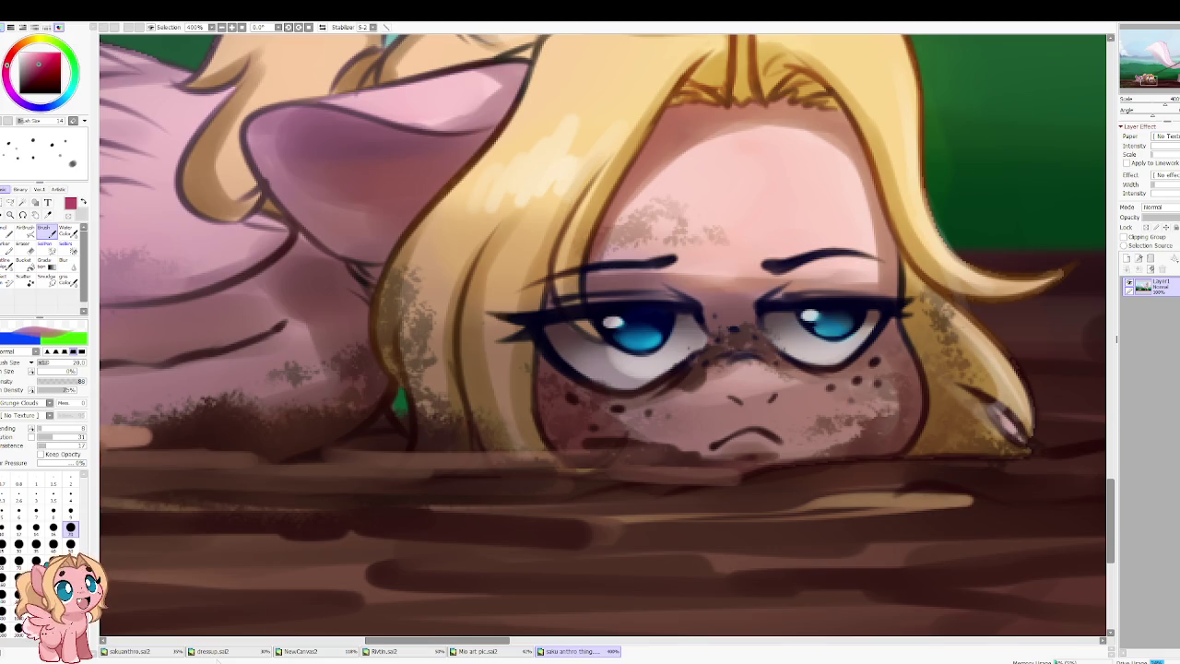
scroll(337, 522, "down", 4)
scroll(342, 535, "down", 4)
scroll(359, 539, "down", 2)
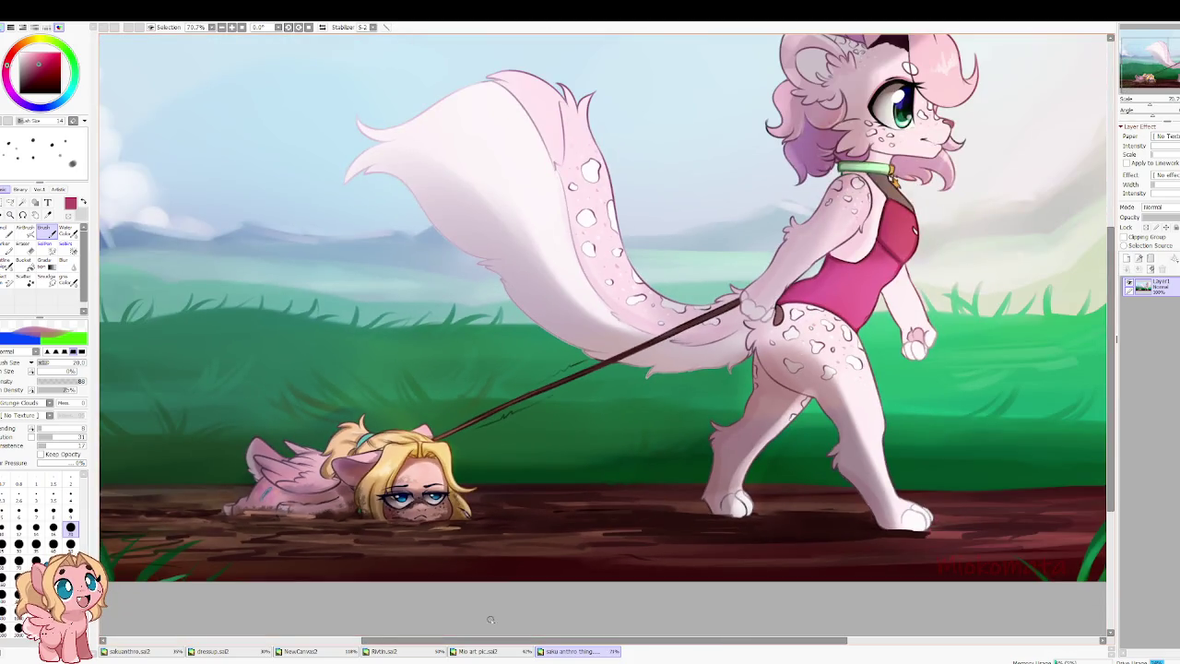
left_click(478, 651)
left_click(418, 651)
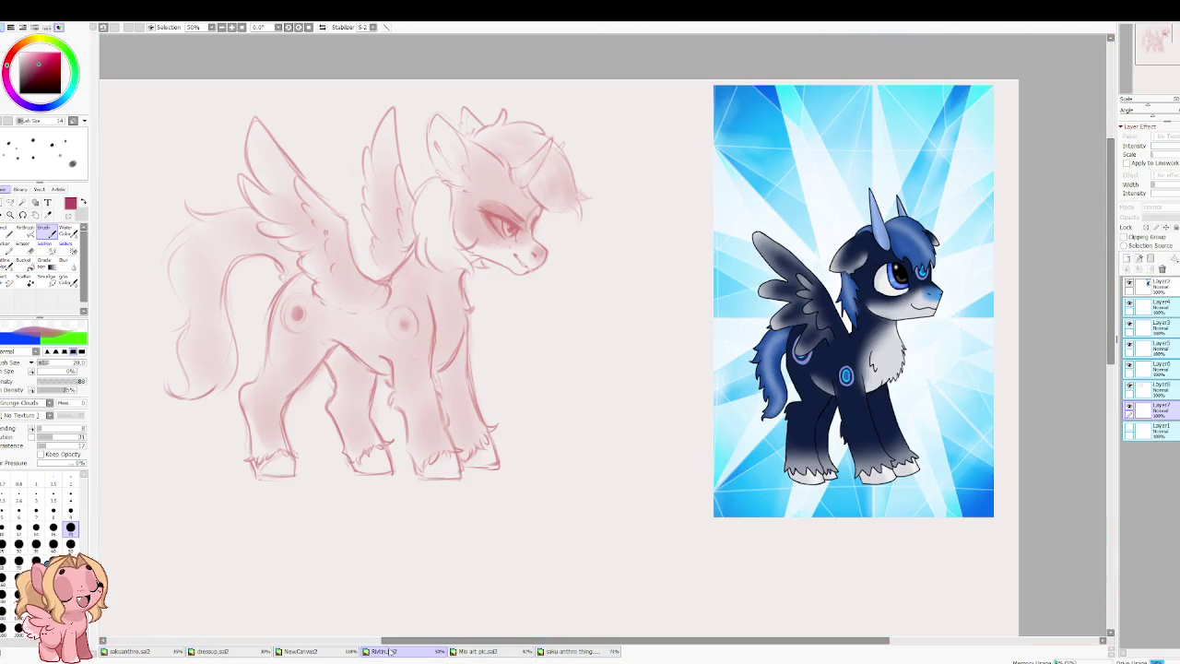
Step: Move the small top-left sketch down and enlarge it with Ctrl+T, confirming the new placement
scroll(498, 351, "down", 3)
scroll(501, 298, "down", 1)
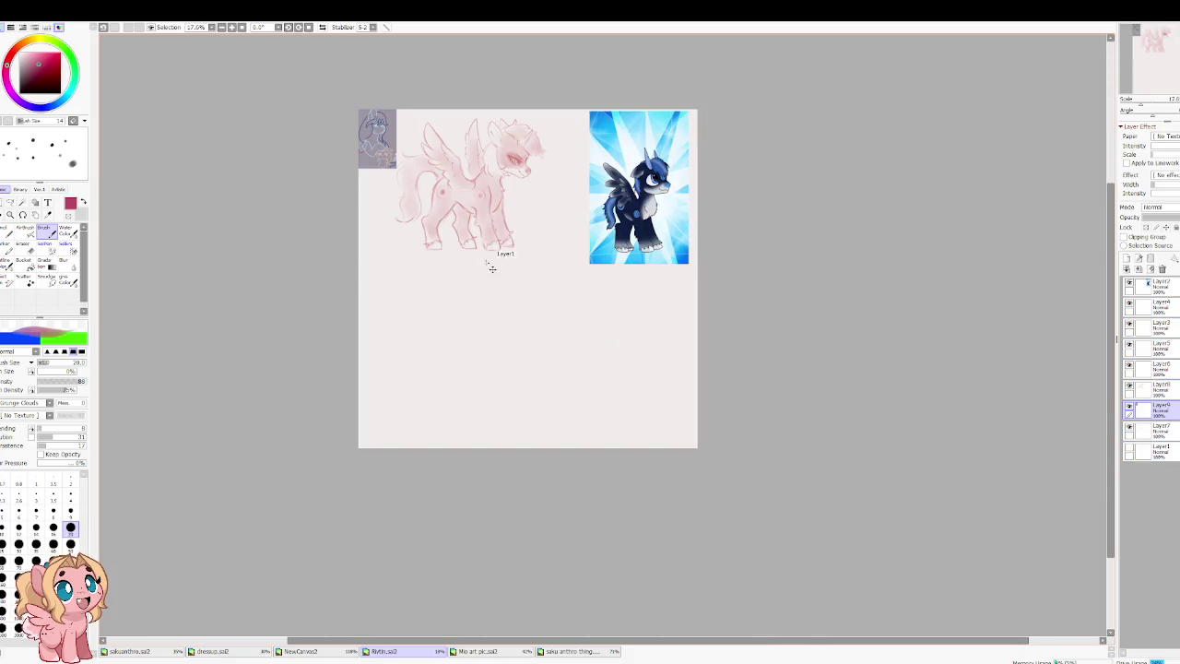
key("ctrl+t")
mouse_move(376, 146)
left_mouse_down()
mouse_move(466, 390)
mouse_move(562, 230)
left_mouse_up()
mouse_move(513, 358)
left_mouse_down()
mouse_move(482, 397)
mouse_move(481, 385)
left_mouse_up()
scroll(481, 385, "up", 1)
scroll(498, 369, "up", 3)
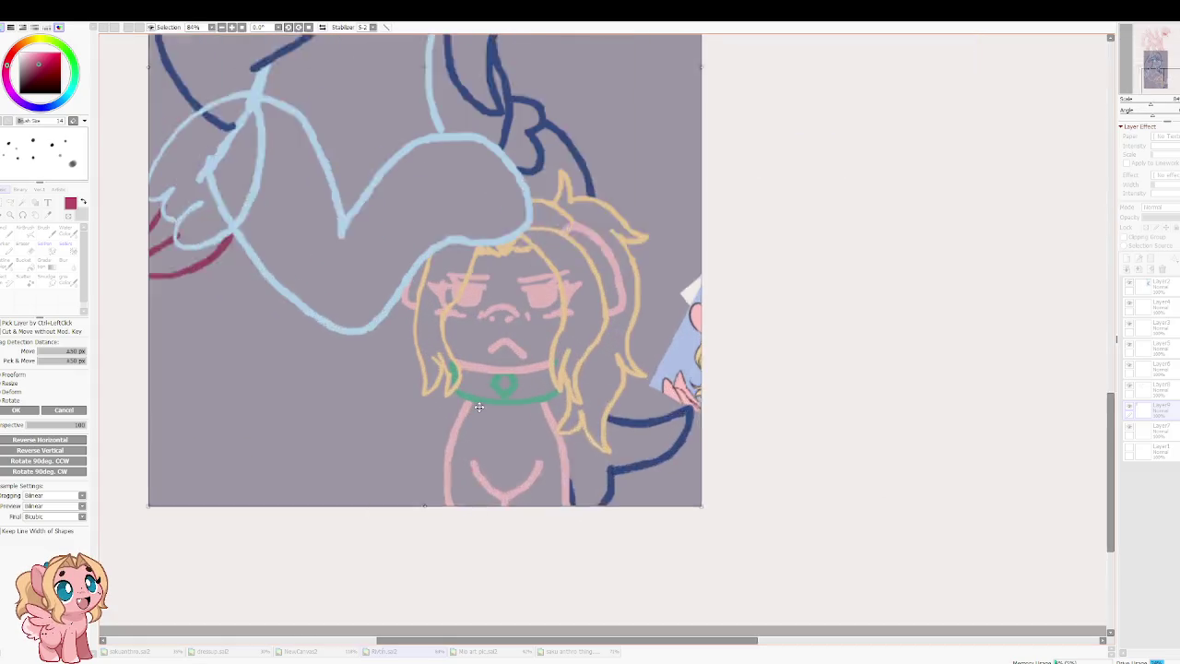
key("Return")
scroll(478, 242, "up", 1)
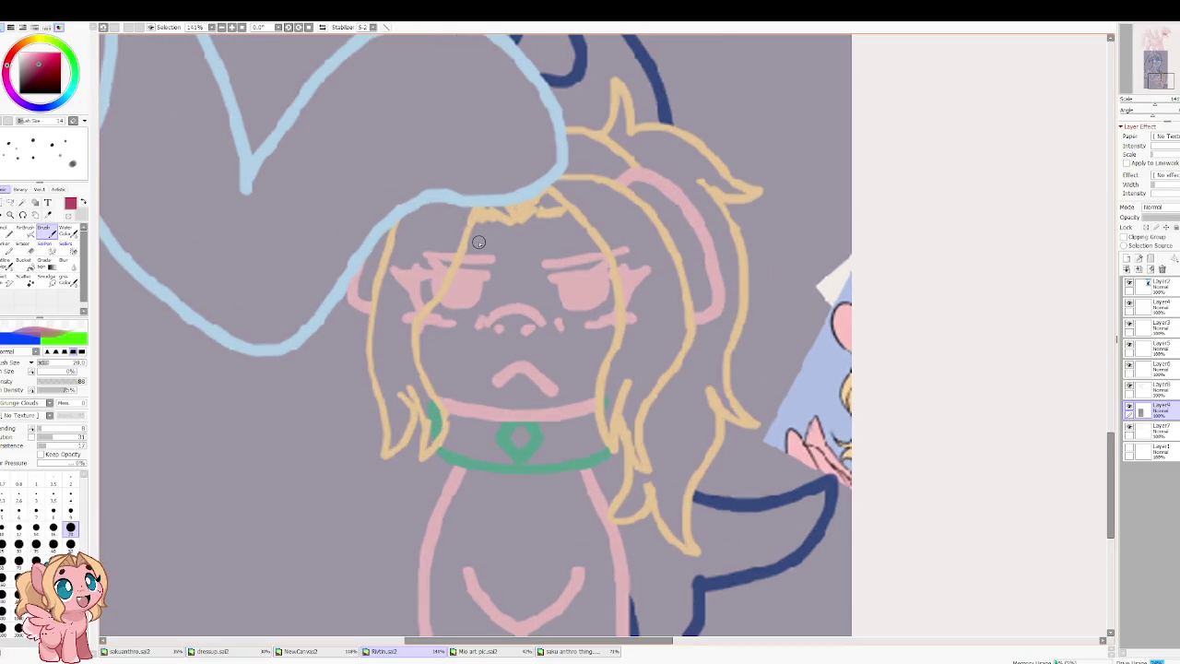
Step: Set a size 8 dark maroon brush and try eye strokes and pupil dots, undoing them
key("bracketleft")
key("bracketleft")
key("bracketleft")
key("bracketleft")
key("bracketleft")
key("bracketleft")
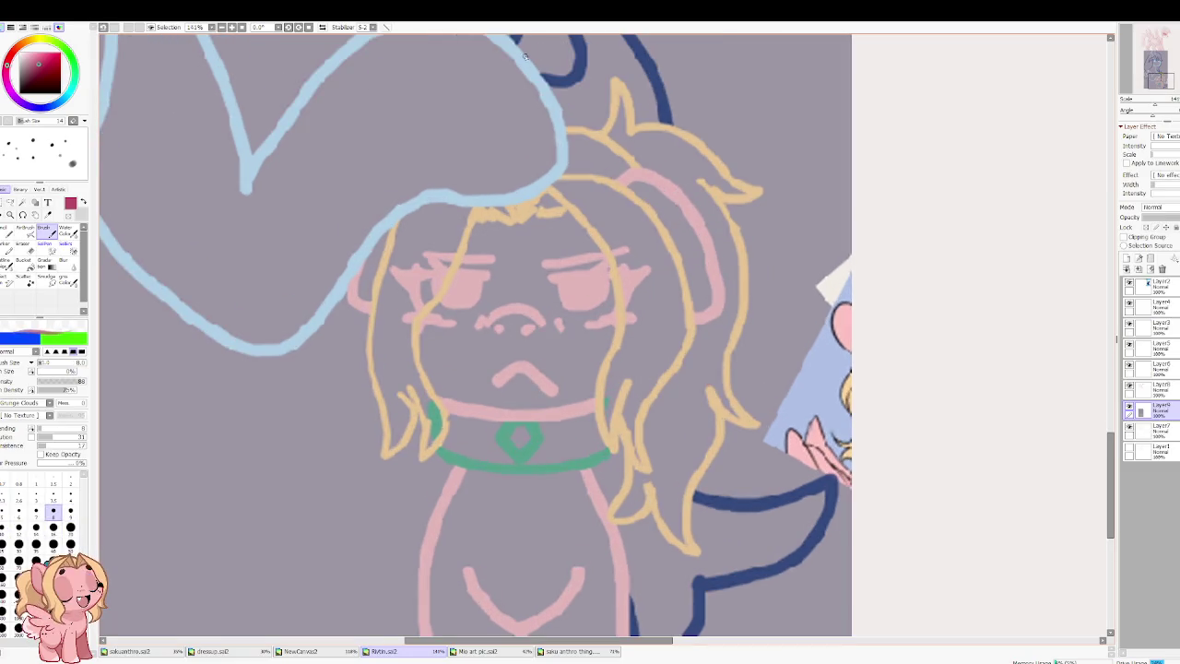
left_click(23, 81)
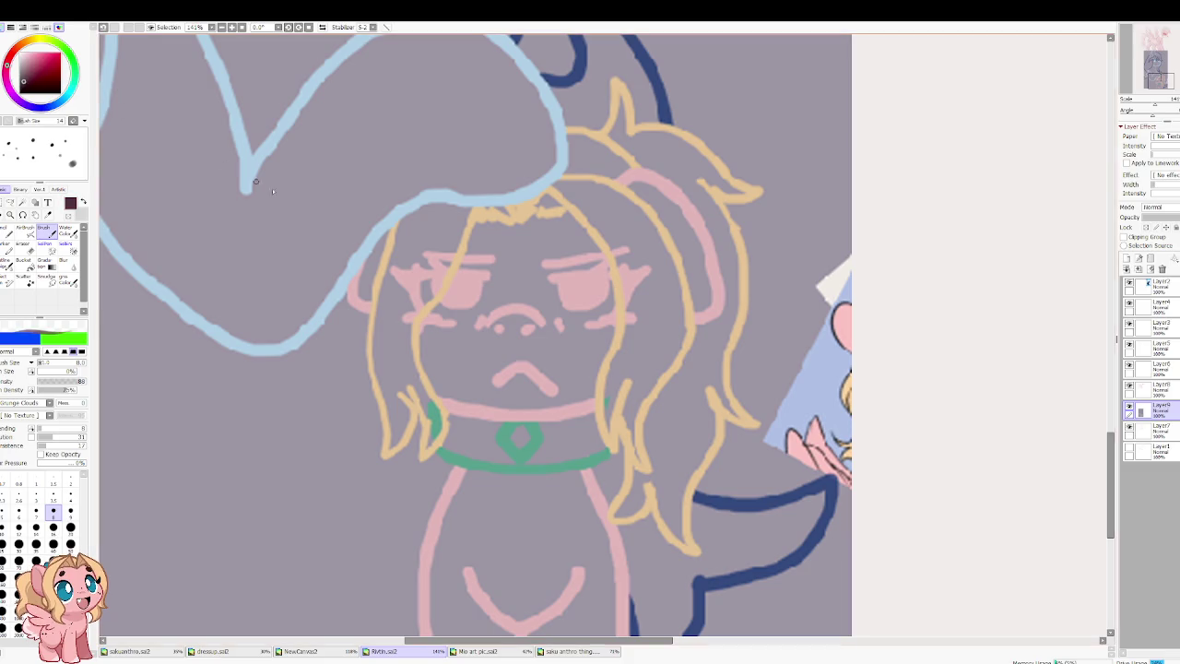
left_click_drag(479, 271, 435, 312)
key("ctrl+z")
left_click(457, 290)
left_click(580, 290)
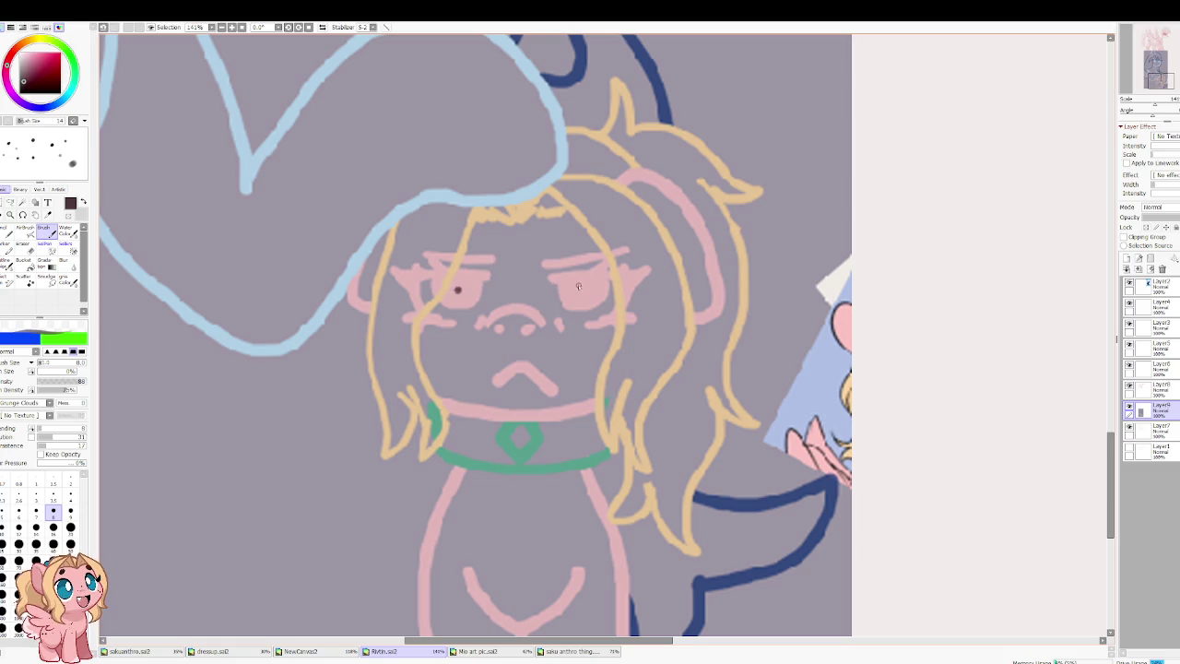
key("ctrl+z")
key("ctrl+z")
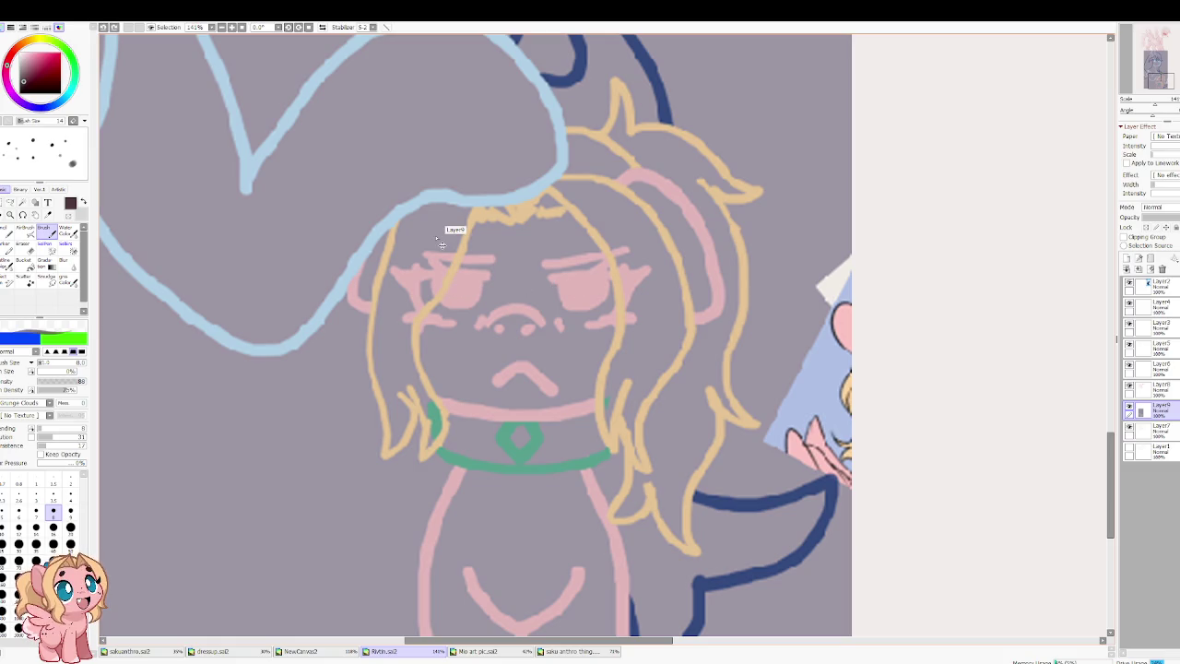
scroll(453, 312, "down", 3)
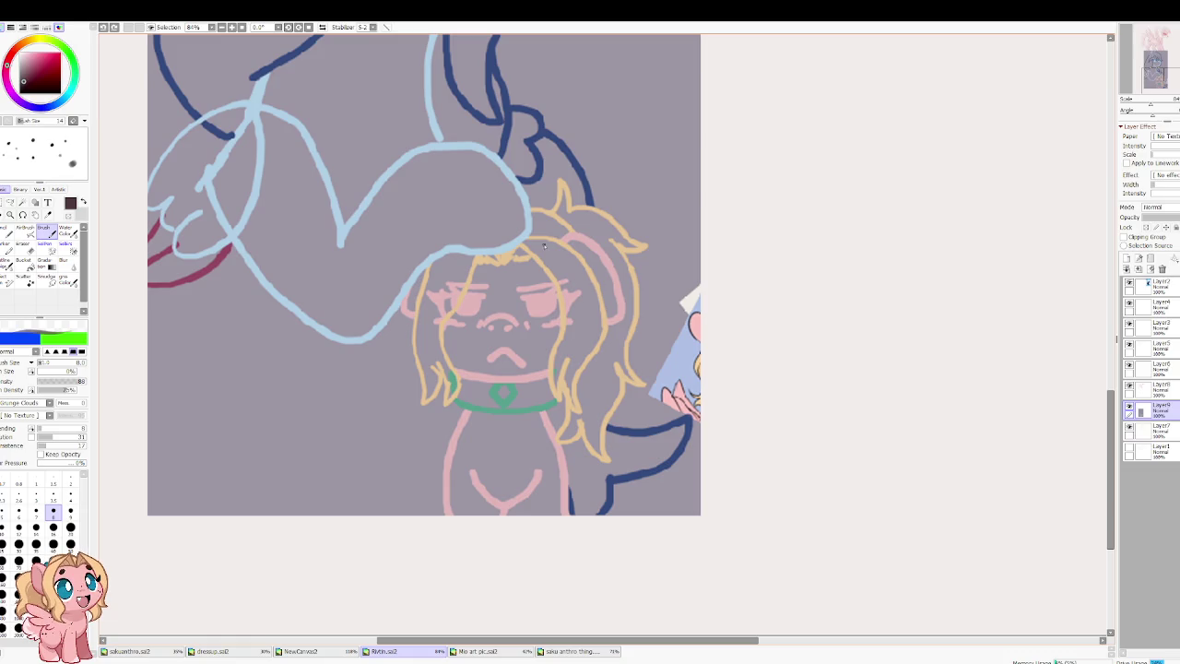
Step: Sketch thin maroon strand lines along the hair's left, top and right sides, undoing the last
left_click_drag(432, 254, 417, 402)
left_click_drag(460, 323, 455, 383)
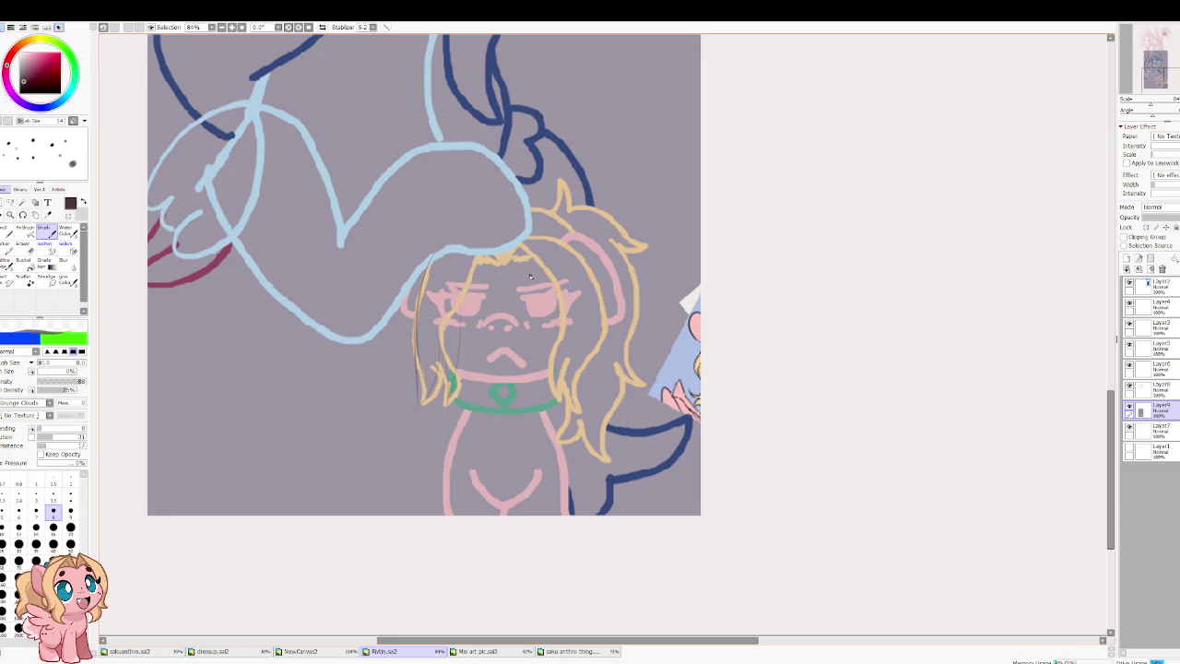
left_click_drag(532, 255, 558, 352)
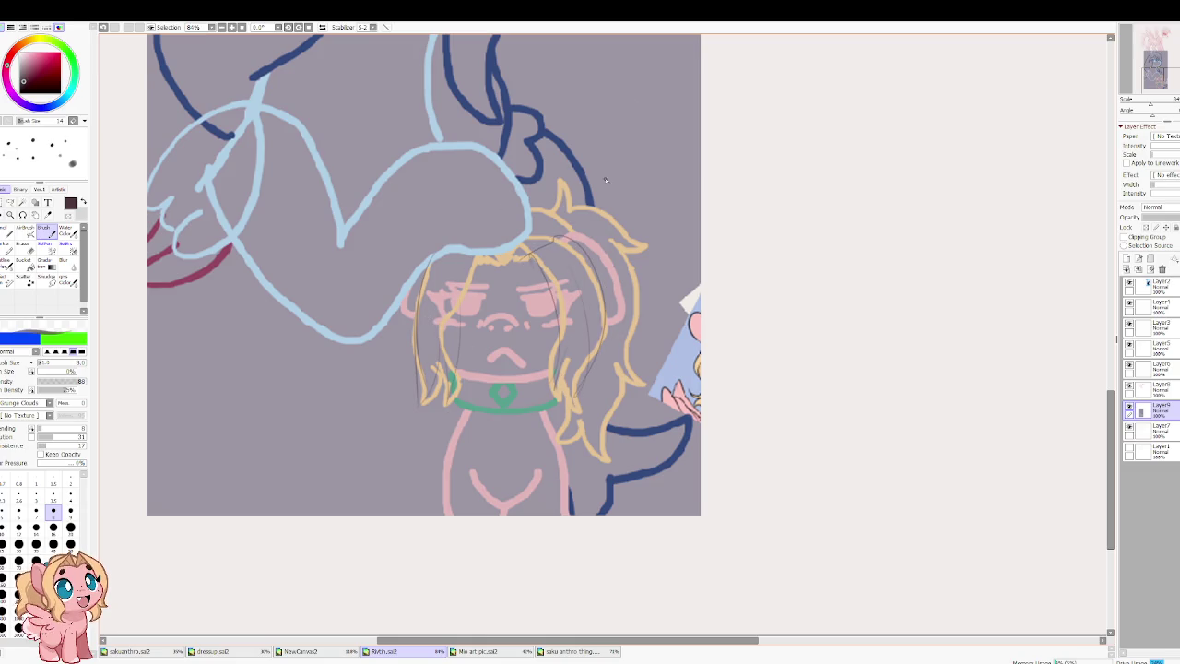
mouse_move(557, 189)
left_mouse_down()
mouse_move(565, 203)
mouse_move(634, 226)
left_mouse_up()
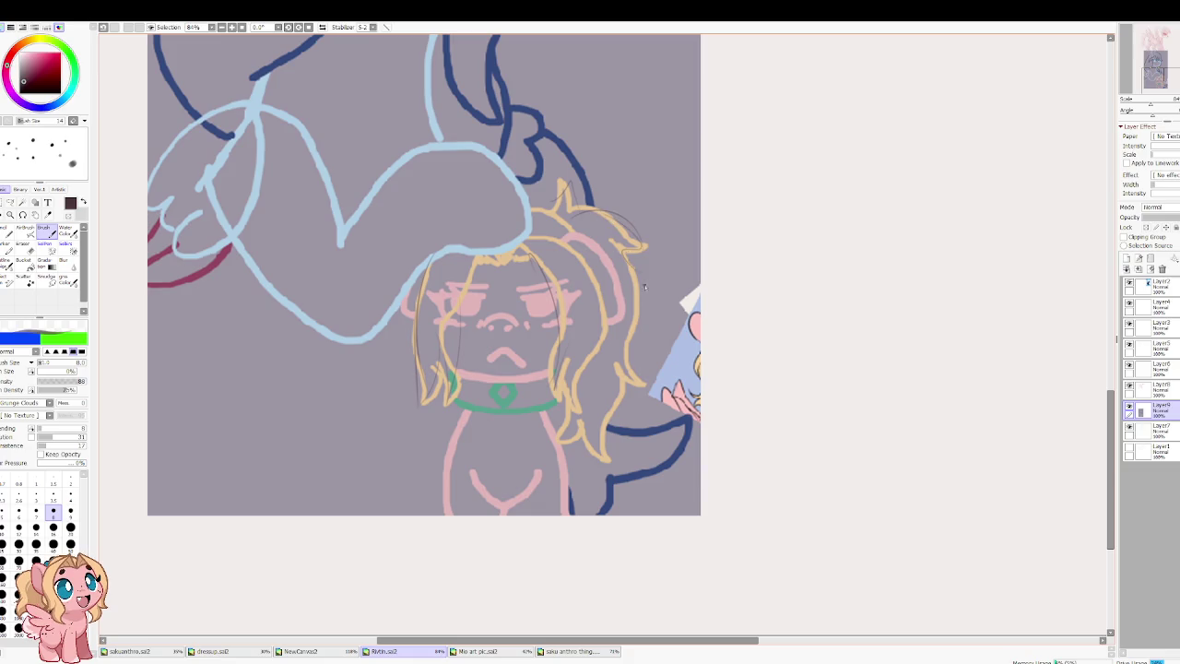
mouse_move(631, 345)
left_mouse_down()
mouse_move(621, 415)
mouse_move(596, 443)
left_mouse_up()
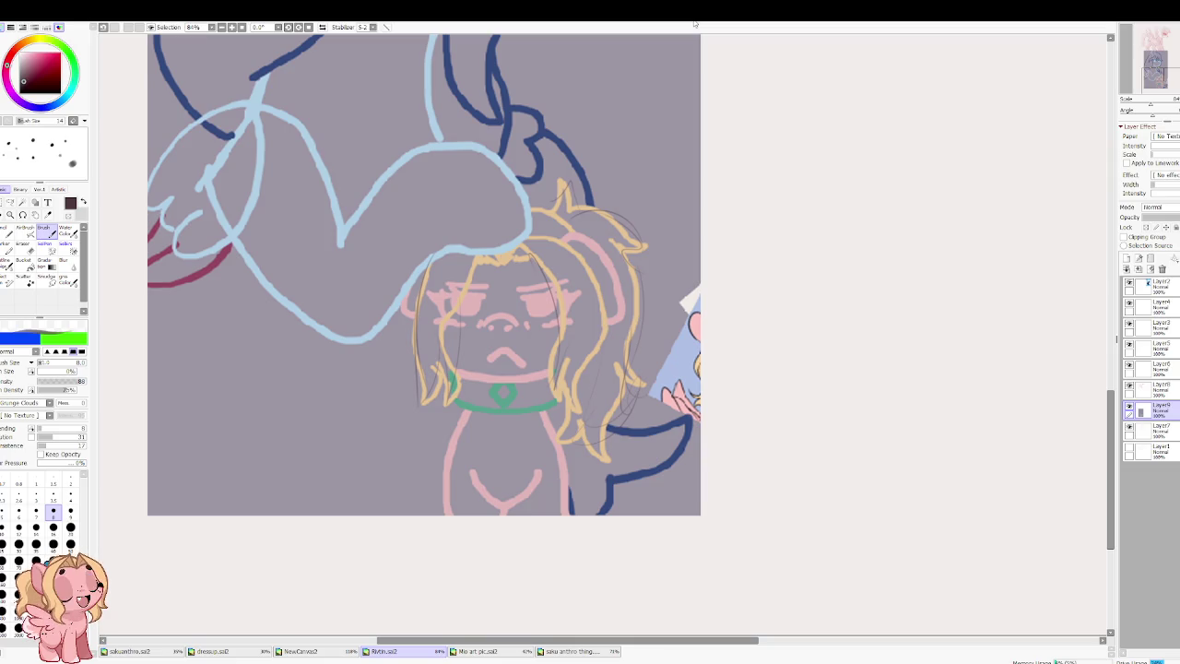
key("ctrl+z")
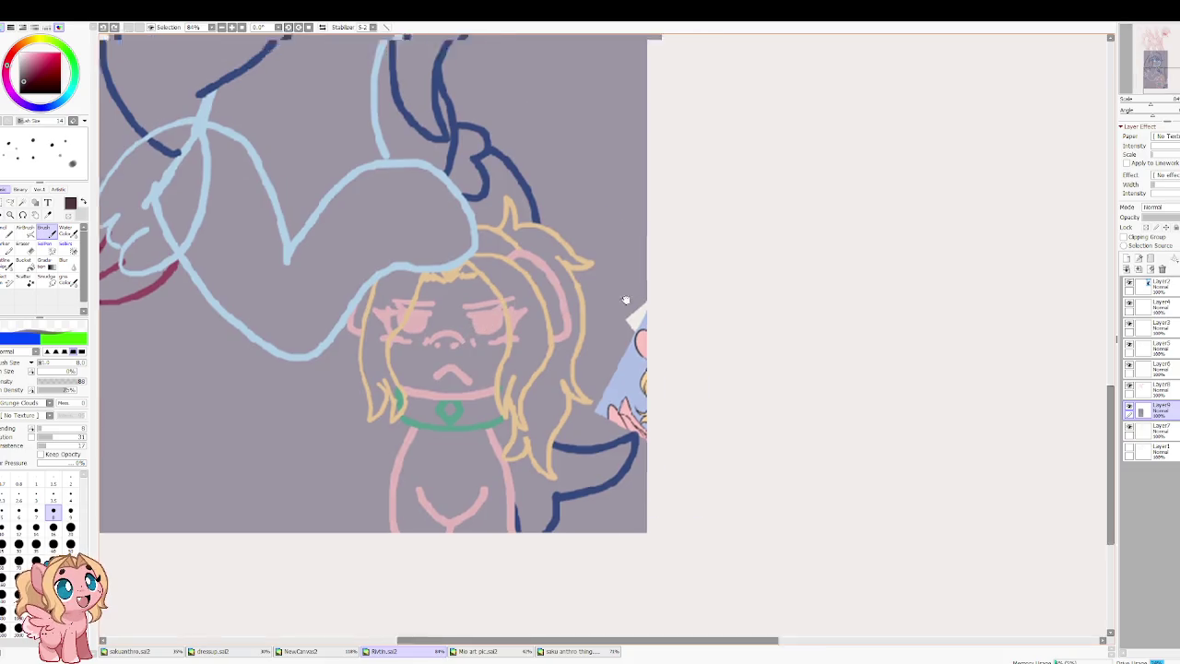
mouse_move(1071, 142)
left_mouse_down()
mouse_move(757, 280)
mouse_move(809, 403)
left_mouse_up()
mouse_move(729, 277)
left_mouse_down()
mouse_move(630, 476)
mouse_move(544, 405)
left_mouse_up()
key("ctrl+z")
key("ctrl+z")
key("ctrl+z")
scroll(597, 379, "down", 2)
scroll(597, 379, "down", 1)
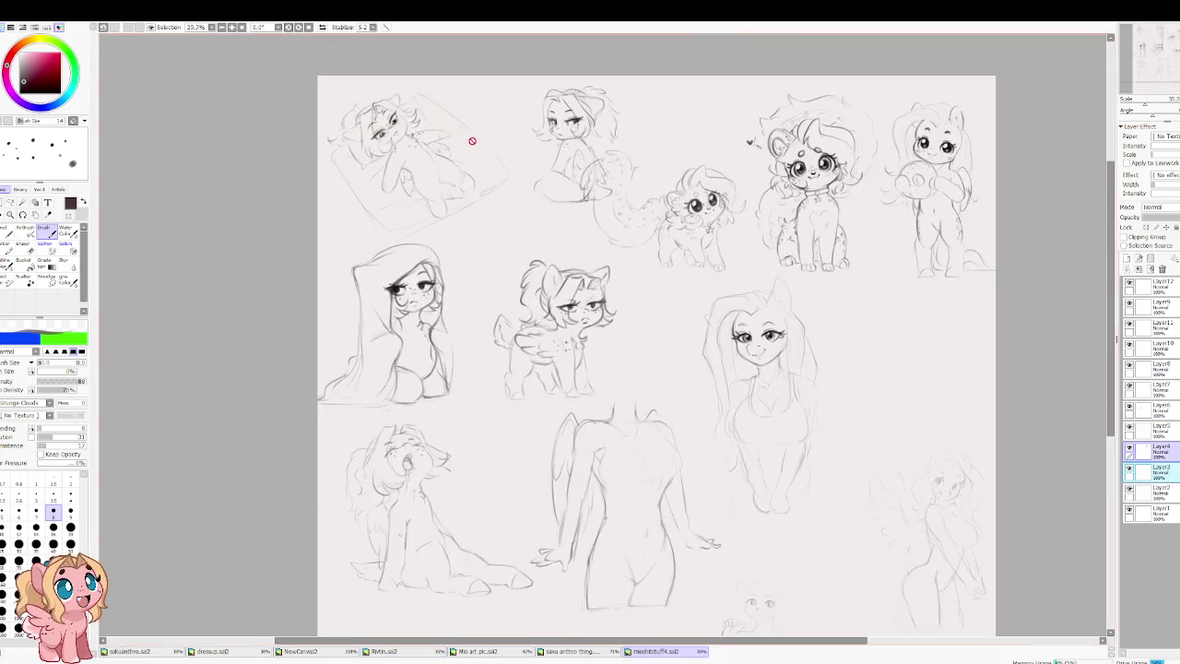
scroll(472, 142, "up", 3)
scroll(472, 141, "down", 2)
scroll(415, 110, "up", 1)
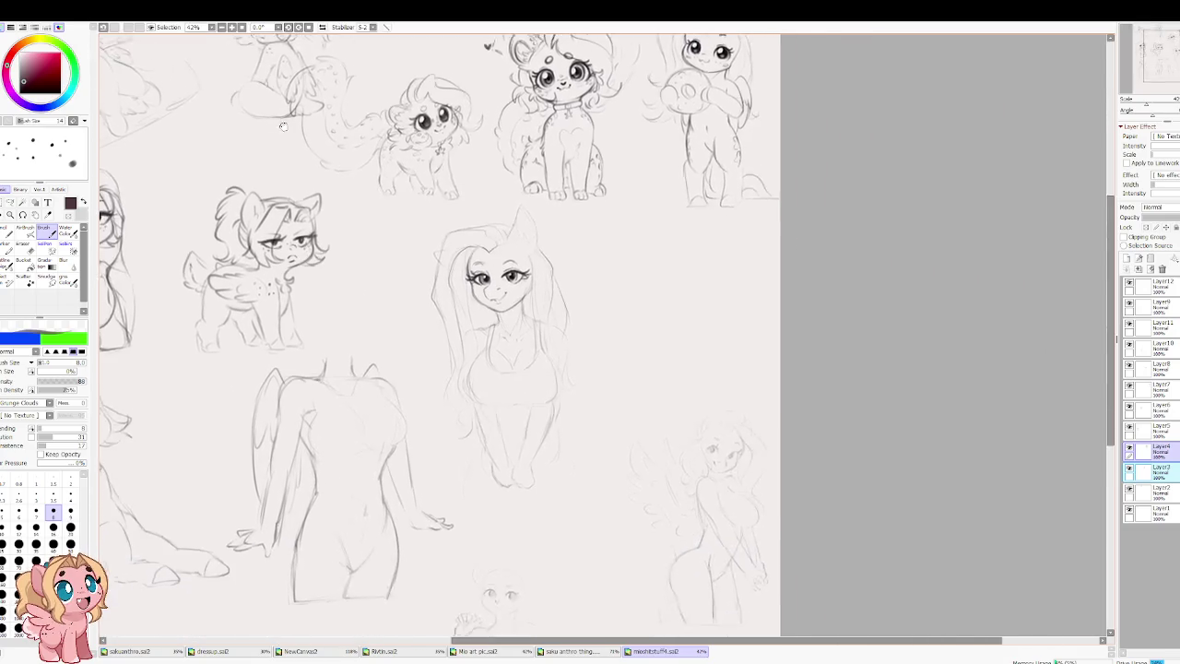
mouse_move(352, 78)
left_mouse_down()
mouse_move(571, 257)
mouse_move(552, 262)
left_mouse_up()
scroll(706, 217, "up", 2)
scroll(710, 221, "up", 1)
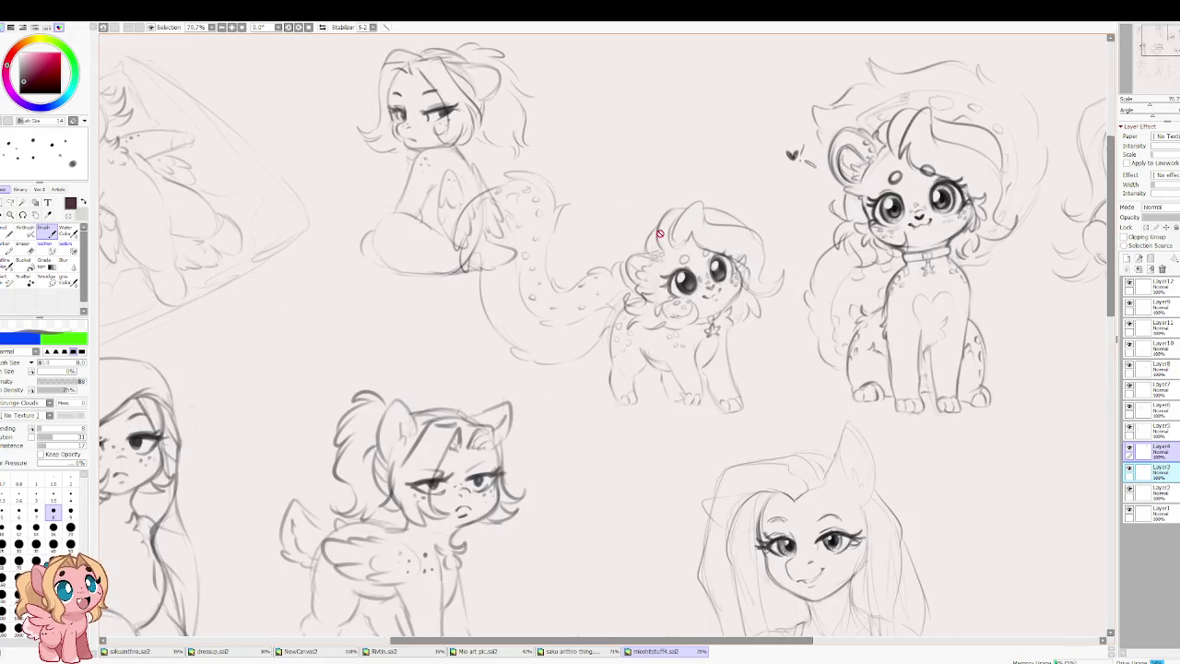
left_click_drag(733, 325, 397, 331)
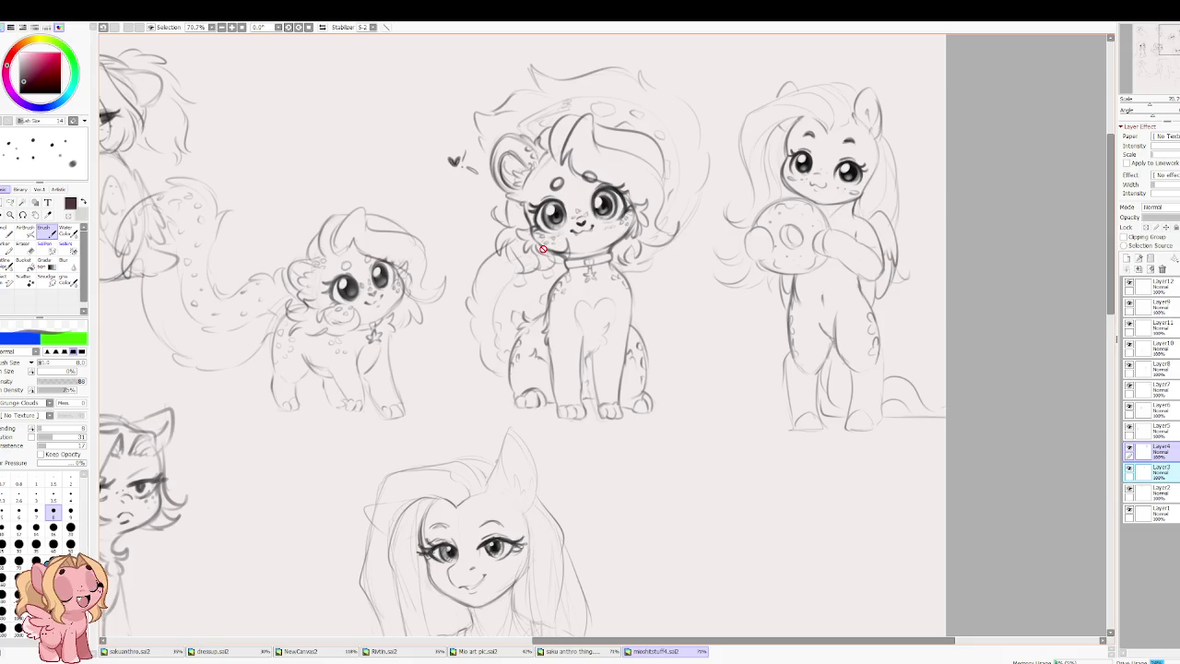
mouse_move(297, 289)
left_mouse_down()
mouse_move(671, 234)
mouse_move(460, 299)
left_mouse_up()
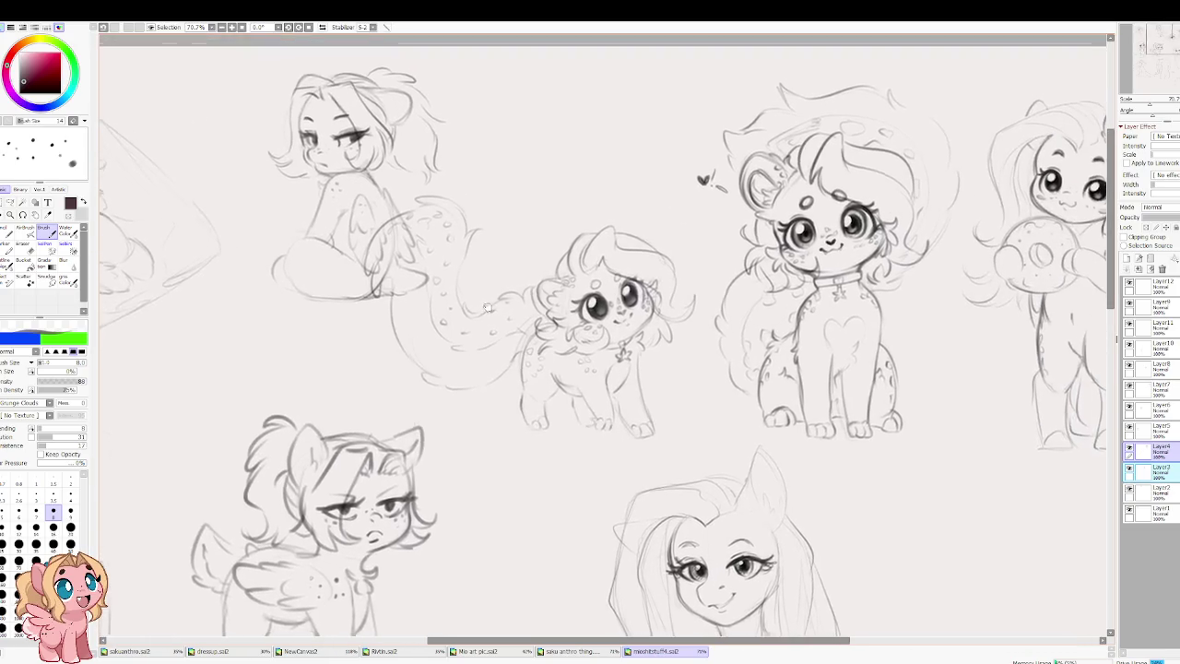
scroll(434, 295, "down", 3)
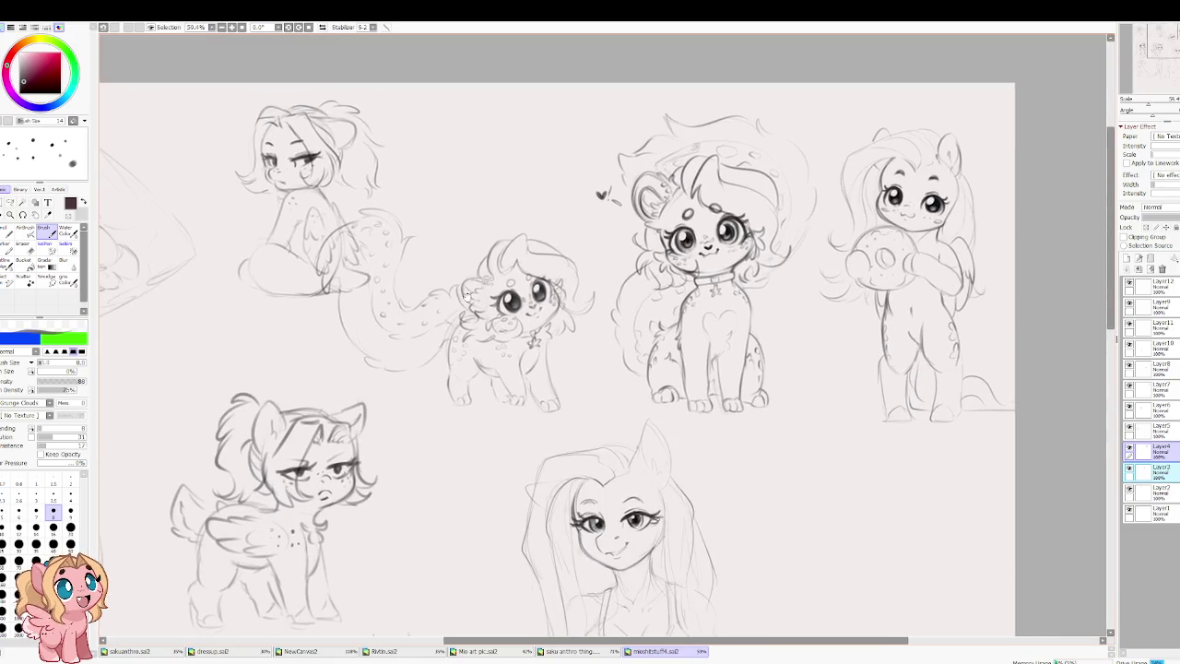
scroll(455, 276, "down", 2)
left_click_drag(412, 337, 538, 259)
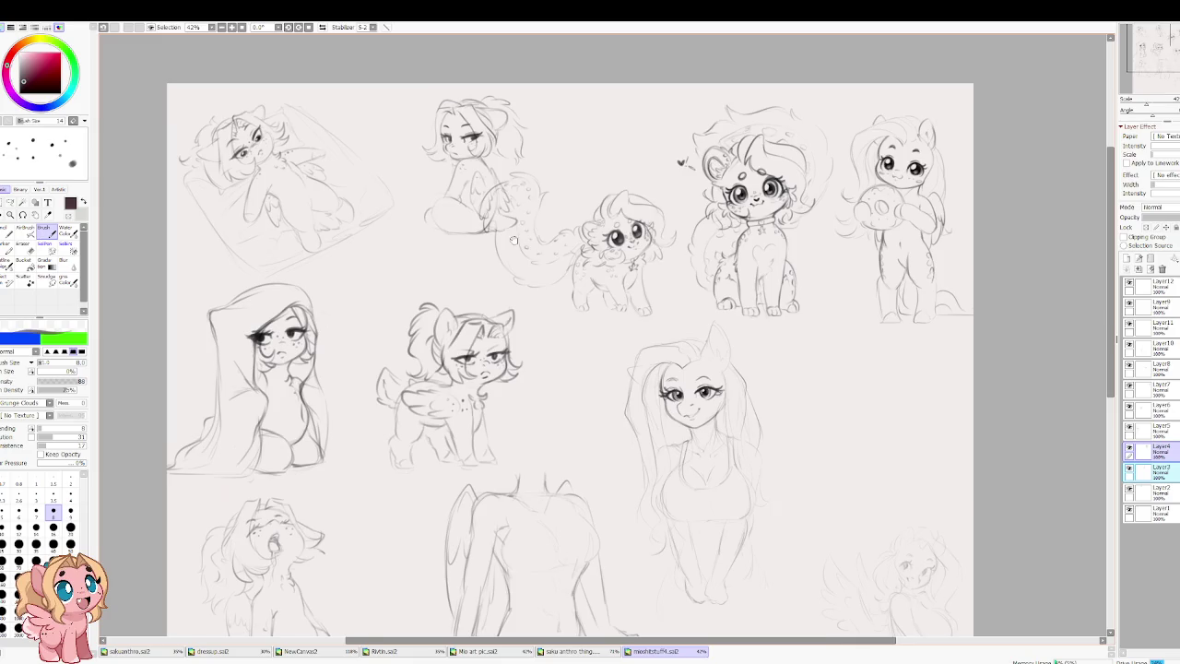
scroll(599, 203, "up", 1)
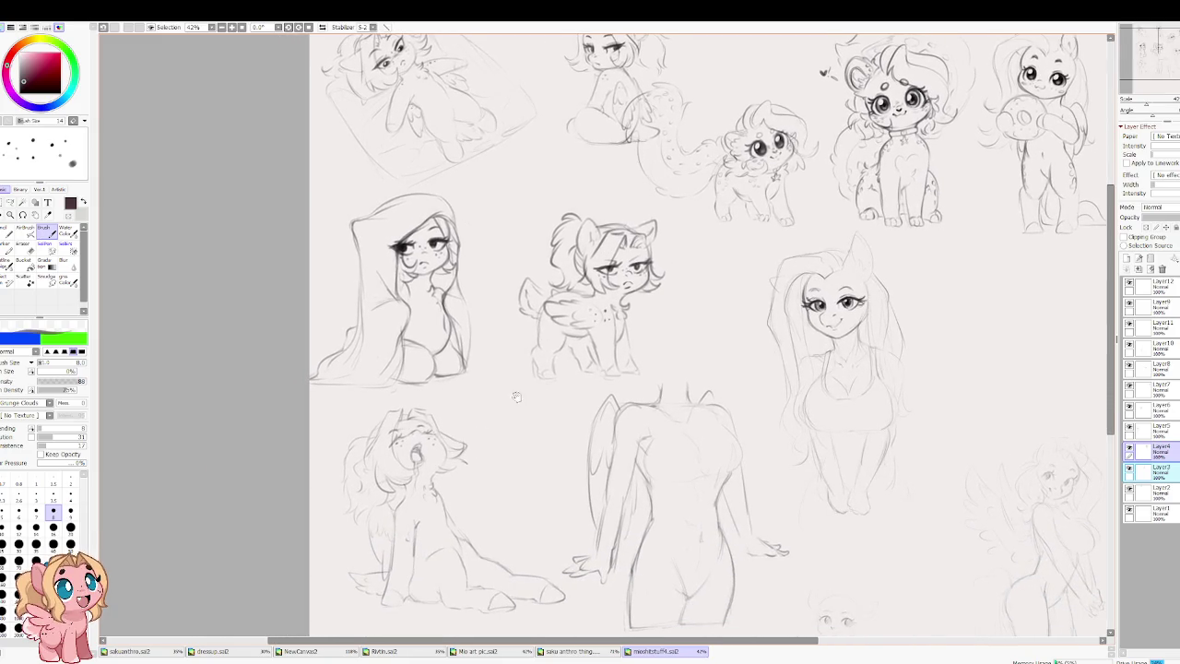
scroll(516, 397, "down", 1)
scroll(658, 221, "up", 2)
scroll(401, 531, "up", 3)
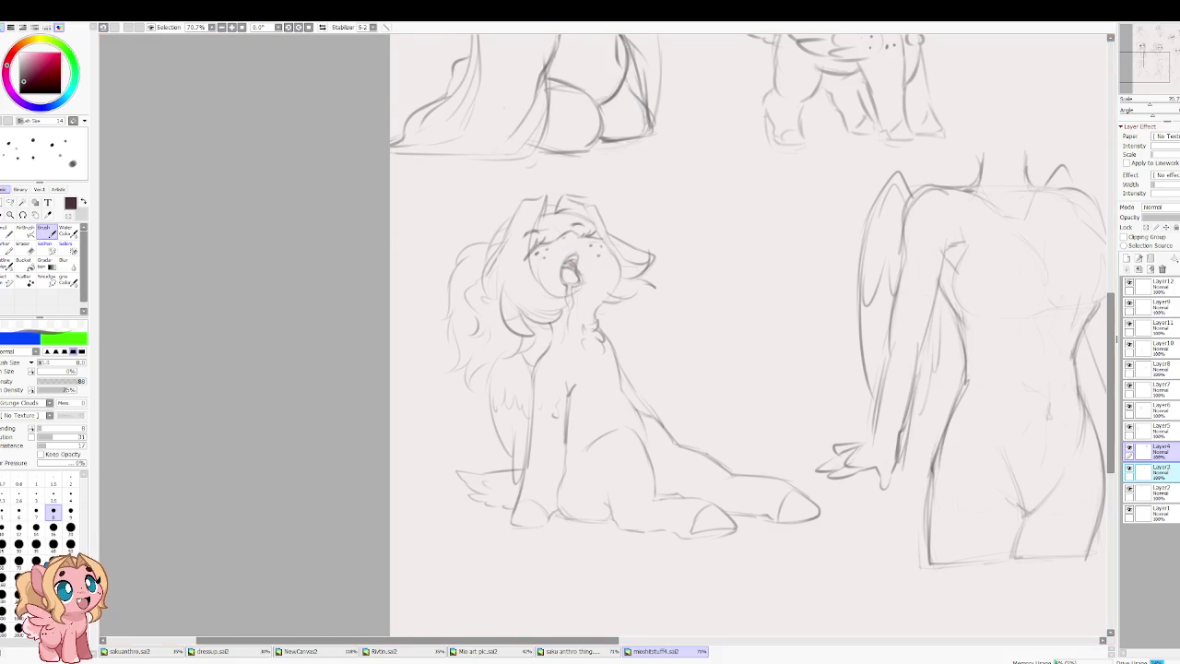
left_click(382, 652)
mouse_move(740, 203)
left_mouse_down()
mouse_move(442, 322)
mouse_move(495, 261)
left_mouse_up()
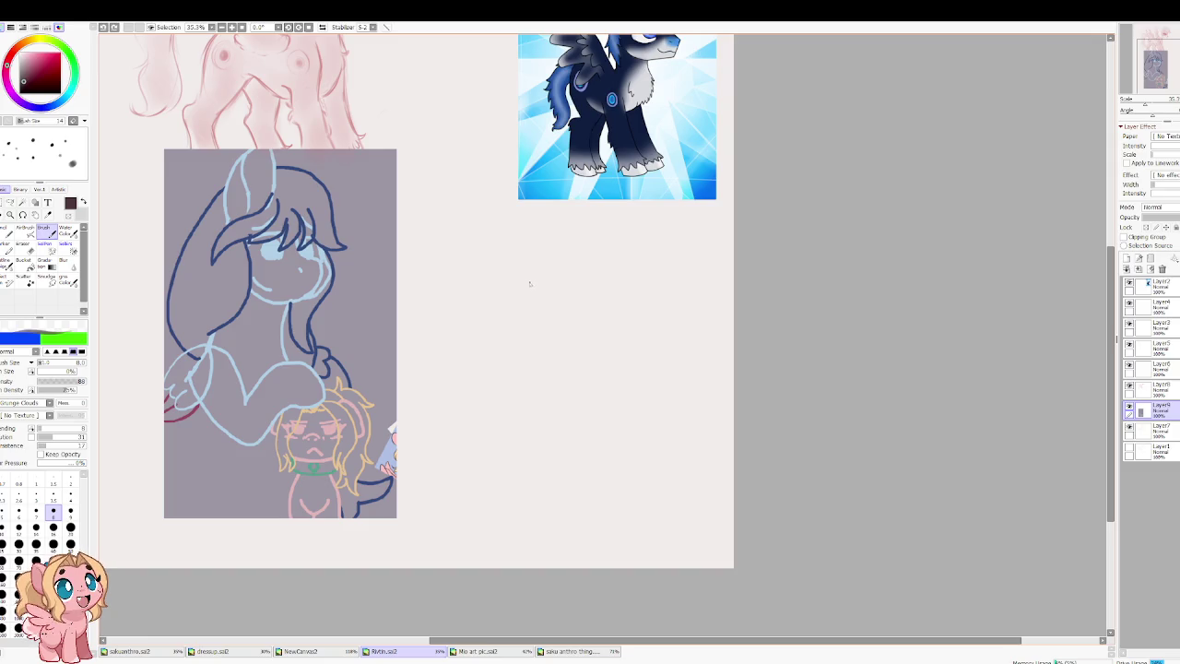
Step: Centre the colour sketch, try and undo a short mouth stroke, then switch to 'saku anthro thing'
left_click_drag(351, 383, 468, 307)
scroll(360, 422, "up", 3)
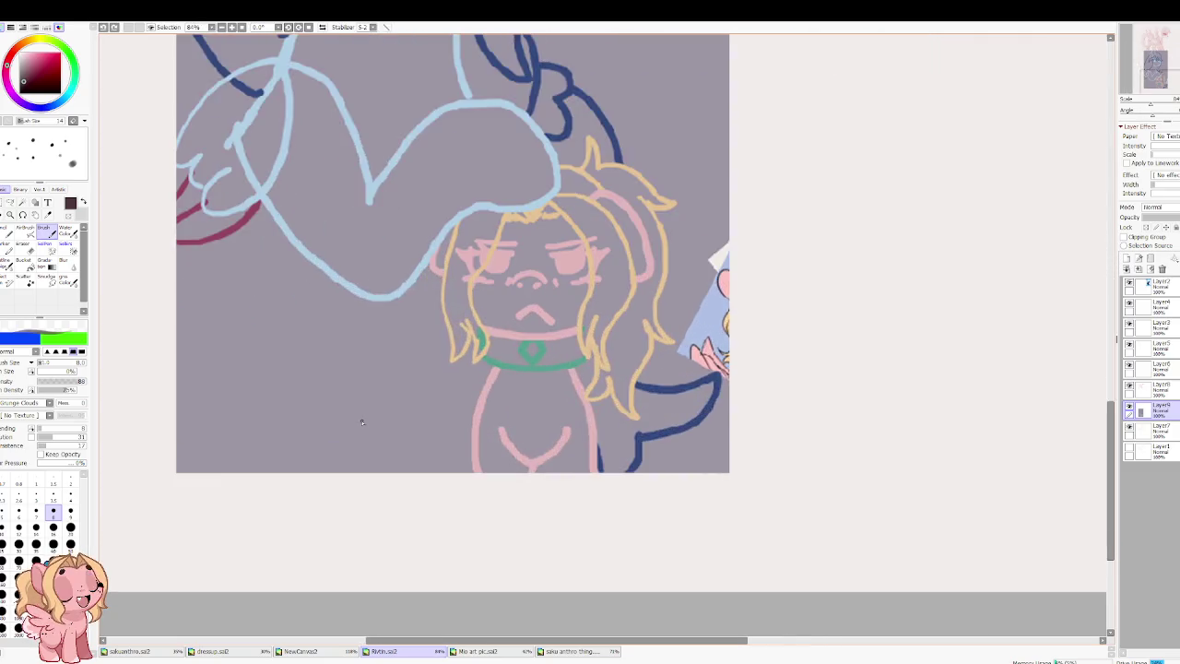
scroll(361, 421, "down", 1)
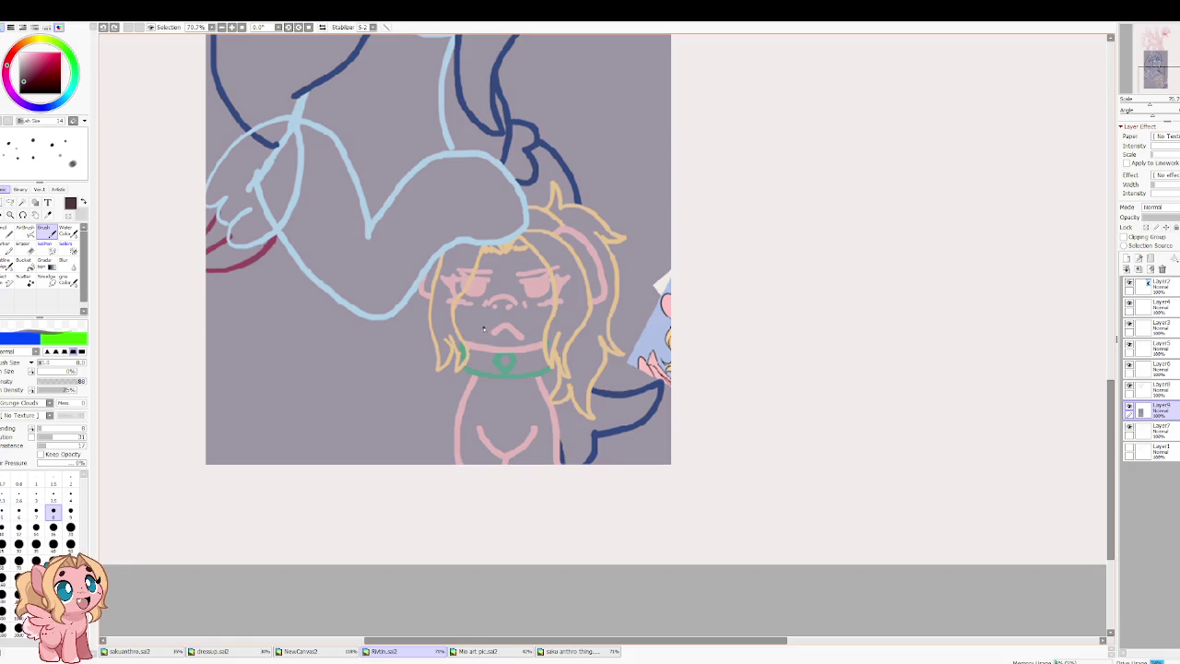
mouse_move(481, 329)
left_mouse_down()
mouse_move(522, 334)
mouse_move(506, 332)
left_mouse_up()
key("ctrl+z")
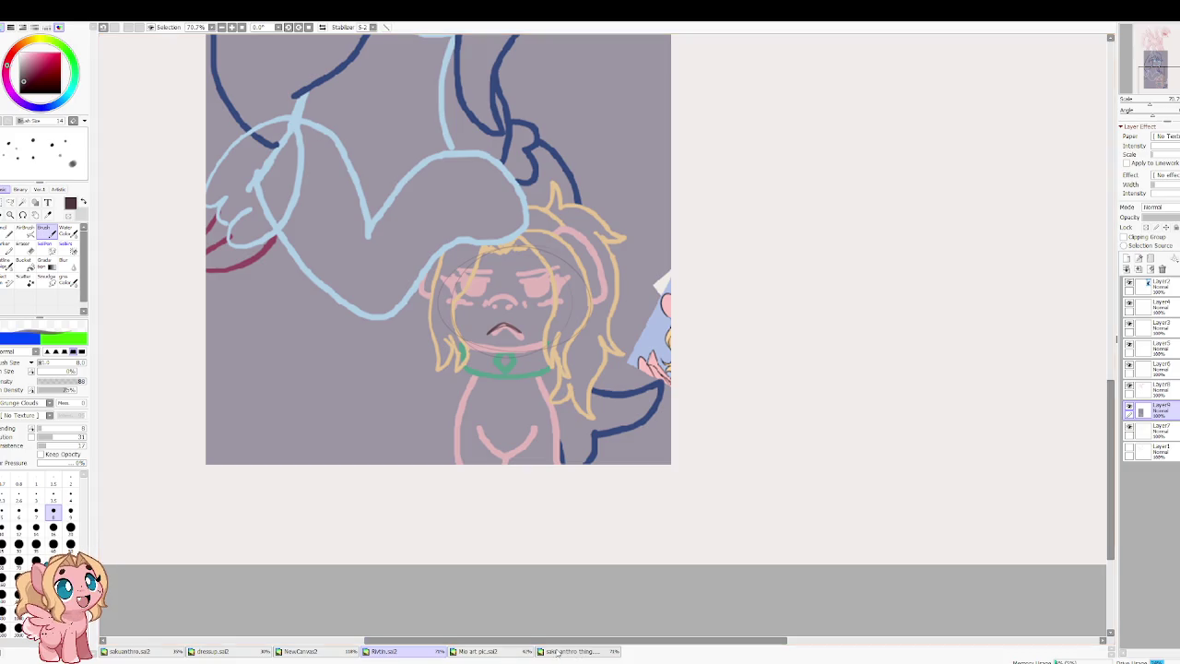
left_click(574, 652)
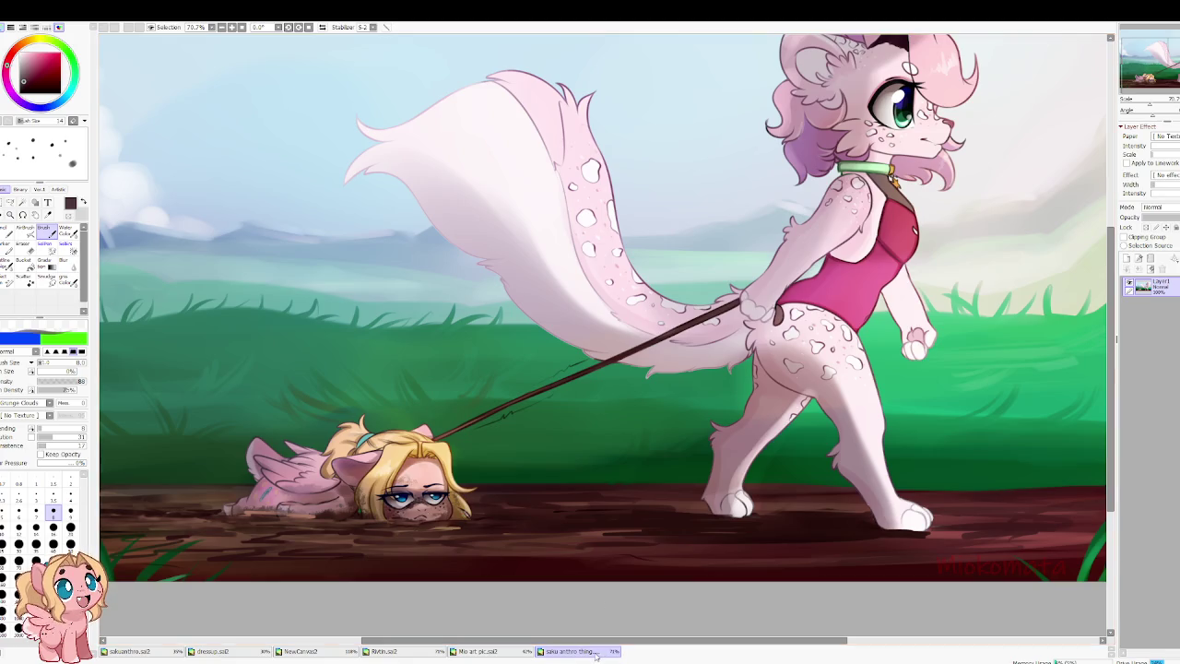
Step: Go to the dressup sketch, select Layer7 and pick near-black
key("ctrl+Tab")
scroll(501, 449, "down", 5)
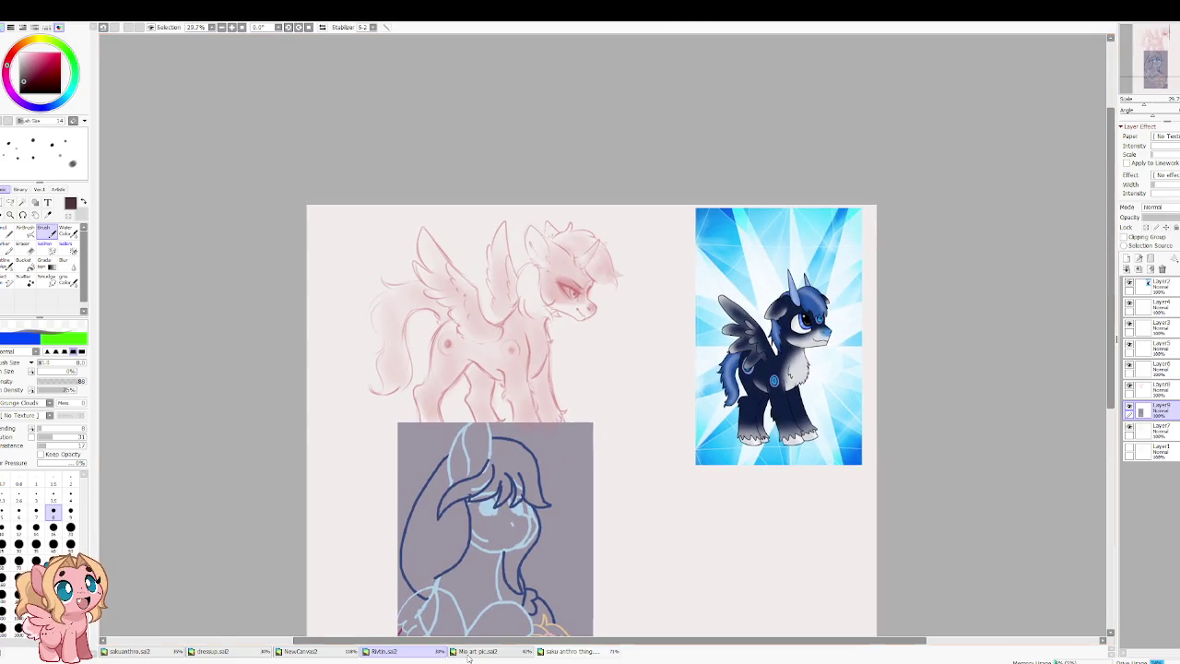
left_click(309, 652)
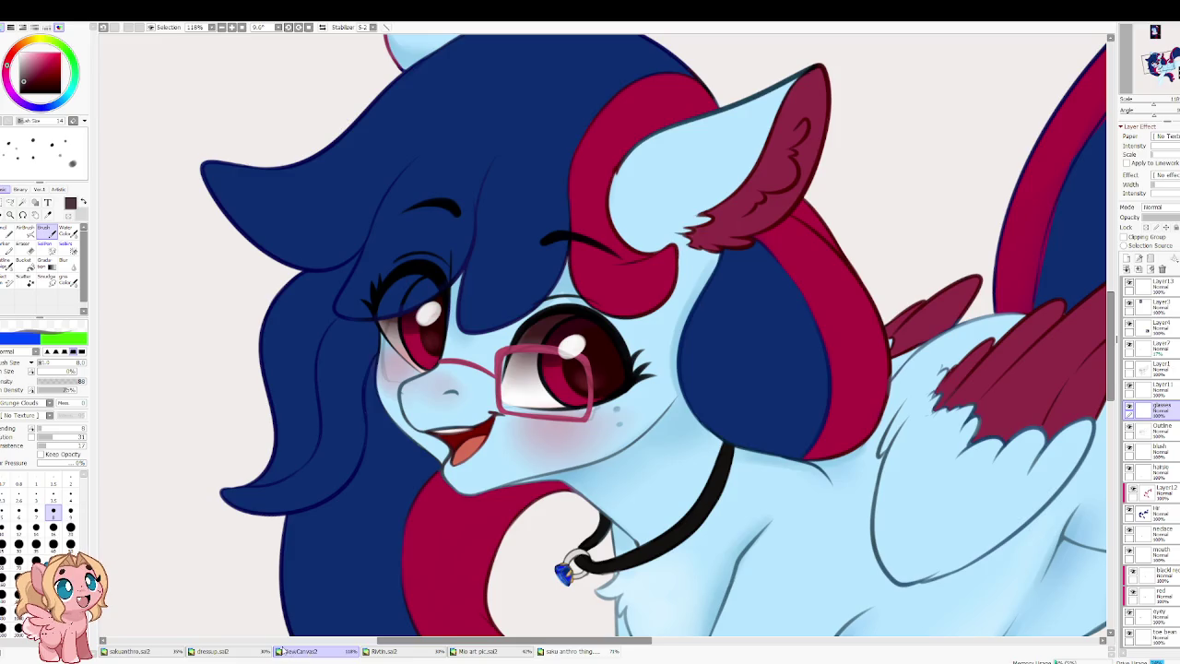
left_click(211, 652)
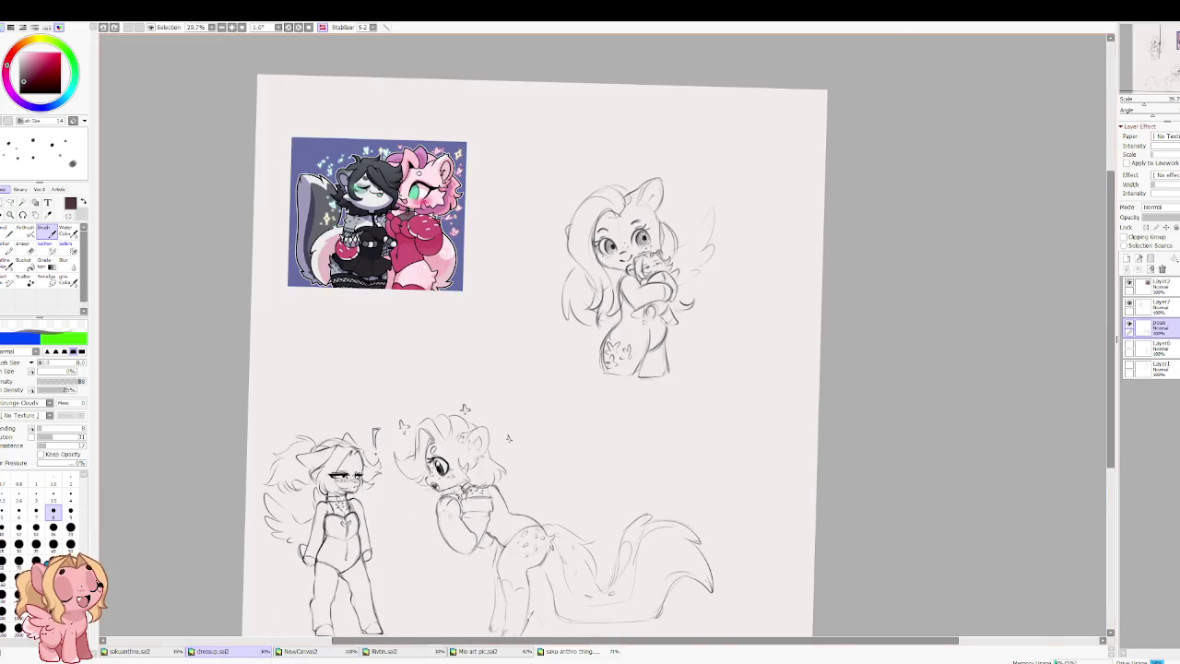
scroll(650, 284, "up", 5)
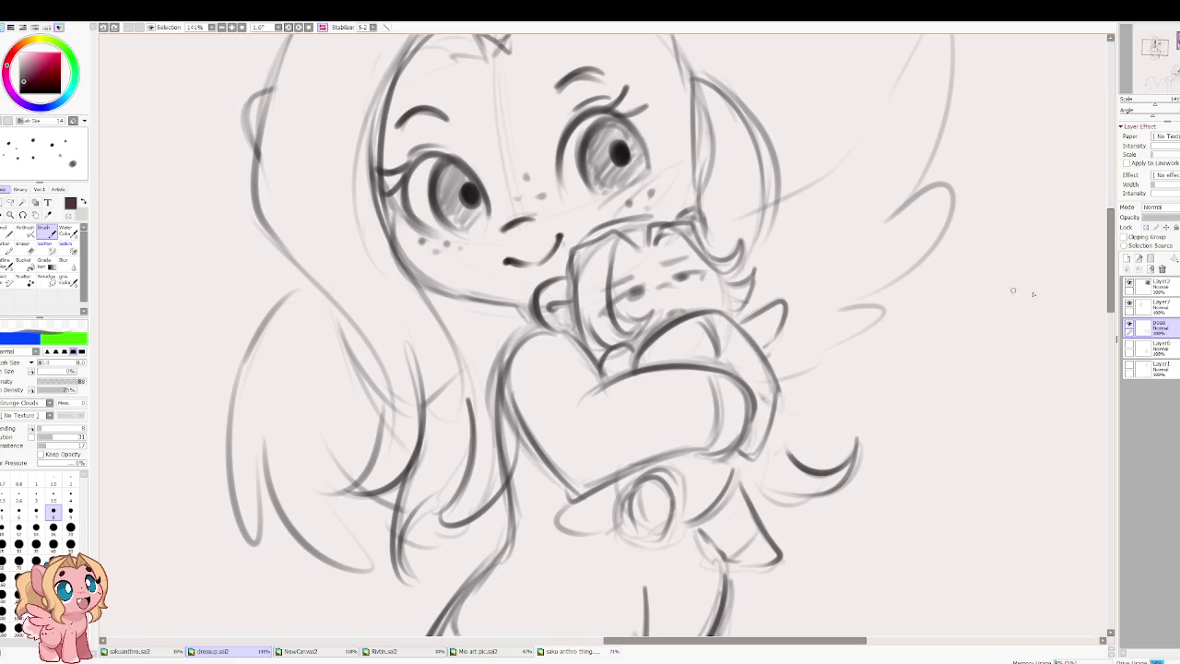
left_click(1153, 305)
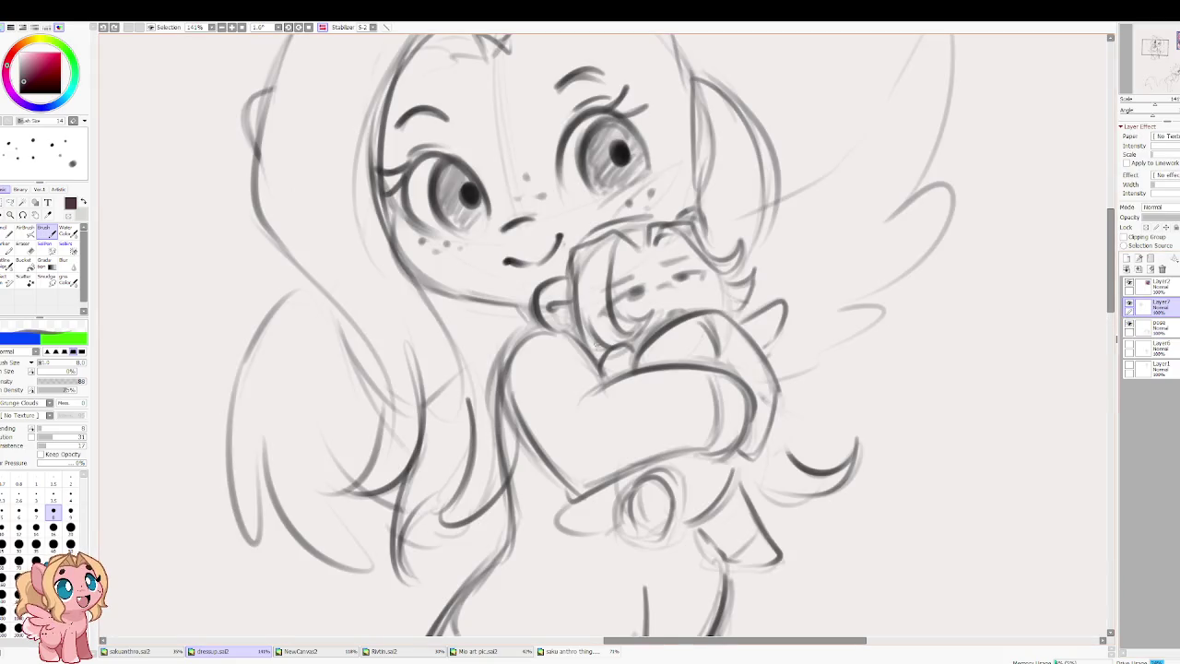
left_click(618, 327, "alt")
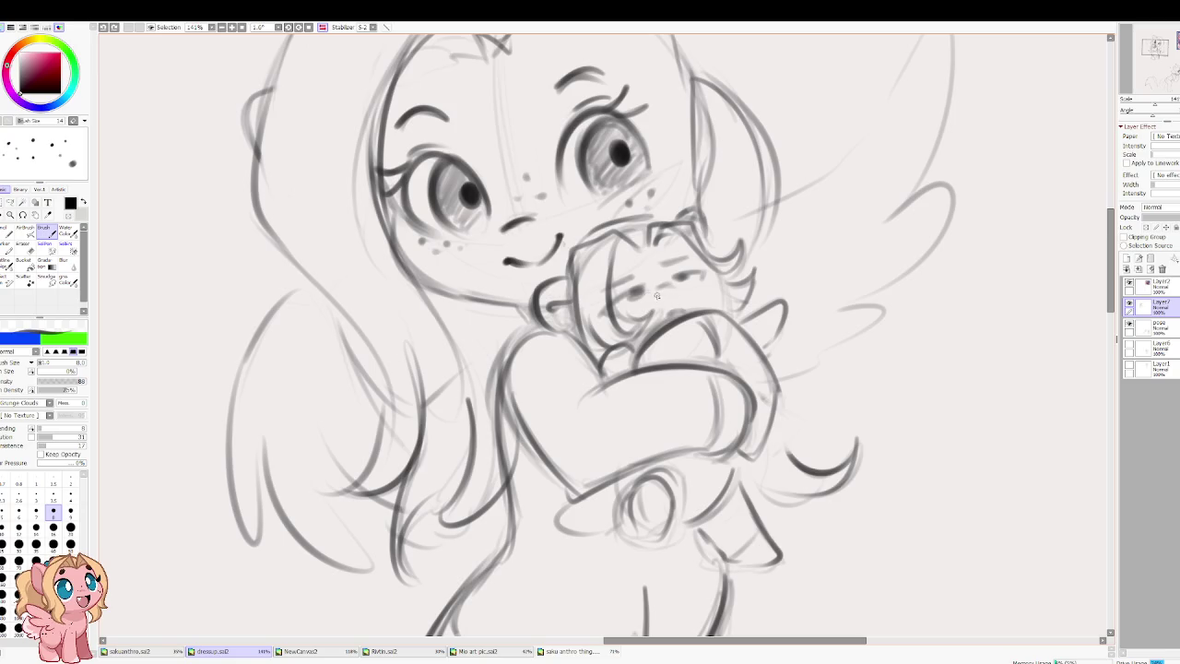
Step: Ink the small creature's half-lidded eyes, bold lashes, brow and mouth mark in near-black
mouse_move(645, 284)
left_mouse_down()
mouse_move(599, 319)
mouse_move(614, 300)
mouse_move(707, 269)
mouse_move(697, 273)
left_mouse_up()
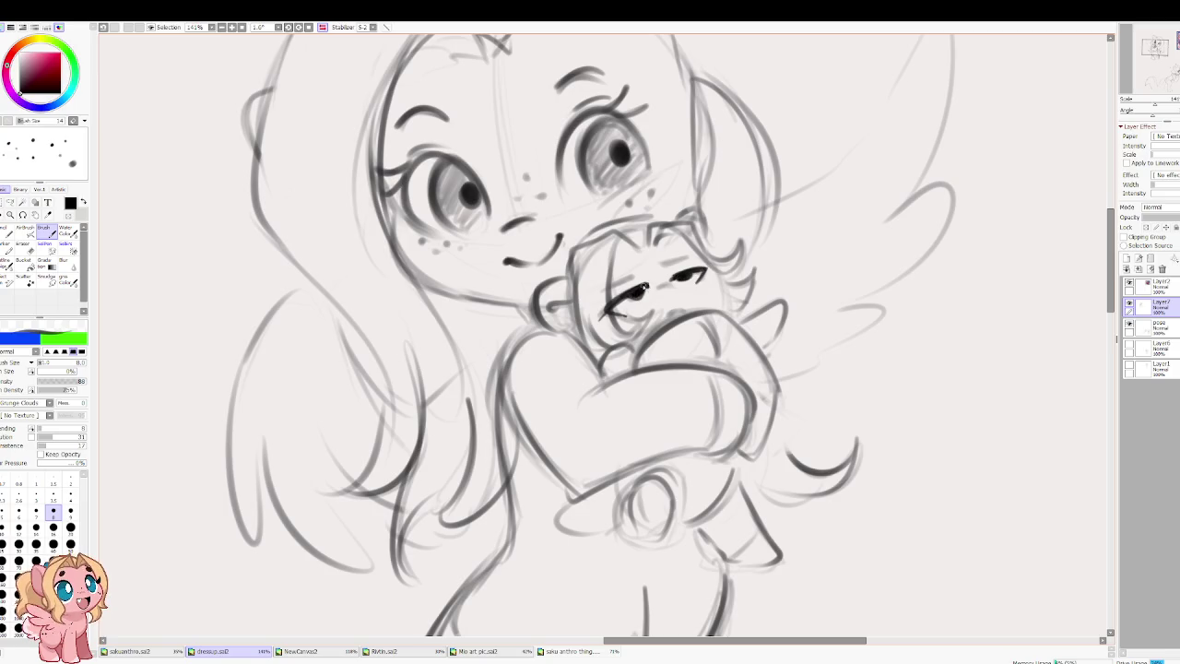
left_click_drag(667, 280, 716, 264)
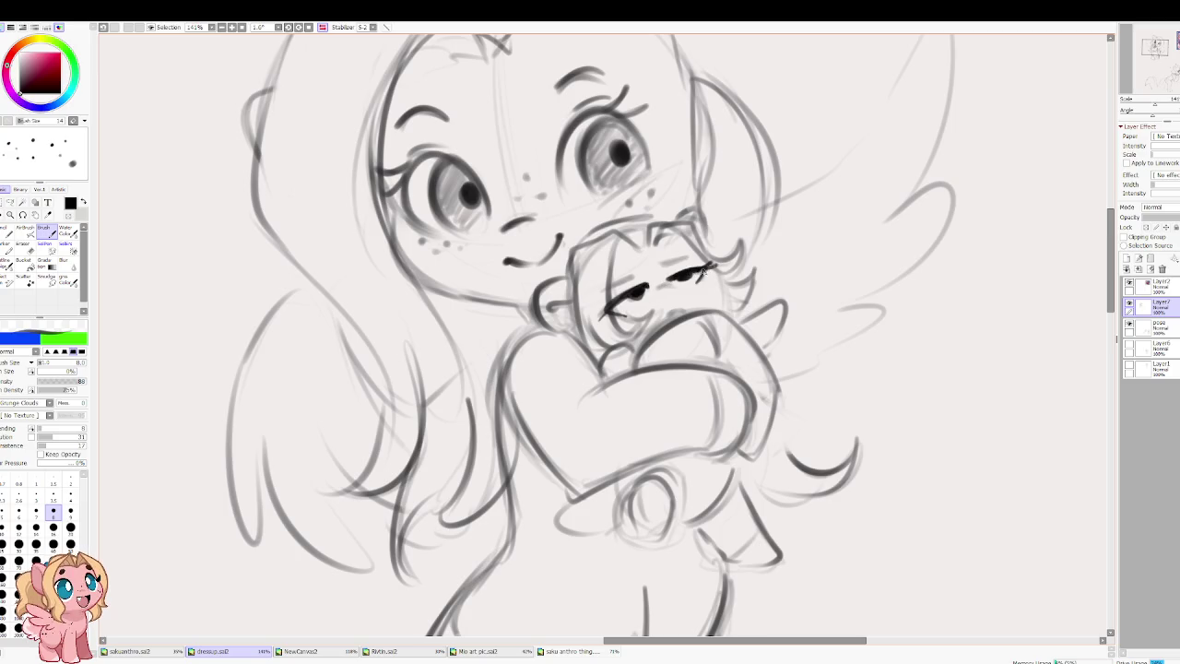
mouse_move(594, 315)
left_mouse_down()
mouse_move(623, 288)
mouse_move(701, 262)
left_mouse_up()
left_click_drag(605, 286, 688, 253)
left_click_drag(669, 315, 677, 304)
scroll(674, 301, "down", 2)
scroll(674, 301, "down", 3)
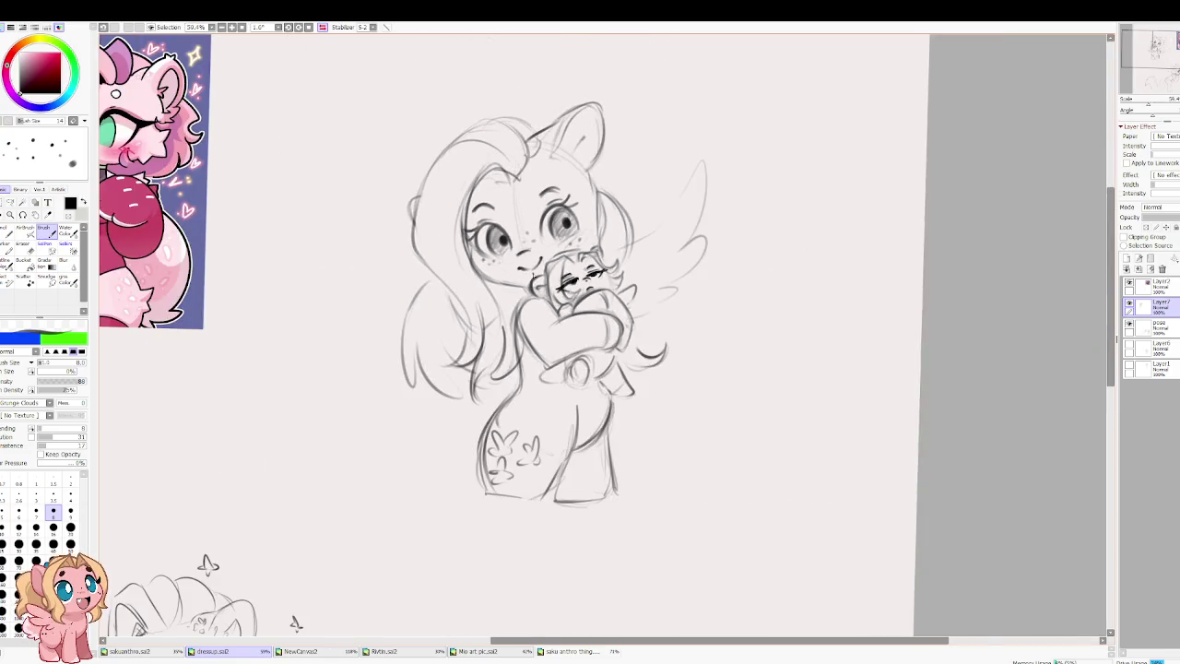
scroll(533, 276, "up", 3)
left_click_drag(590, 301, 666, 279)
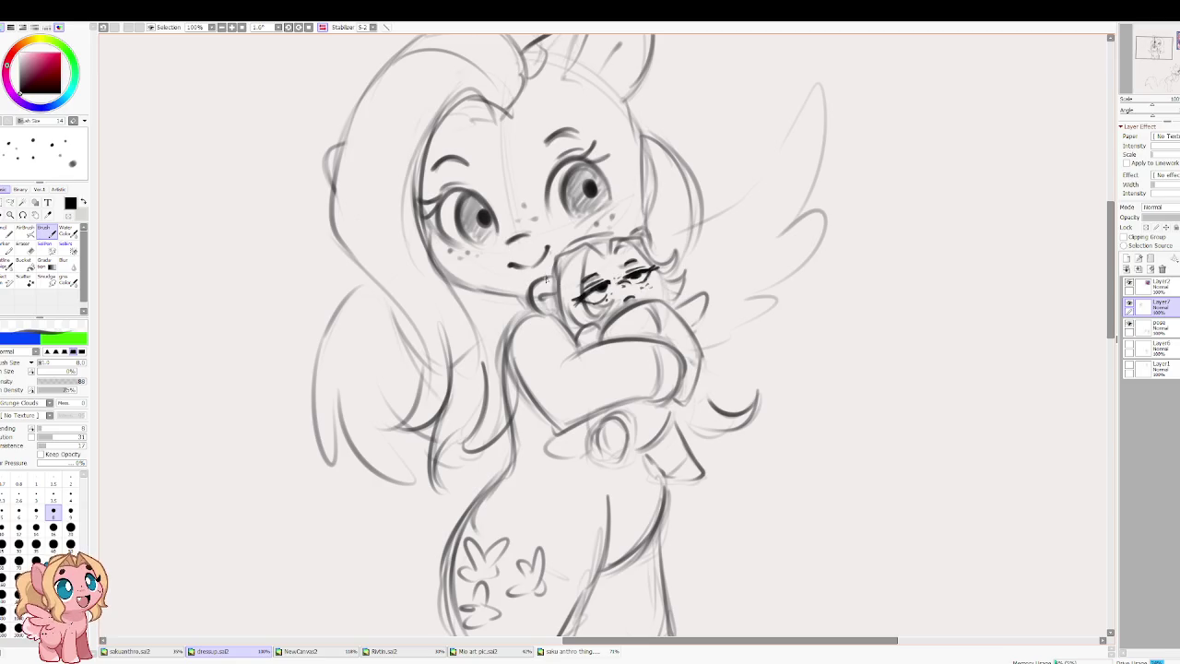
scroll(402, 307, "down", 3)
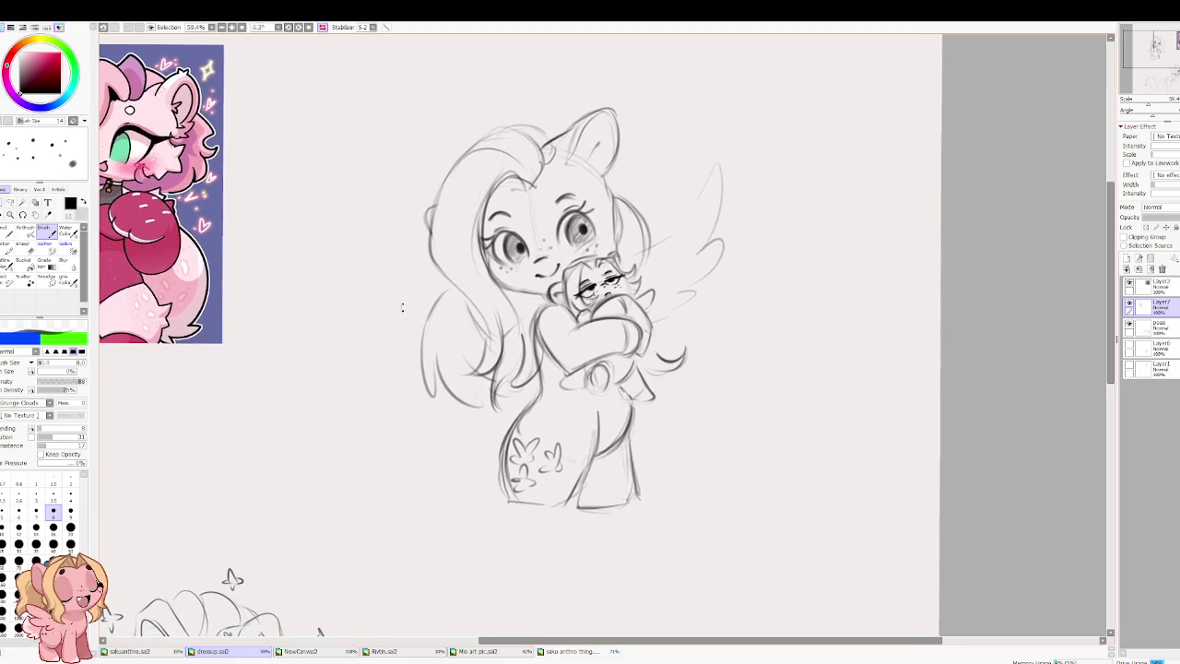
Step: Pass through the pink pony and Rivtin tabs to NewCanvas2, zooming on the pegasus's ear
left_click_drag(402, 307, 403, 304)
left_click(474, 652)
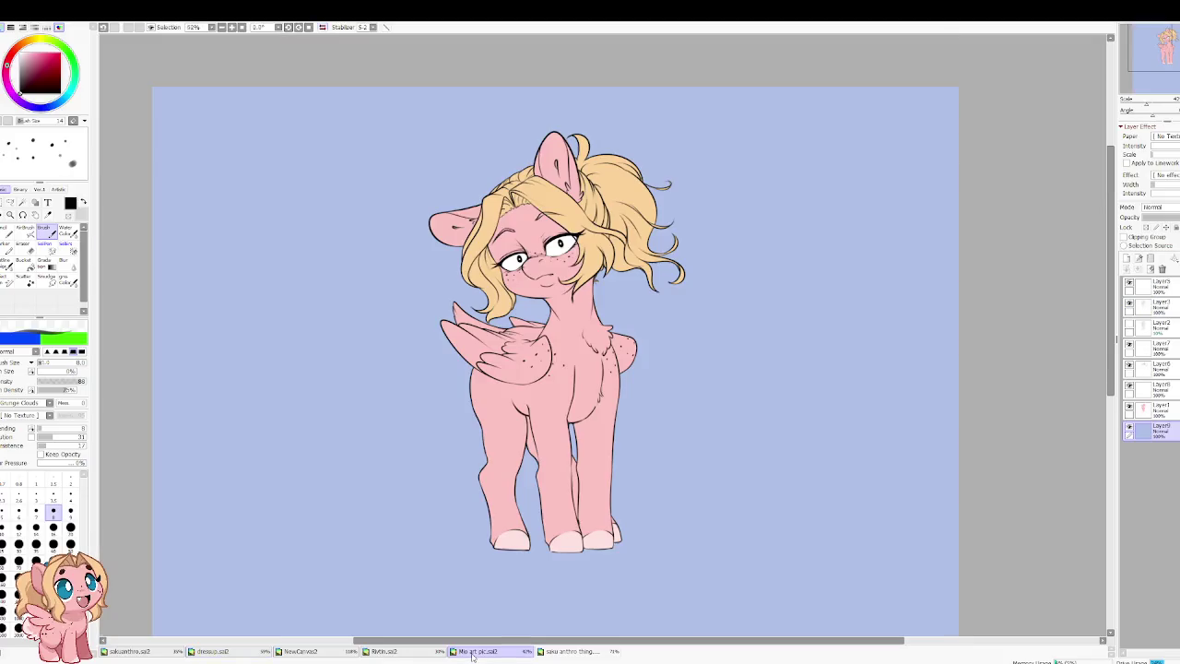
left_click(384, 652)
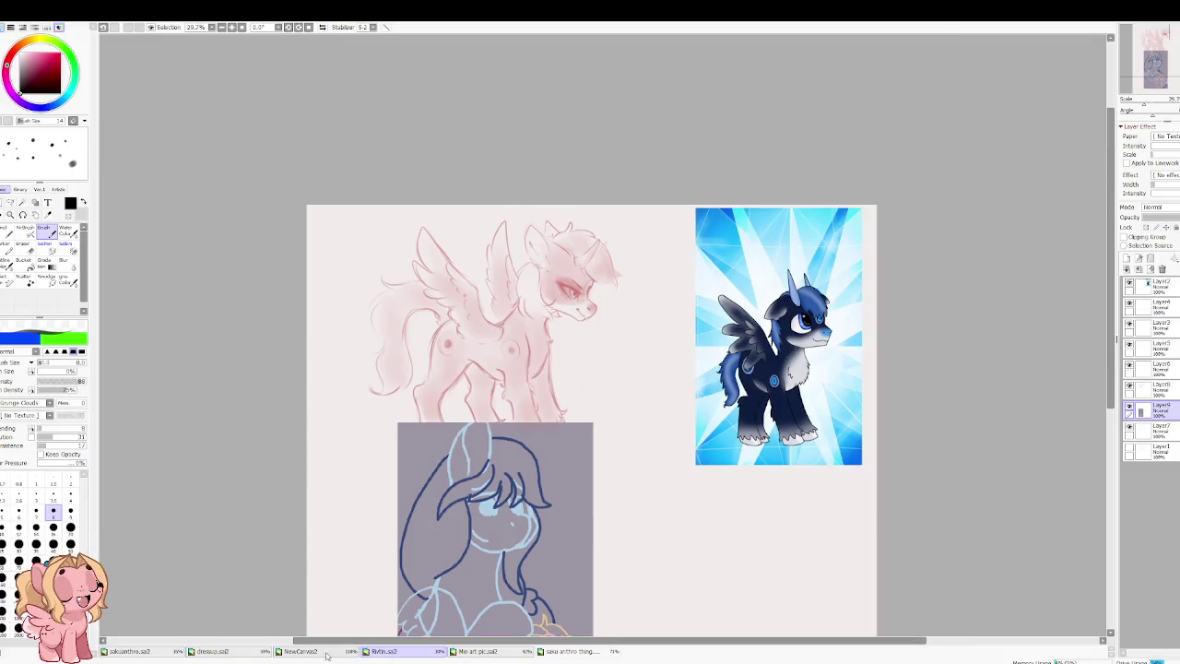
left_click_drag(413, 554, 372, 390)
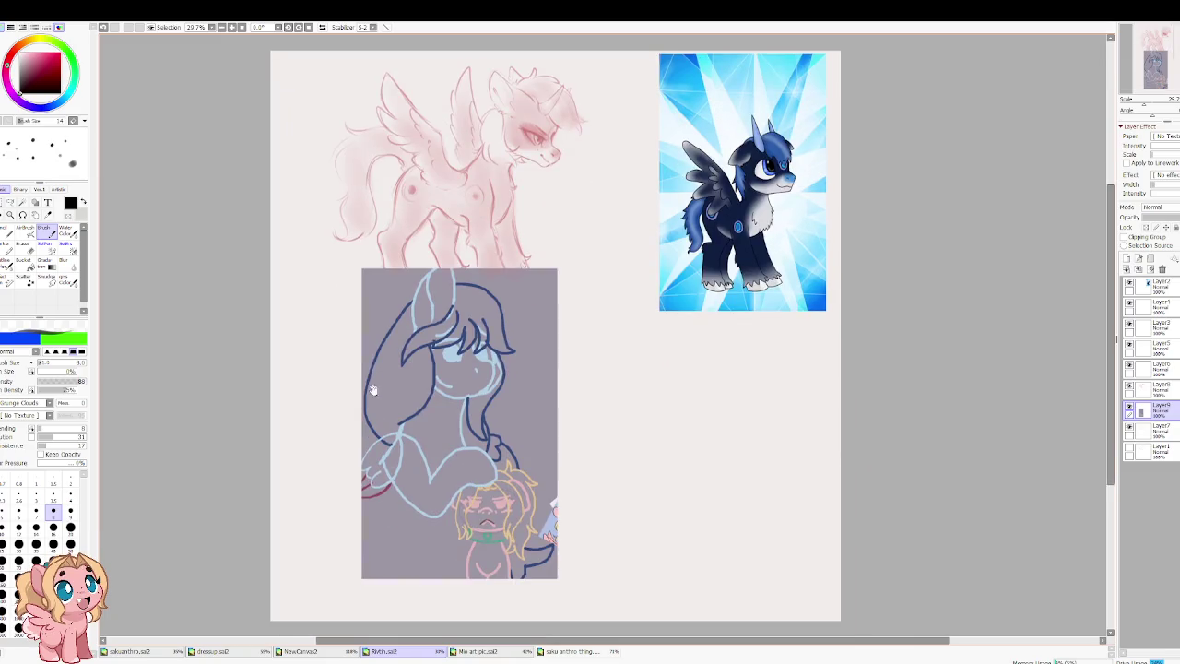
scroll(428, 389, "up", 2)
left_click(323, 651)
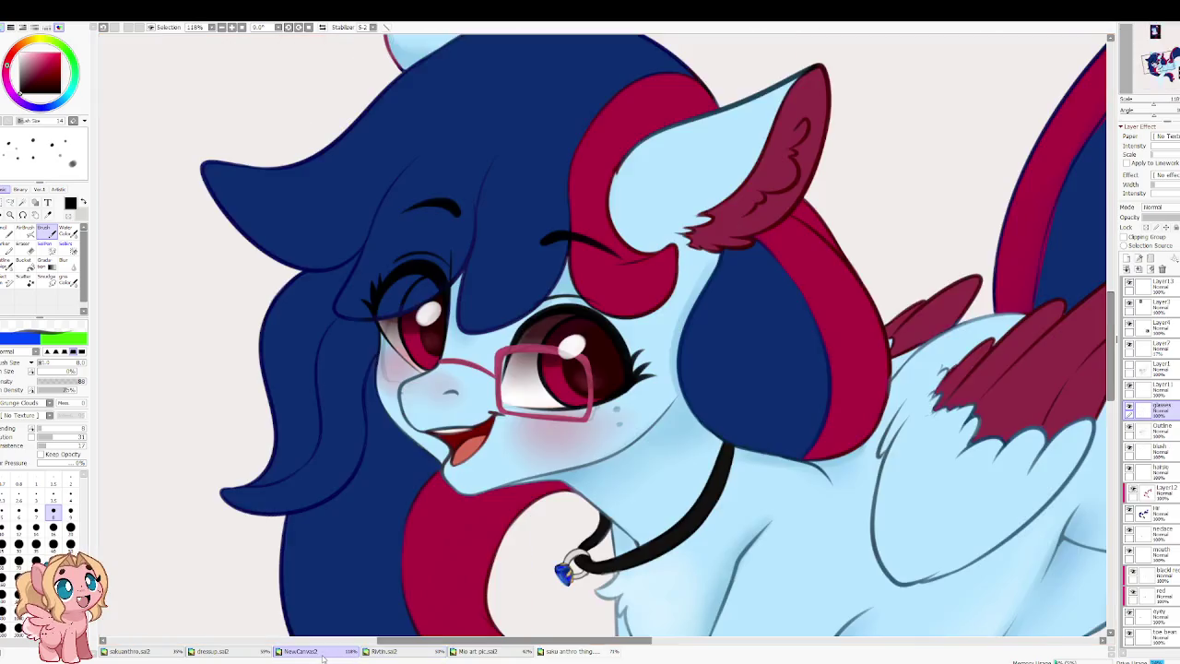
scroll(352, 396, "down", 1)
scroll(352, 397, "down", 1)
scroll(351, 397, "down", 1)
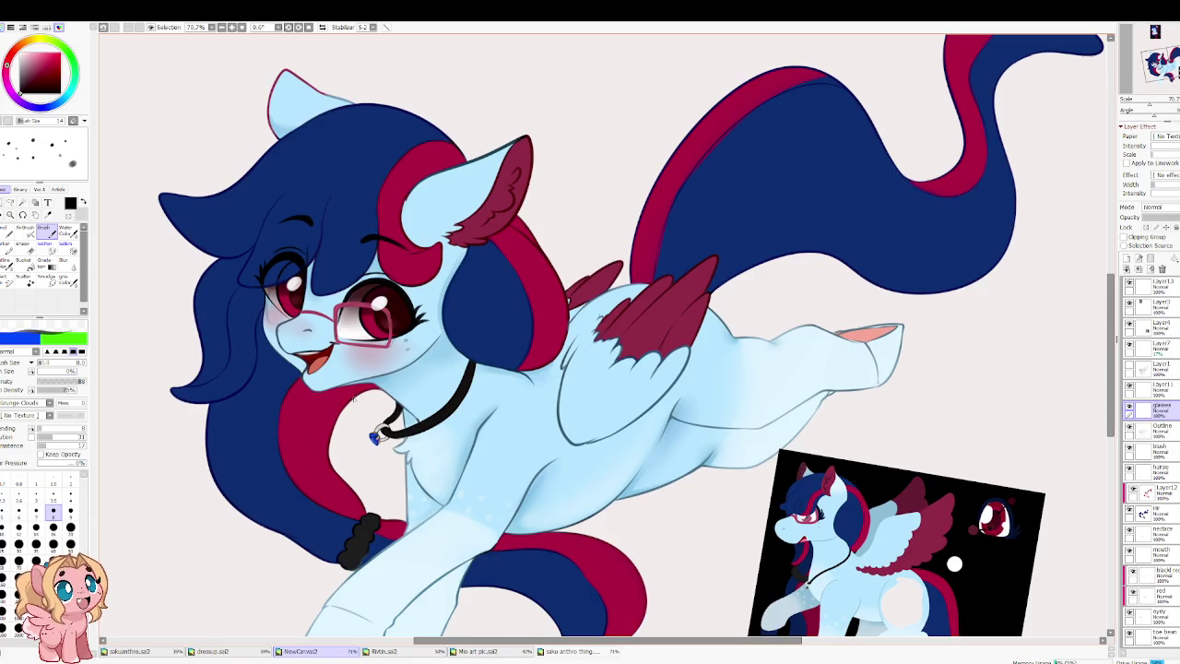
scroll(359, 368, "up", 1)
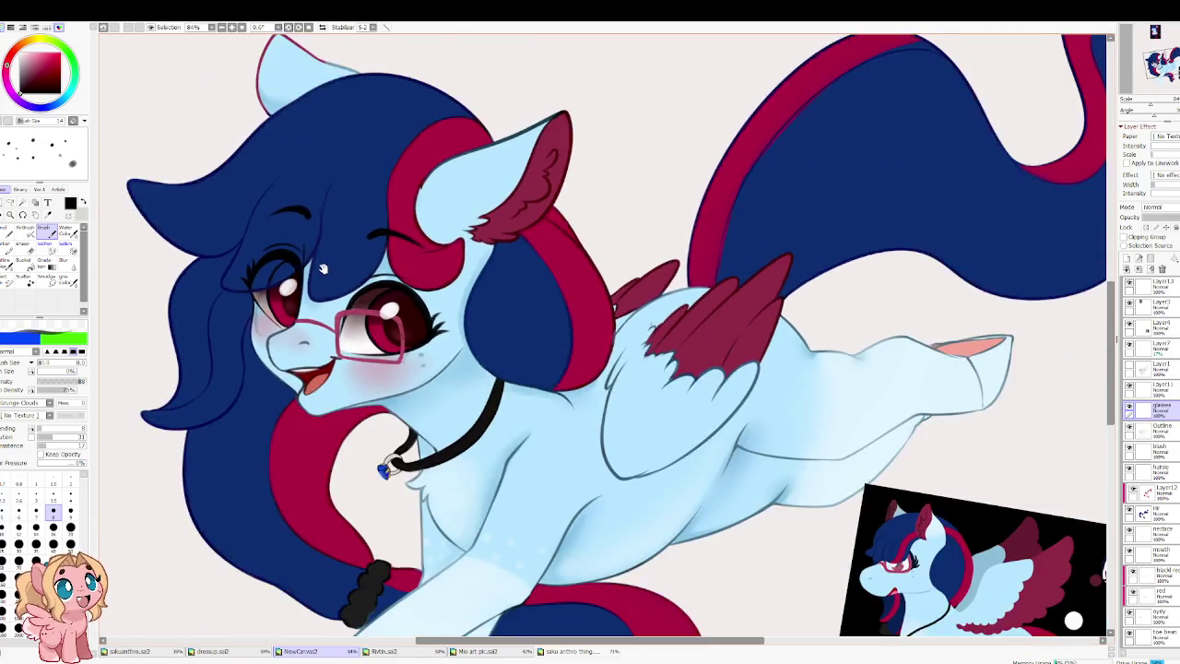
scroll(360, 369, "down", 2)
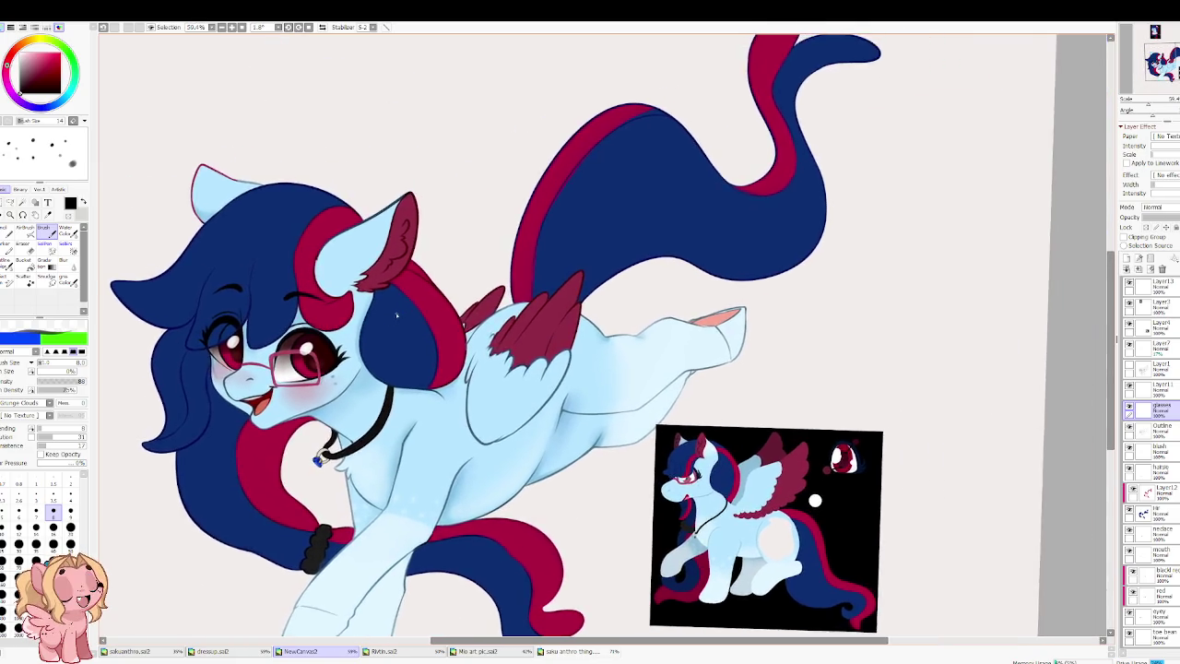
scroll(381, 307, "up", 5)
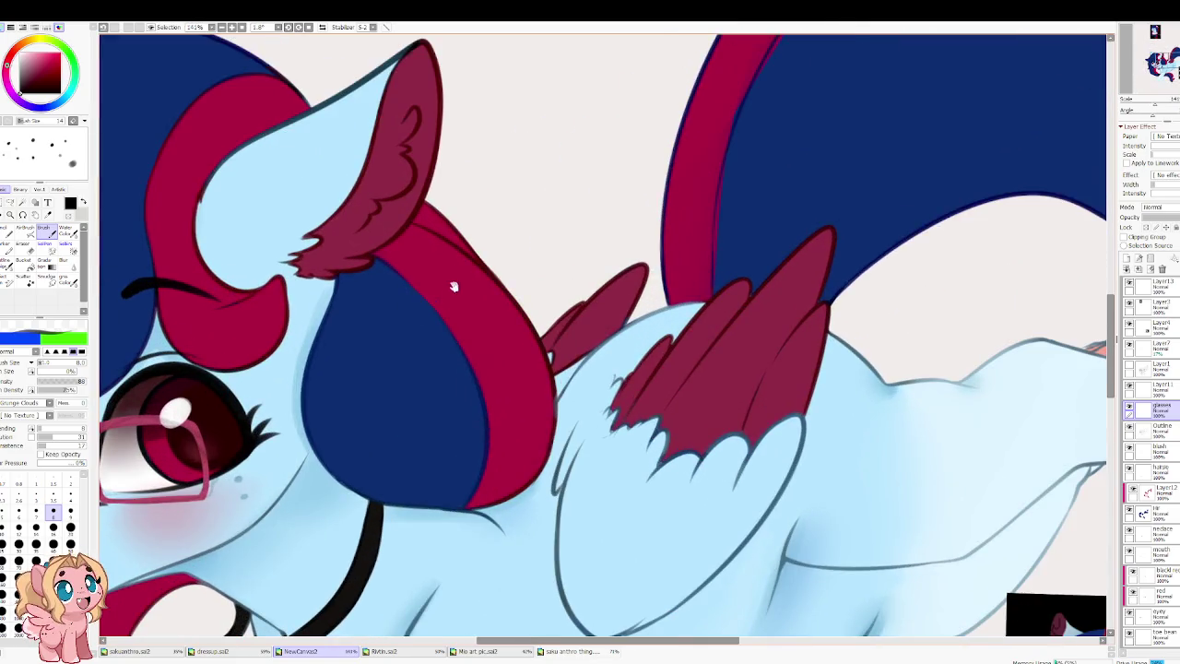
left_click_drag(449, 291, 550, 499)
left_click(438, 327, "alt")
left_click(454, 300, "alt")
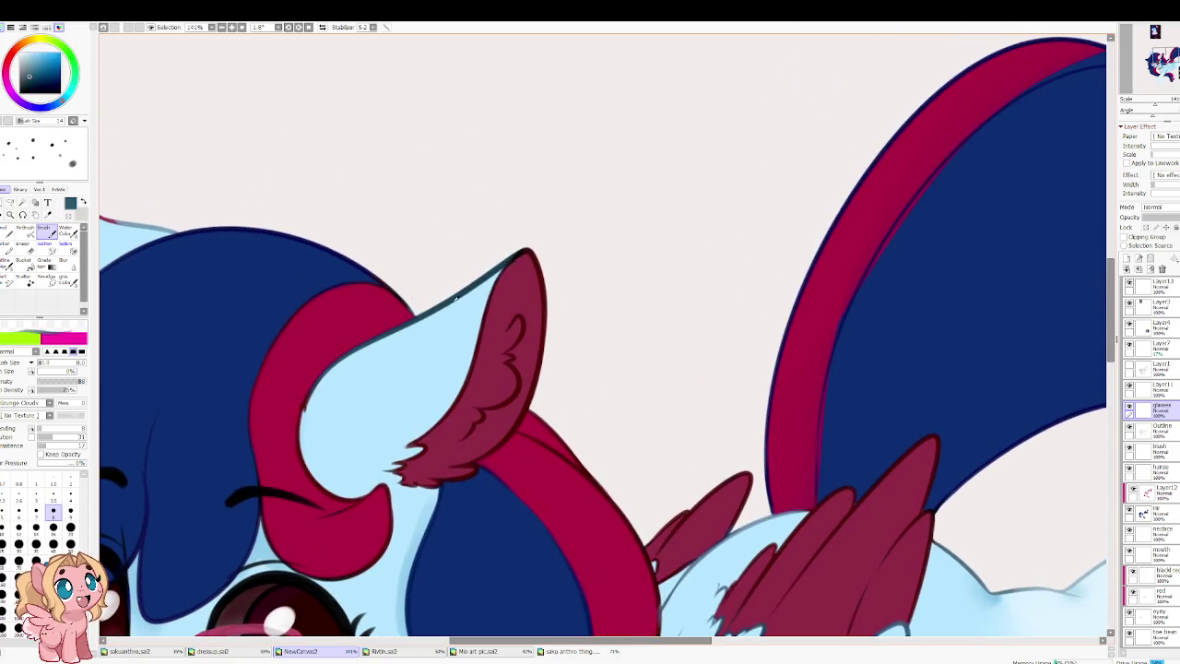
key("n")
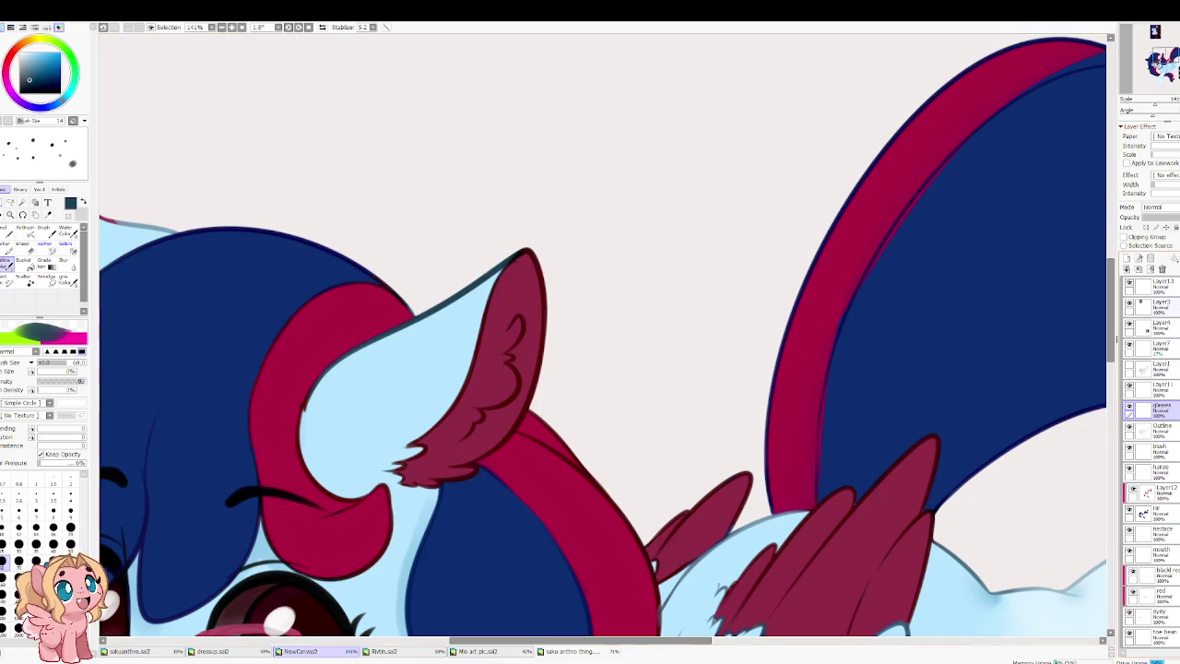
left_click(1164, 428)
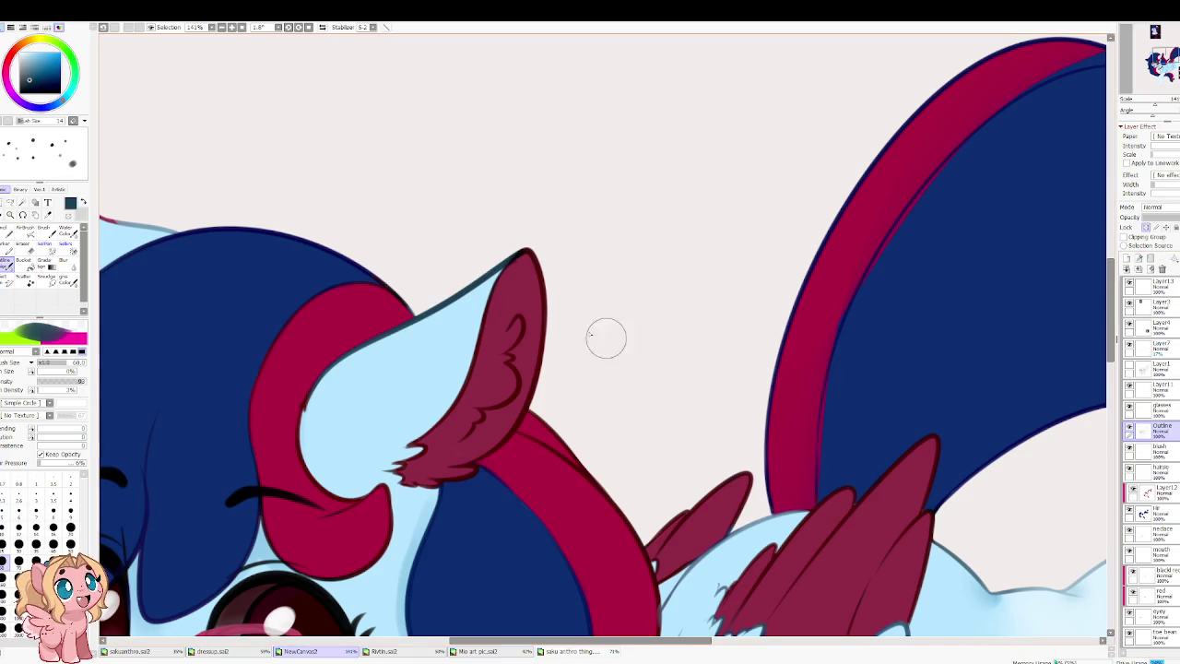
left_click(534, 256, "alt")
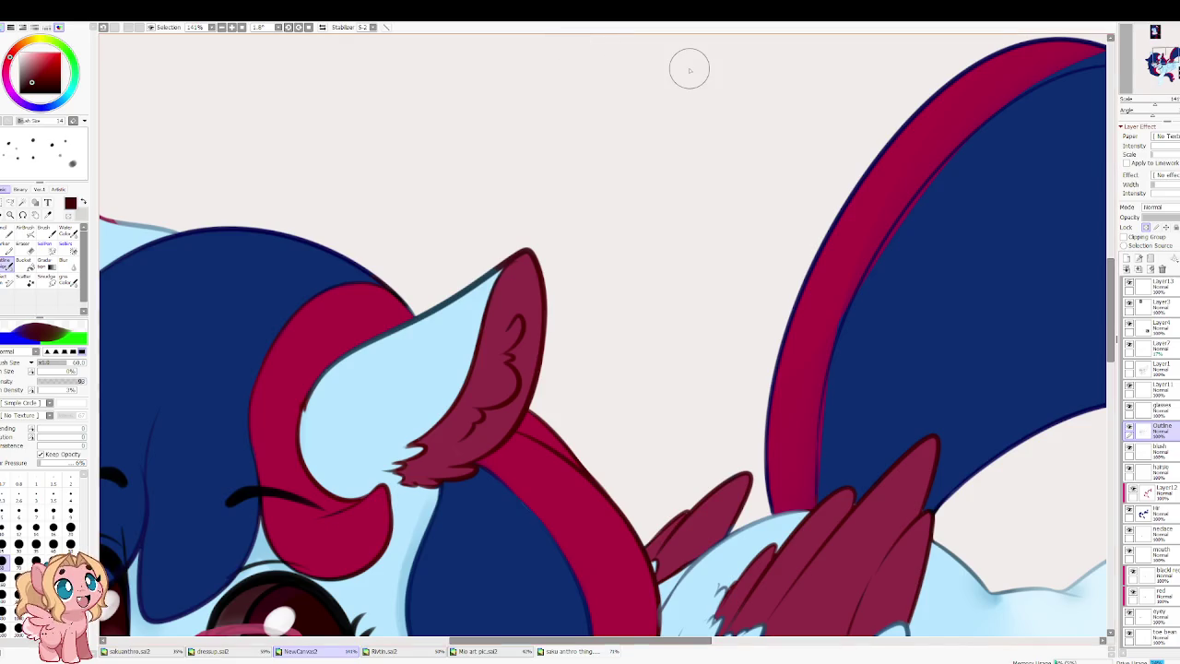
mouse_move(304, 316)
left_mouse_down()
mouse_move(456, 277)
mouse_move(683, 390)
left_mouse_up()
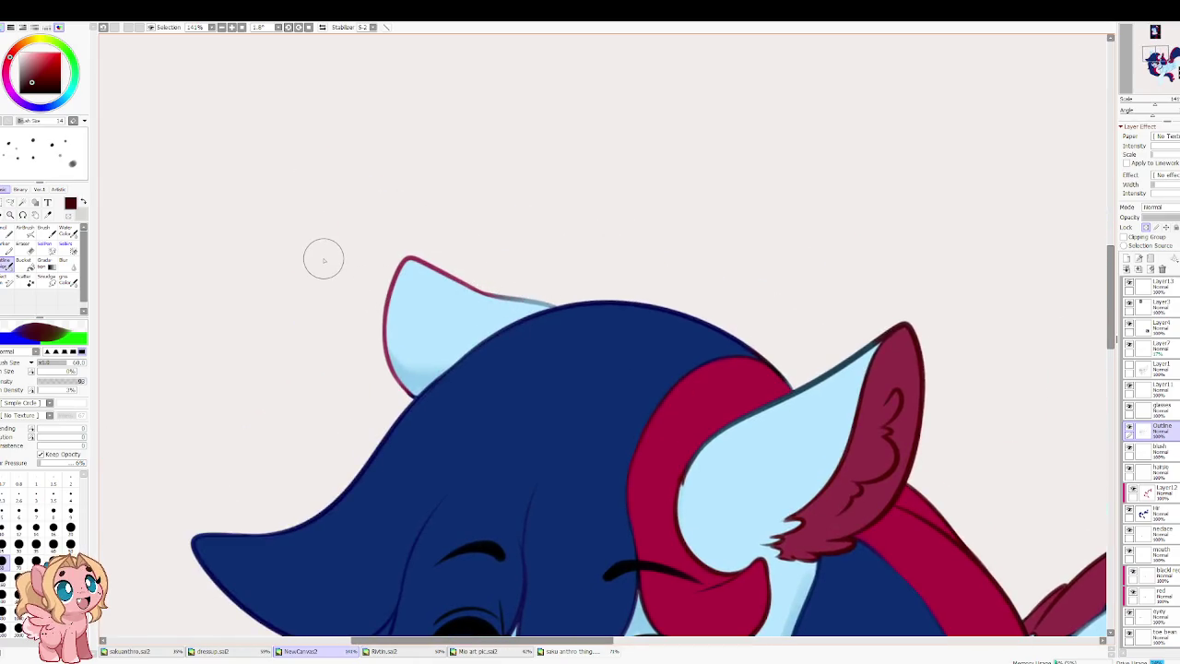
scroll(317, 255, "down", 4)
scroll(318, 258, "up", 3)
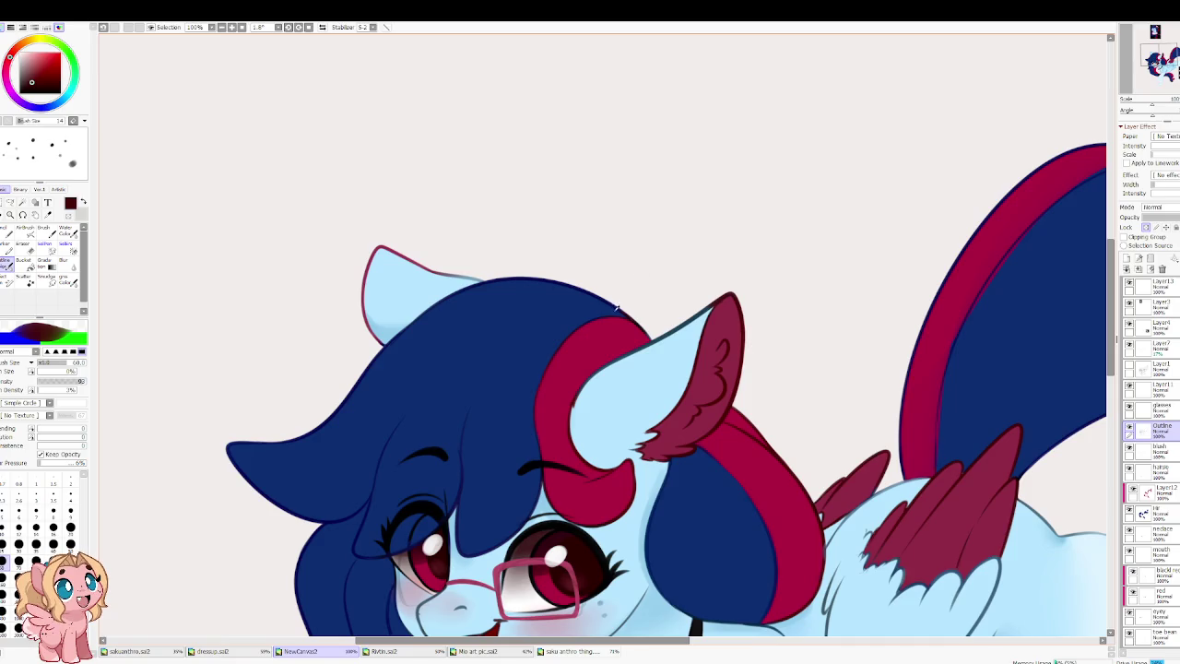
left_click(611, 300, "alt")
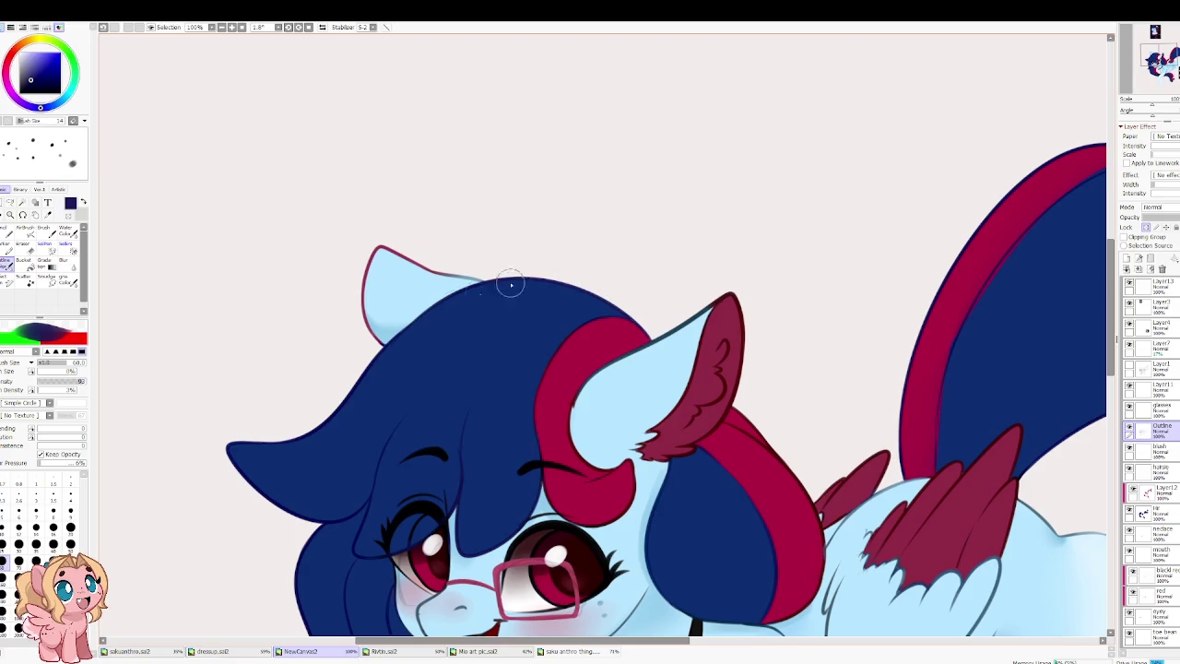
scroll(388, 357, "down", 2)
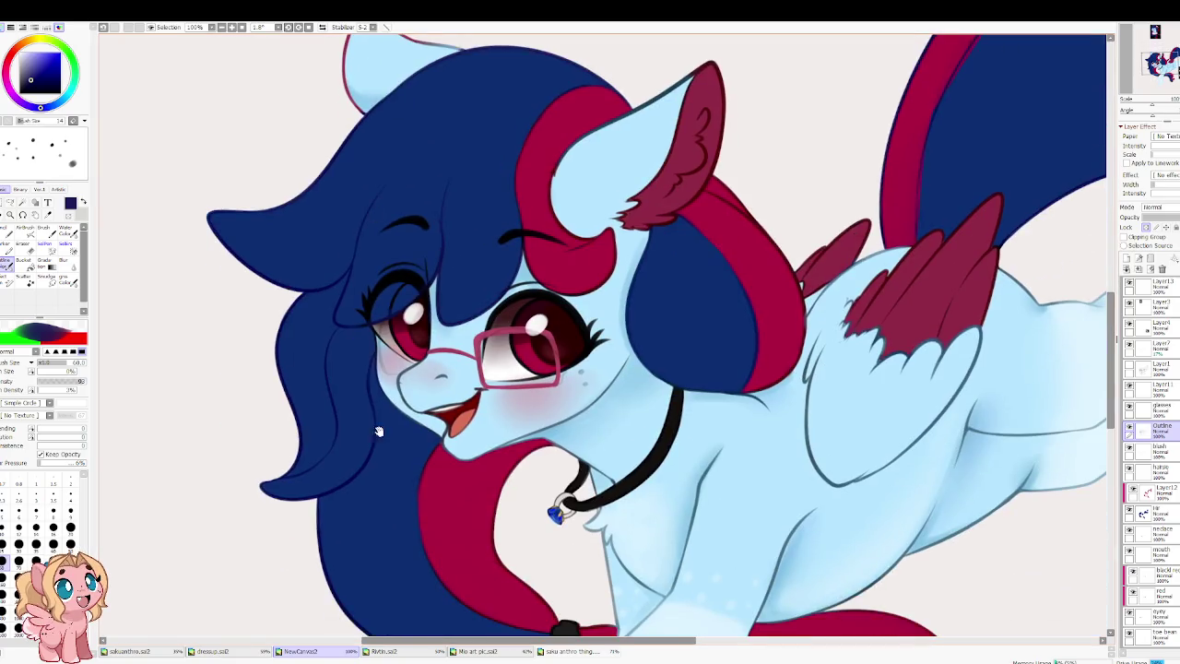
scroll(491, 387, "up", 2)
scroll(491, 388, "down", 2)
scroll(581, 362, "up", 2)
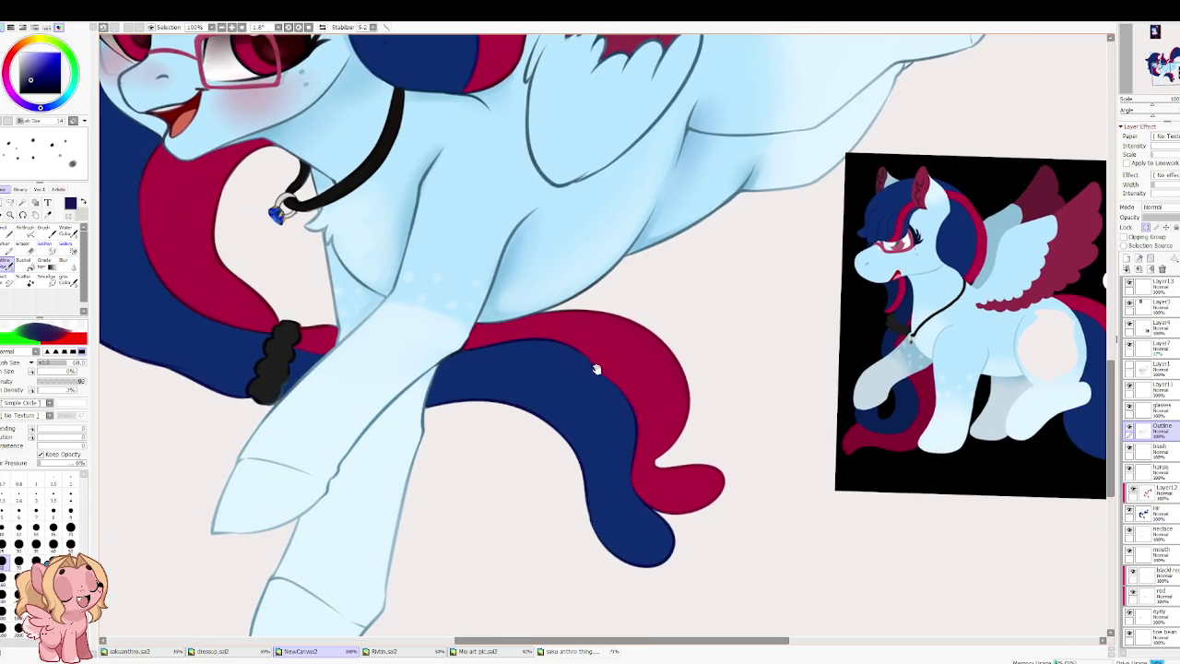
scroll(581, 361, "down", 2)
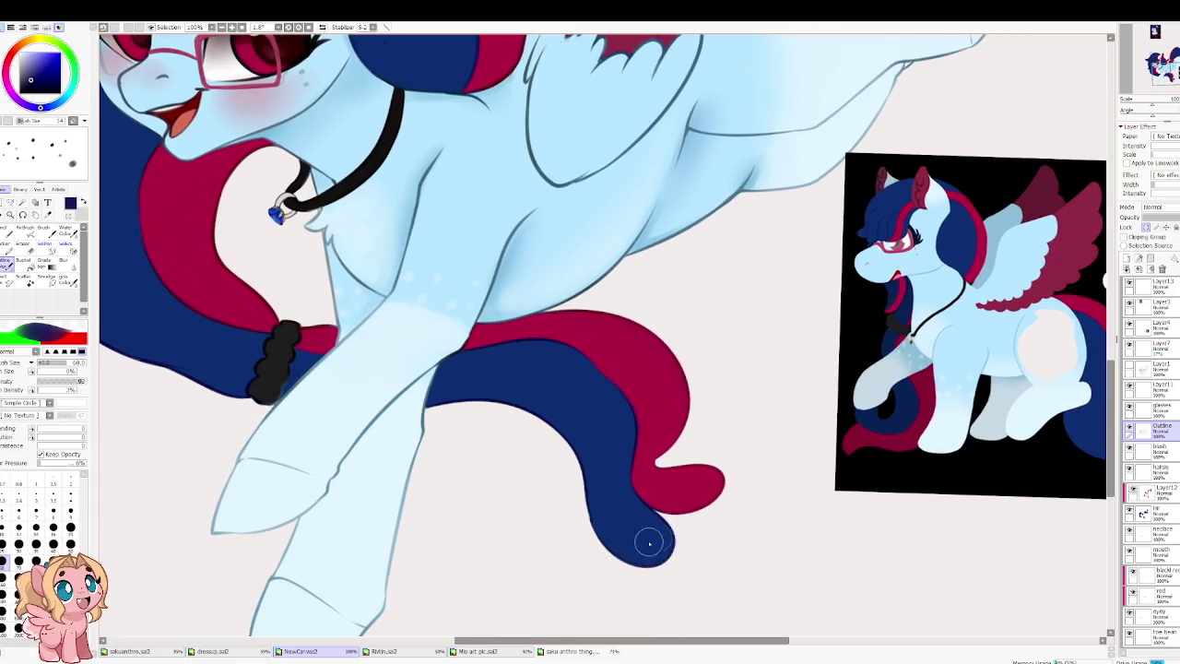
scroll(504, 408, "up", 3)
scroll(503, 407, "down", 2)
scroll(448, 282, "up", 2)
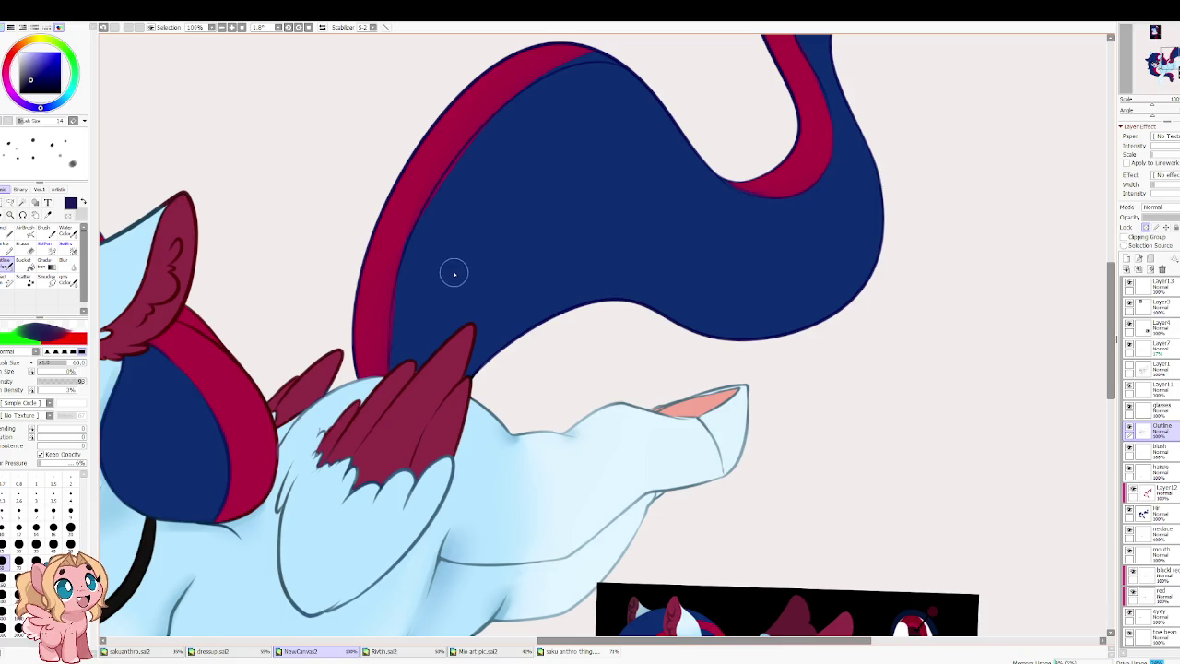
scroll(458, 296, "down", 1)
scroll(458, 296, "down", 1)
scroll(454, 308, "down", 2)
scroll(434, 391, "up", 2)
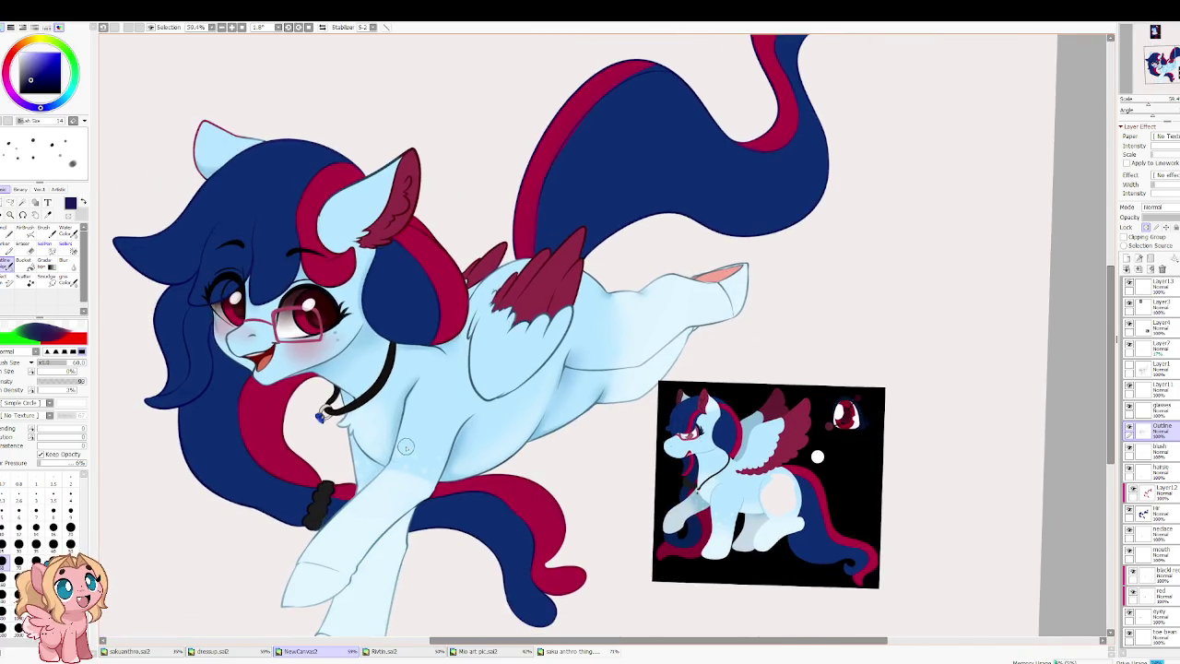
scroll(593, 427, "up", 2)
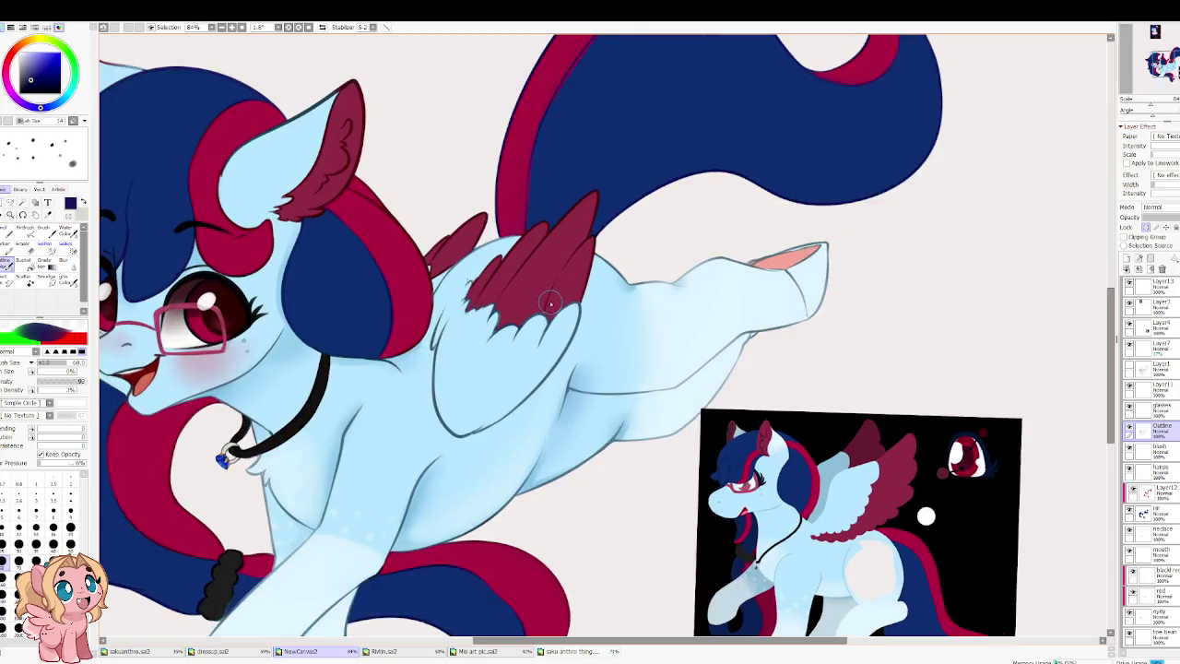
scroll(572, 397, "down", 2)
scroll(551, 375, "down", 2)
scroll(491, 283, "up", 2)
scroll(492, 337, "down", 1)
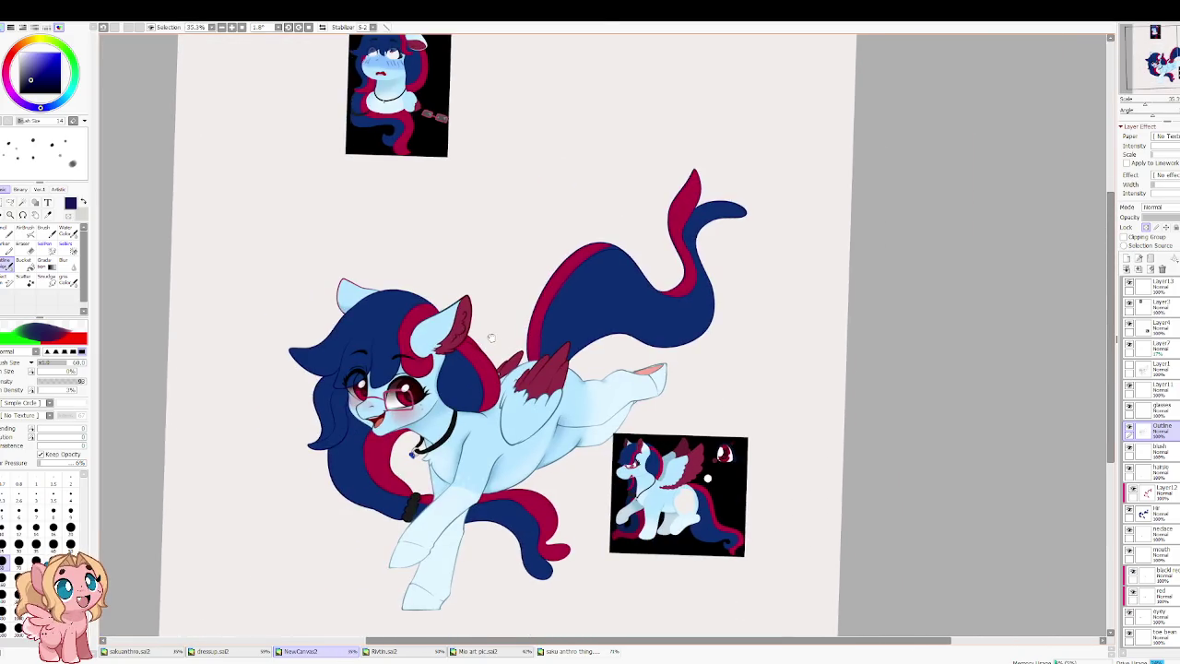
scroll(369, 392, "up", 3)
scroll(448, 395, "up", 2)
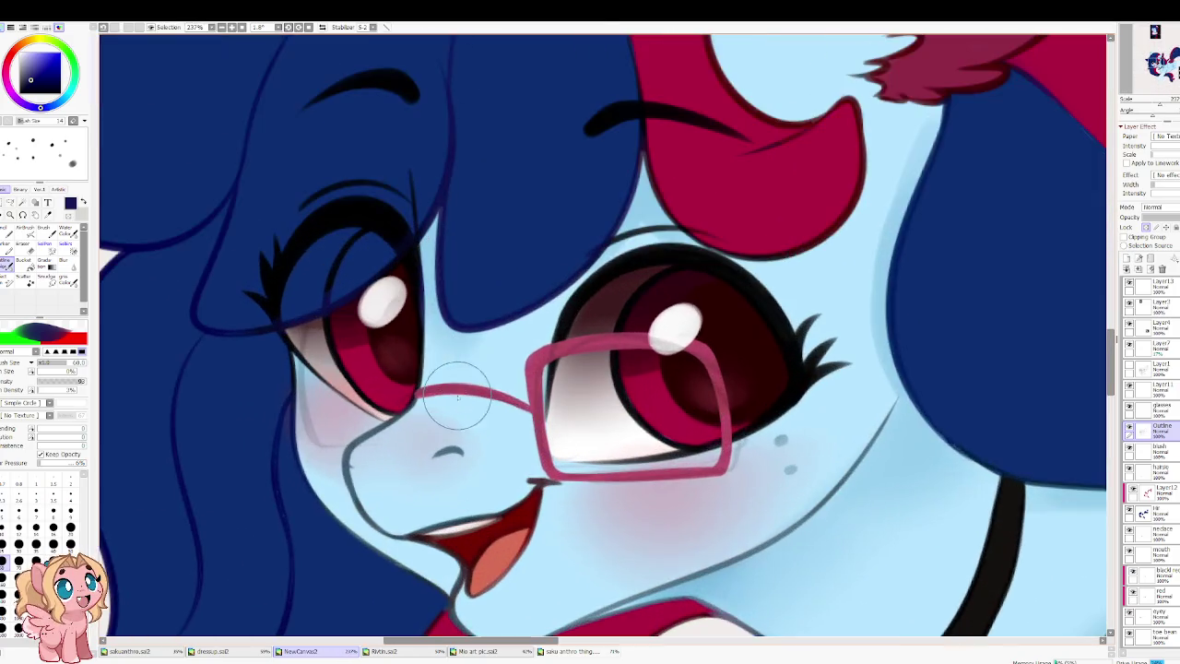
Step: Eyedrop the glasses' crimson and shrink the brush to size 9
left_click(534, 360, "alt")
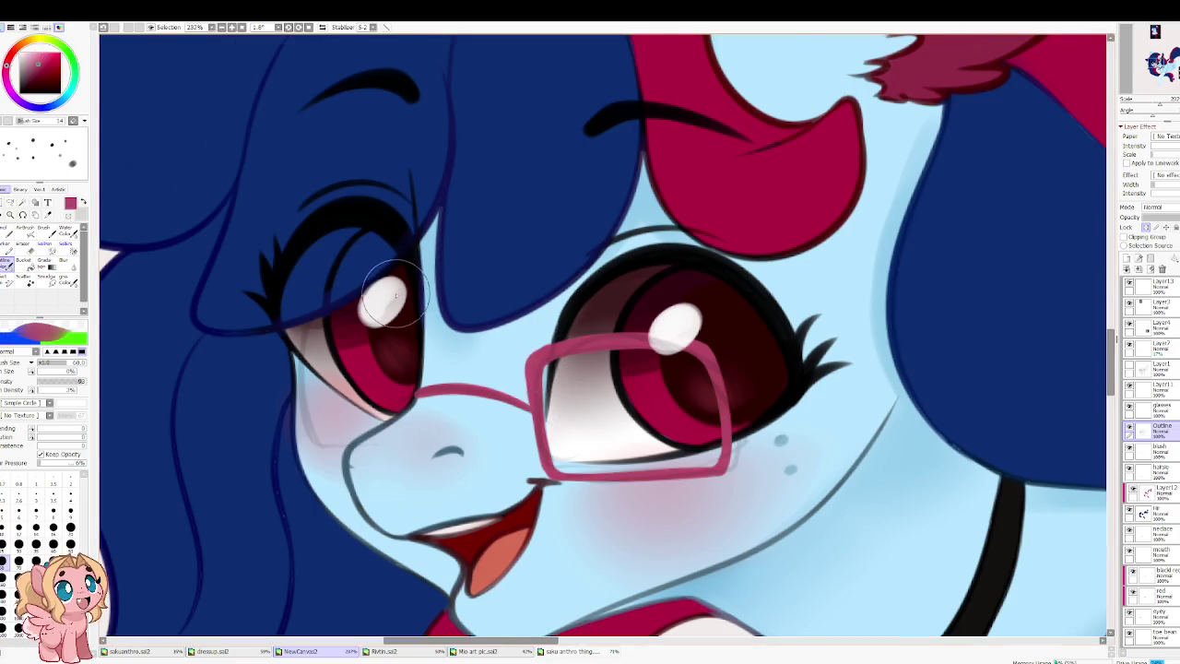
scroll(394, 295, "up", 1)
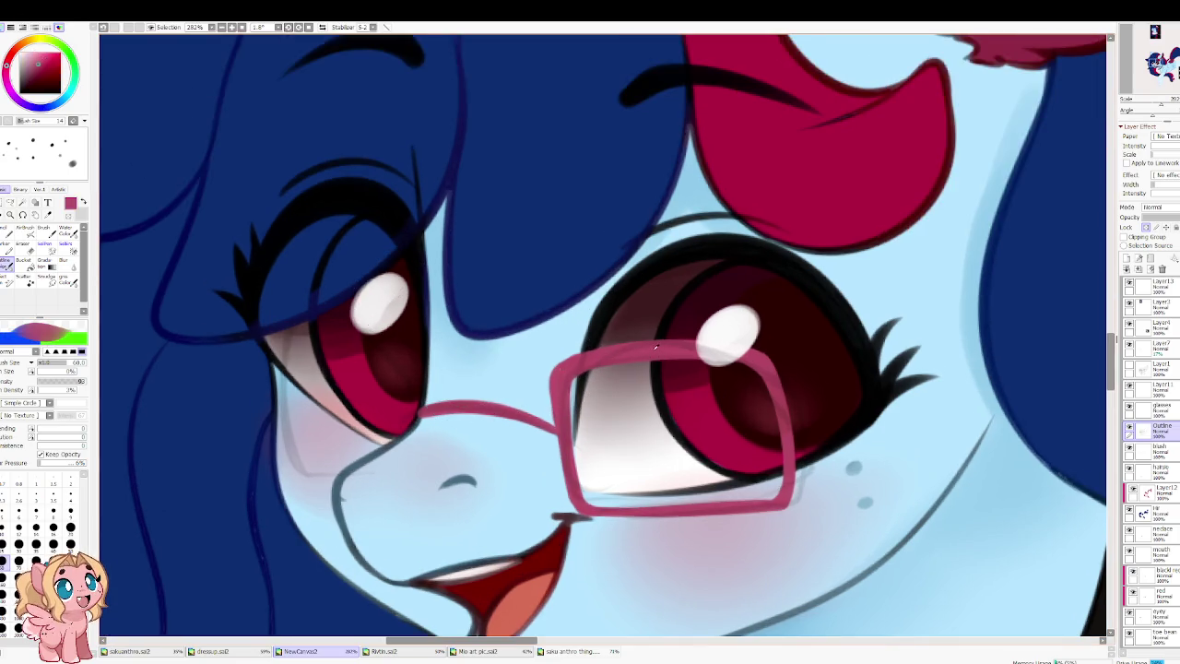
key("bracketleft")
key("bracketleft")
key("bracketleft")
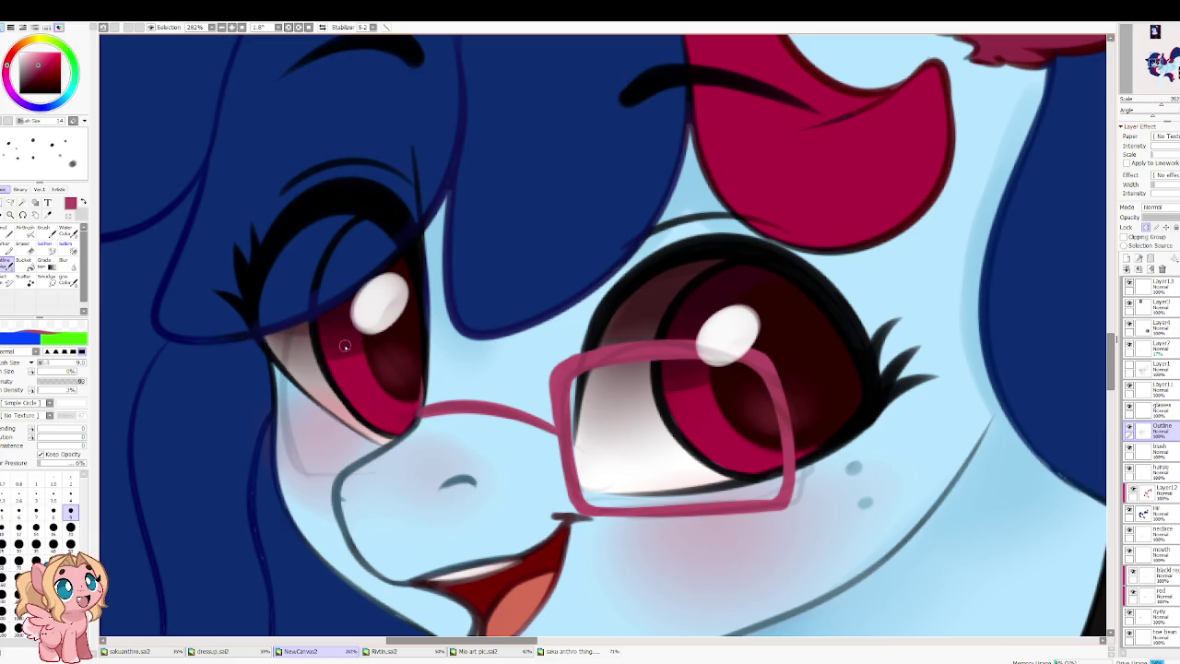
key("h")
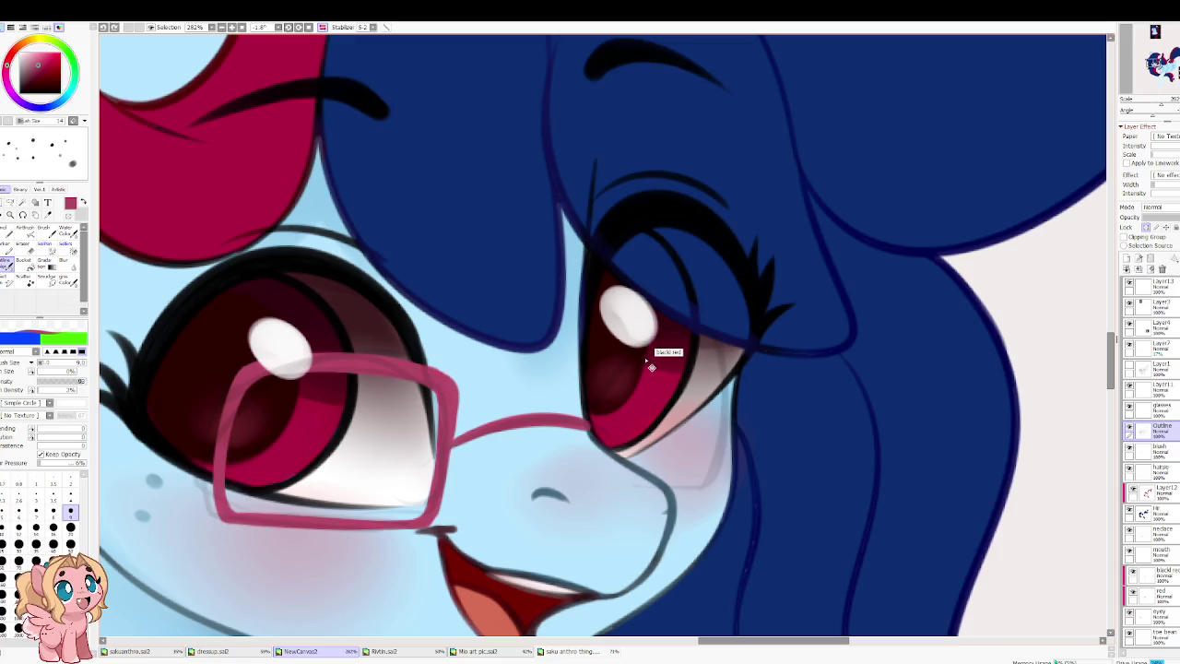
Step: Flick the Outline layer's visibility off and on, then make the glasses layer active
left_click(1130, 427)
left_click(1130, 427)
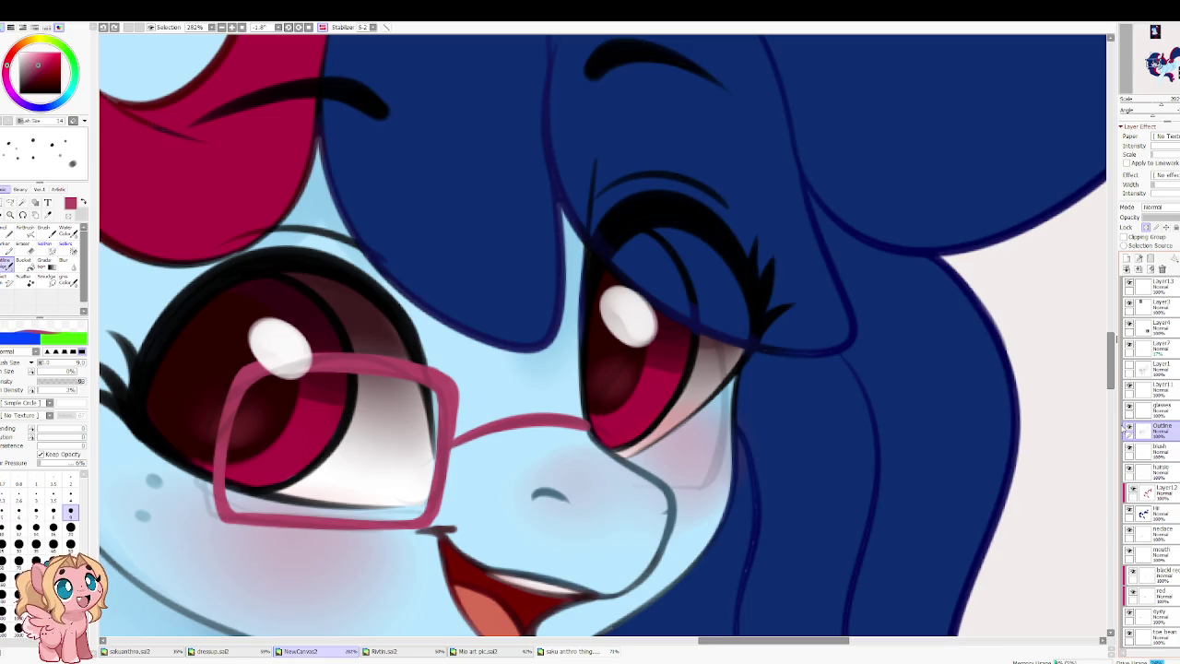
key("Up")
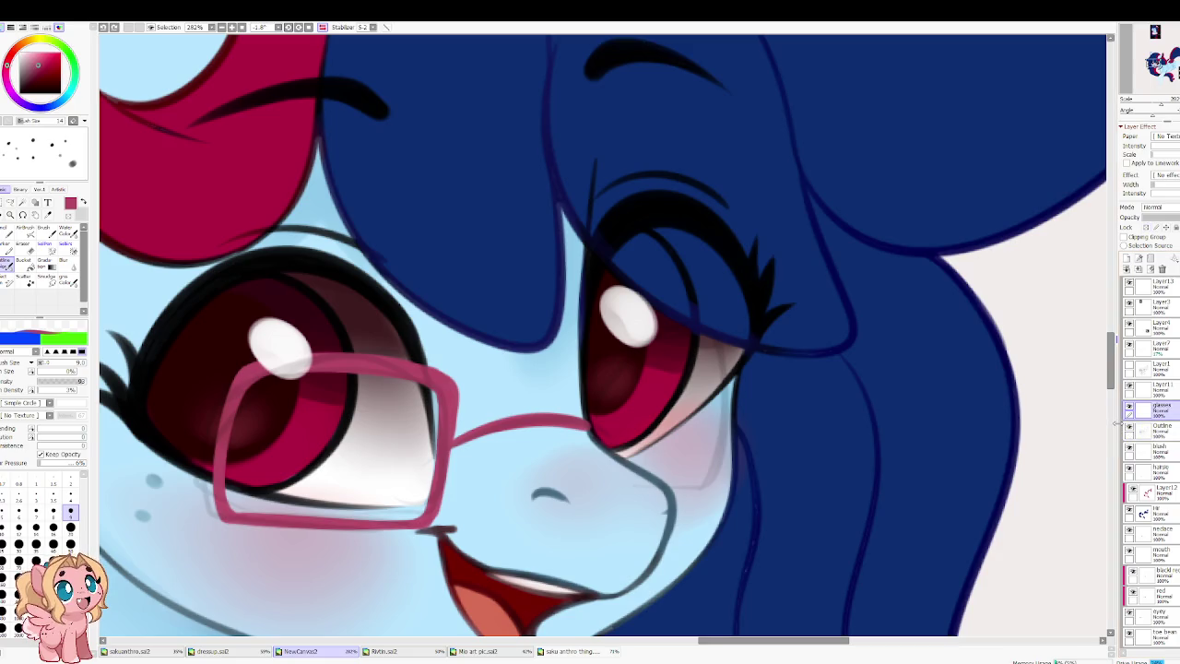
left_click(1123, 426)
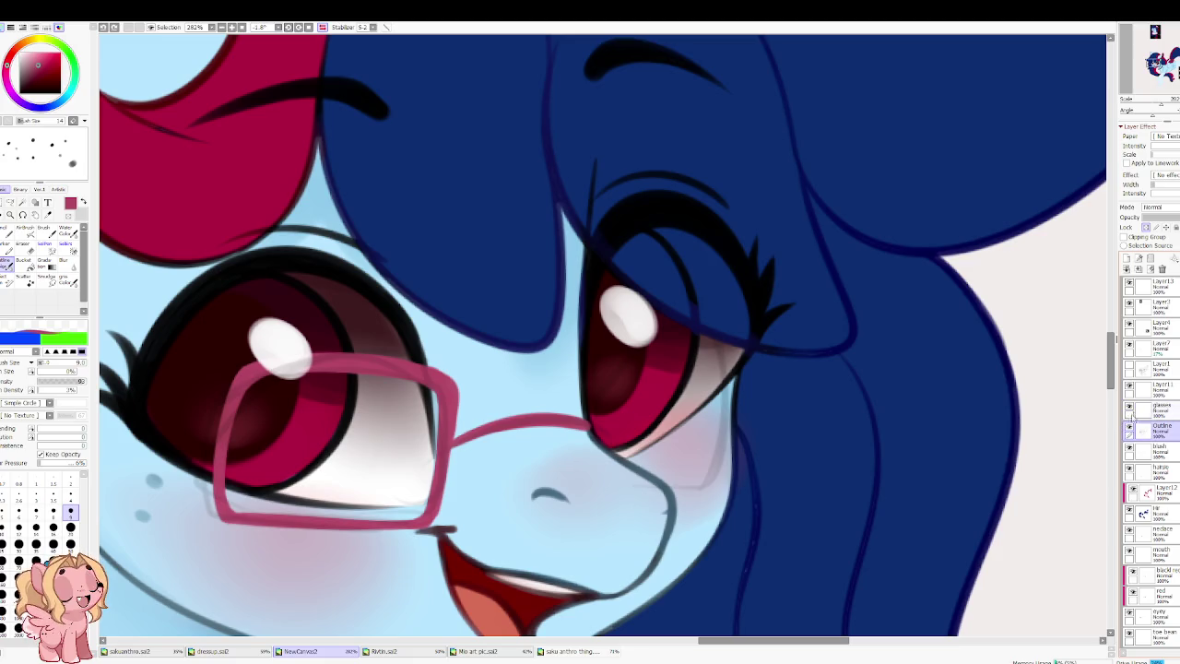
left_click(1164, 409)
Step: Try a straight glasses line across the far eye
left_click_drag(562, 394, 531, 385)
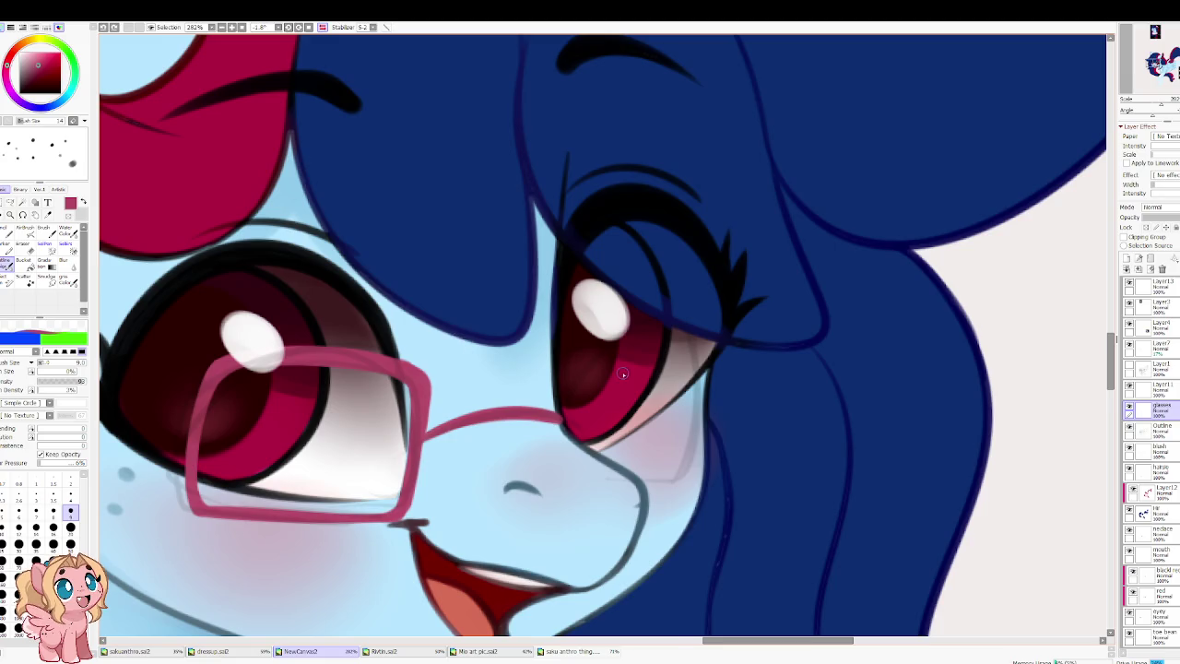
scroll(624, 373, "up", 2)
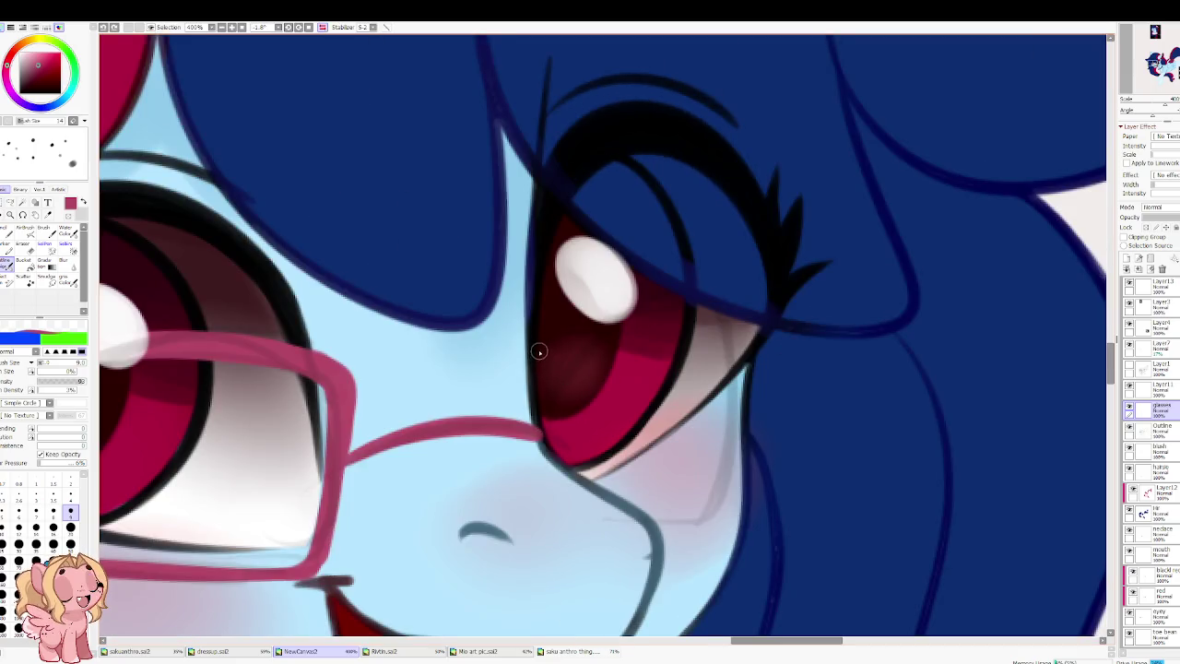
key("h")
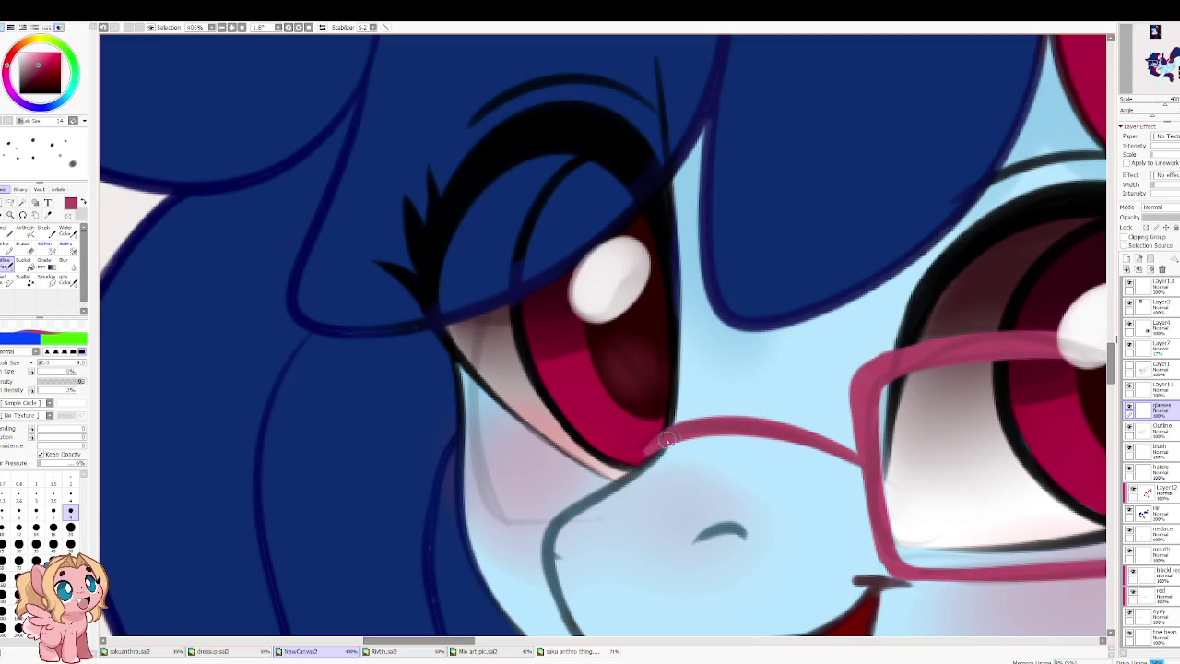
key("h")
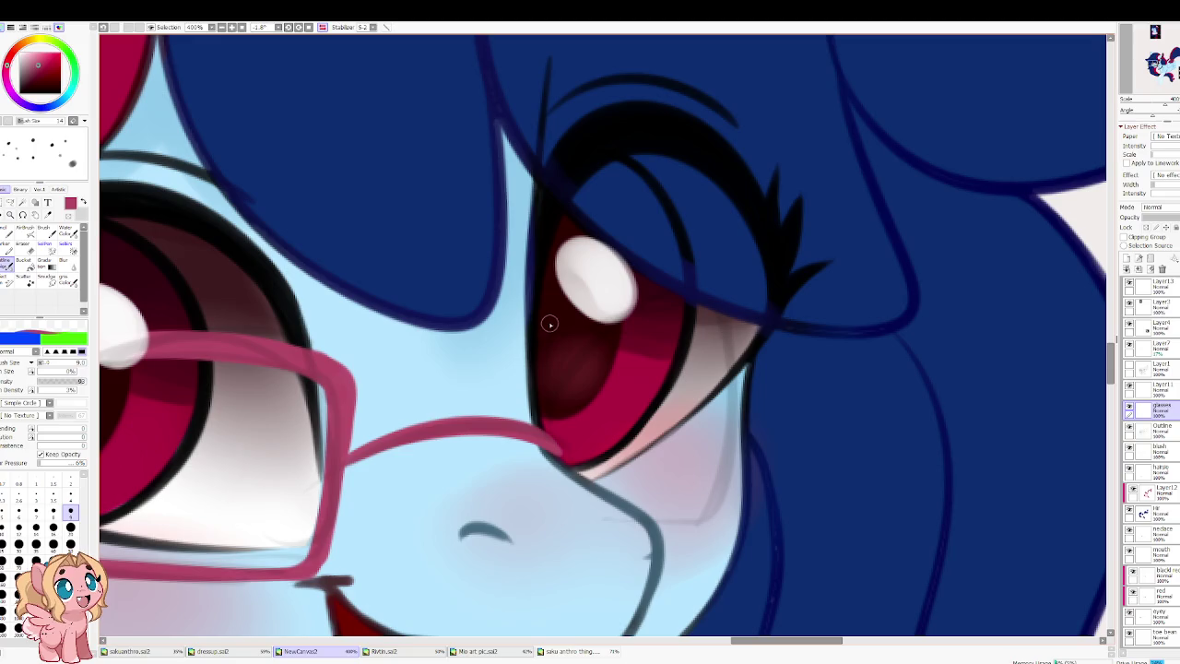
key("h")
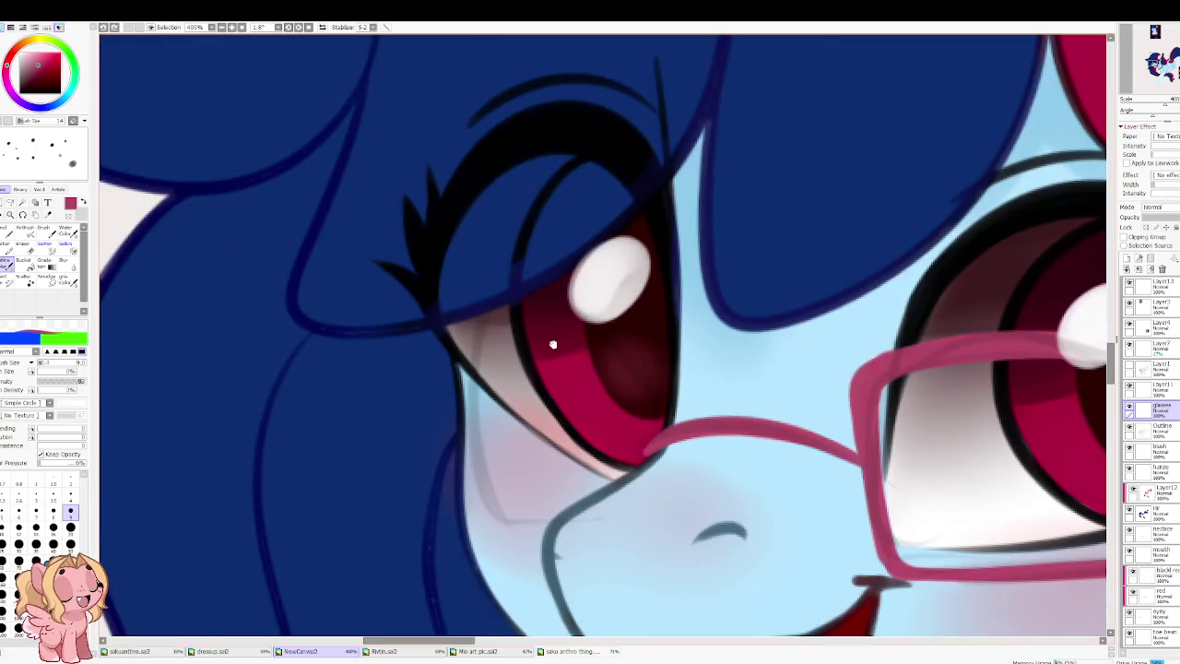
left_click(513, 329, "shift")
Step: Draw the far-eye frame's thicker left side and bridge, redoing several rim strokes
key("ctrl+z")
left_click_drag(662, 324, 479, 387)
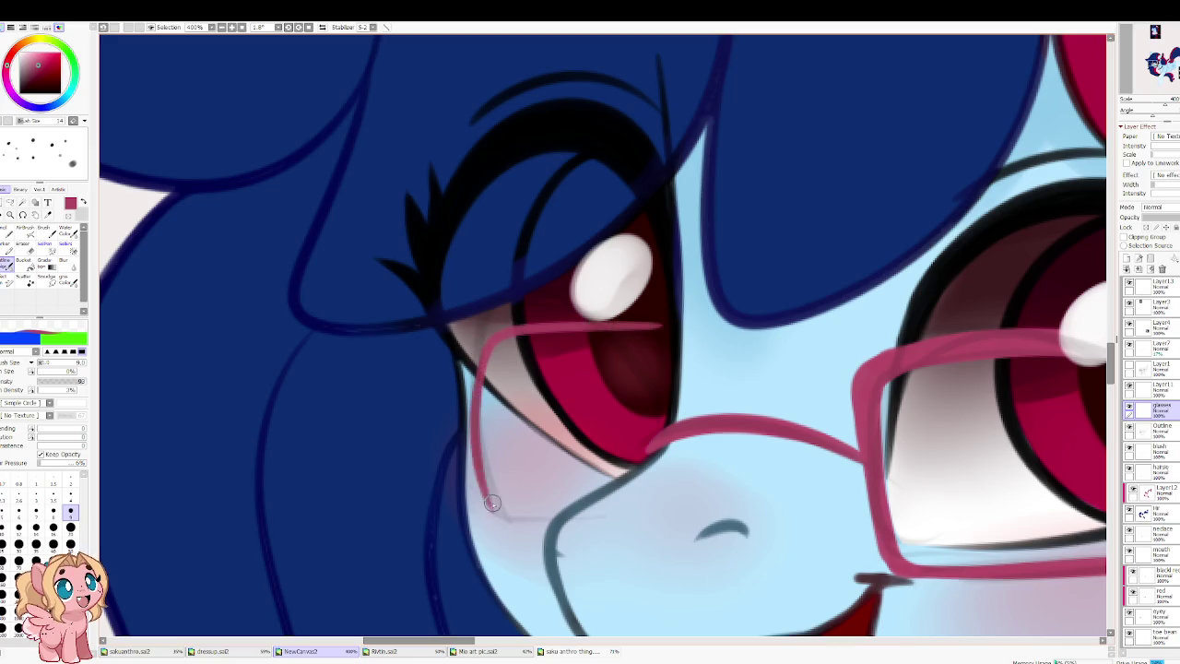
key("ctrl+z")
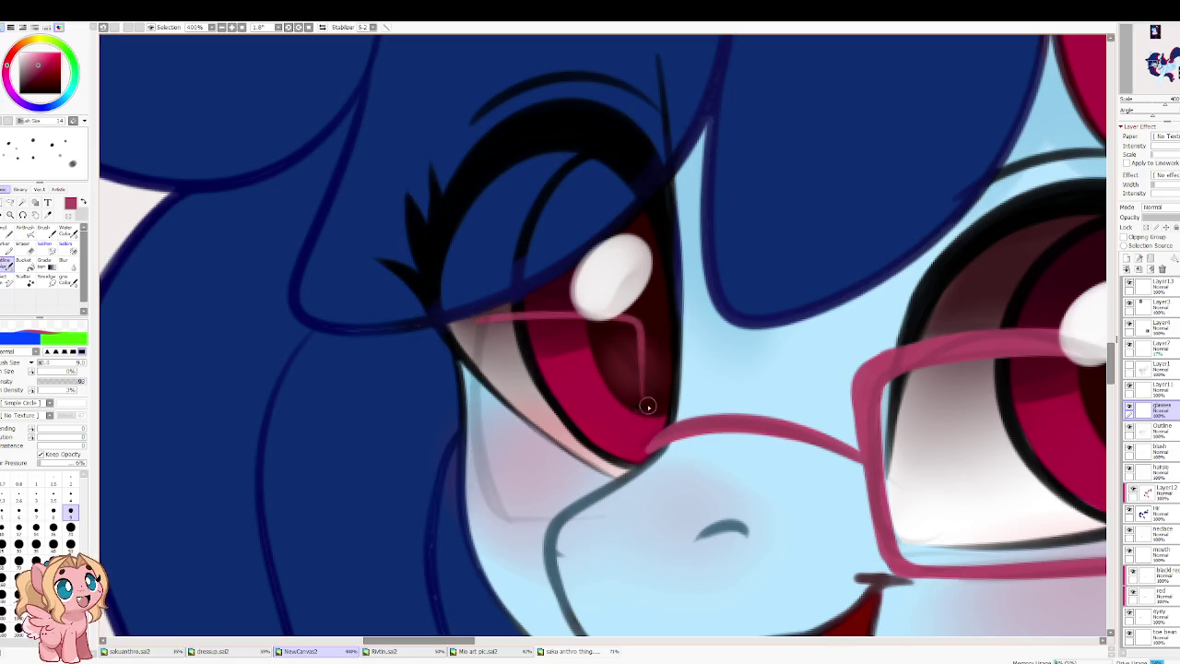
left_click_drag(668, 316, 483, 338)
key("ctrl+z")
mouse_move(661, 313)
left_mouse_down()
mouse_move(493, 326)
mouse_move(466, 433)
mouse_move(479, 467)
left_mouse_up()
key("ctrl+z")
key("ctrl+z")
mouse_move(483, 330)
left_mouse_down()
mouse_move(498, 509)
mouse_move(553, 523)
left_mouse_up()
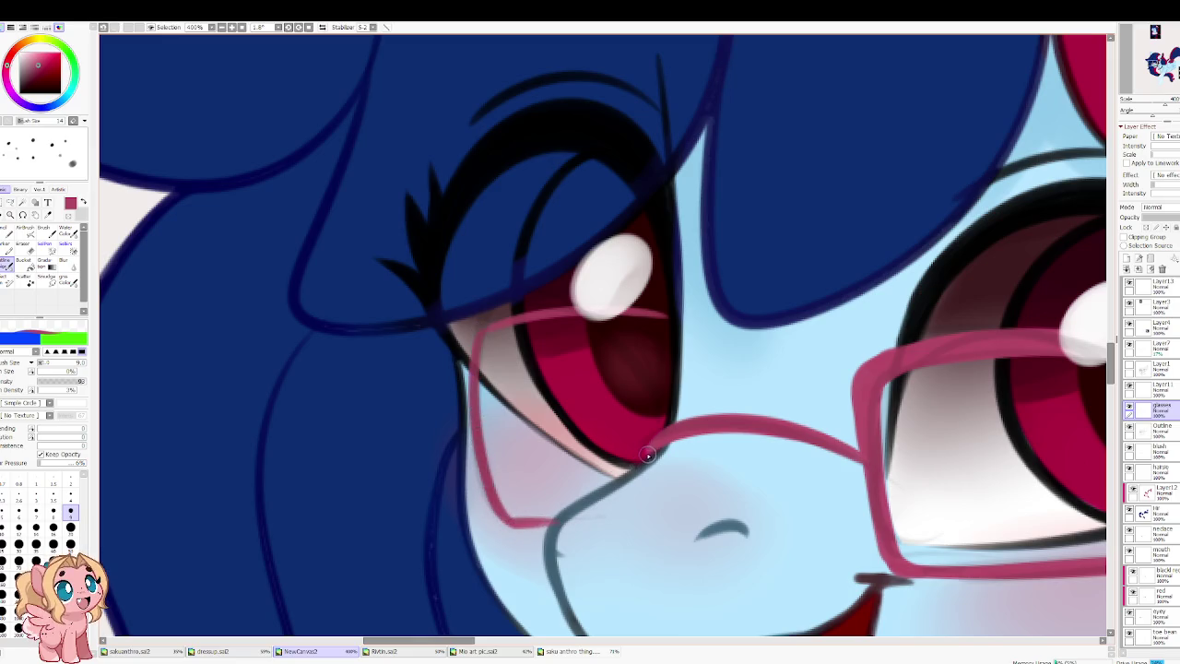
left_click_drag(638, 460, 685, 429)
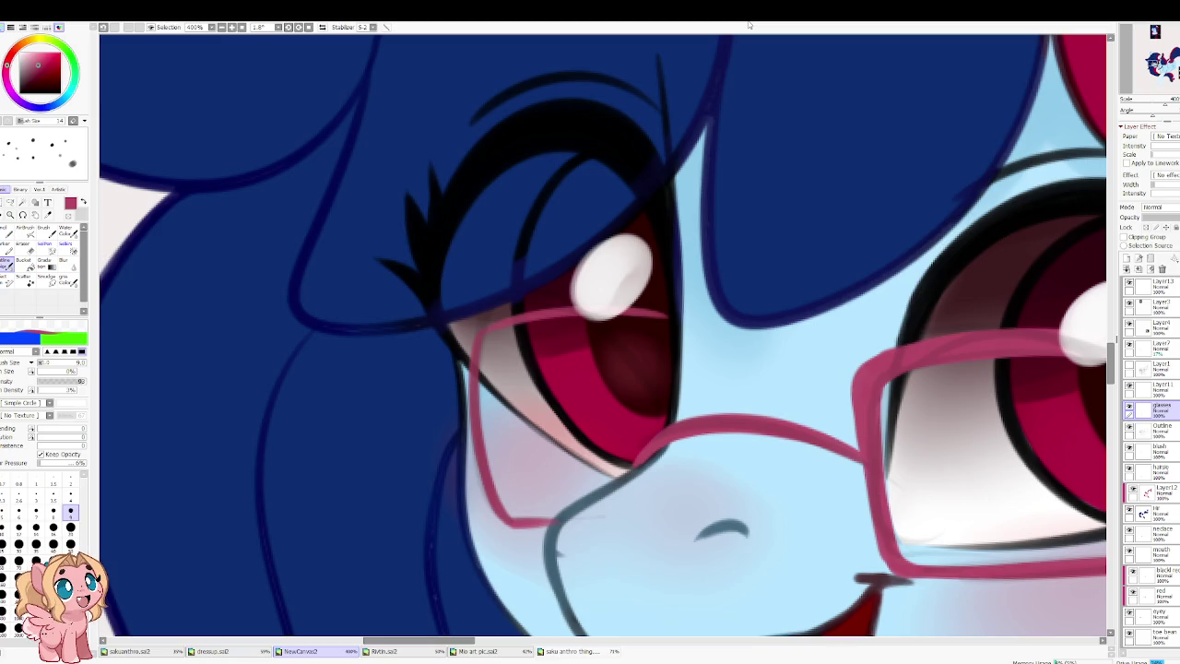
Step: Touch up the glasses rim line along the far eye's edge
key("h")
key("h")
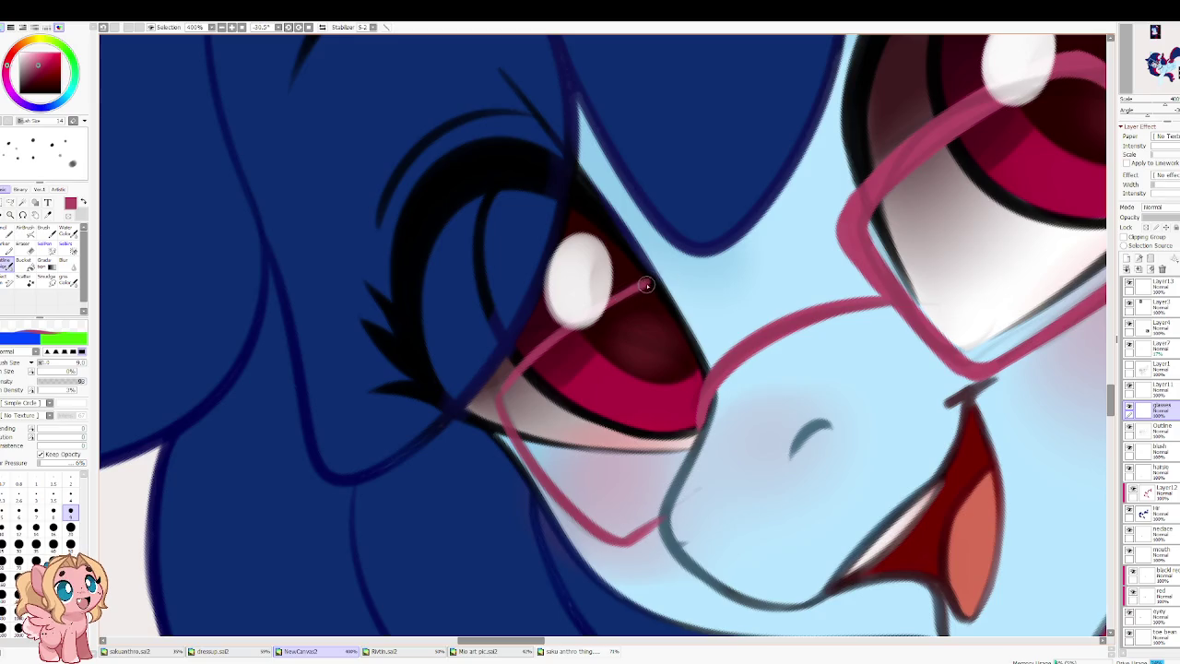
mouse_move(640, 285)
left_mouse_down()
mouse_move(571, 264)
mouse_move(637, 306)
left_mouse_up()
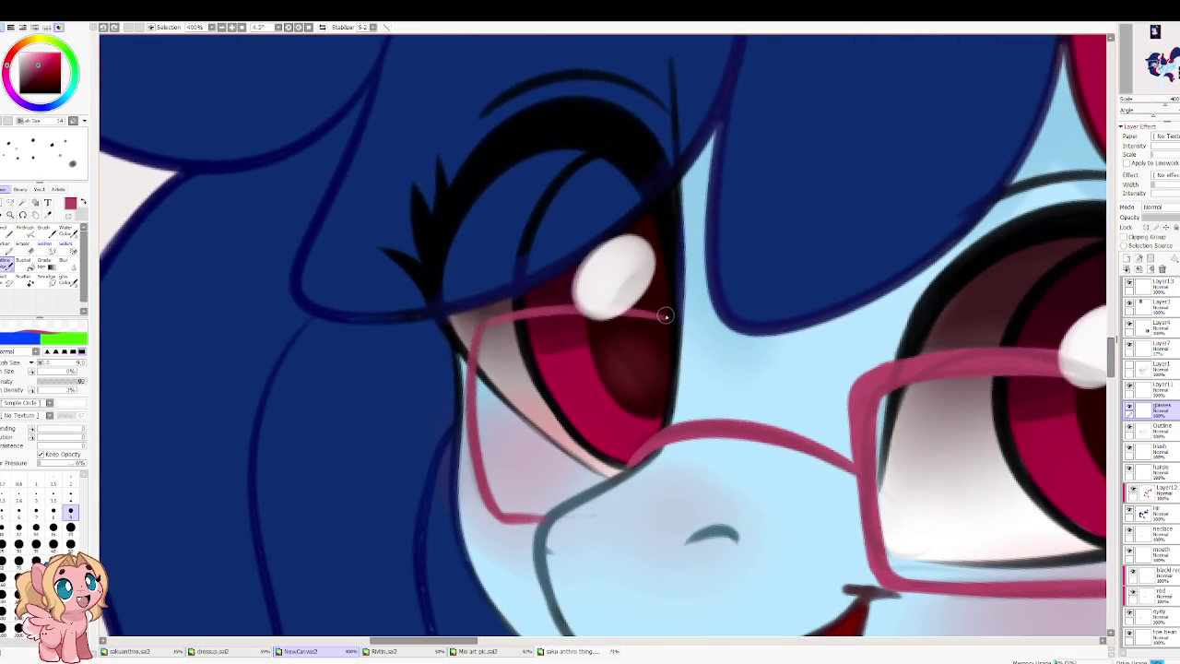
mouse_move(651, 415)
left_mouse_down()
mouse_move(666, 320)
mouse_move(654, 426)
left_mouse_up()
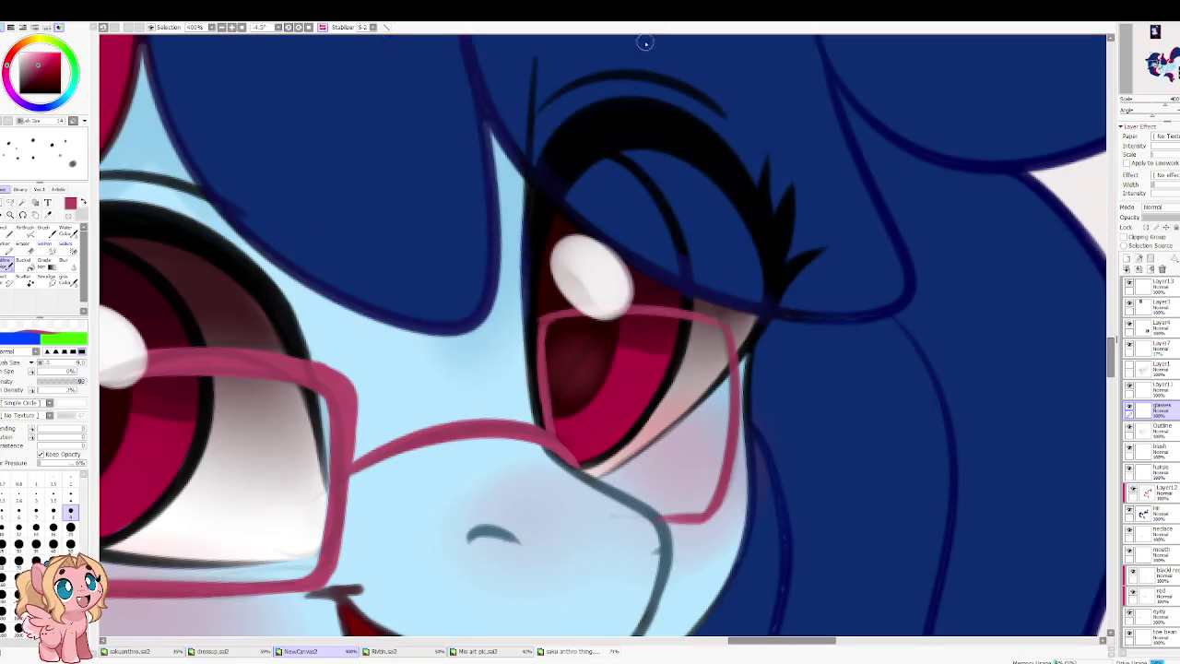
key("h")
left_click_drag(601, 374, 561, 380)
left_click_drag(488, 341, 496, 337)
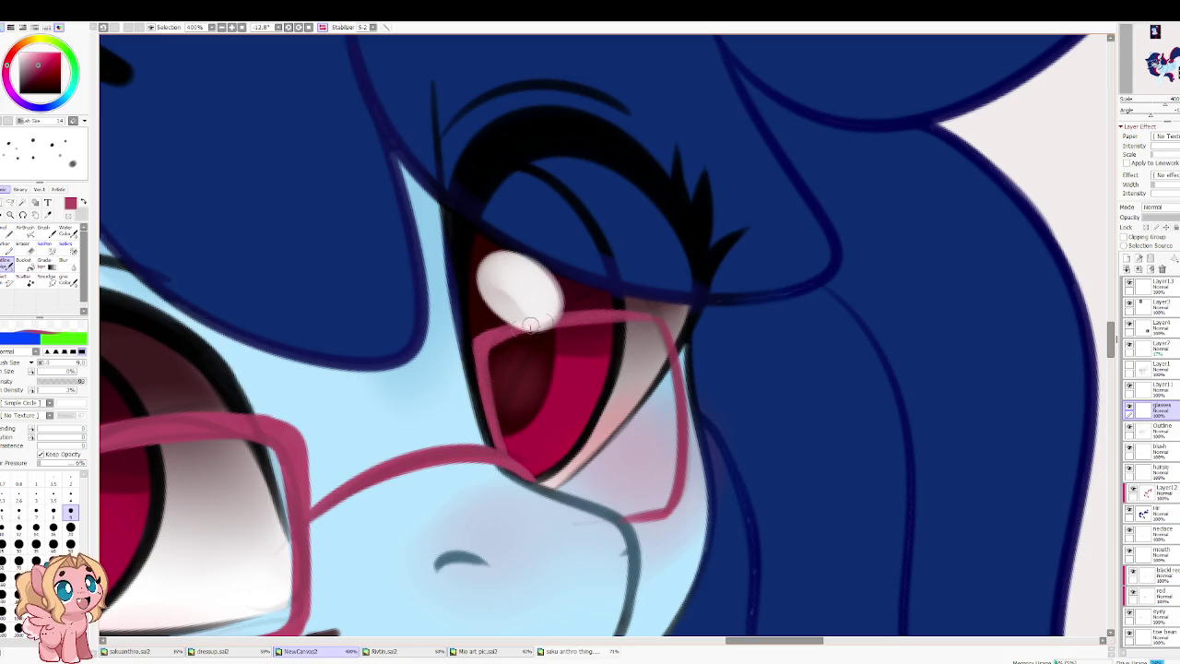
key("h")
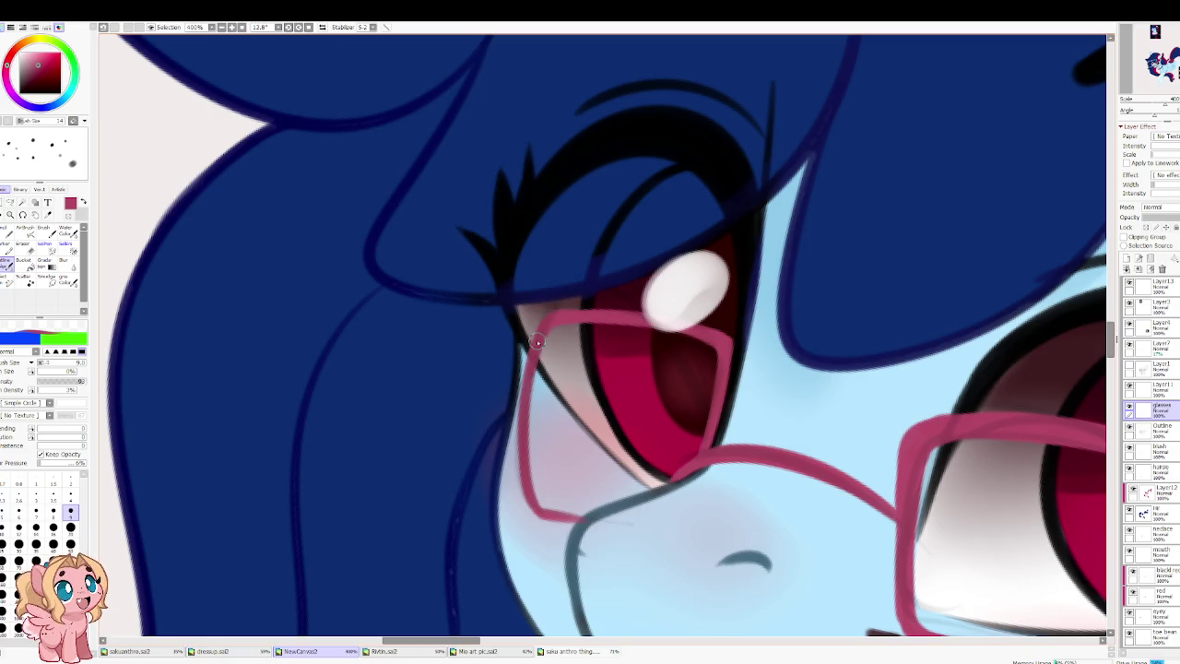
scroll(525, 387, "down", 1)
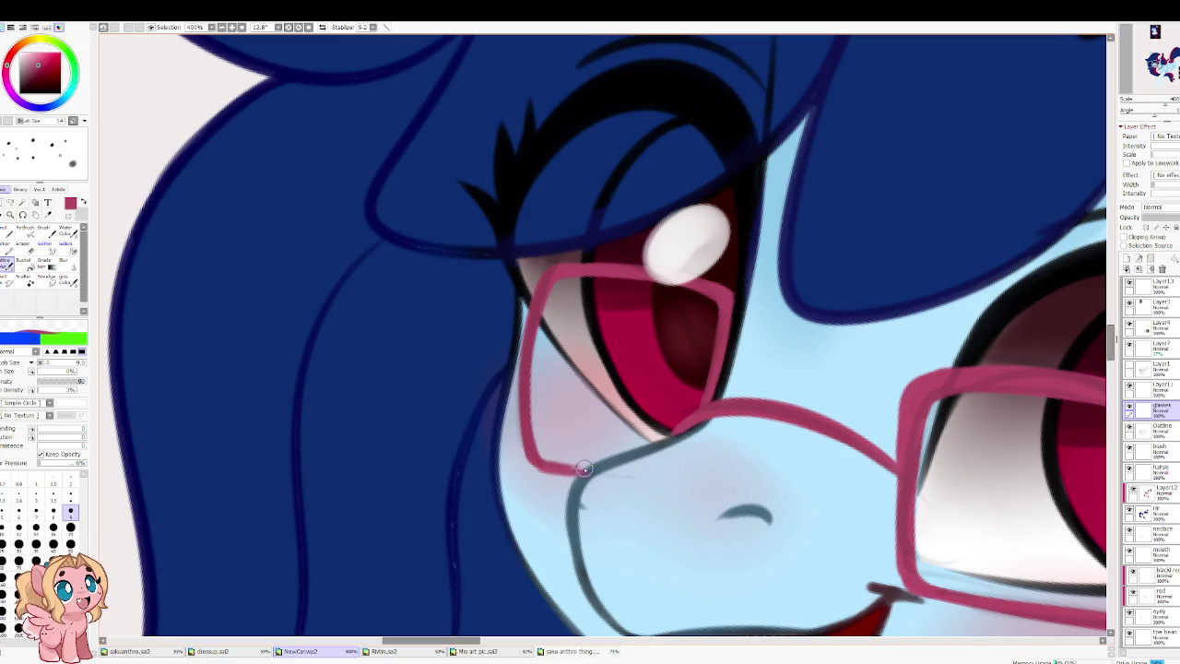
Step: Set a size-7 painting brush and rotate the view to inspect the glasses
key("e")
key("bracketleft")
key("bracketleft")
key("bracketleft")
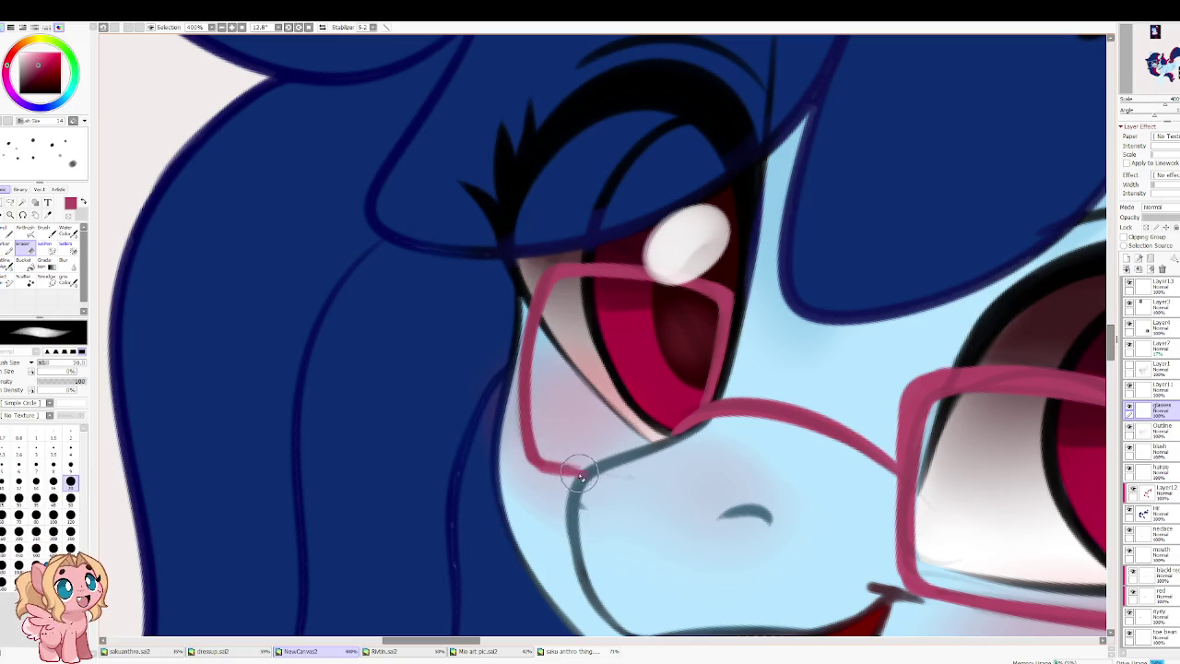
key("b")
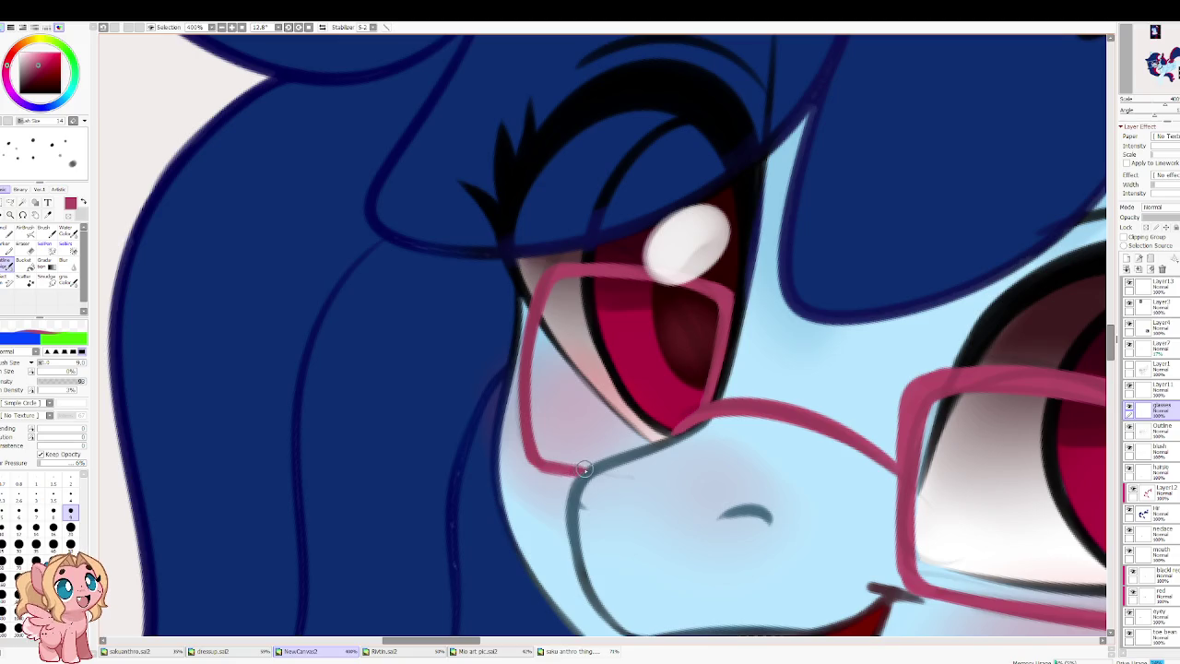
mouse_move(530, 461)
left_mouse_down()
mouse_move(468, 335)
mouse_move(531, 391)
left_mouse_up()
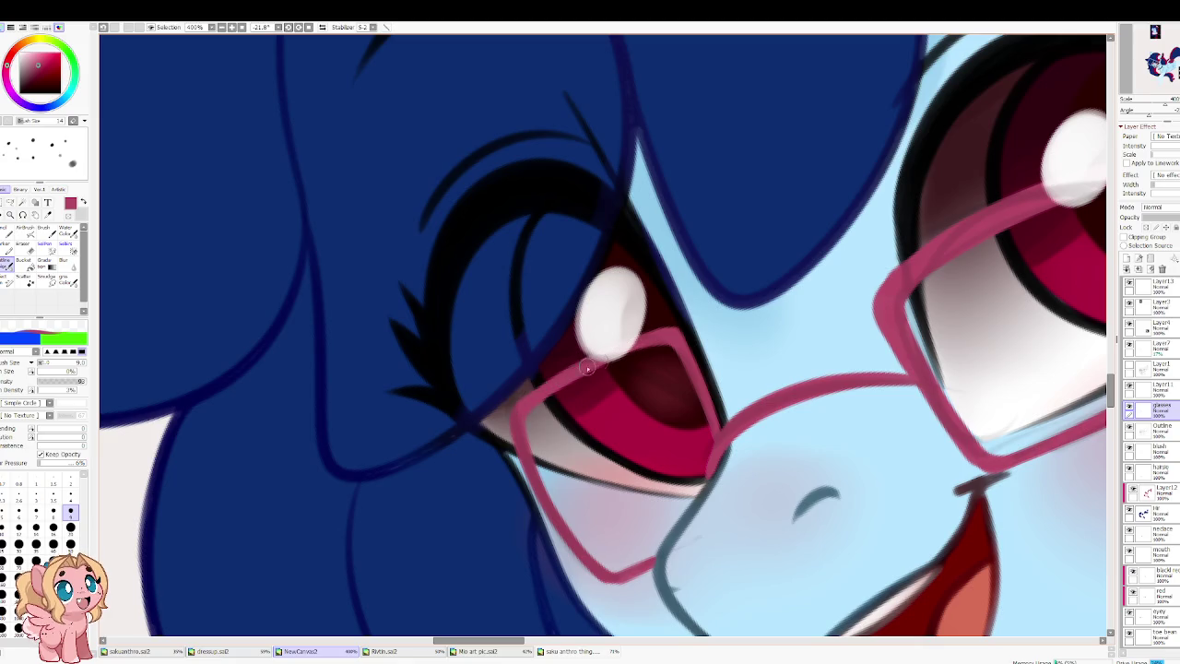
mouse_move(470, 398)
left_mouse_down()
mouse_move(621, 411)
mouse_move(633, 472)
mouse_move(610, 499)
left_mouse_up()
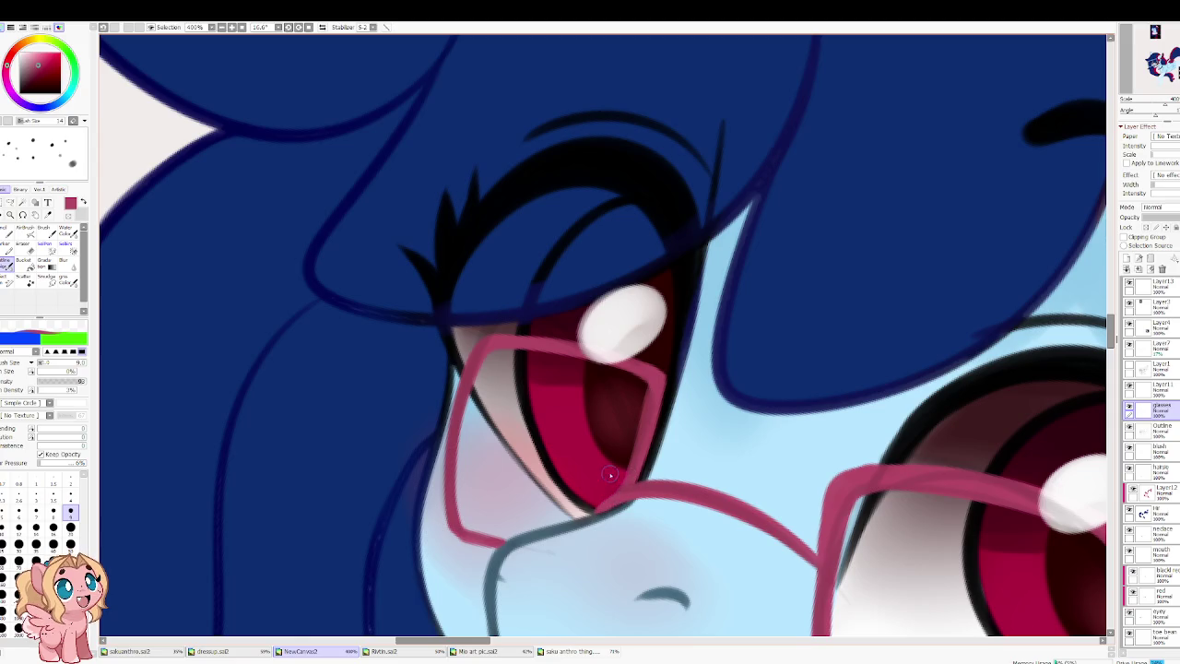
scroll(509, 354, "down", 5)
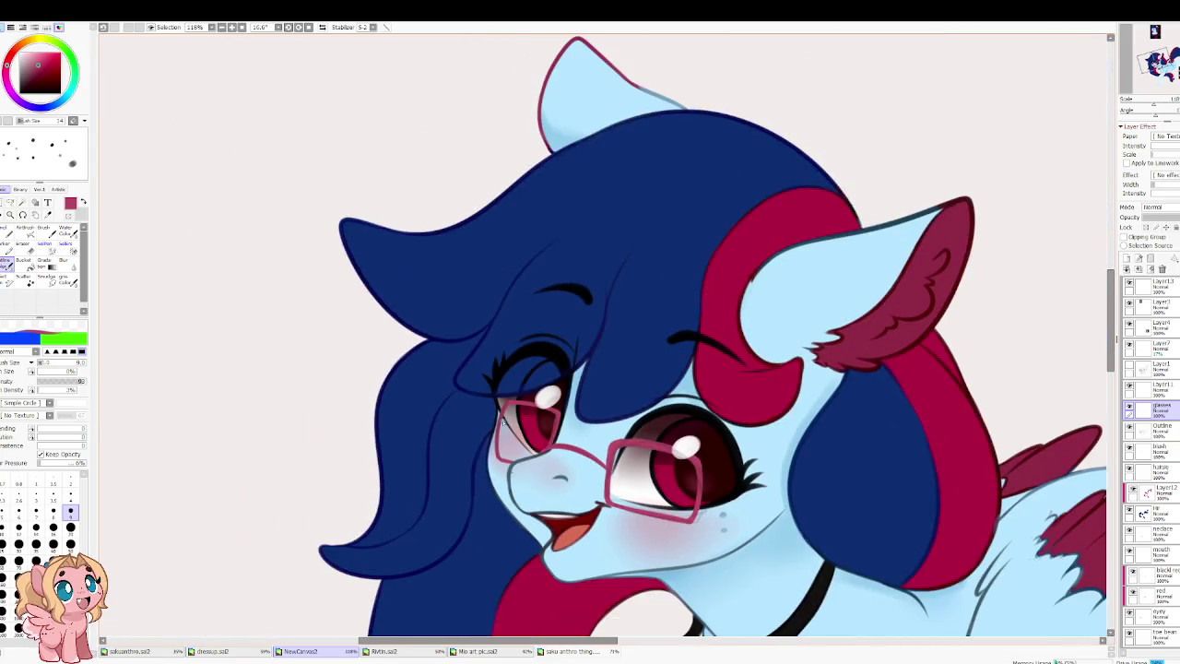
Step: Lasso the glasses, rotate them level and reshape the bridge and far lens corners
key("h")
scroll(540, 478, "up", 3)
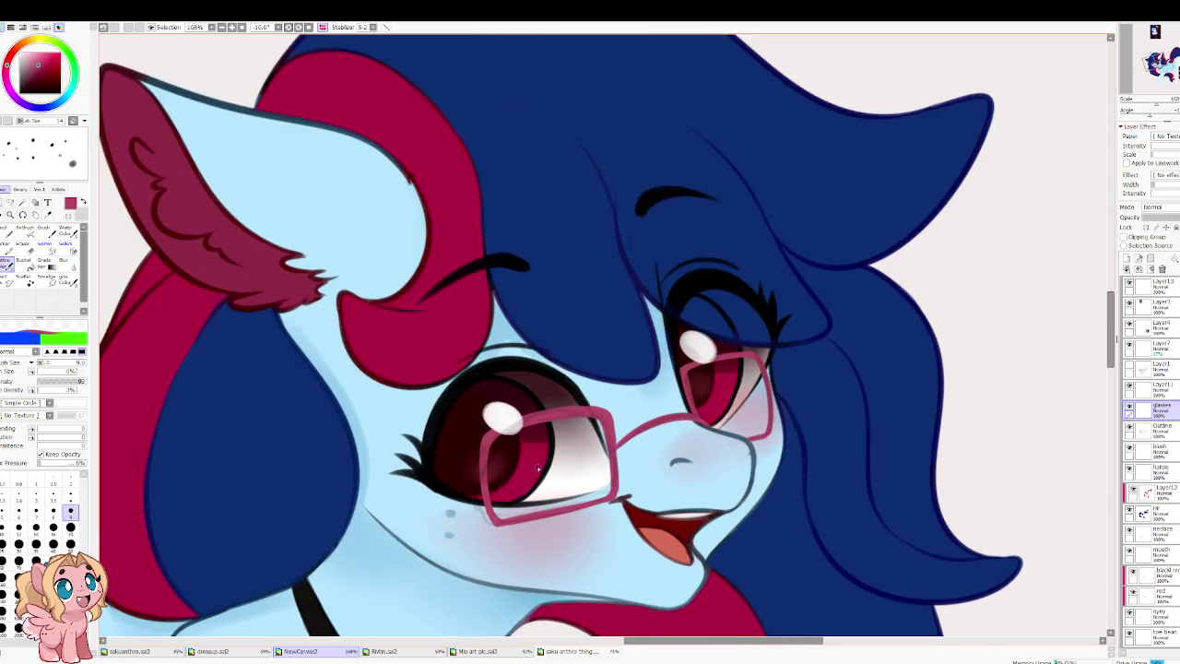
key("l")
mouse_move(555, 393)
left_mouse_down()
mouse_move(486, 301)
mouse_move(570, 395)
left_mouse_up()
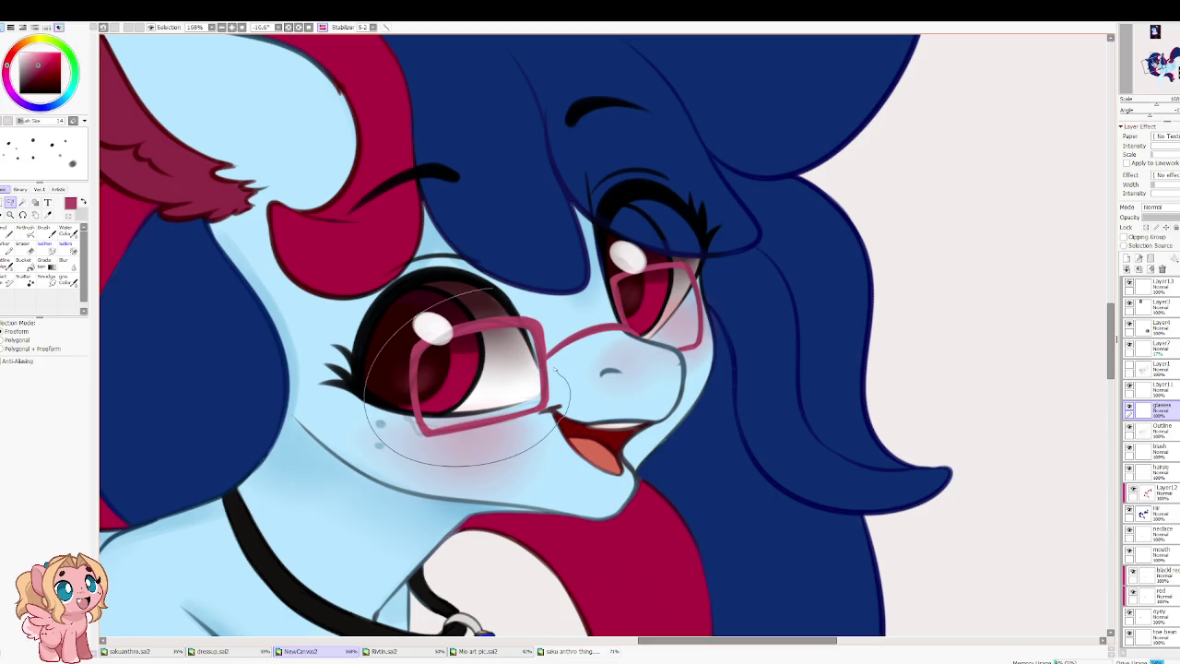
left_click_drag(555, 286, 551, 288)
key("ctrl+t")
left_click_drag(420, 407, 419, 382)
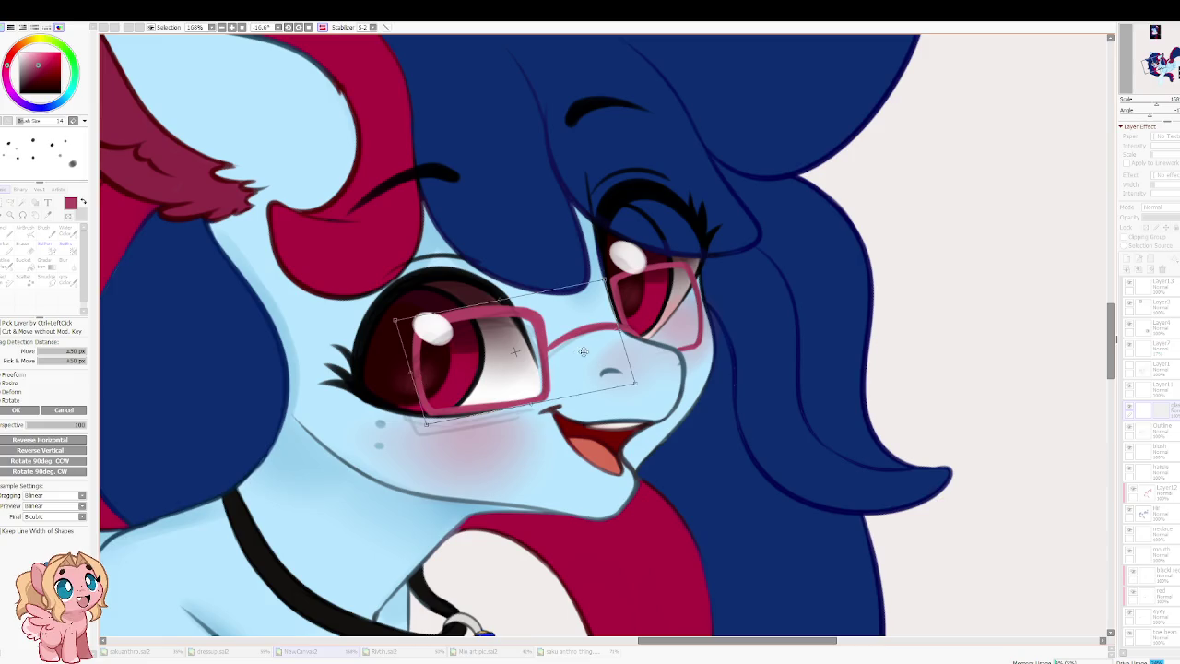
key("h")
scroll(620, 348, "up", 1)
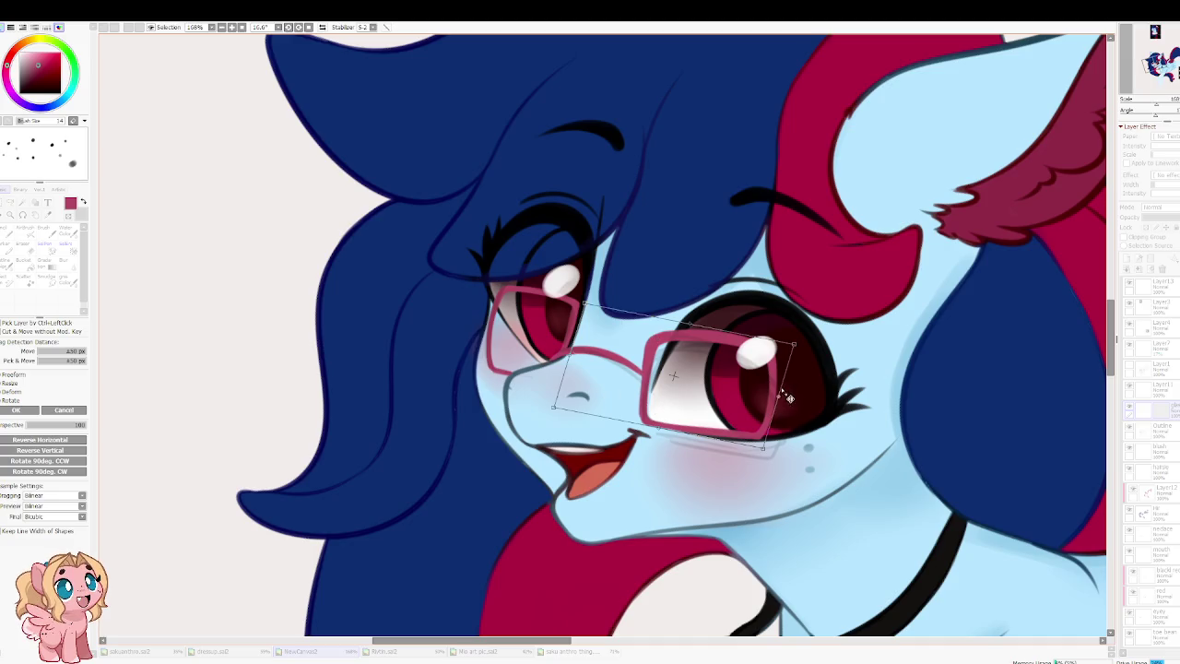
left_click_drag(588, 294, 595, 303)
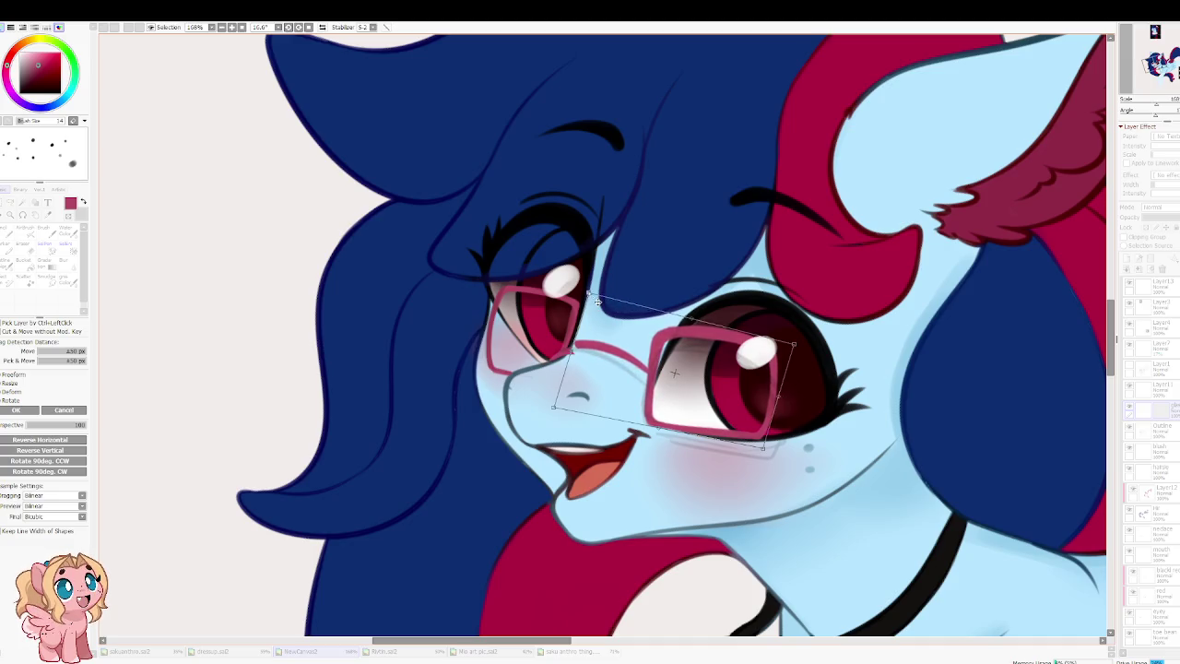
left_click_drag(794, 344, 797, 367)
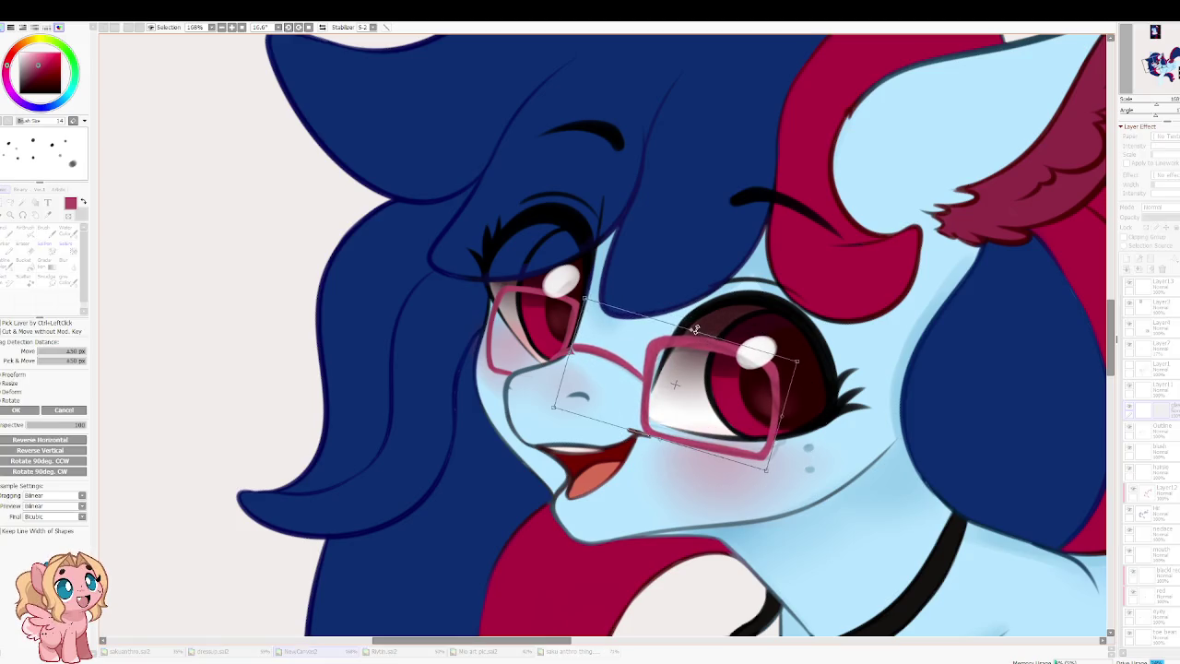
key("Return")
Step: Transform the glasses again, raising and reshaping the left lens's top and bottom corners
key("ctrl+t")
key("h")
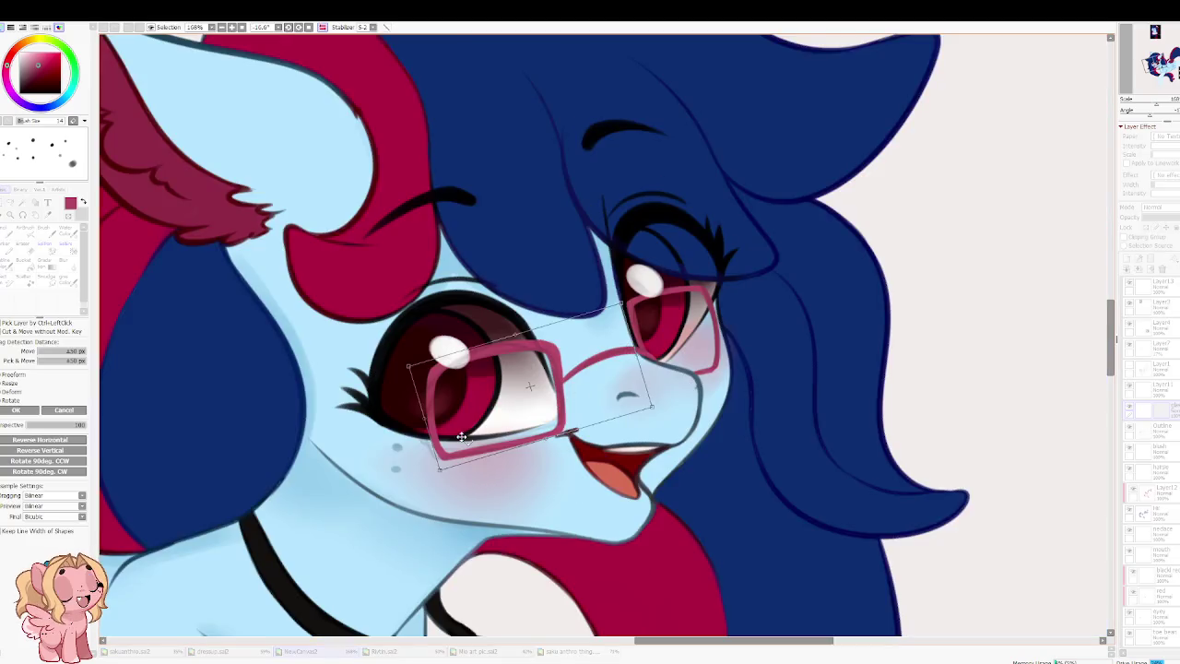
left_click_drag(447, 479, 447, 474)
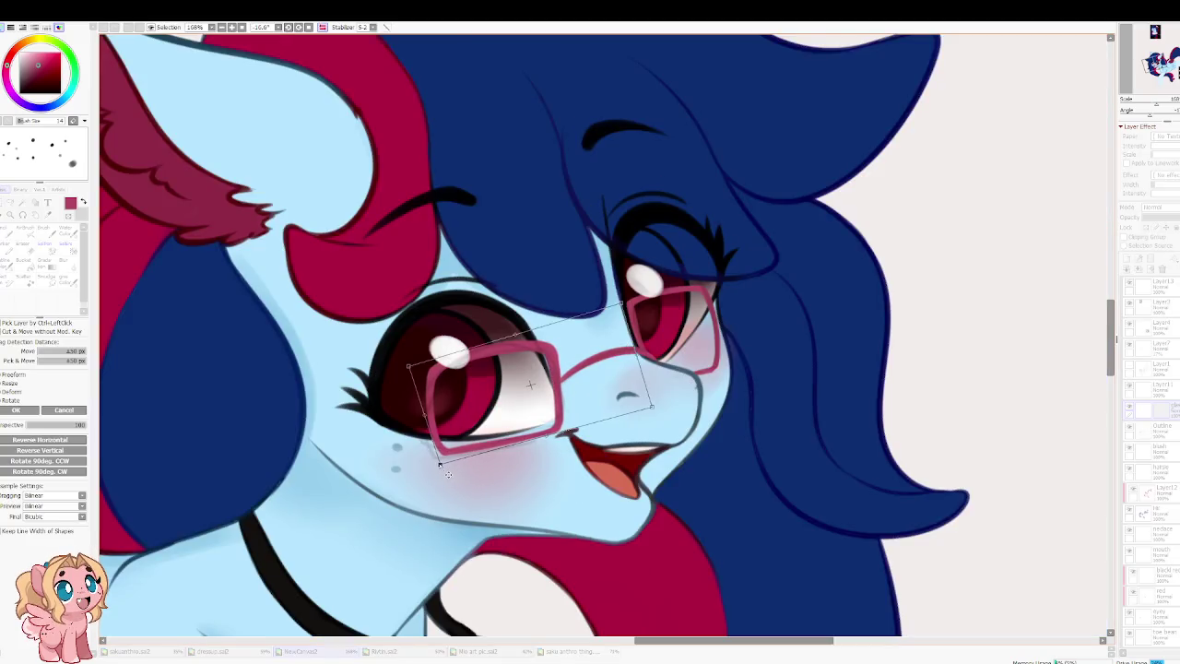
left_click_drag(418, 377, 418, 364)
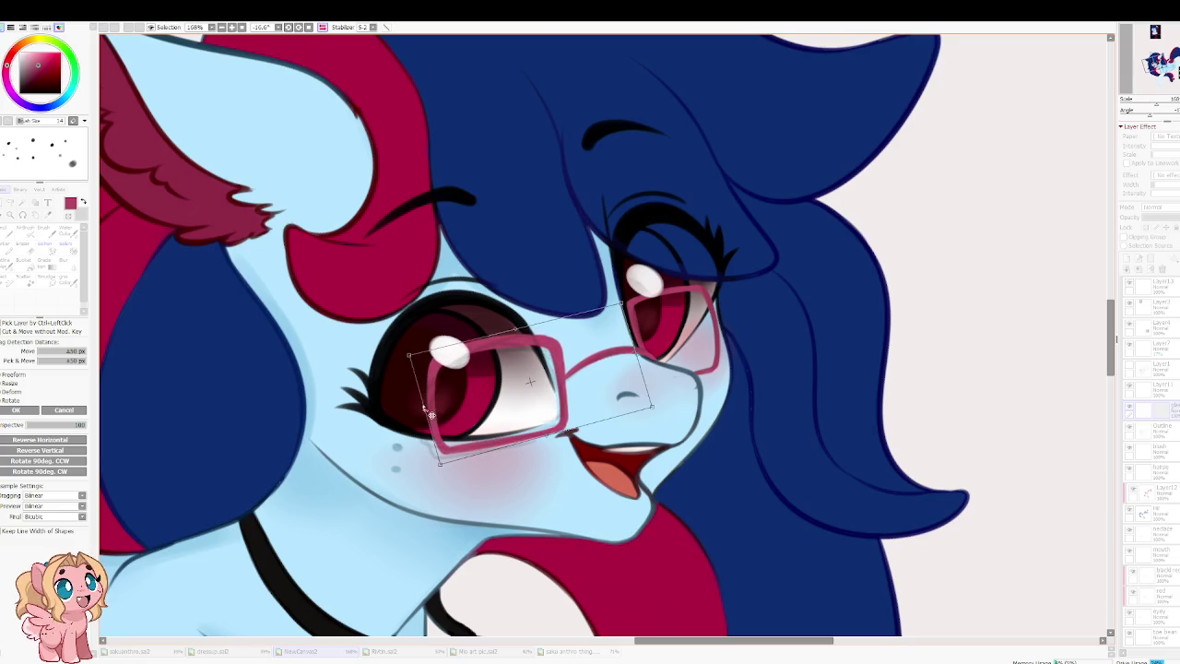
left_click_drag(441, 425, 436, 423)
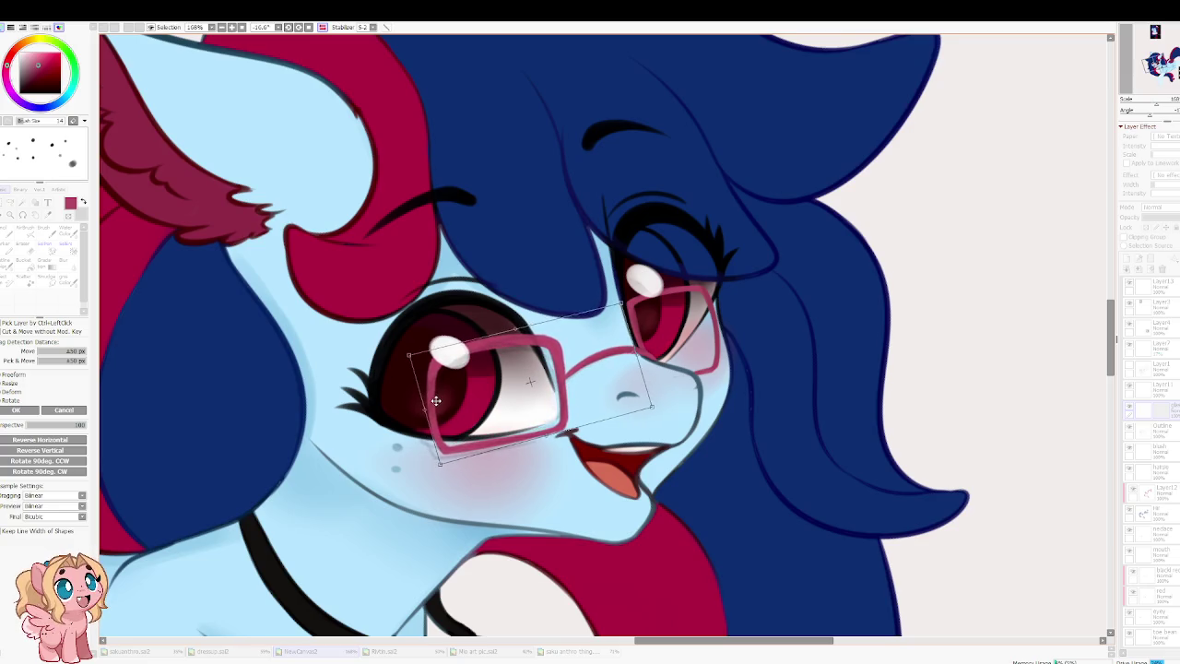
key("Return")
scroll(442, 277, "up", 3)
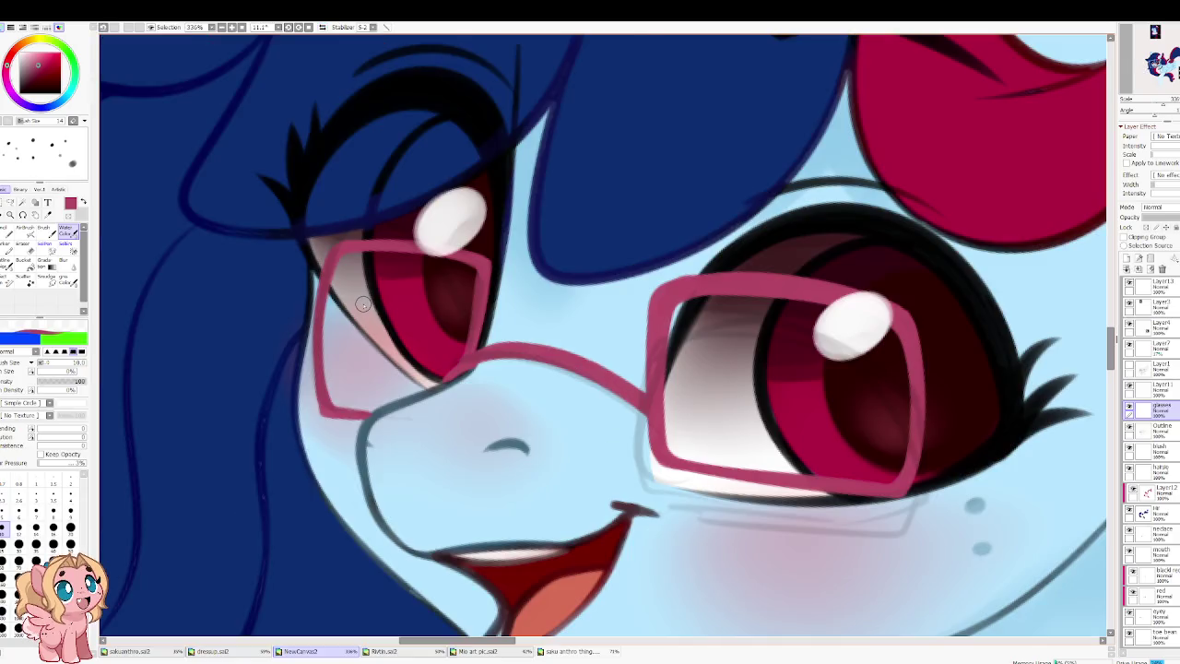
Step: Set the eraser to size 8 and bring the glasses bridge into view
key("e")
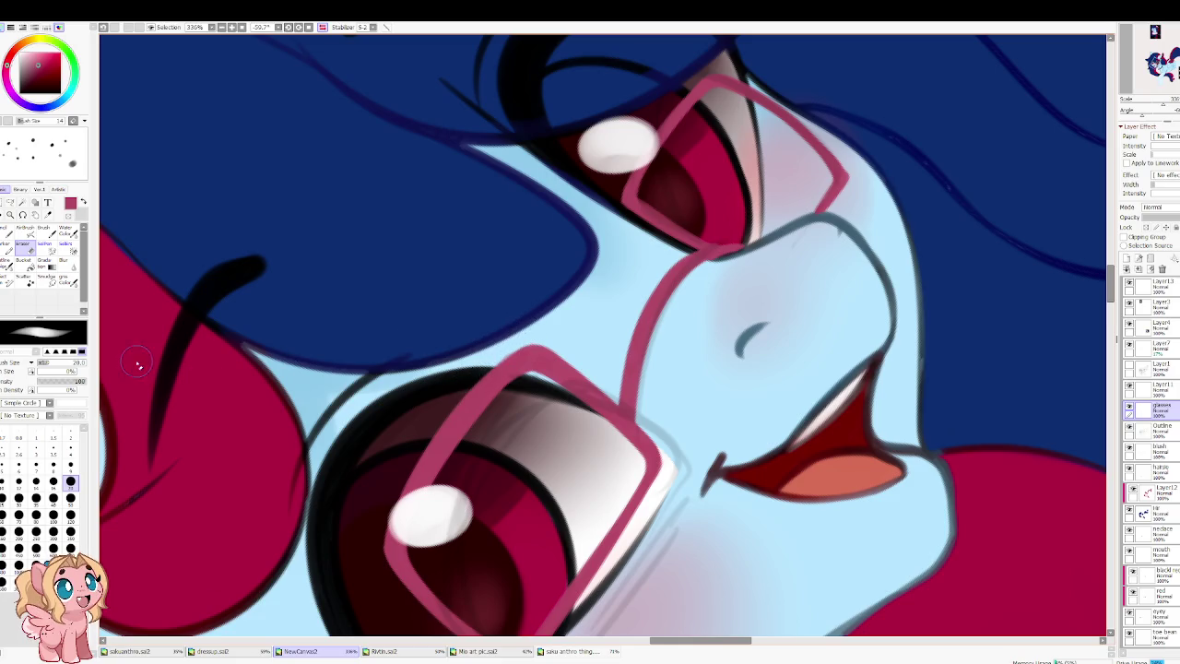
key("bracketleft")
key("bracketleft")
key("bracketleft")
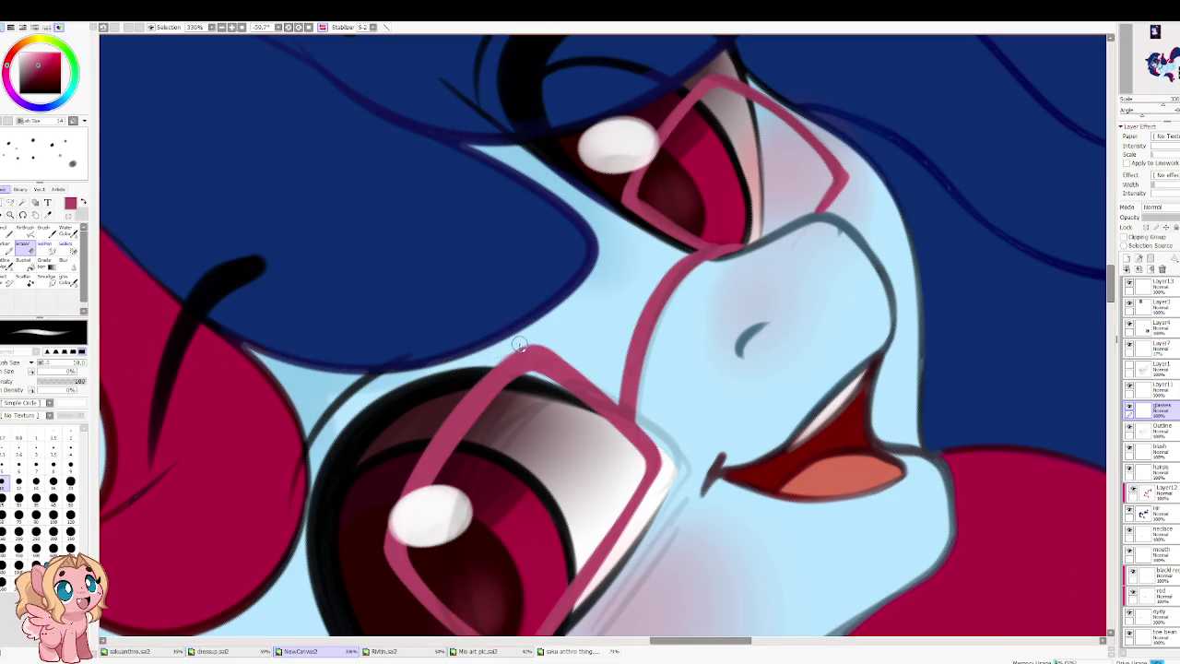
key("bracketleft")
key("bracketleft")
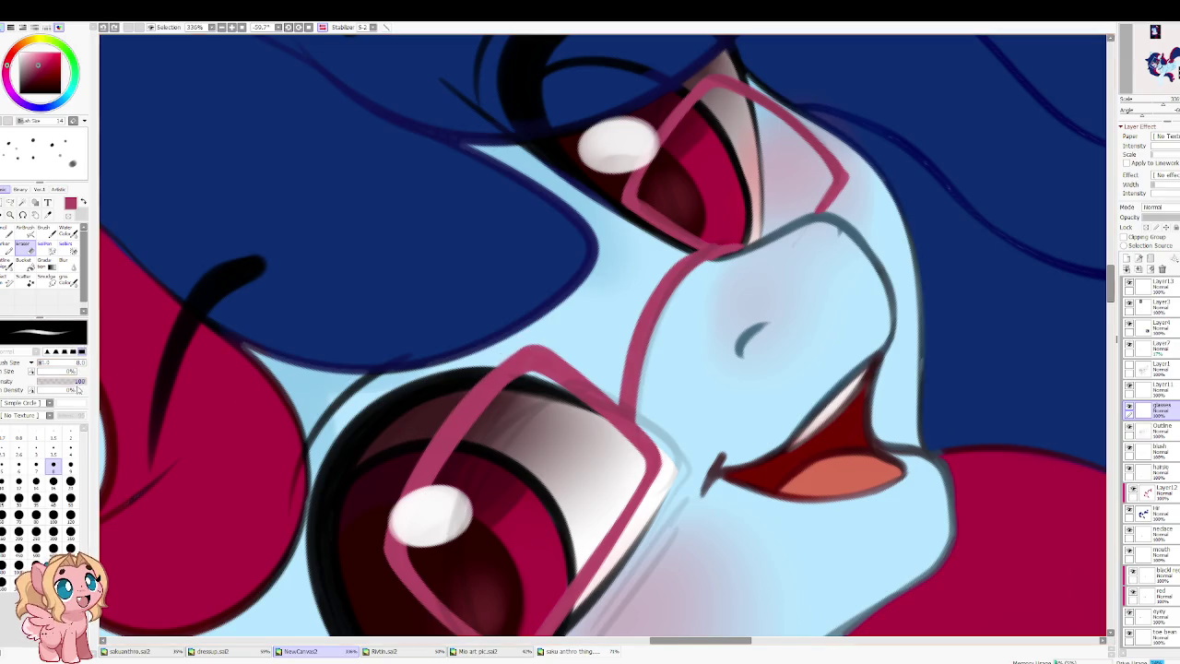
left_click_drag(119, 357, 173, 123)
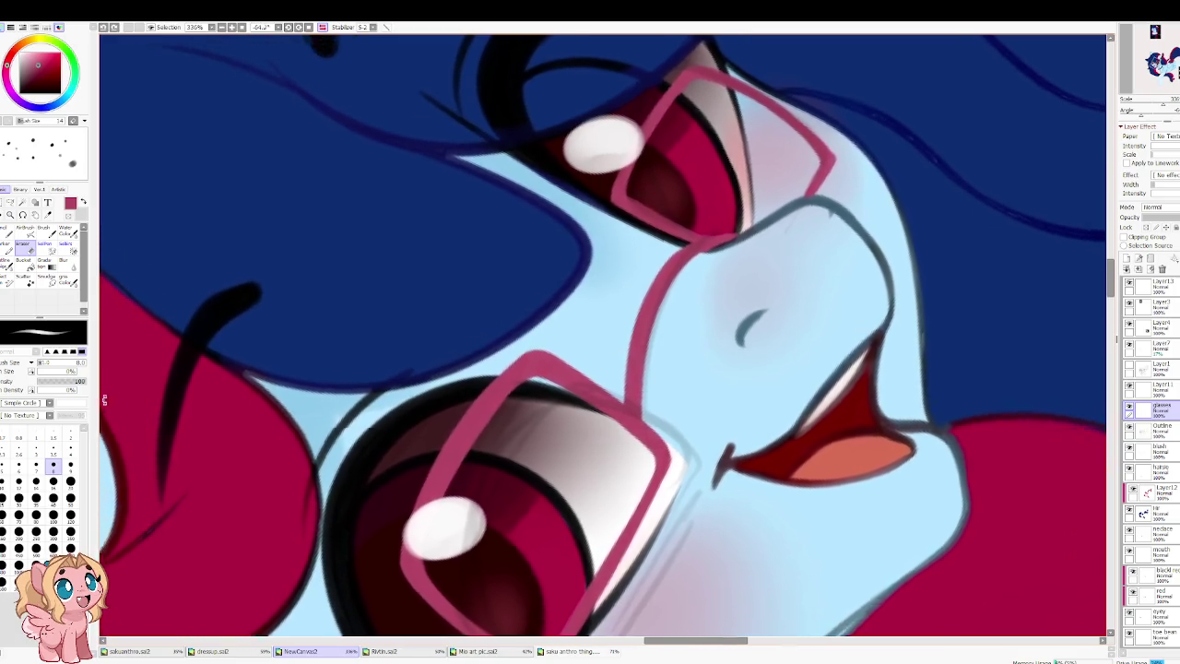
scroll(445, 374, "up", 2)
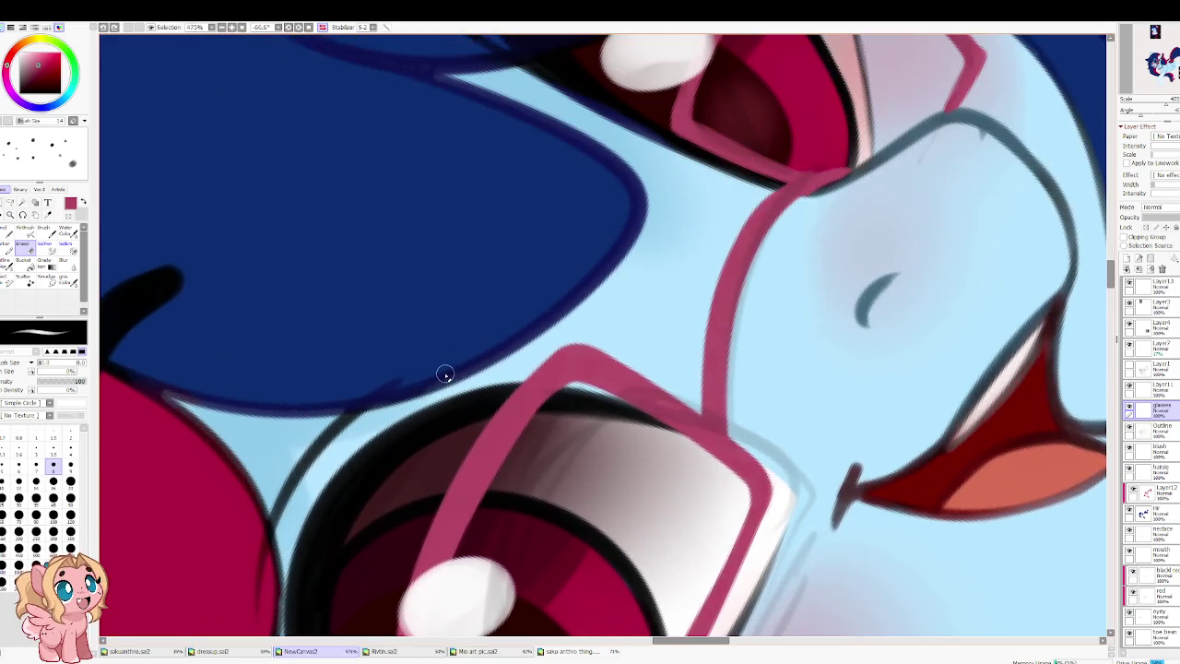
left_click_drag(446, 374, 681, 364)
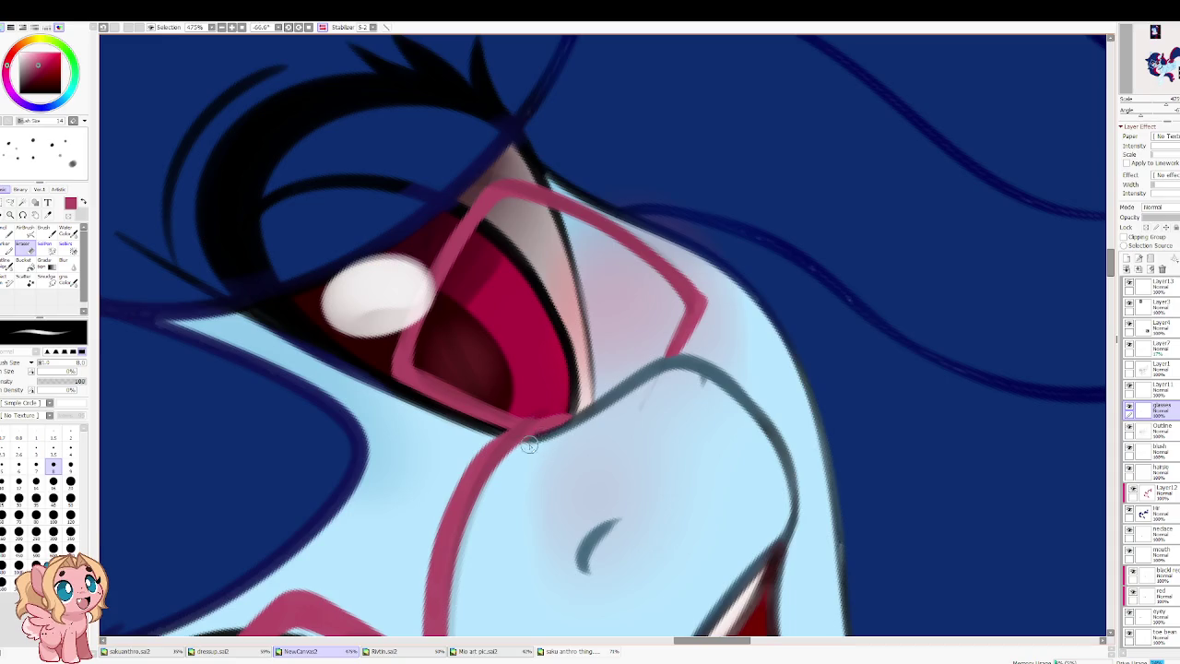
Step: Repaint the pink lens frame's edge, lower corner, bottom edge and top corner
key("b")
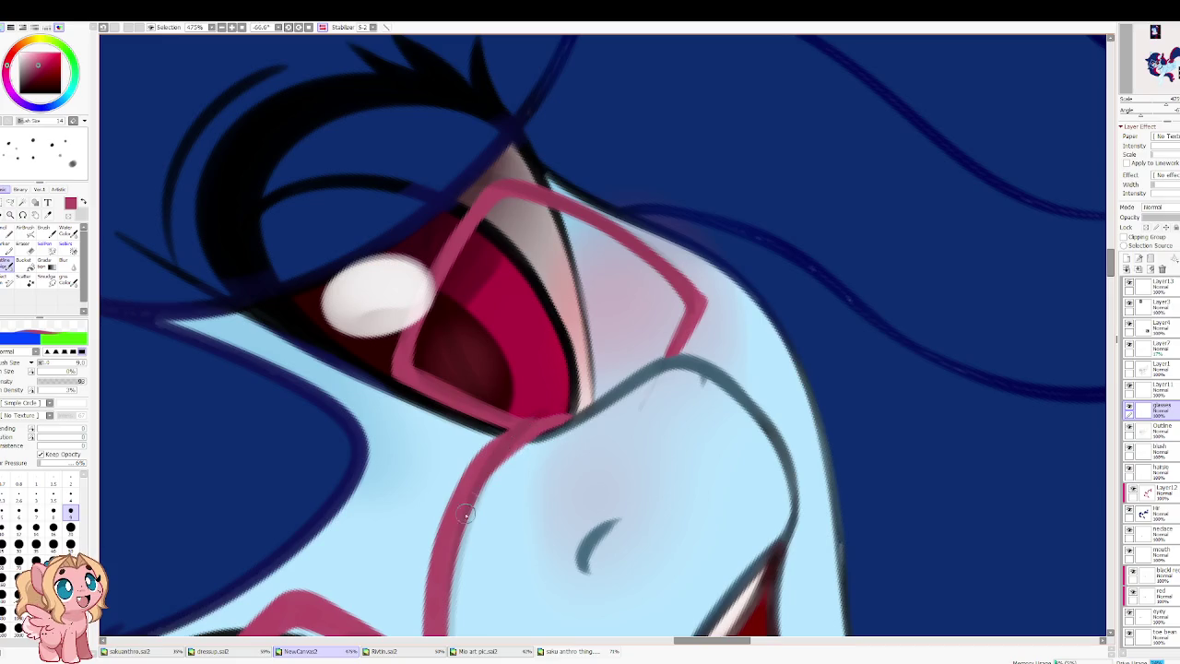
mouse_move(385, 574)
left_mouse_down()
mouse_move(298, 511)
mouse_move(471, 381)
left_mouse_up()
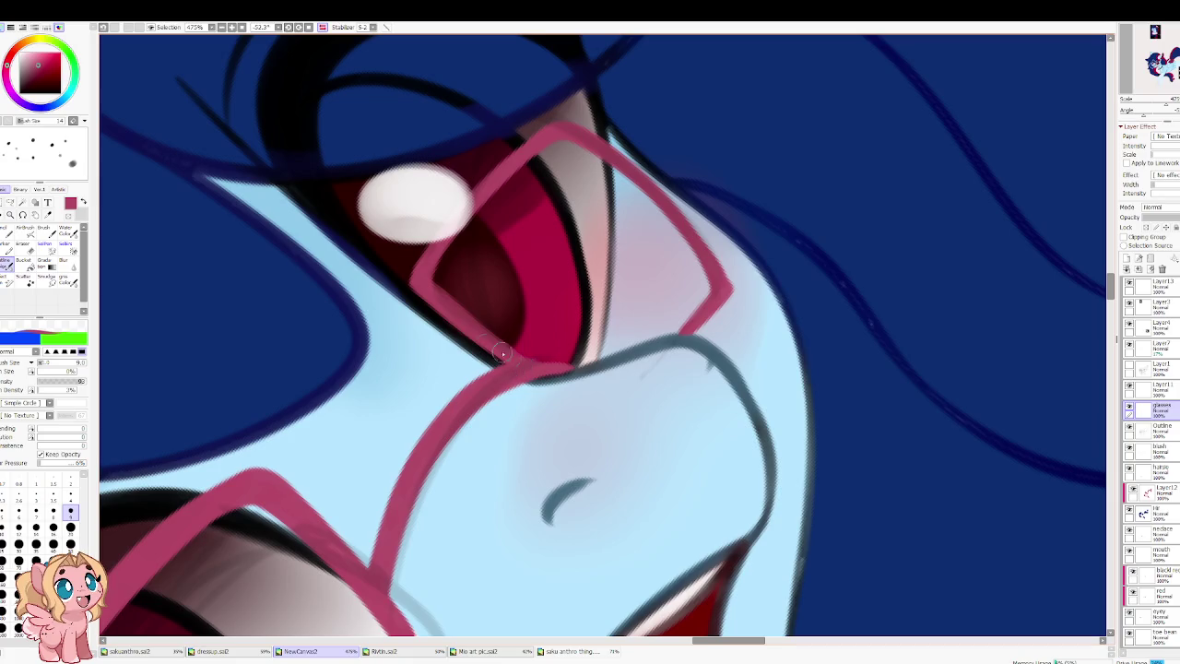
mouse_move(401, 58)
left_mouse_down()
mouse_move(311, 351)
mouse_move(393, 387)
left_mouse_up()
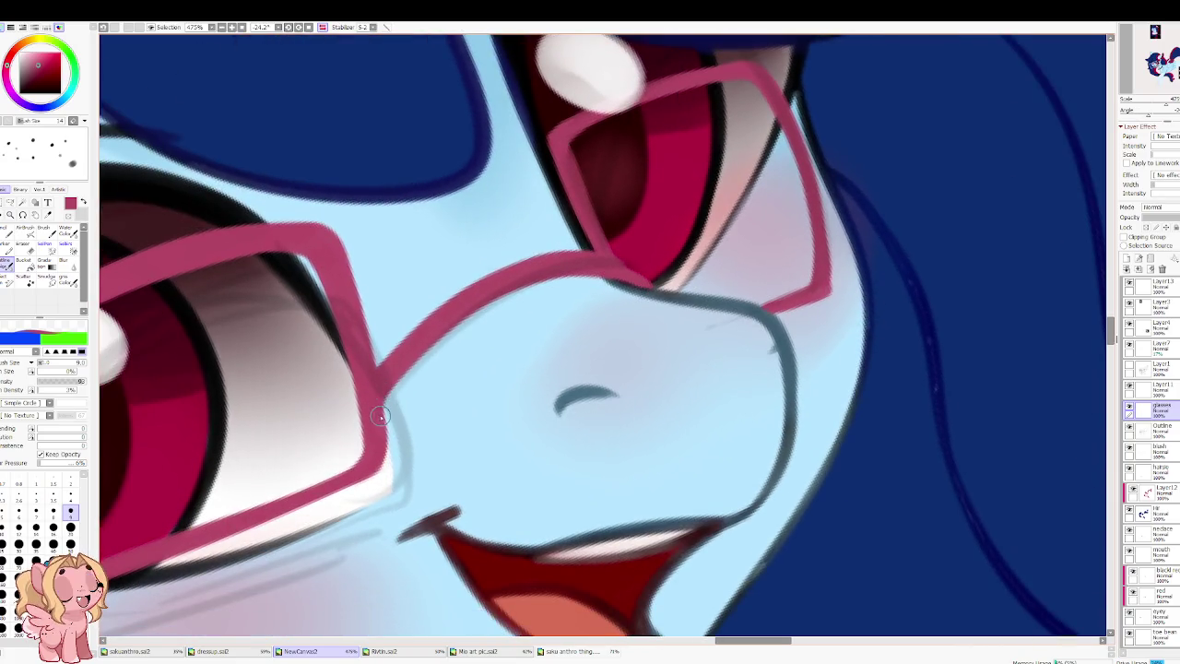
mouse_move(387, 444)
left_mouse_down()
mouse_move(378, 406)
mouse_move(376, 466)
mouse_move(380, 443)
left_mouse_up()
left_click_drag(212, 528, 393, 468)
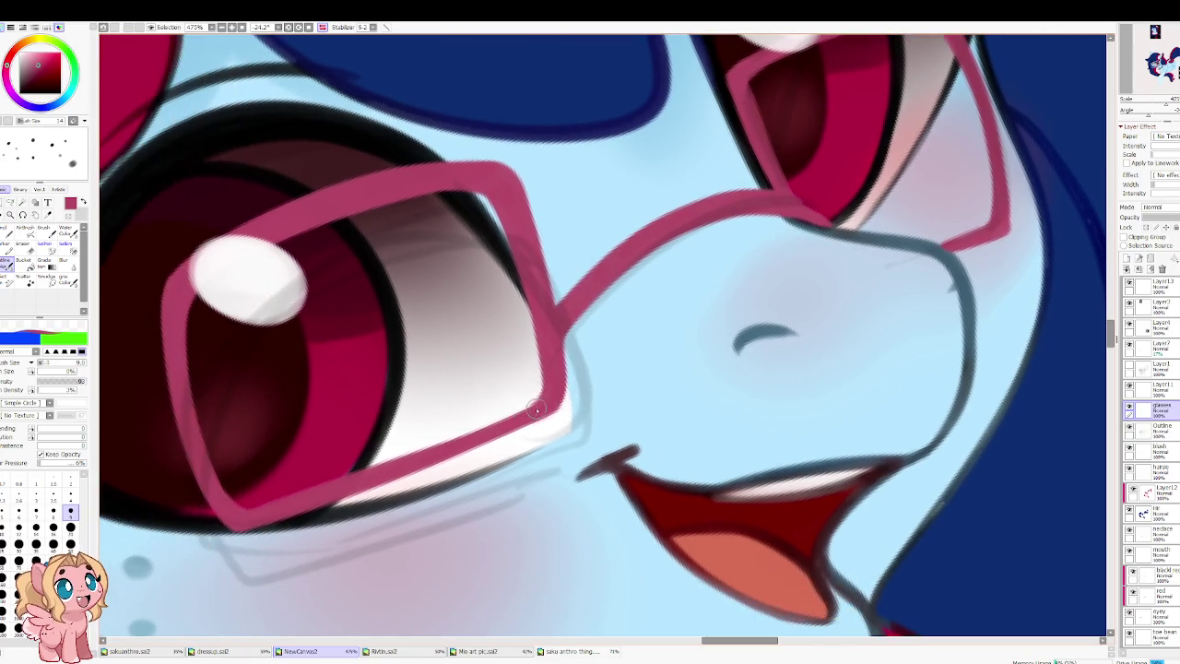
mouse_move(546, 355)
left_mouse_down()
mouse_move(544, 406)
mouse_move(551, 389)
mouse_move(443, 443)
left_mouse_up()
left_click_drag(507, 419, 388, 466)
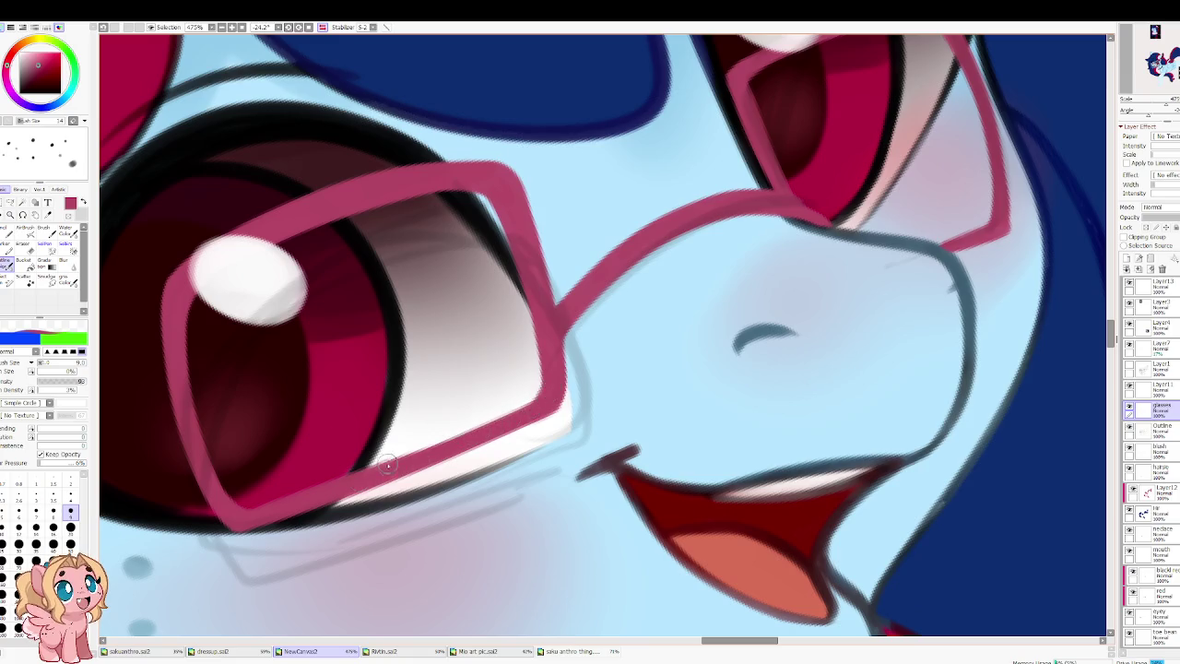
left_click_drag(458, 426, 517, 406)
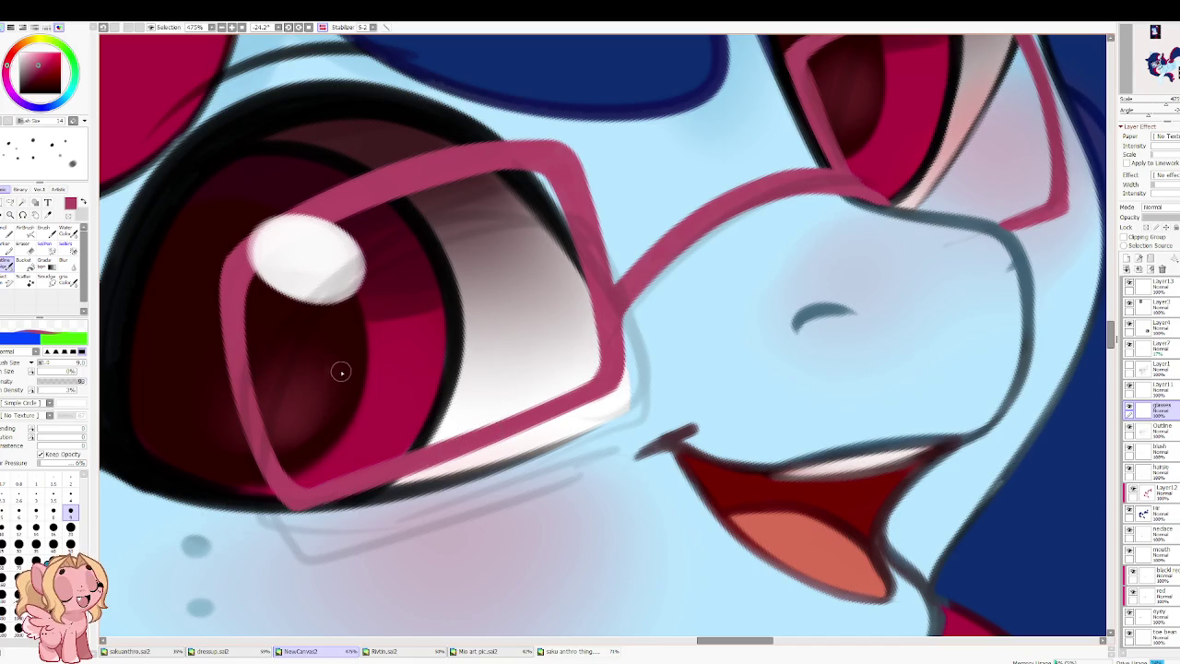
scroll(369, 264, "up", 5)
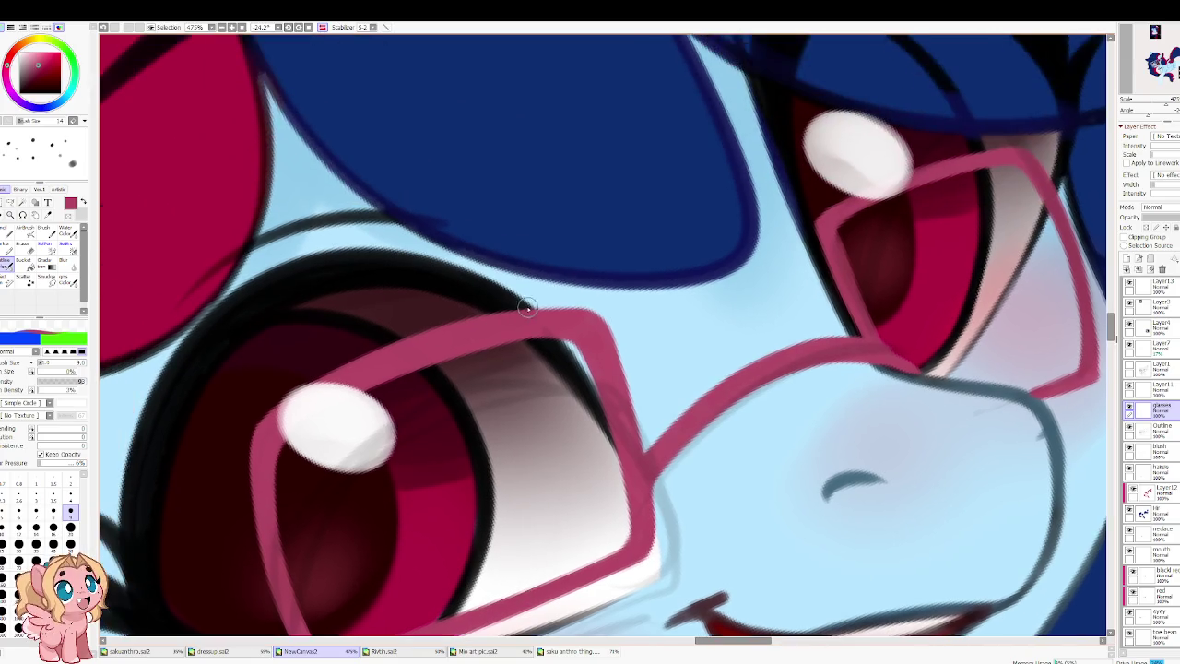
left_click_drag(554, 313, 604, 319)
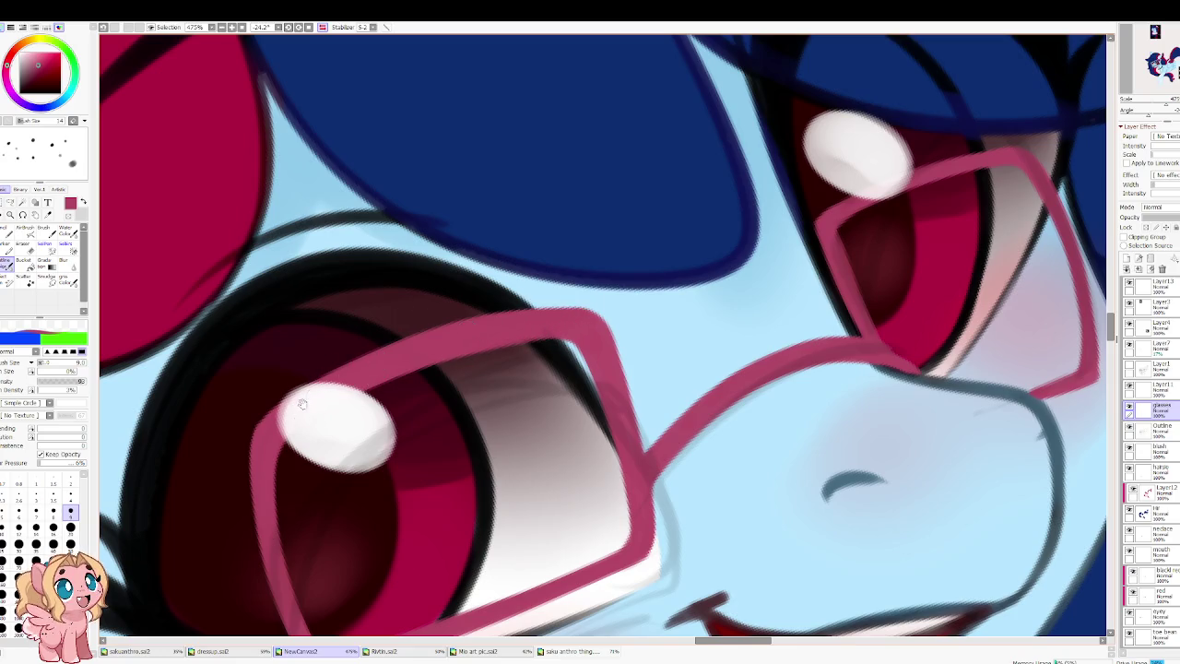
Step: With the Water Color brush, extend the frame's lower edge over the nose and add light blue beside the hair
left_click_drag(340, 256, 360, 142)
mouse_move(304, 421)
left_mouse_down()
mouse_move(301, 380)
mouse_move(350, 372)
mouse_move(413, 100)
left_mouse_up()
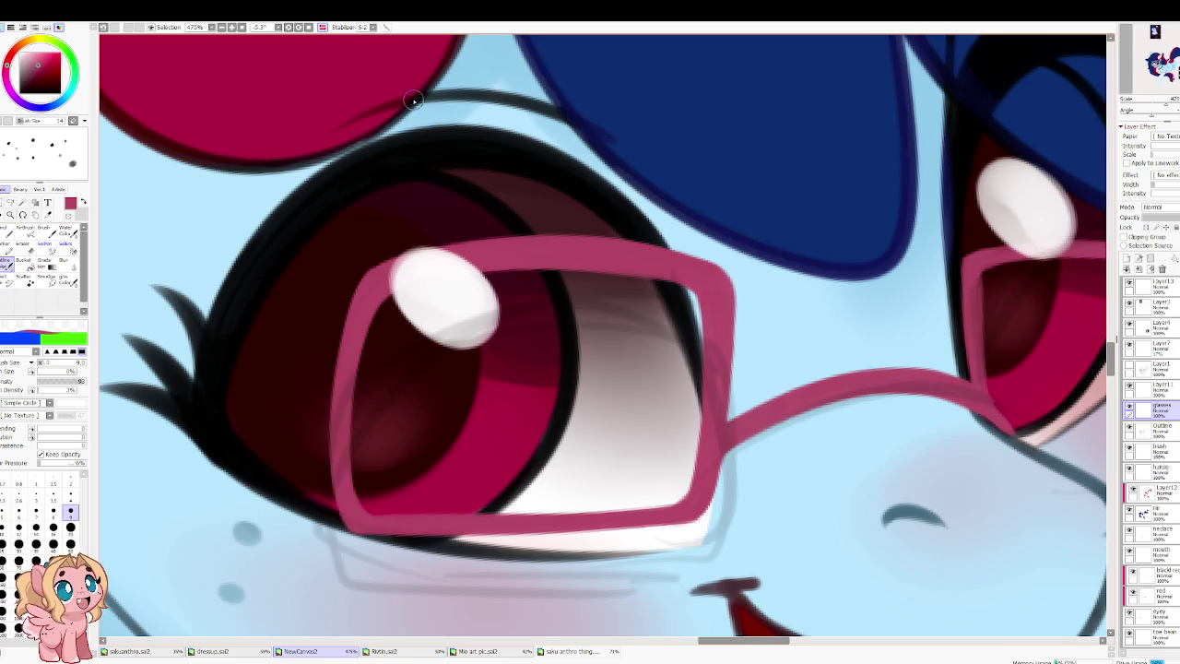
key("h")
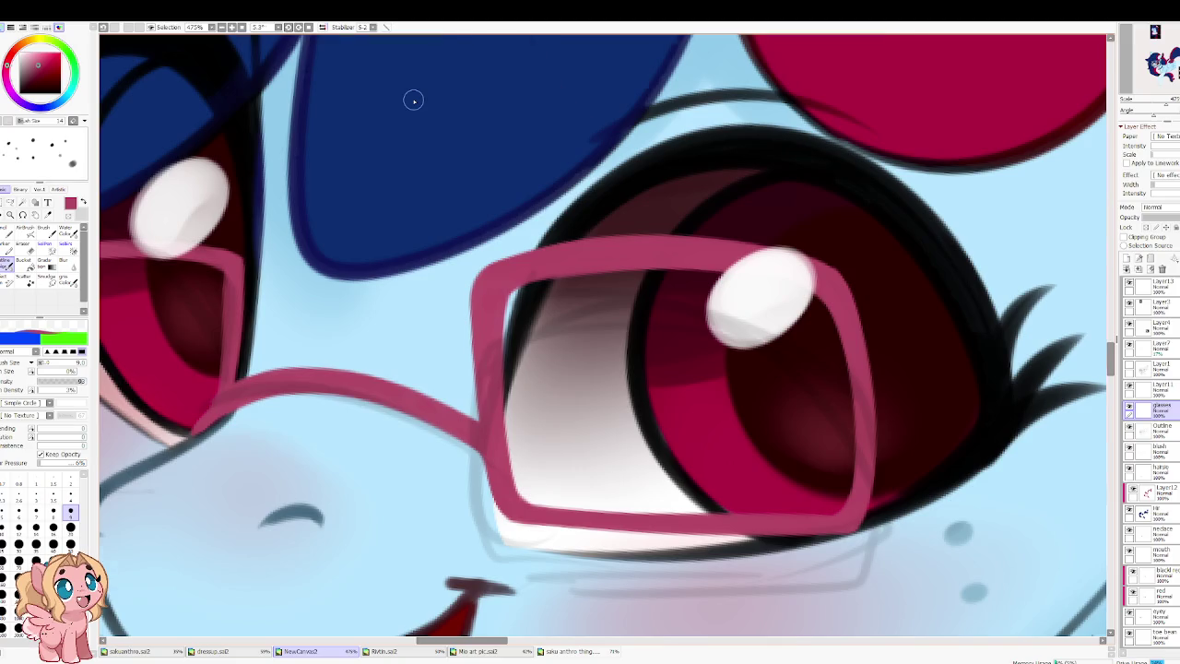
key("h")
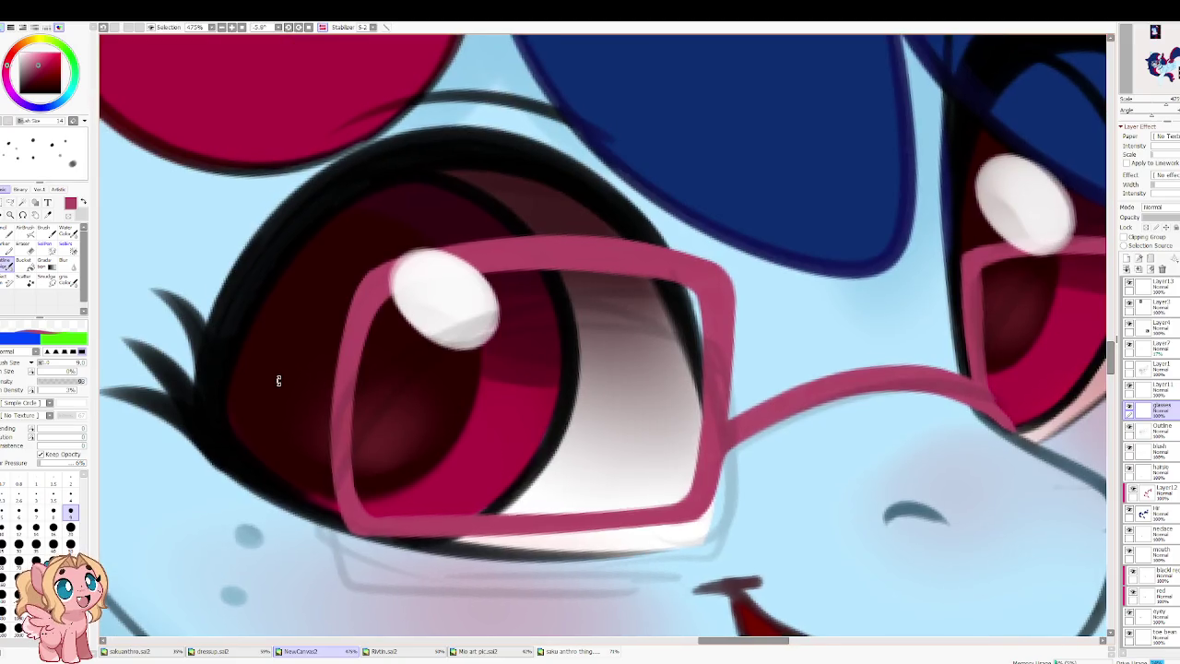
key("h")
scroll(553, 334, "down", 1)
scroll(593, 316, "up", 1)
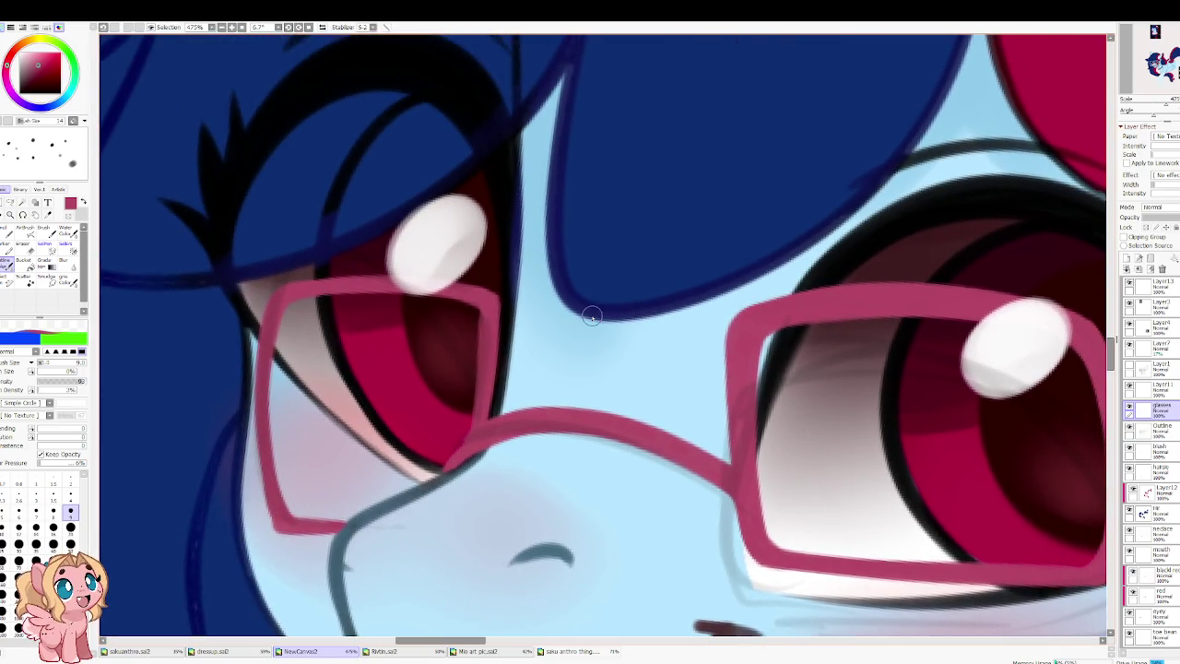
key("c")
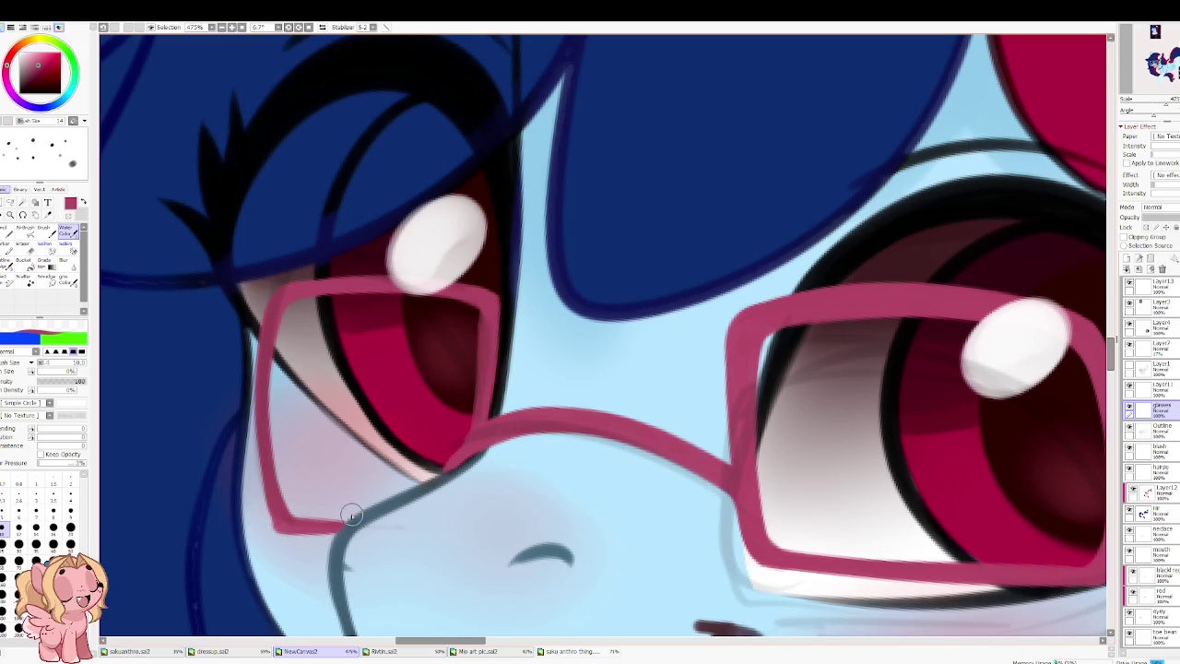
left_click_drag(353, 519, 286, 522)
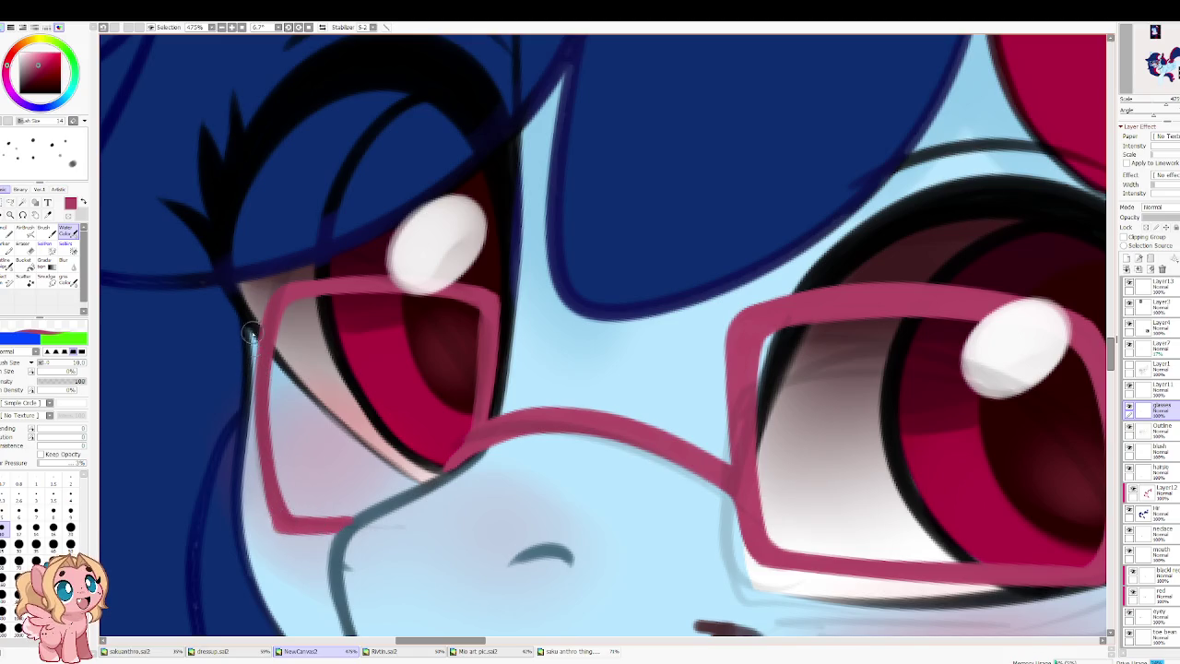
left_click_drag(253, 329, 251, 368)
left_click(322, 26)
Step: Switch to the eraser, unmirror the view and zoom out
left_click_drag(599, 396, 514, 409)
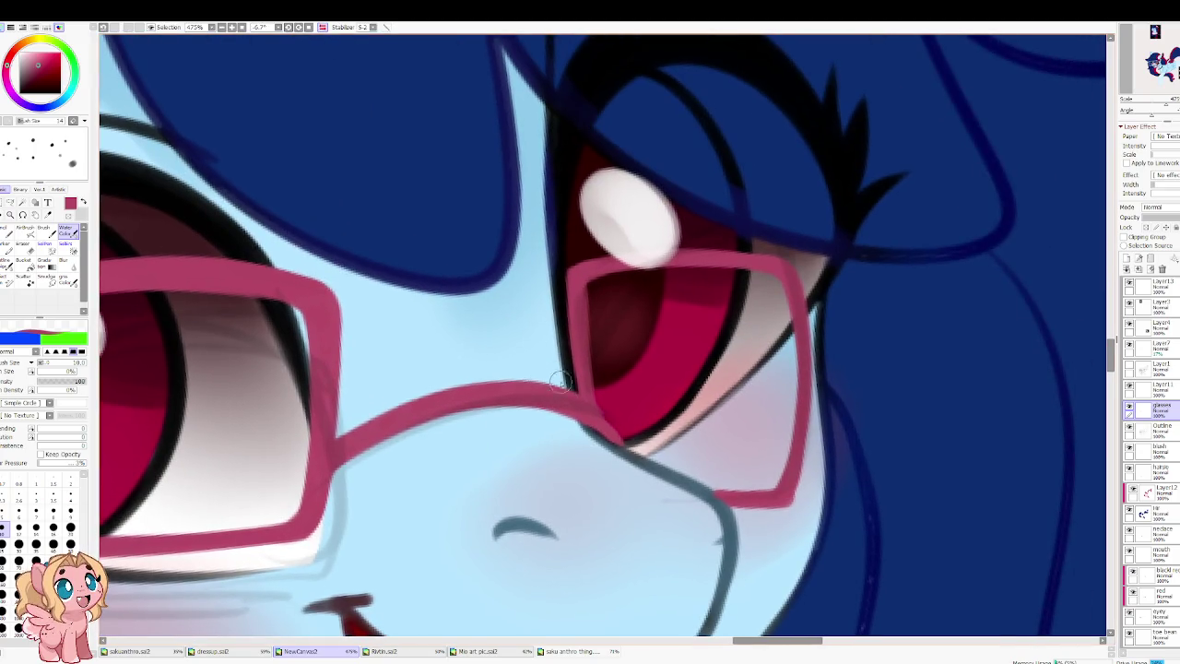
key("e")
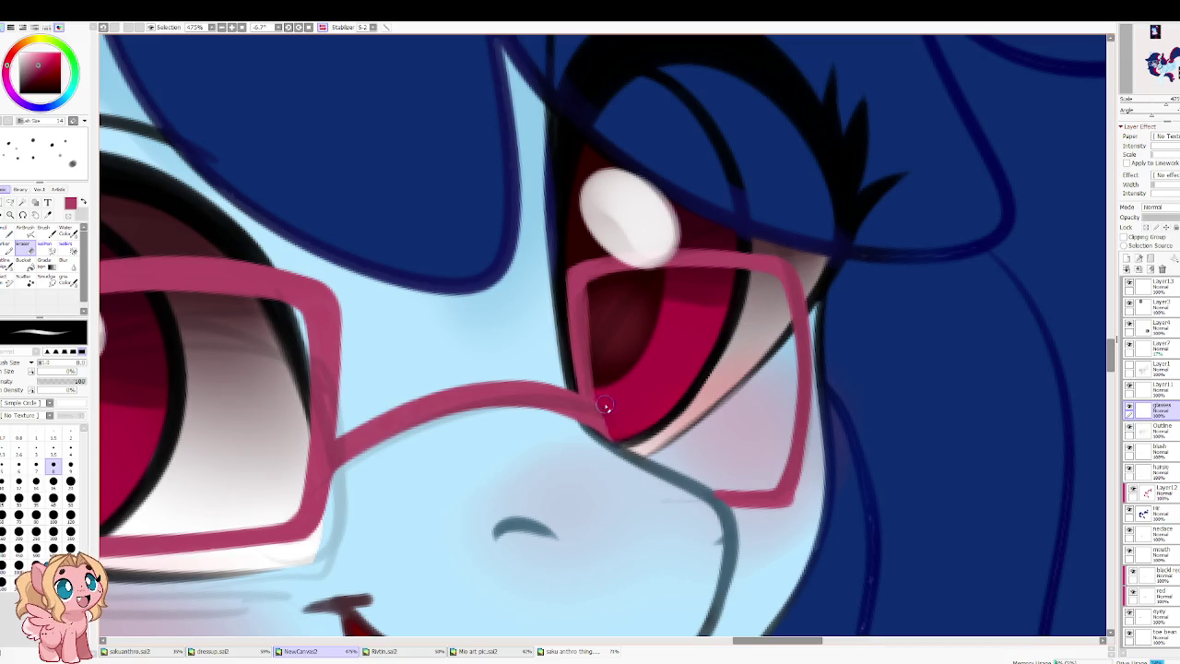
scroll(602, 350, "up", 3)
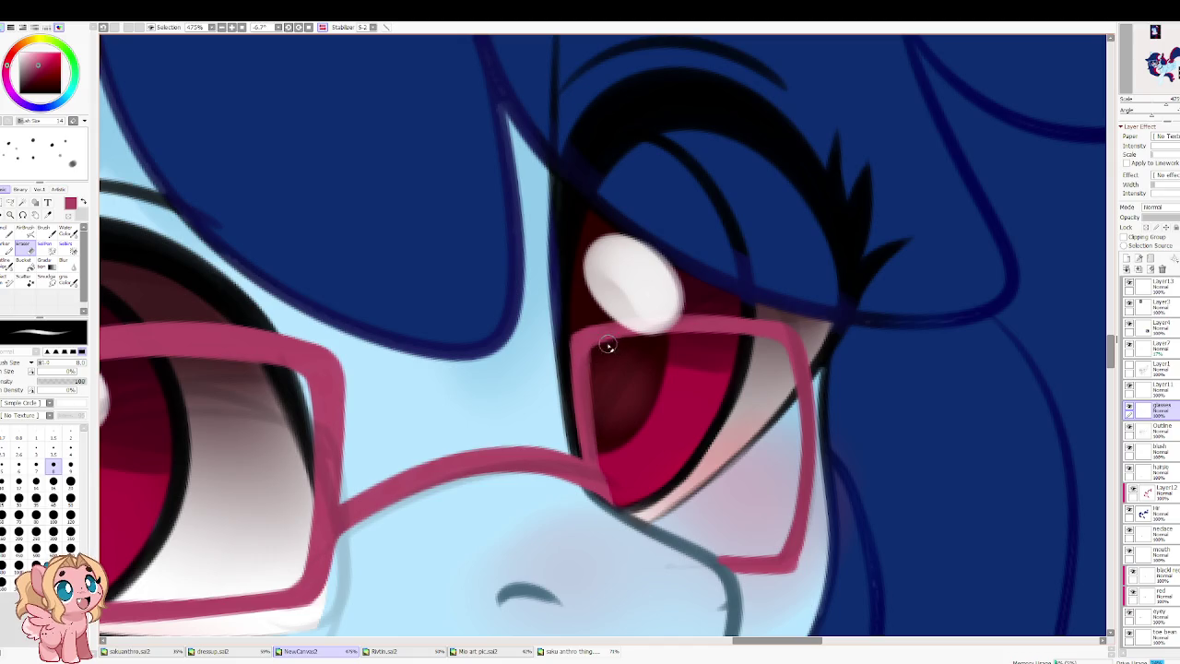
key("h")
scroll(519, 317, "down", 3)
scroll(511, 310, "down", 2)
scroll(503, 304, "down", 1)
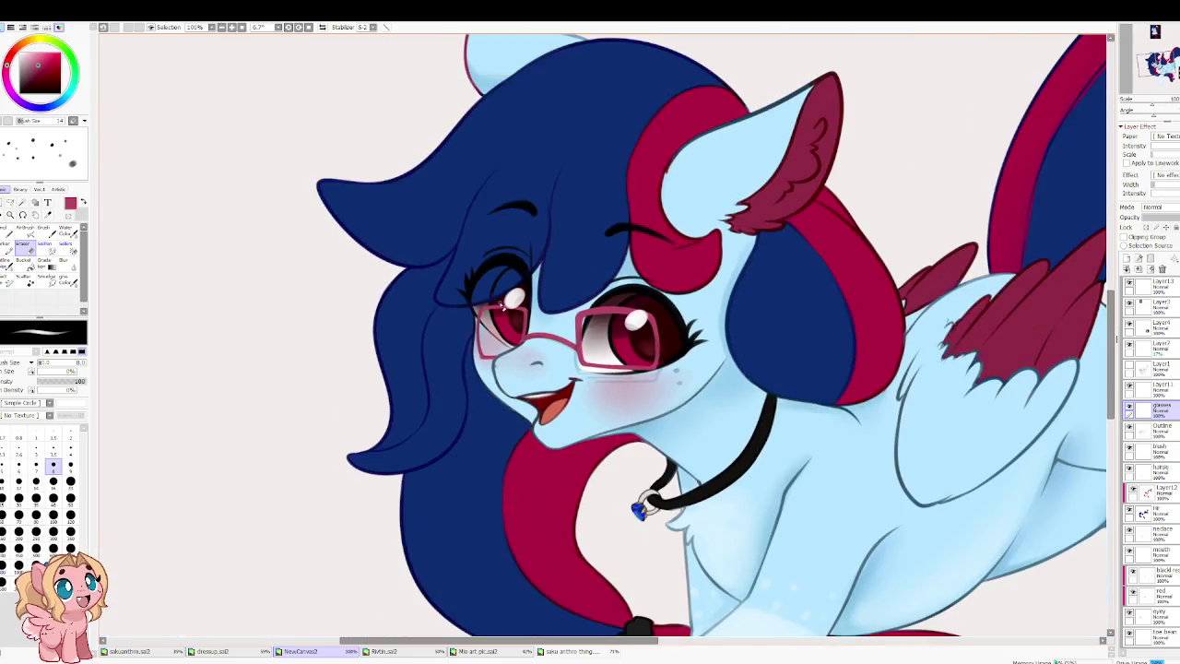
Step: Free-transform the glasses, tilting them clockwise and nudging them slightly left and down
scroll(502, 301, "down", 2)
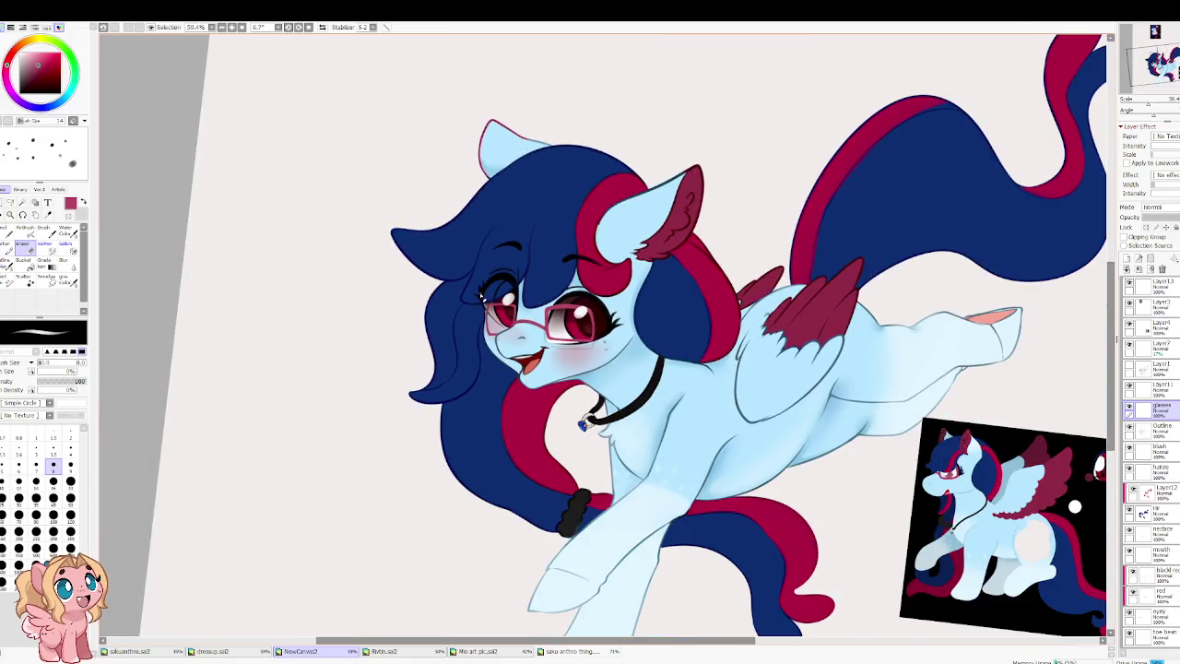
scroll(387, 281, "up", 3)
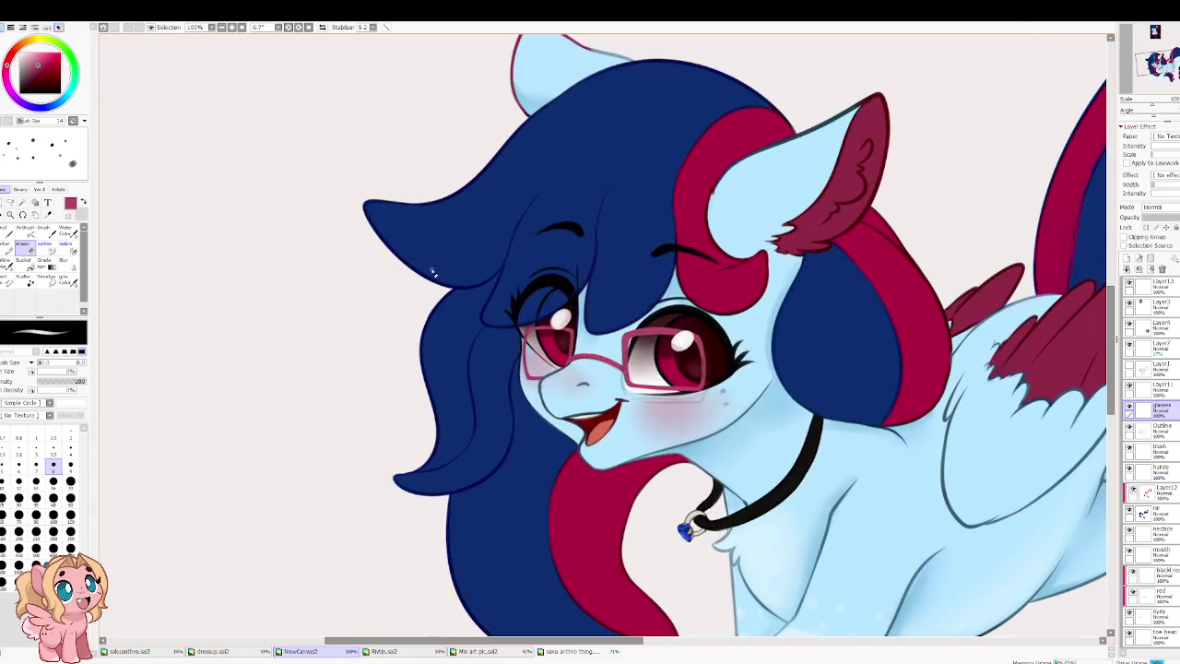
scroll(567, 321, "up", 2)
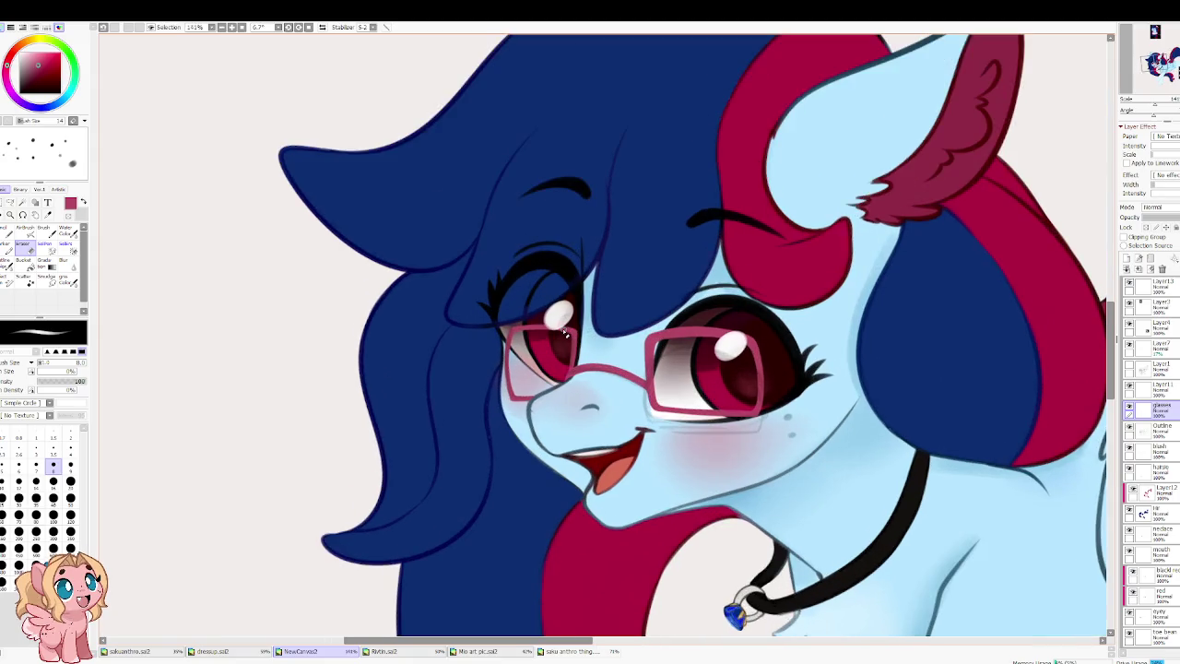
key("ctrl+t")
left_click_drag(873, 434, 855, 437)
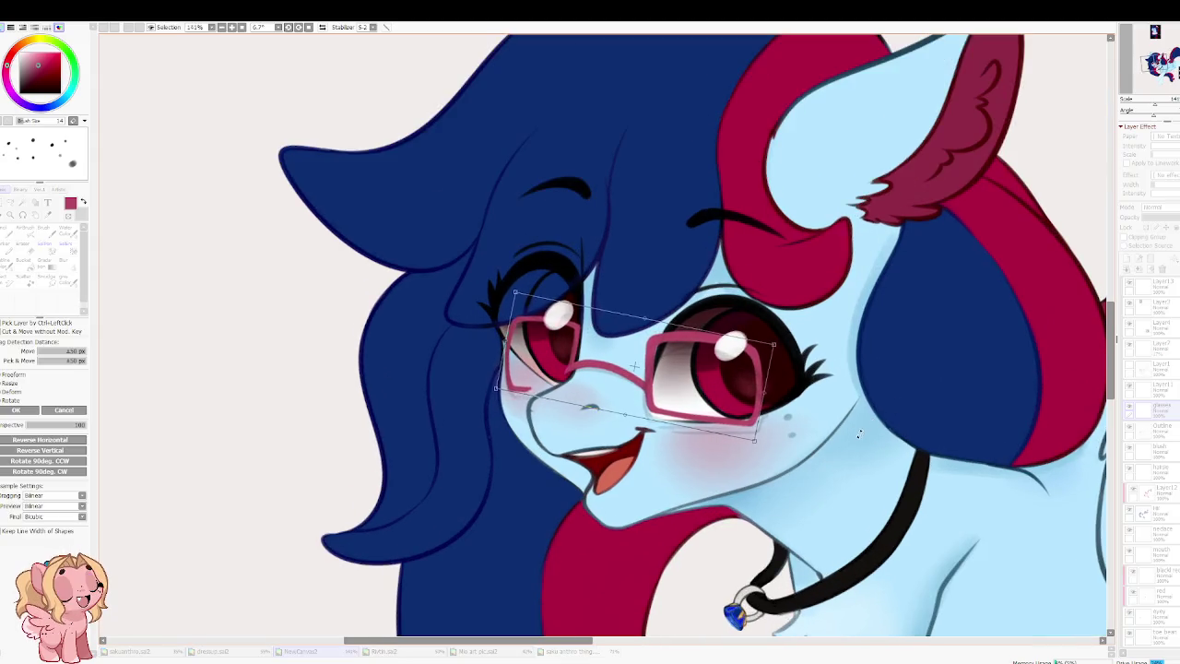
left_click_drag(700, 411, 677, 415)
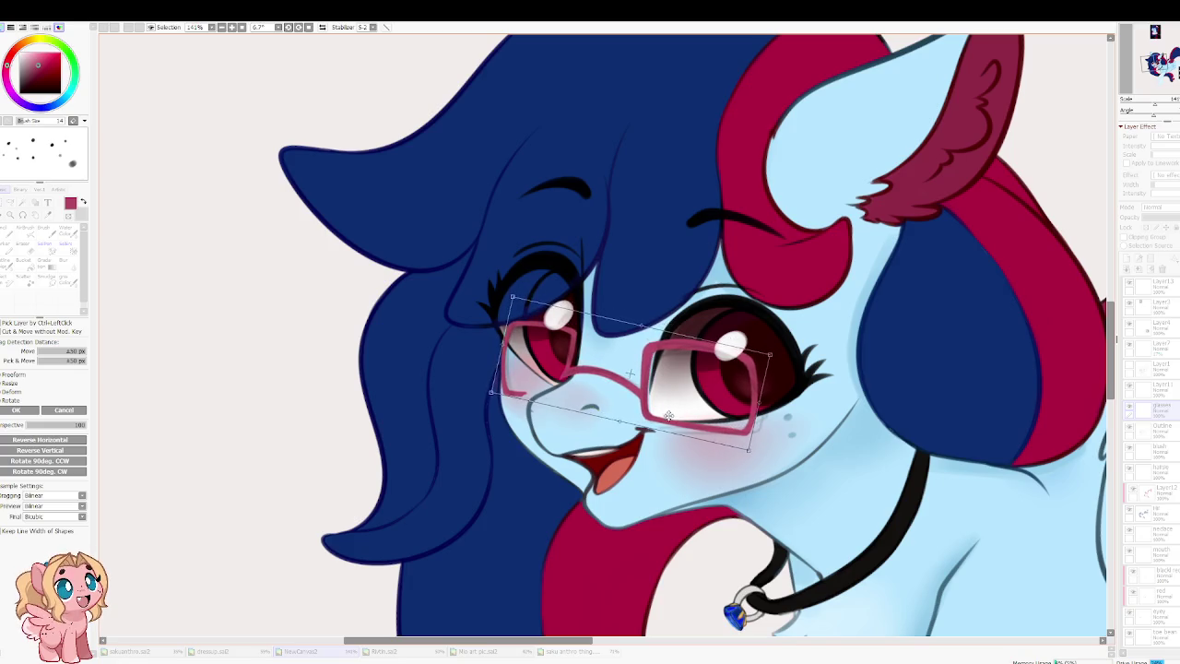
scroll(519, 298, "up", 4)
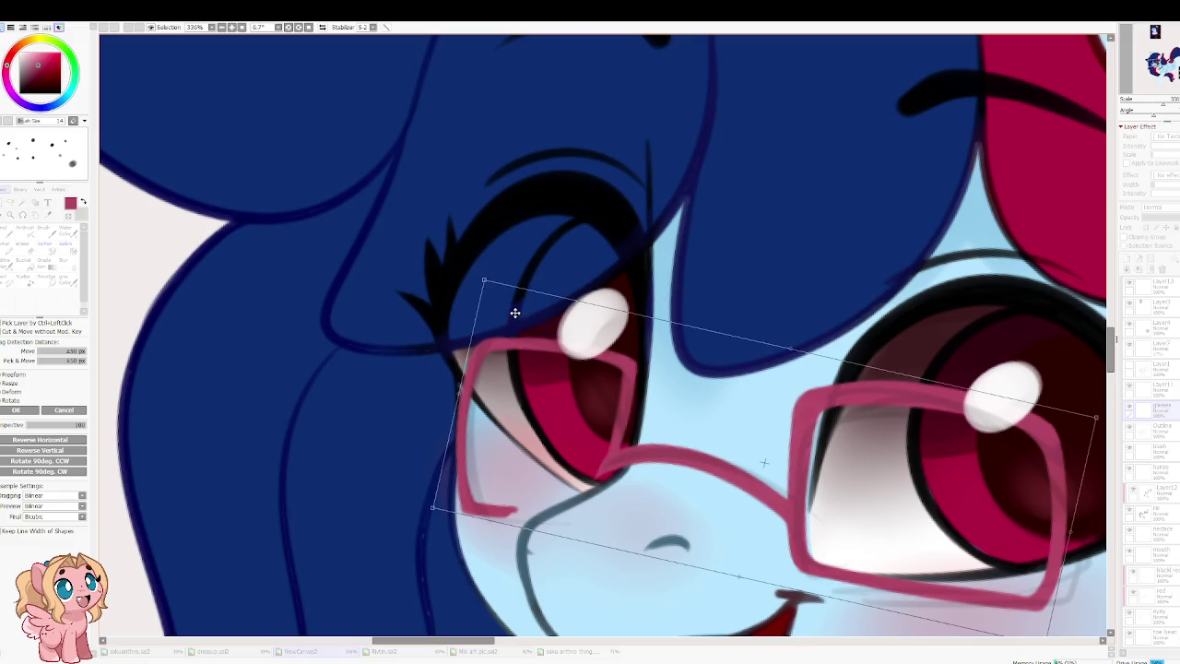
Step: Apply the glasses transform and lengthen the far lens frame's lower corner stroke in watercolor
key("Return")
key("h")
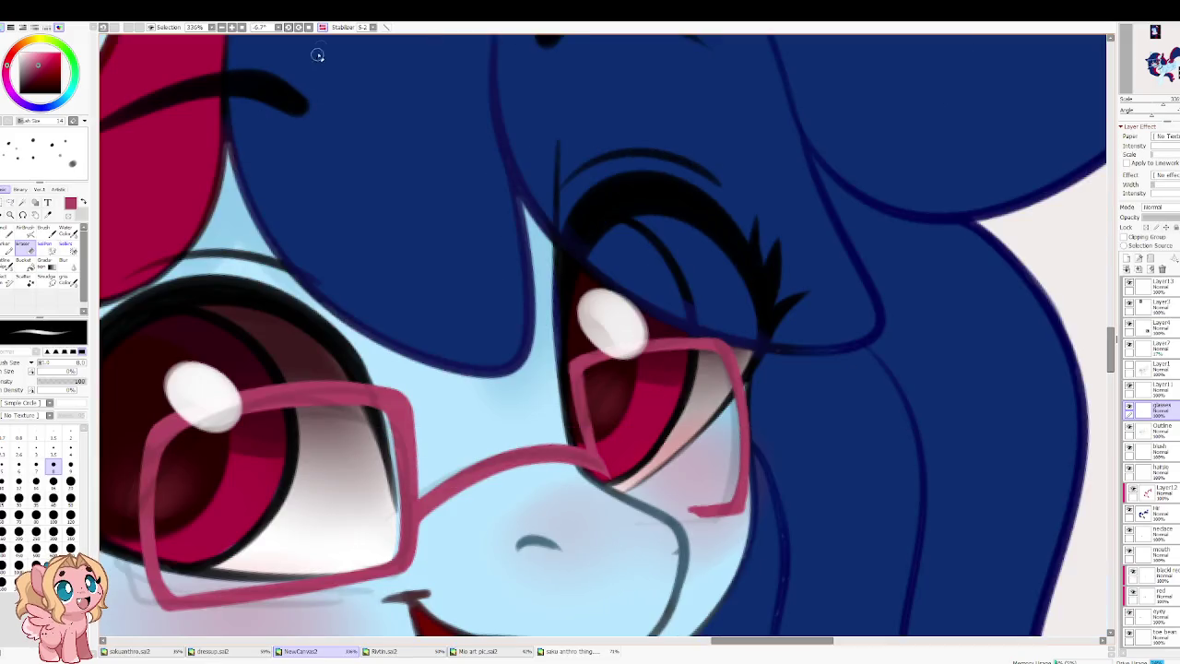
key("b")
key("Delete")
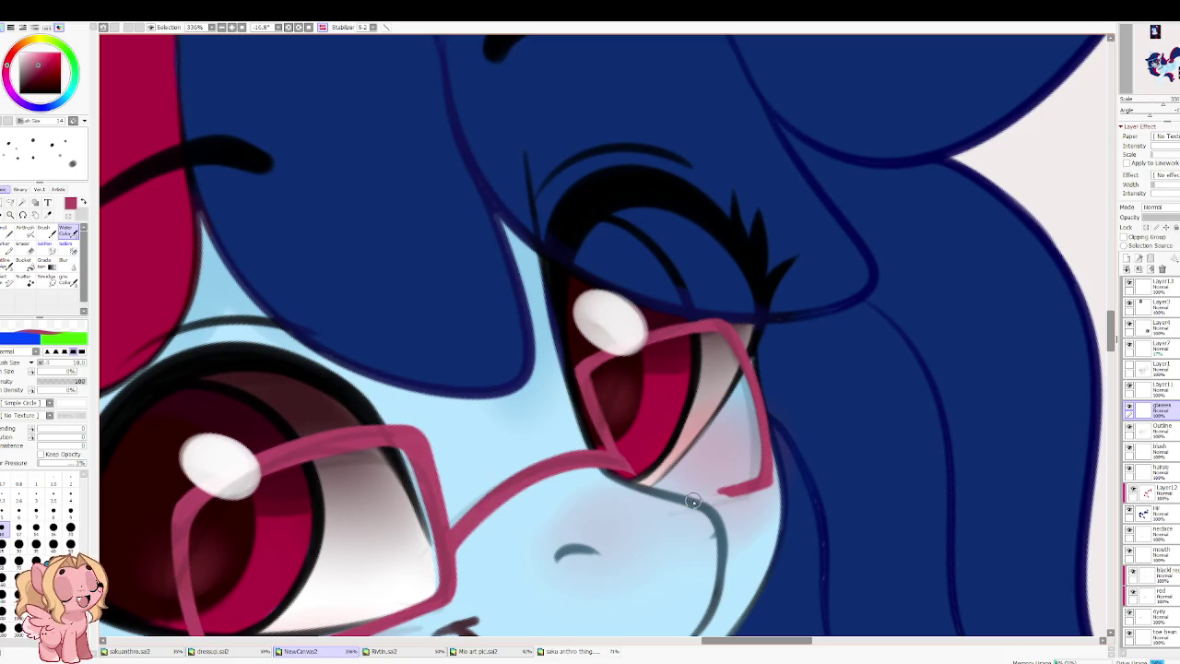
mouse_move(765, 485)
left_mouse_down()
mouse_move(701, 499)
mouse_move(729, 490)
left_mouse_up()
key("h")
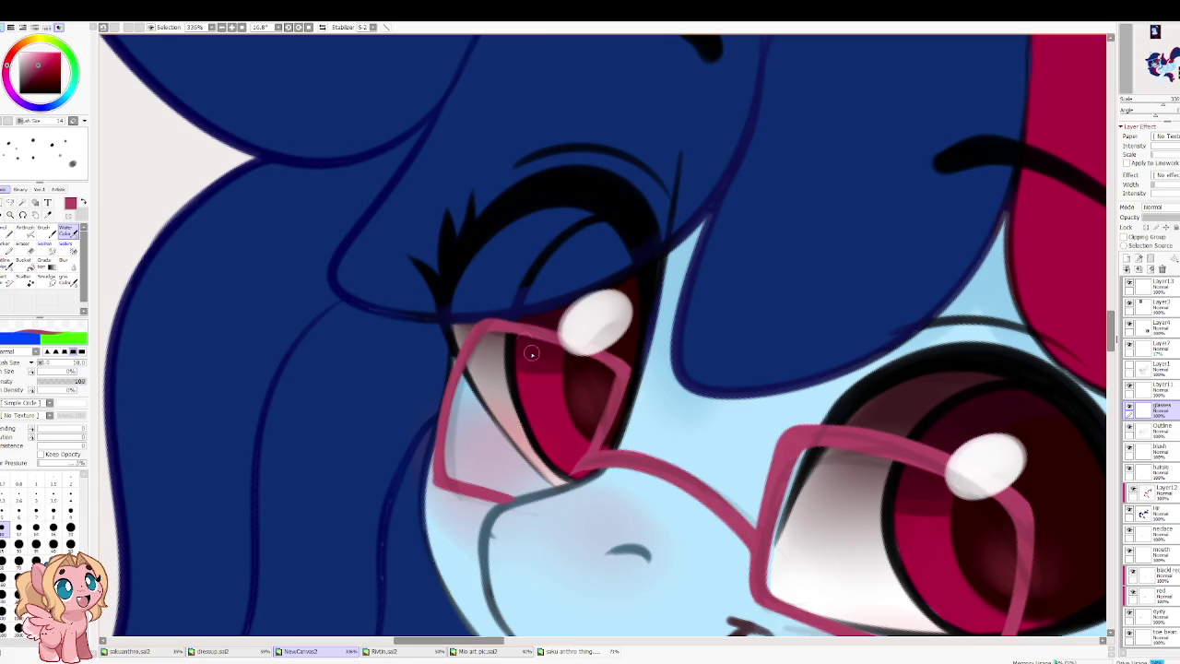
Step: Erase the stray black eye line where it meets the glasses bridge at the far eye
key("e")
left_click_drag(571, 474, 577, 466)
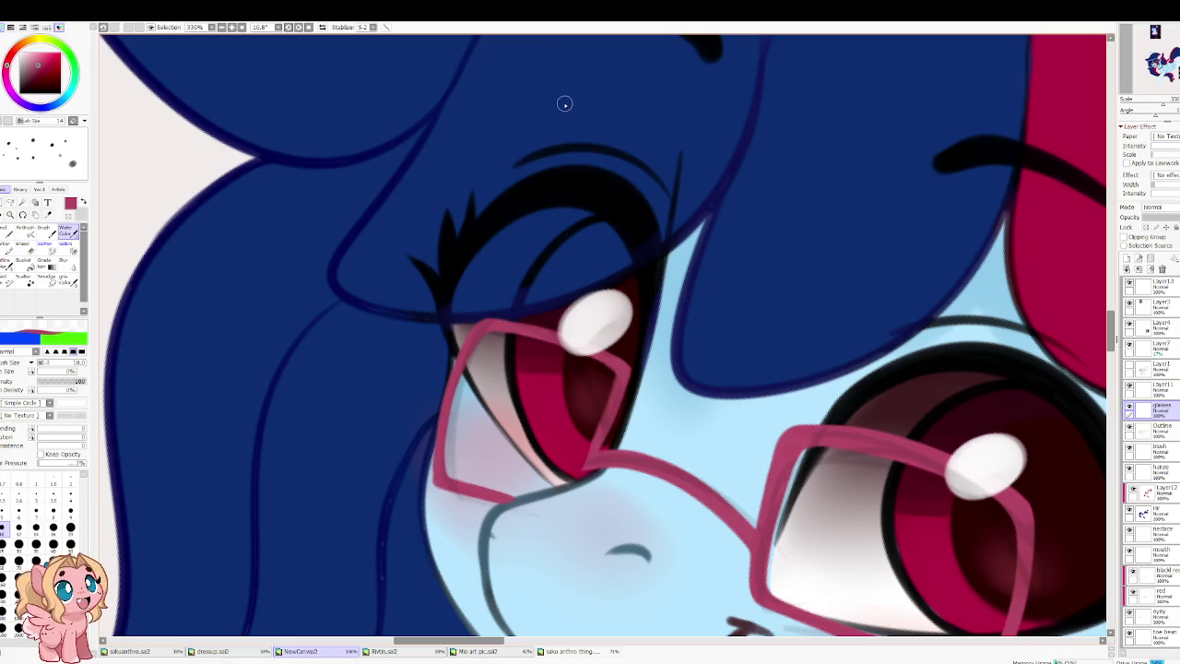
mouse_move(566, 104)
left_mouse_down()
mouse_move(620, 501)
mouse_move(639, 484)
left_mouse_up()
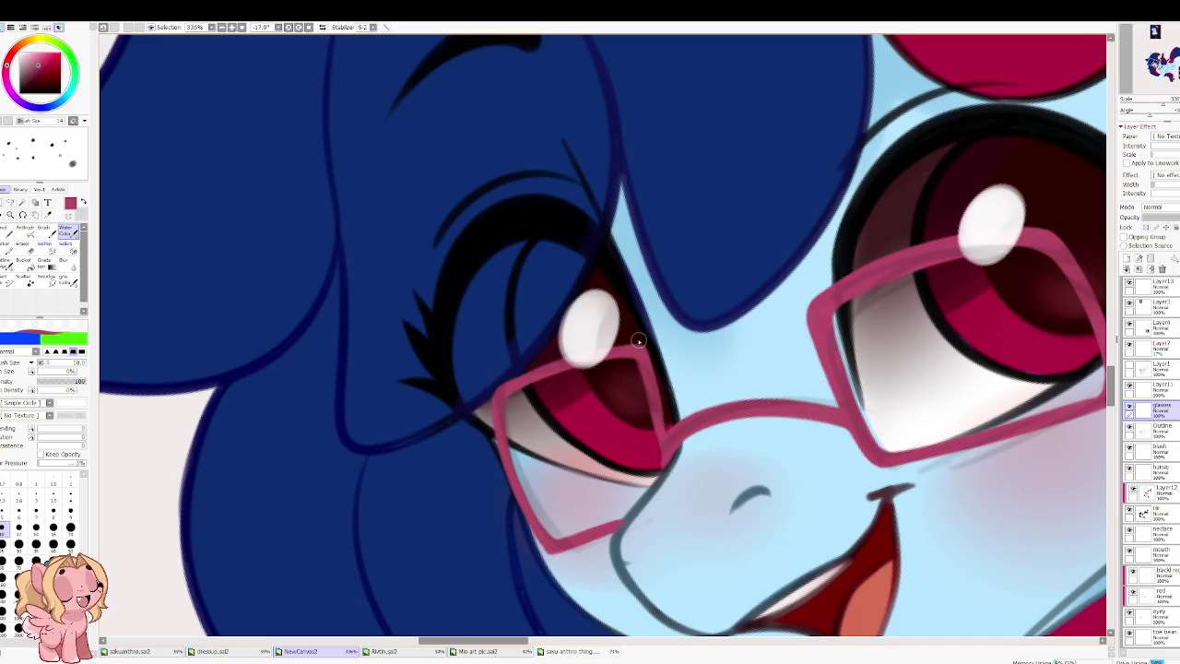
Step: Mirror and re-tilt the view to check the cleaned-up glasses bridge area
key("h")
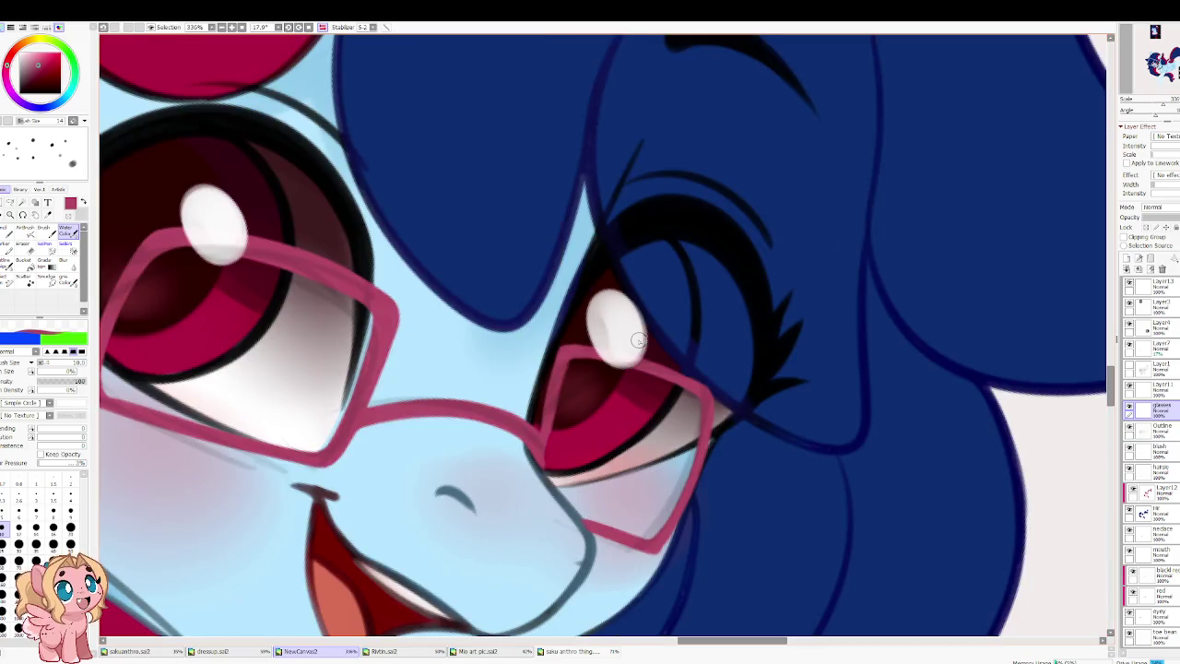
key("h")
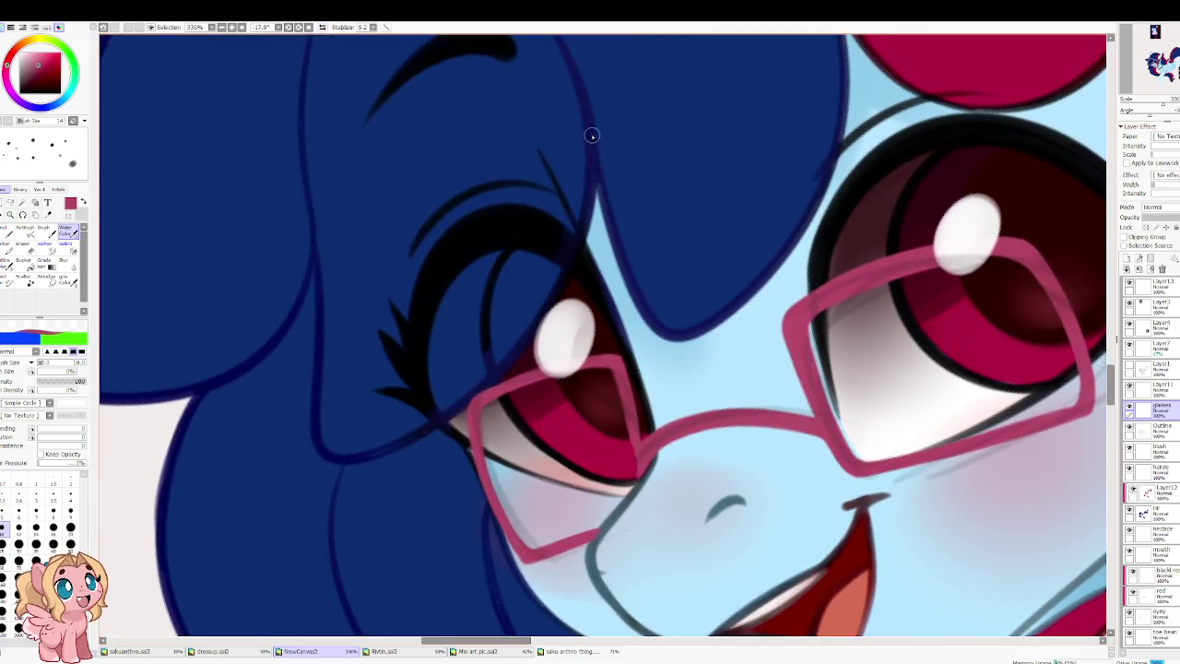
left_click_drag(586, 424, 621, 402)
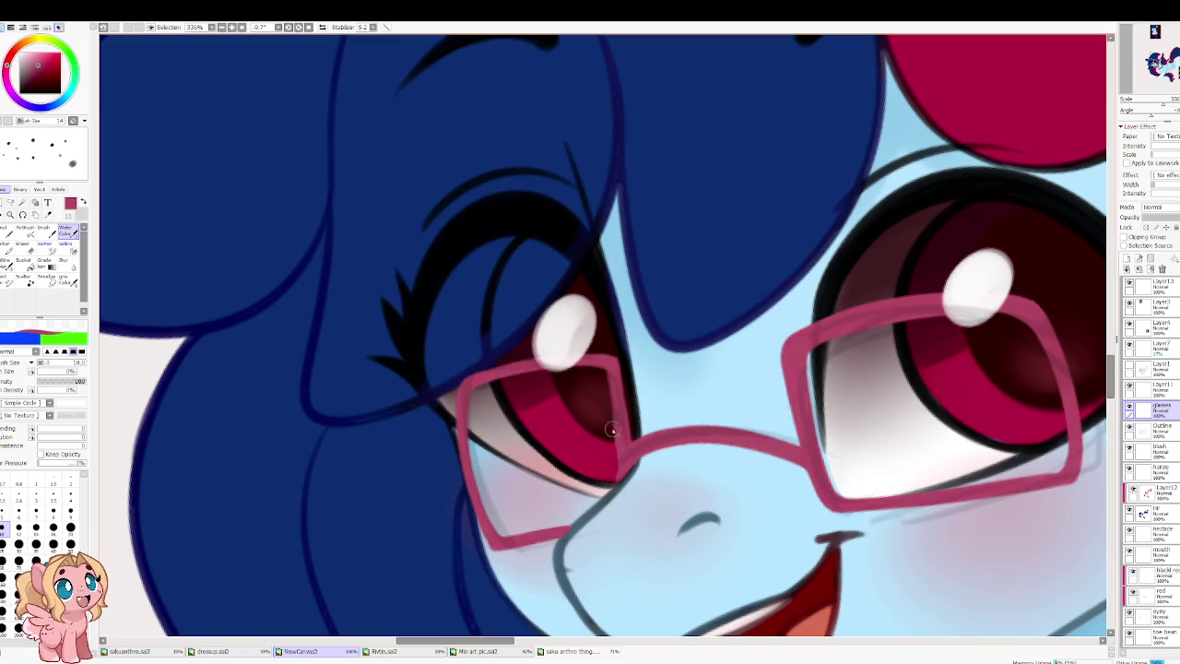
key("e")
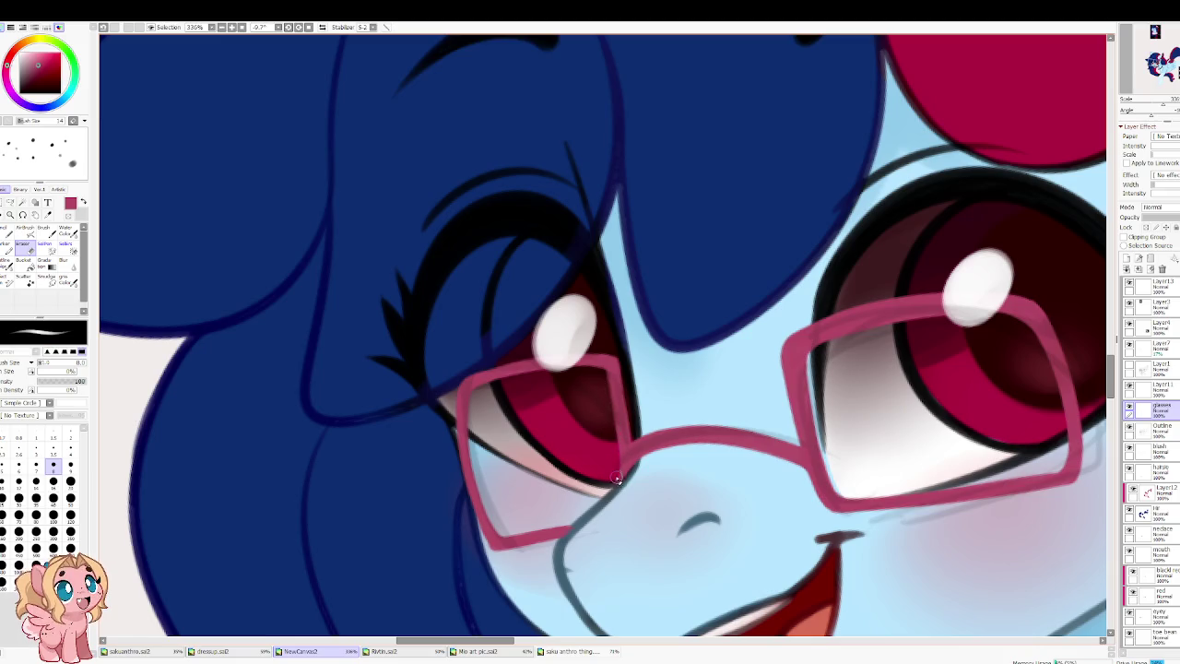
key("h")
mouse_move(565, 365)
left_mouse_down()
mouse_move(569, 452)
mouse_move(478, 379)
left_mouse_up()
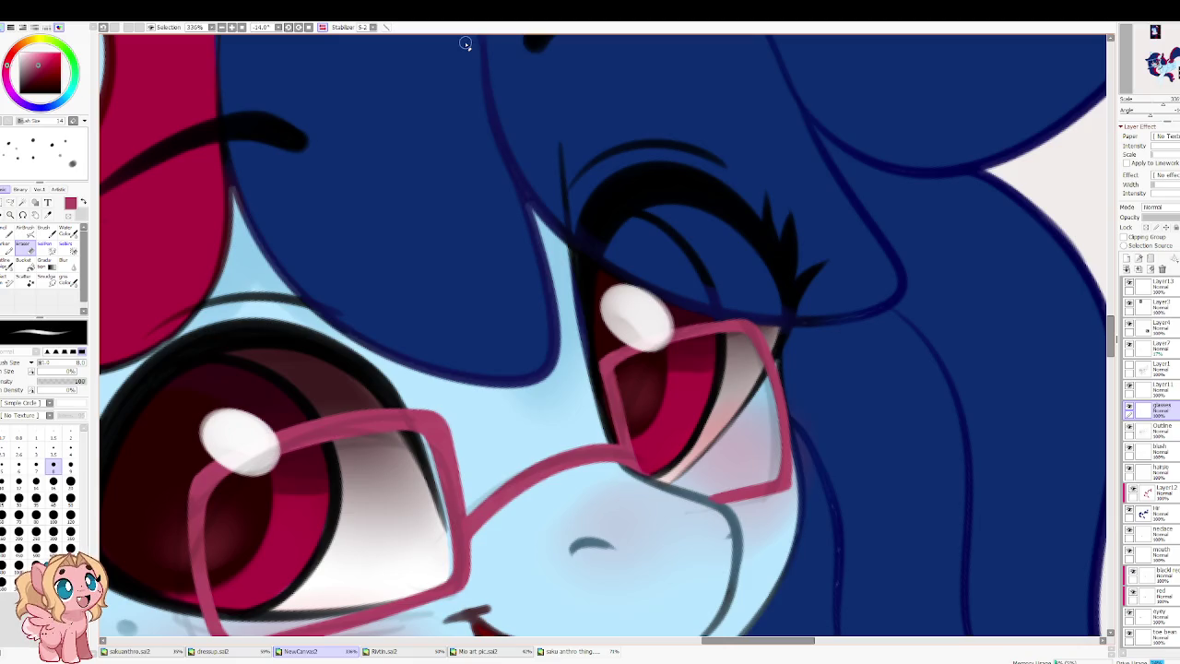
Step: Unmirror the view, set a smaller Water Color blending brush with Keep Opacity, and sample the mane's dark blue
key("h")
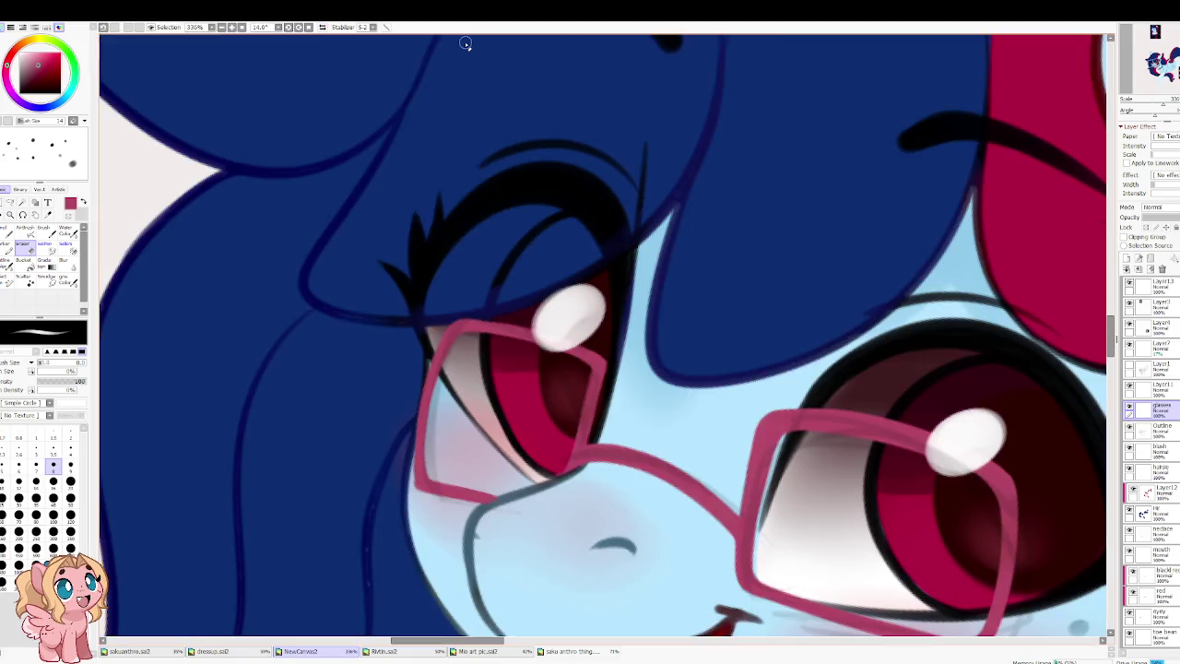
left_click_drag(408, 409, 453, 376)
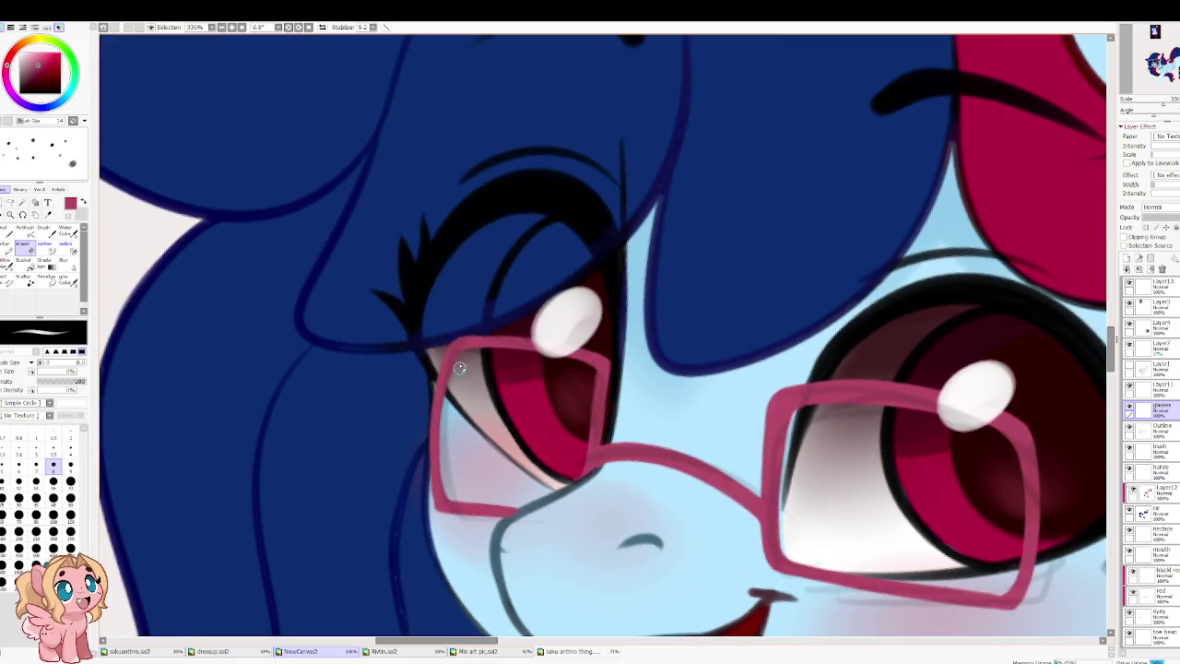
key("c")
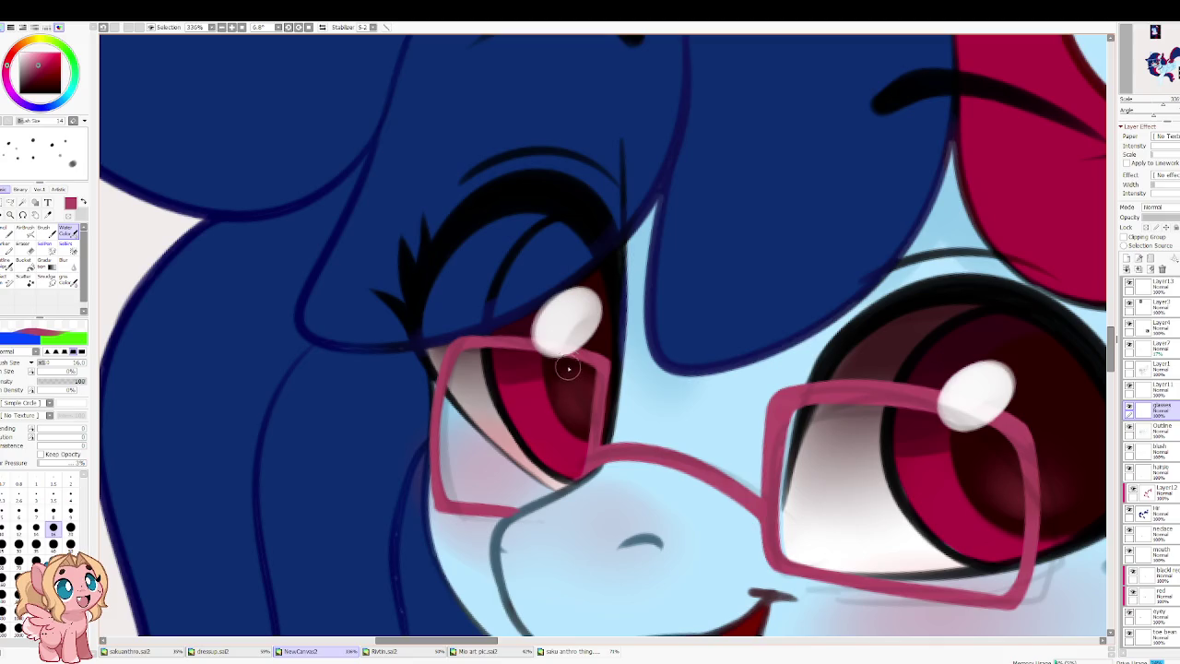
key("bracketleft")
key("bracketleft")
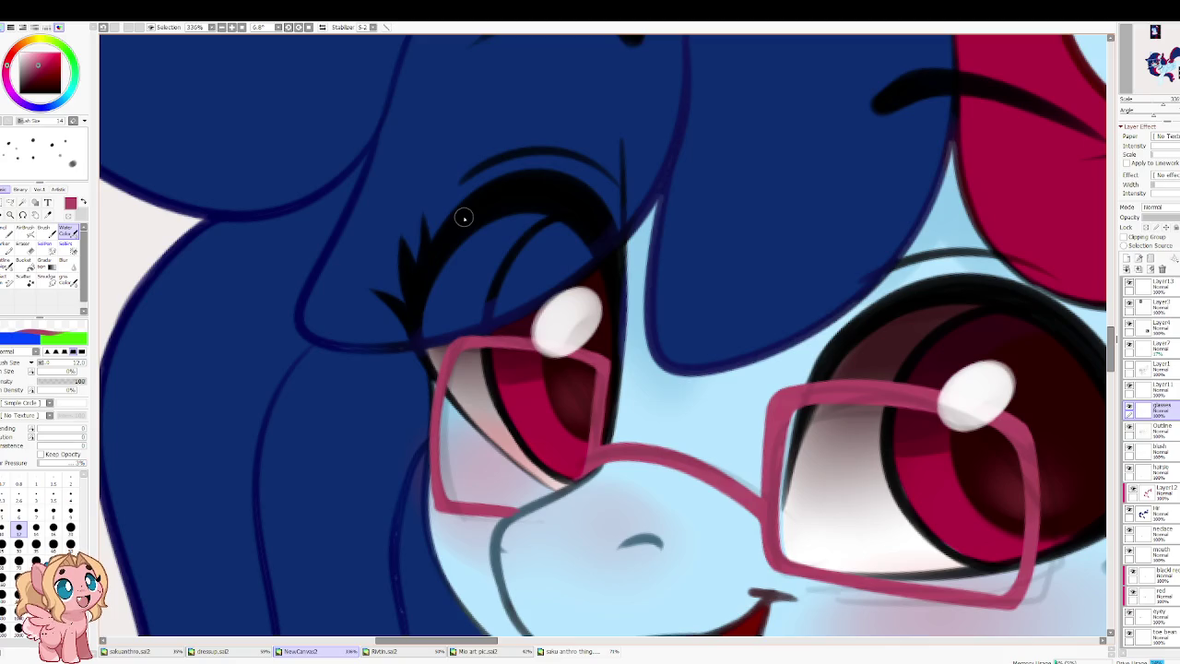
key("b")
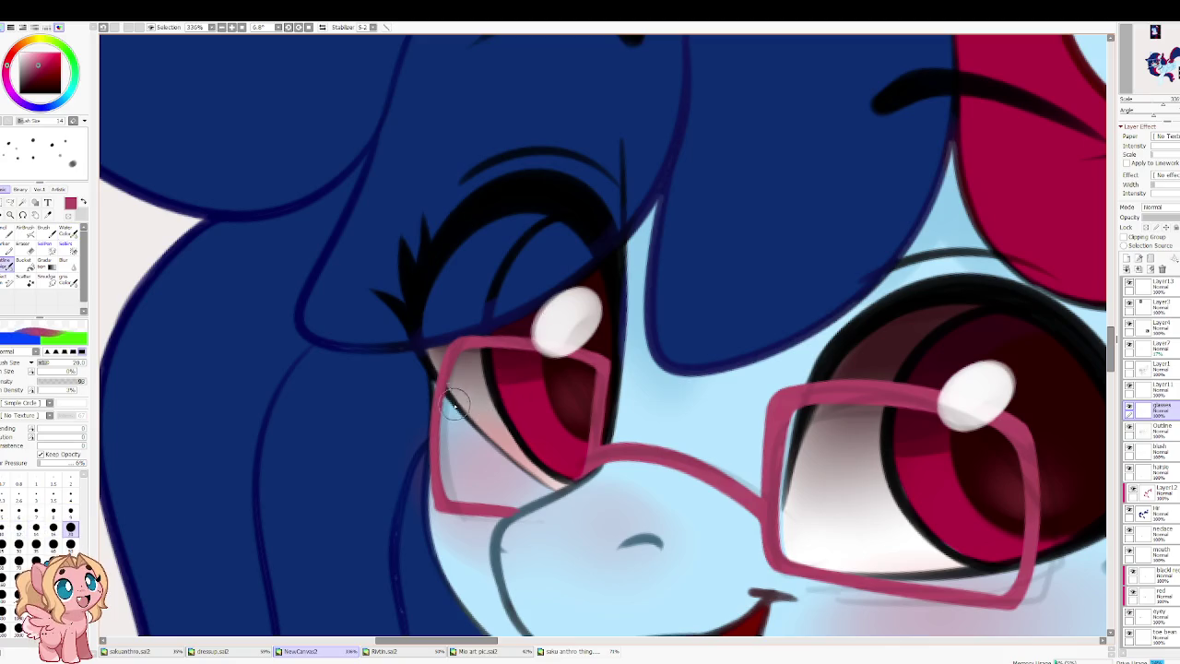
key("End")
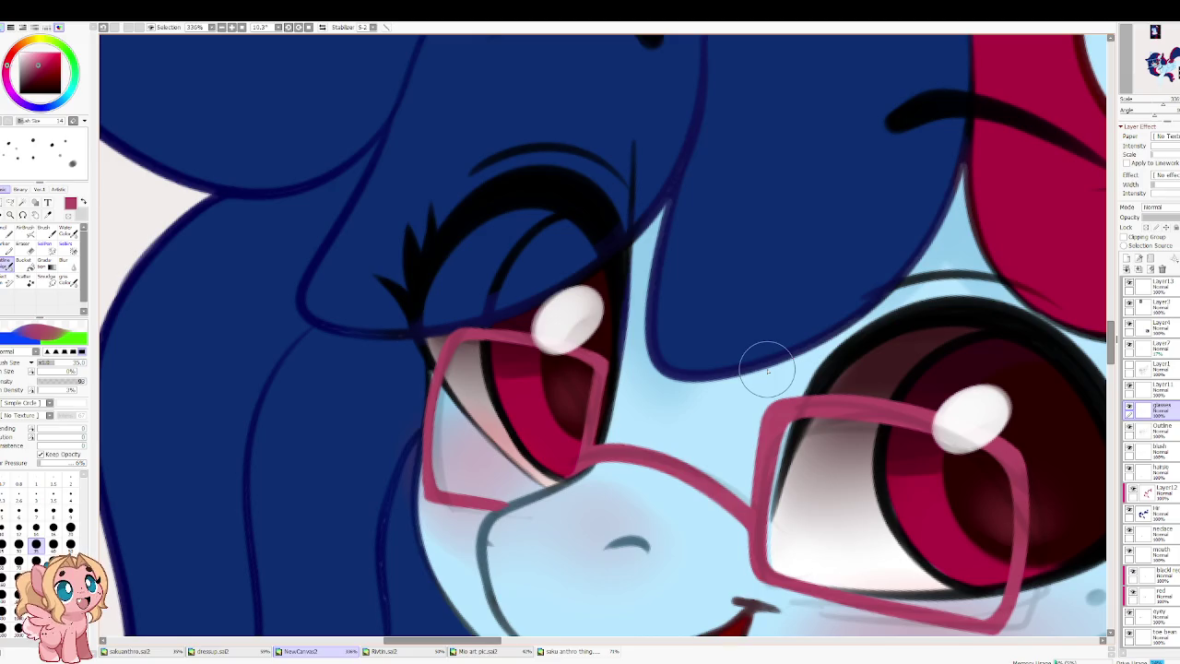
left_click(360, 285, "alt")
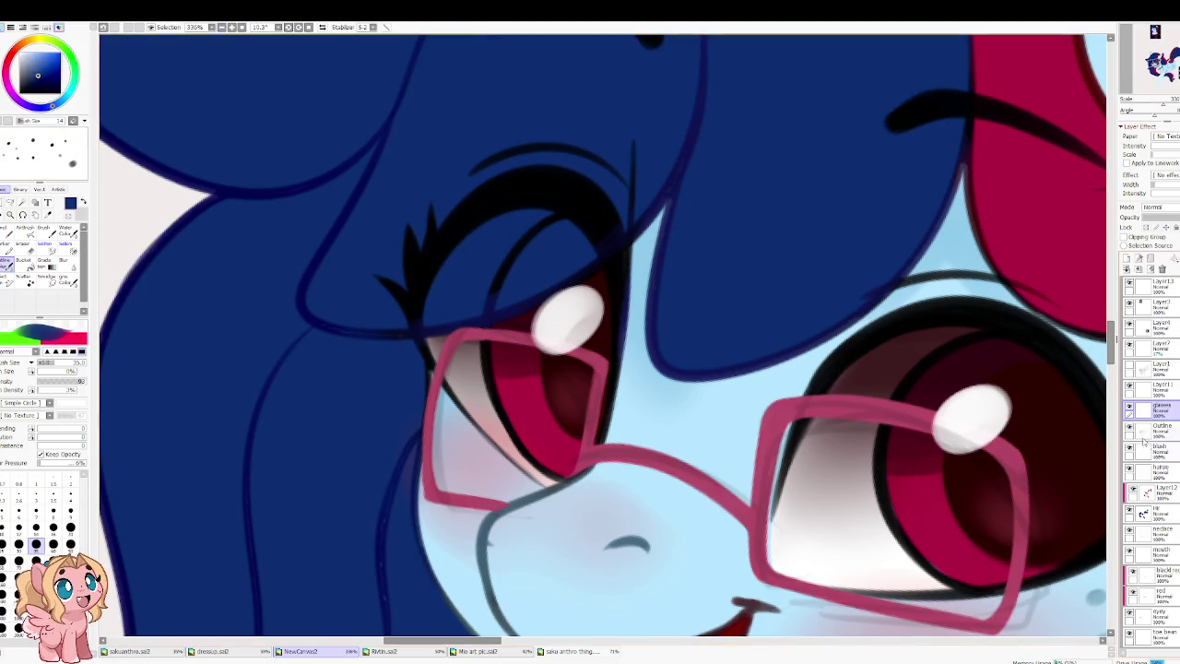
Step: Paint the forelock over the left eye in dark blue, zooming and panning around the forehead
scroll(408, 383, "up", 1)
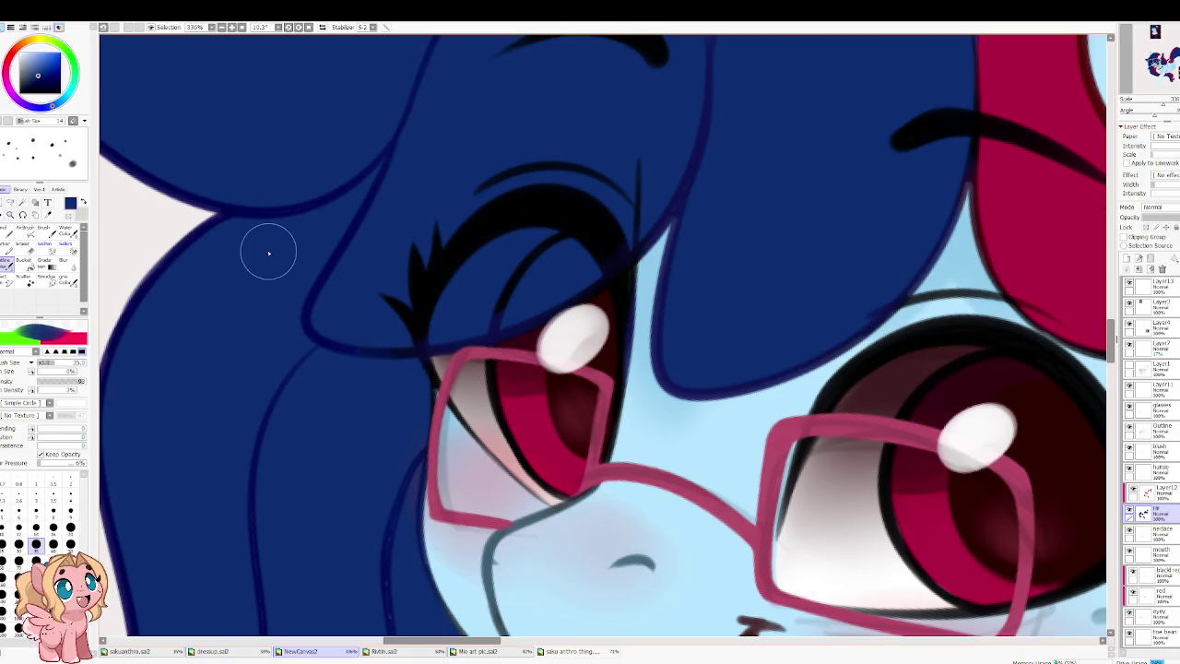
scroll(566, 295, "up", 4)
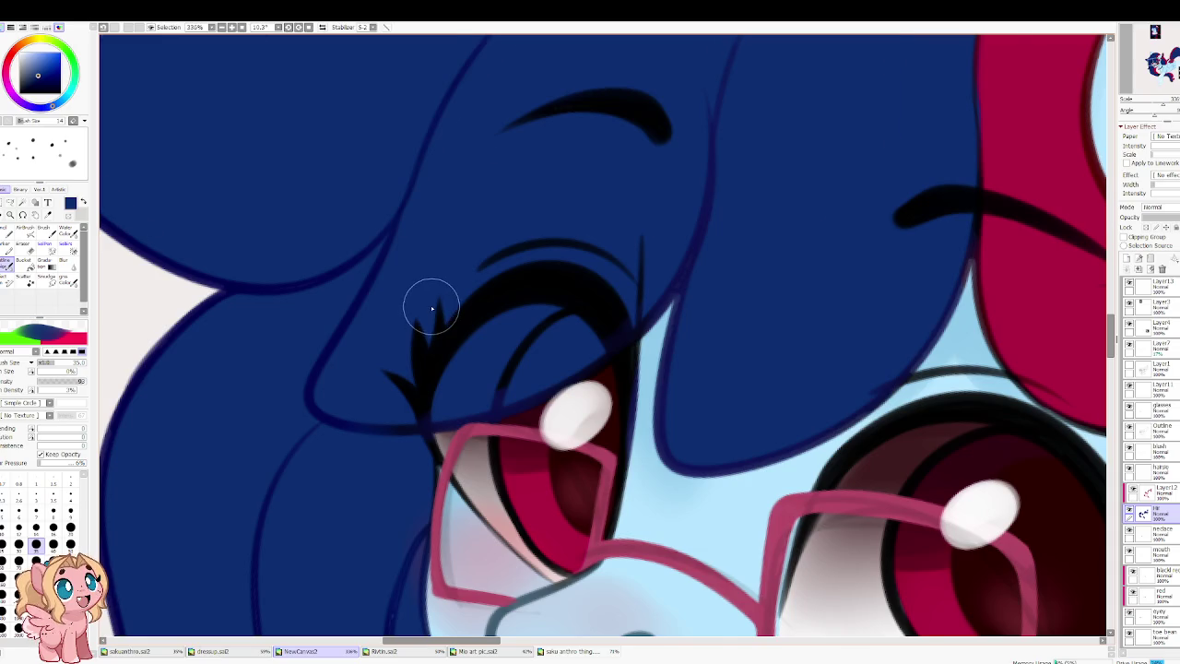
scroll(428, 312, "down", 1)
scroll(414, 308, "down", 1)
scroll(413, 308, "down", 1)
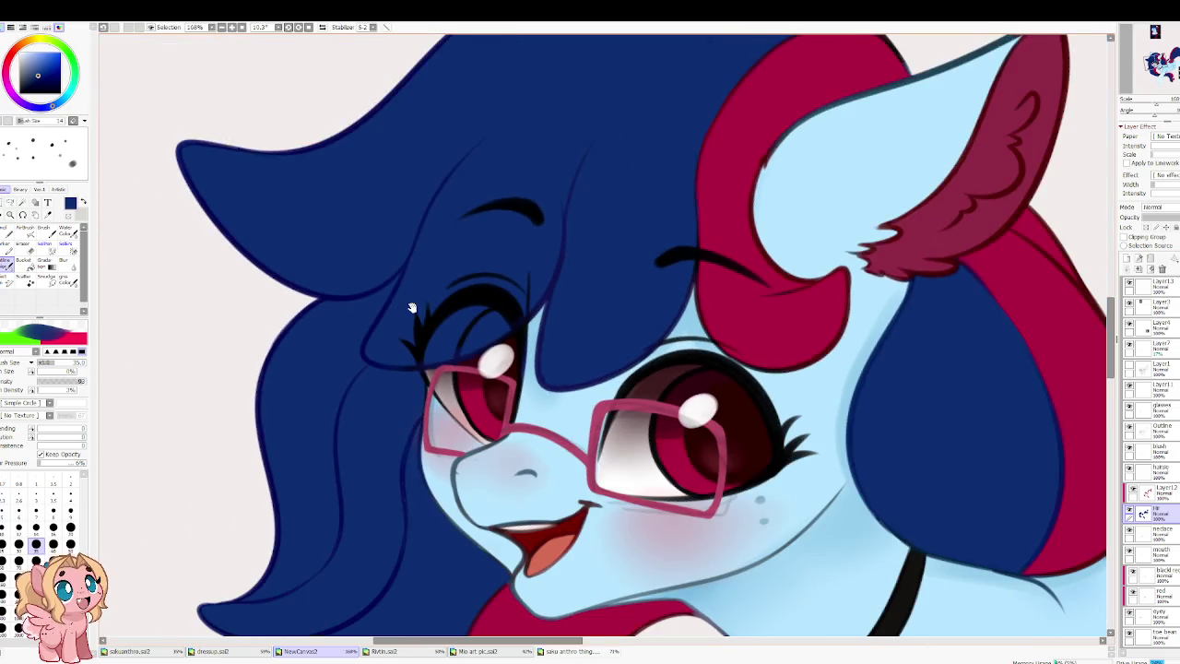
scroll(408, 303, "down", 4)
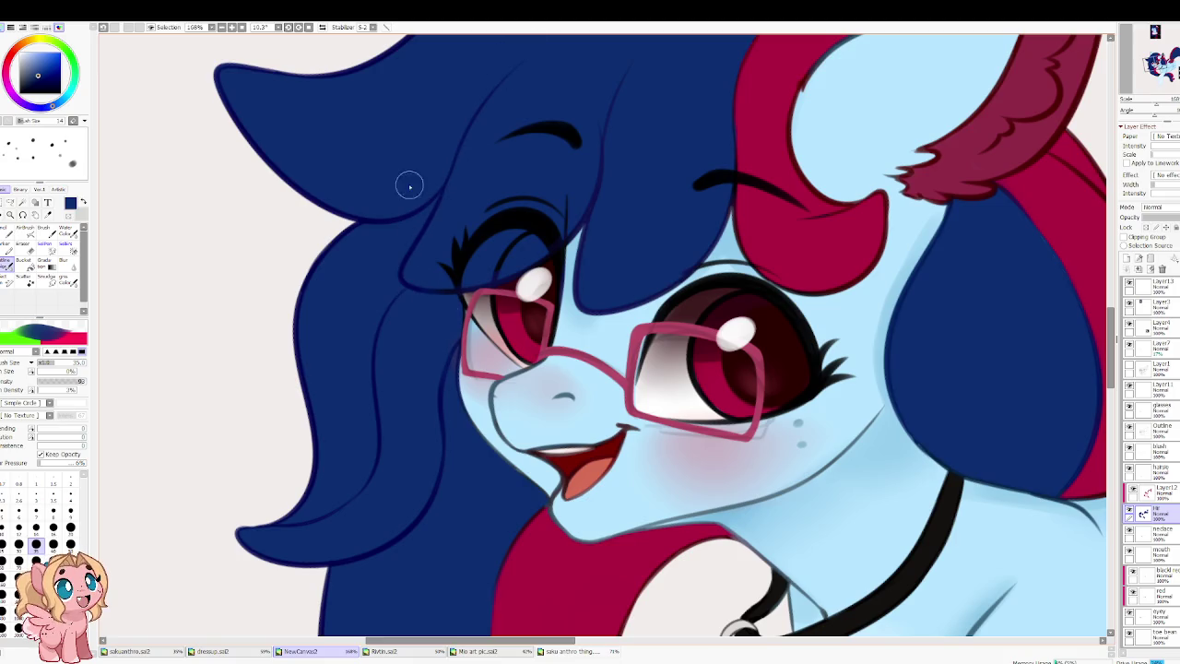
left_click_drag(388, 141, 402, 220)
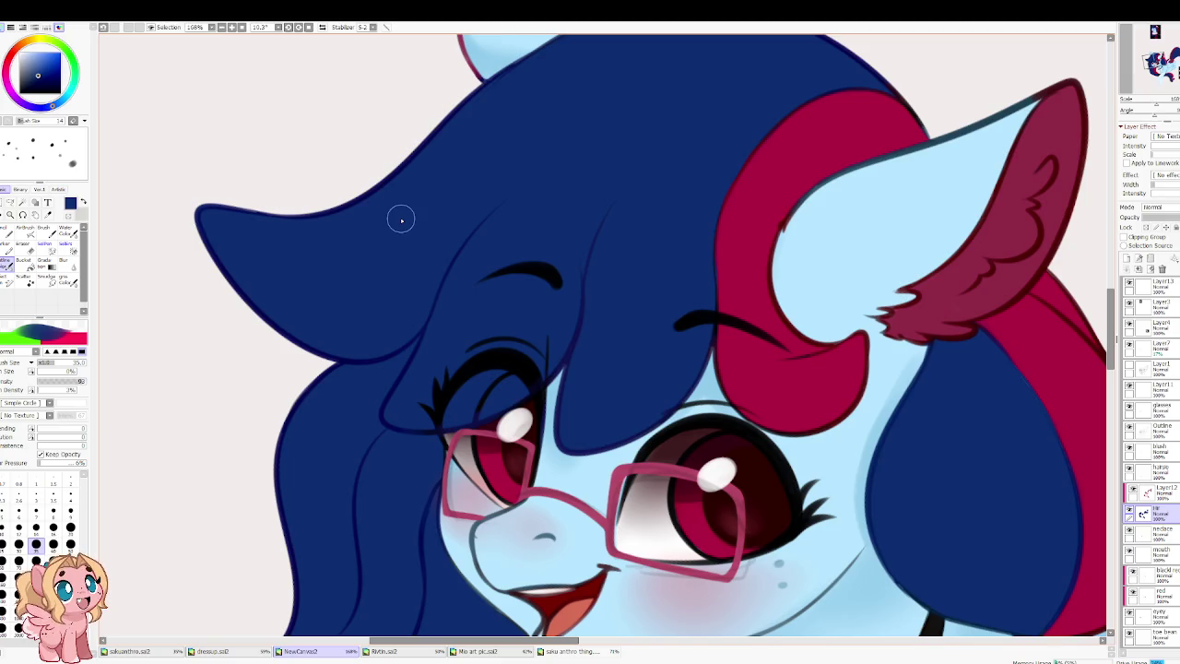
scroll(440, 295, "up", 2)
scroll(444, 325, "up", 1)
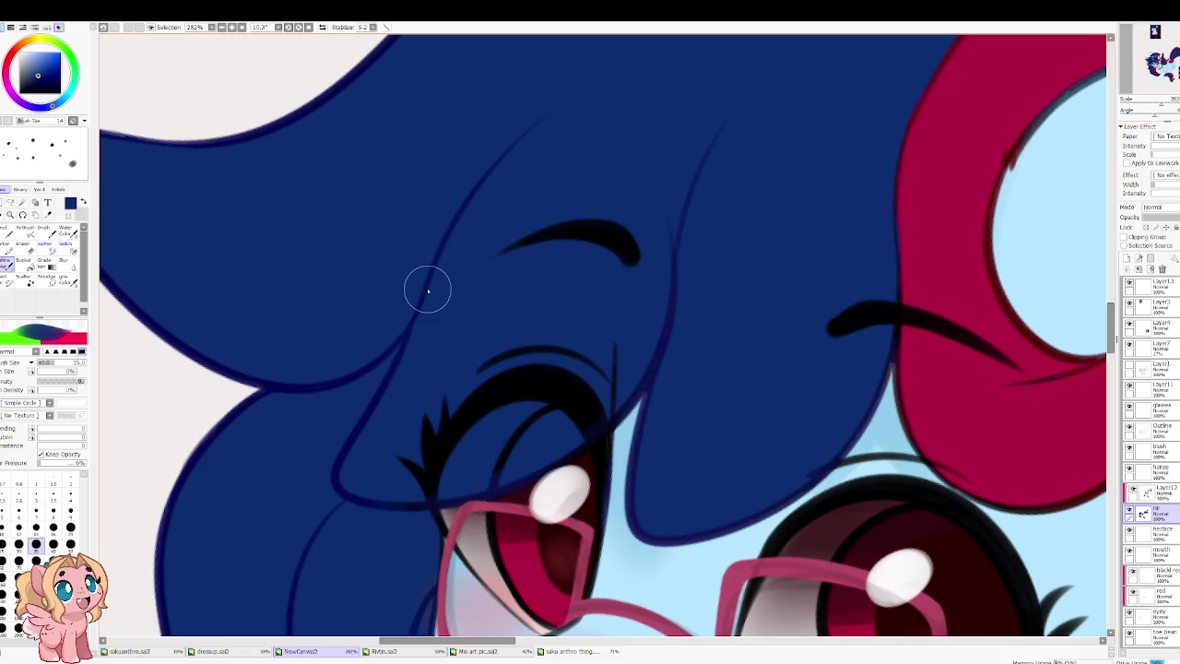
Step: Tilt the canvas the other way and repaint the forelock fill, switching brush size between 100 and 60
scroll(446, 250, "down", 1)
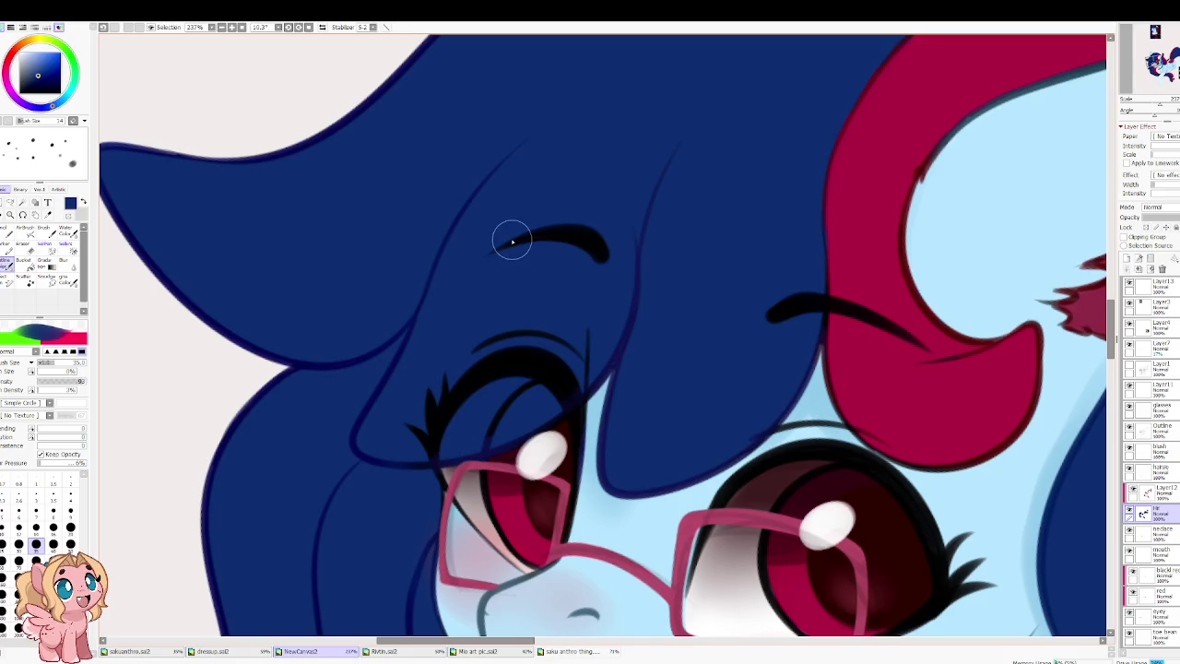
left_click_drag(317, 390, 416, 351)
key("bracketright")
key("bracketright")
key("bracketright")
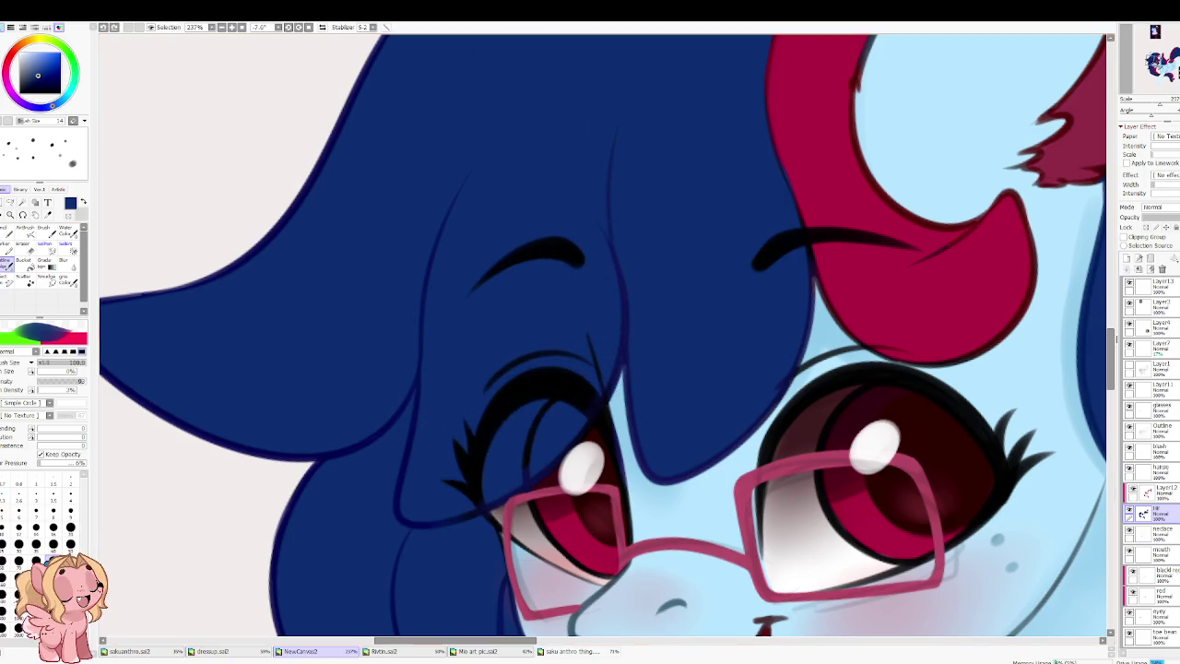
key("bracketleft")
key("bracketleft")
key("bracketleft")
key("bracketleft")
key("bracketleft")
key("bracketleft")
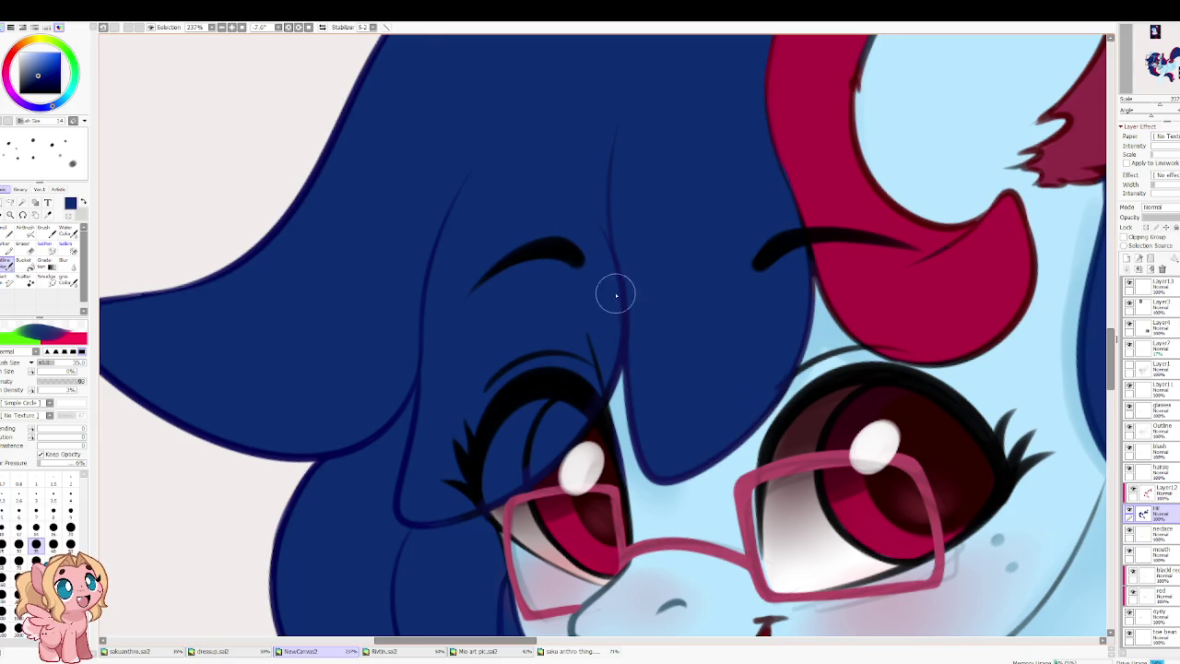
Step: Pan up to the ears, then back down to the face, glasses and necklace to review
scroll(619, 267, "down", 3)
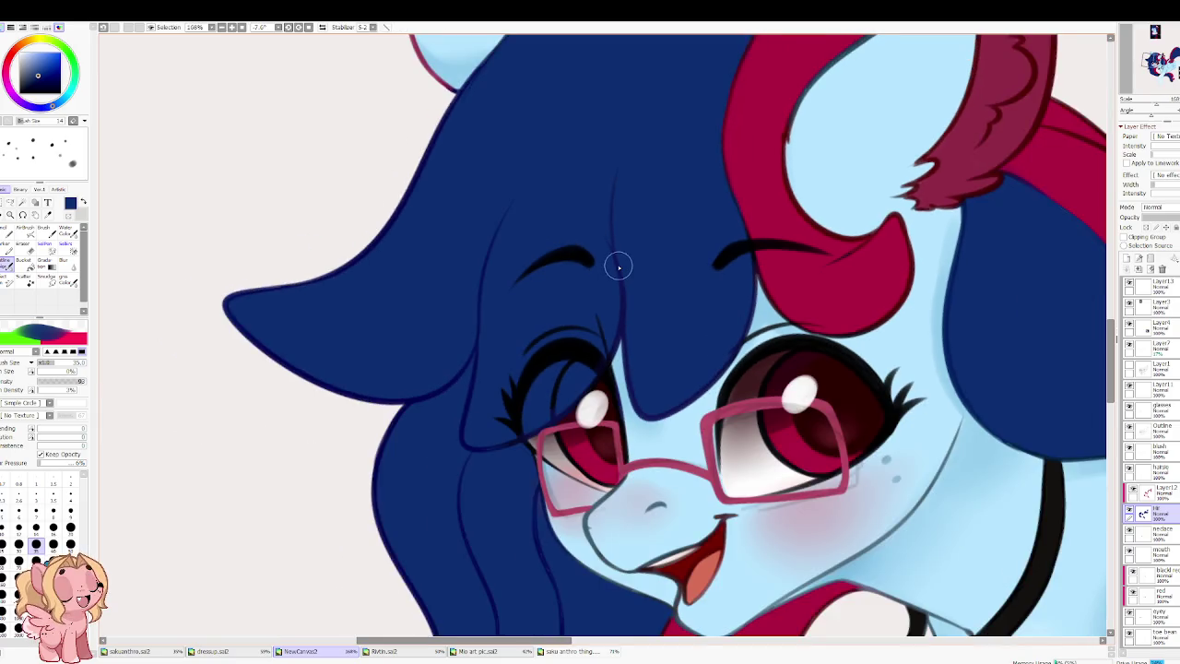
mouse_move(516, 163)
left_mouse_down()
mouse_move(449, 345)
mouse_move(467, 301)
mouse_move(493, 45)
left_mouse_up()
left_click_drag(314, 406, 338, 239)
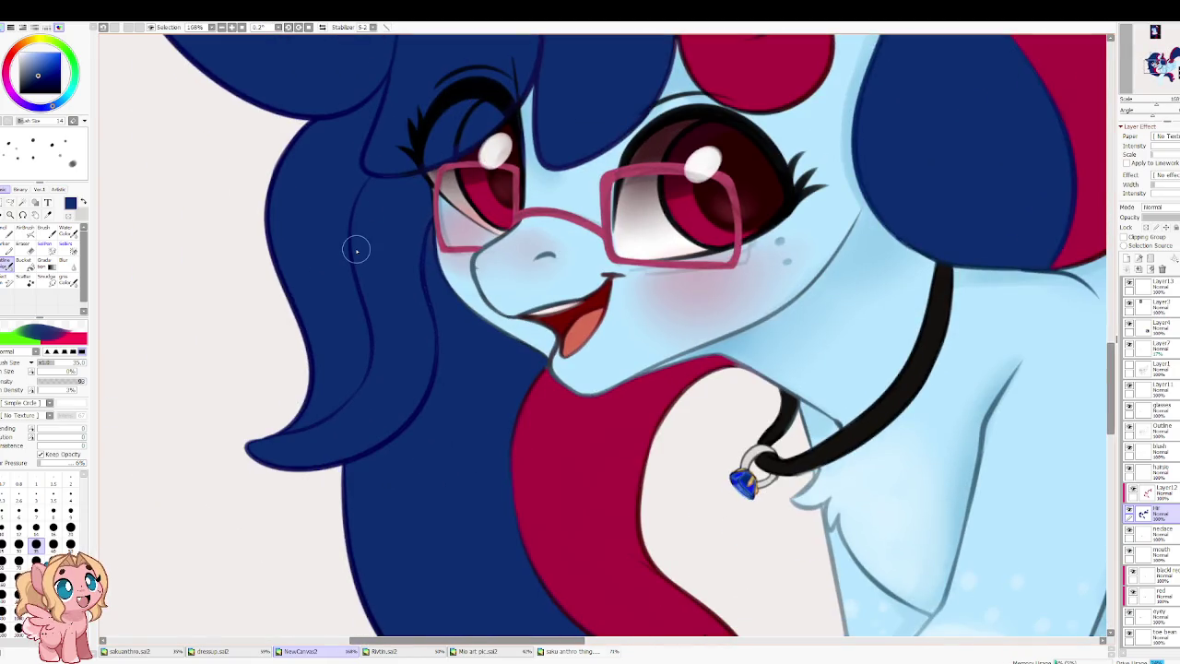
scroll(405, 330, "down", 2)
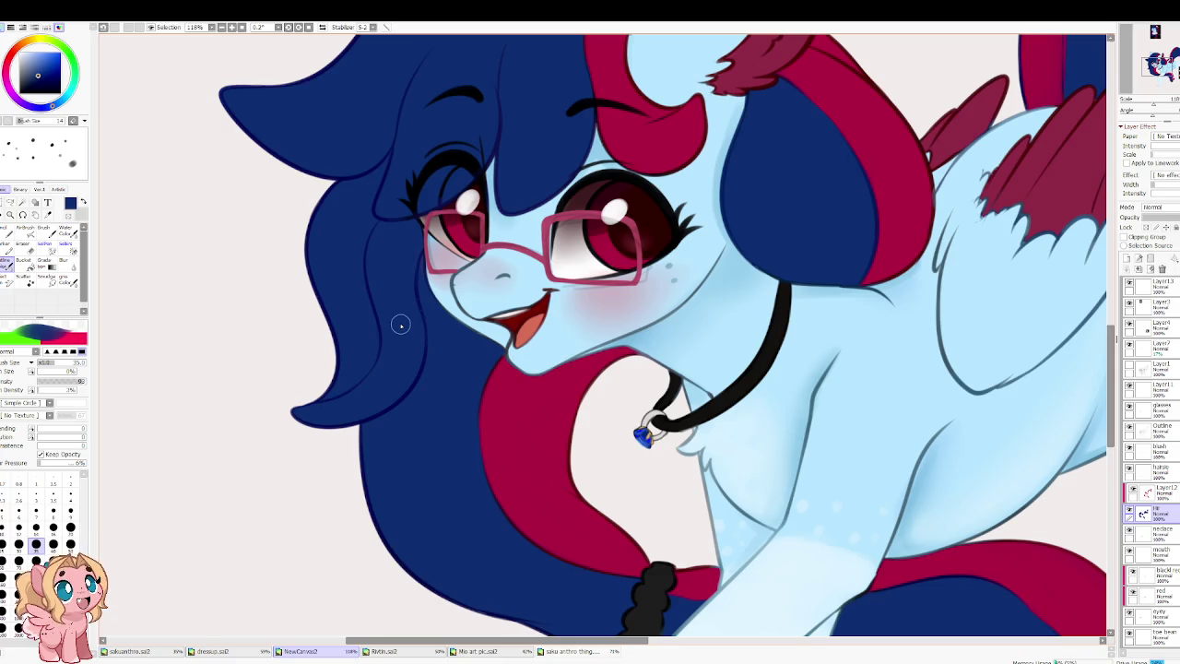
Step: Zoom out to check the pony, zoom in on the ear and wing, and sample the mane stripe's crimson
scroll(400, 324, "down", 3)
scroll(414, 333, "up", 1)
scroll(434, 295, "up", 1)
scroll(420, 318, "up", 1)
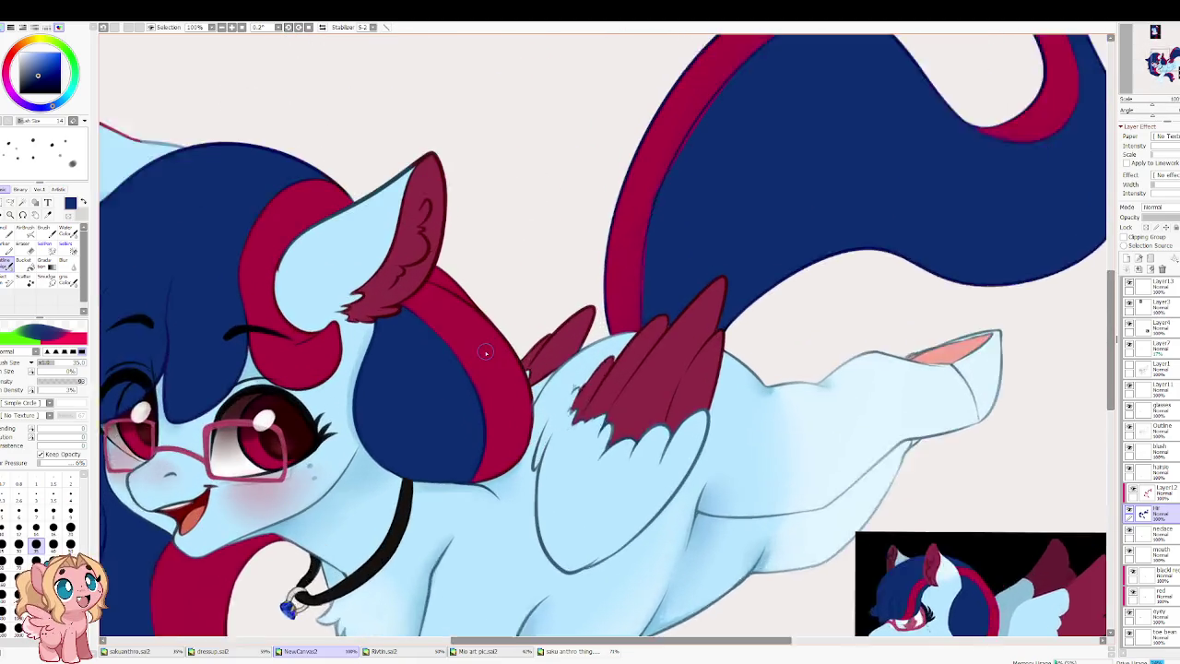
scroll(410, 337, "up", 1)
left_click_drag(406, 344, 392, 395)
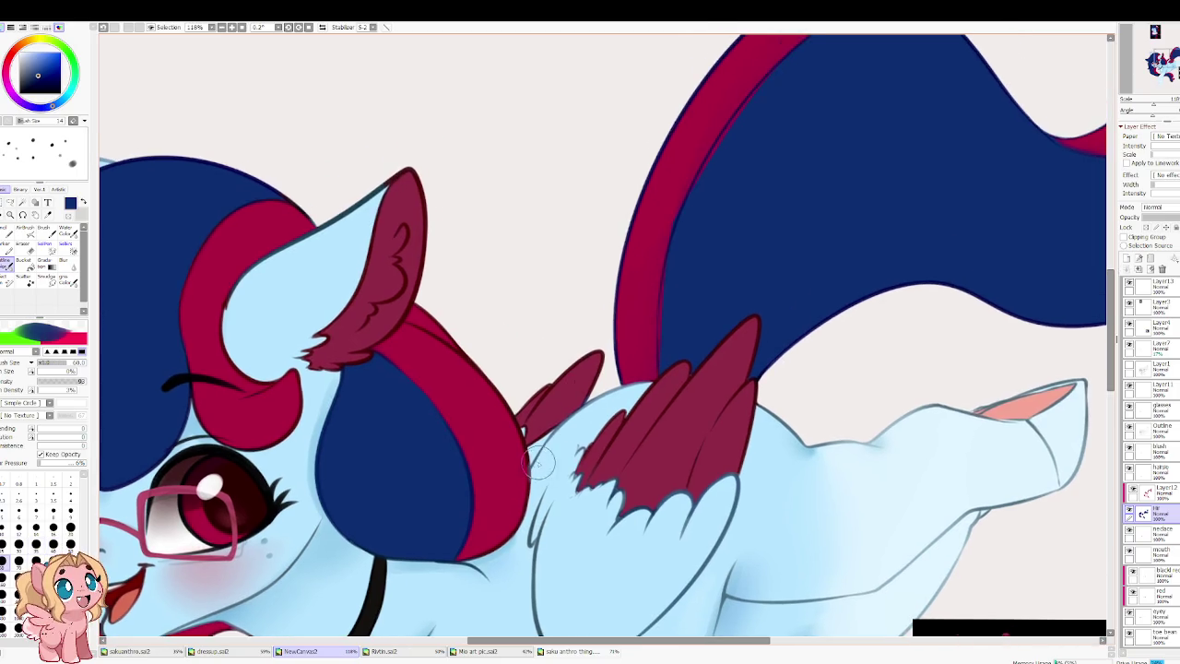
scroll(440, 386, "down", 3)
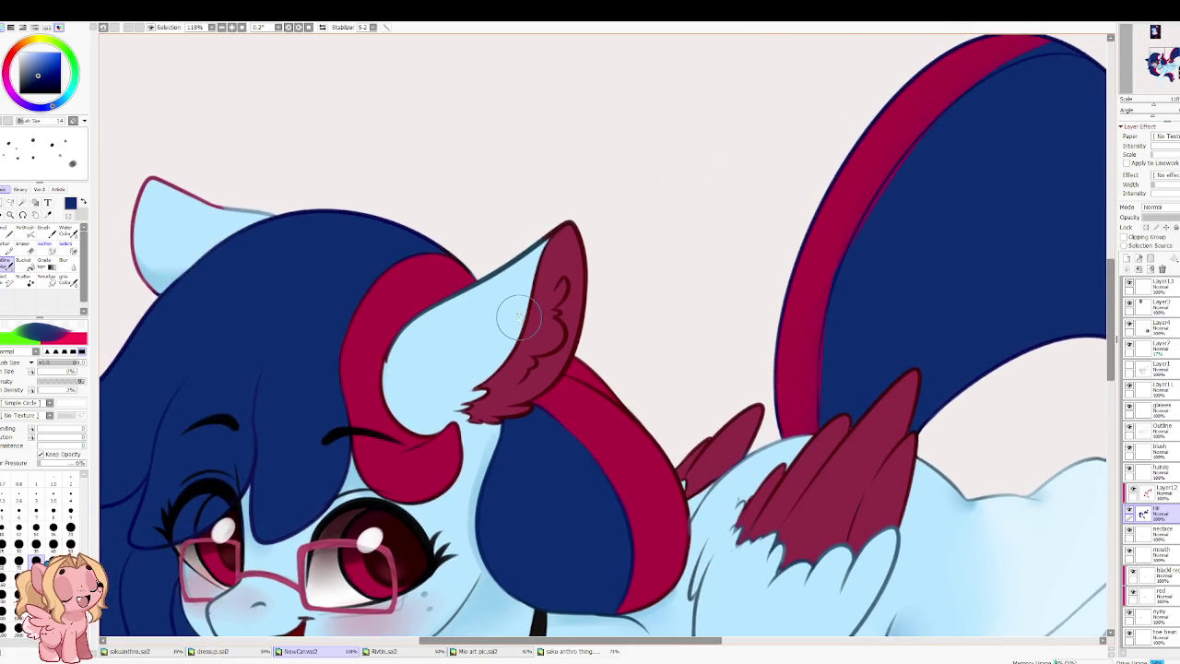
scroll(452, 290, "up", 3)
left_click(433, 387, "alt")
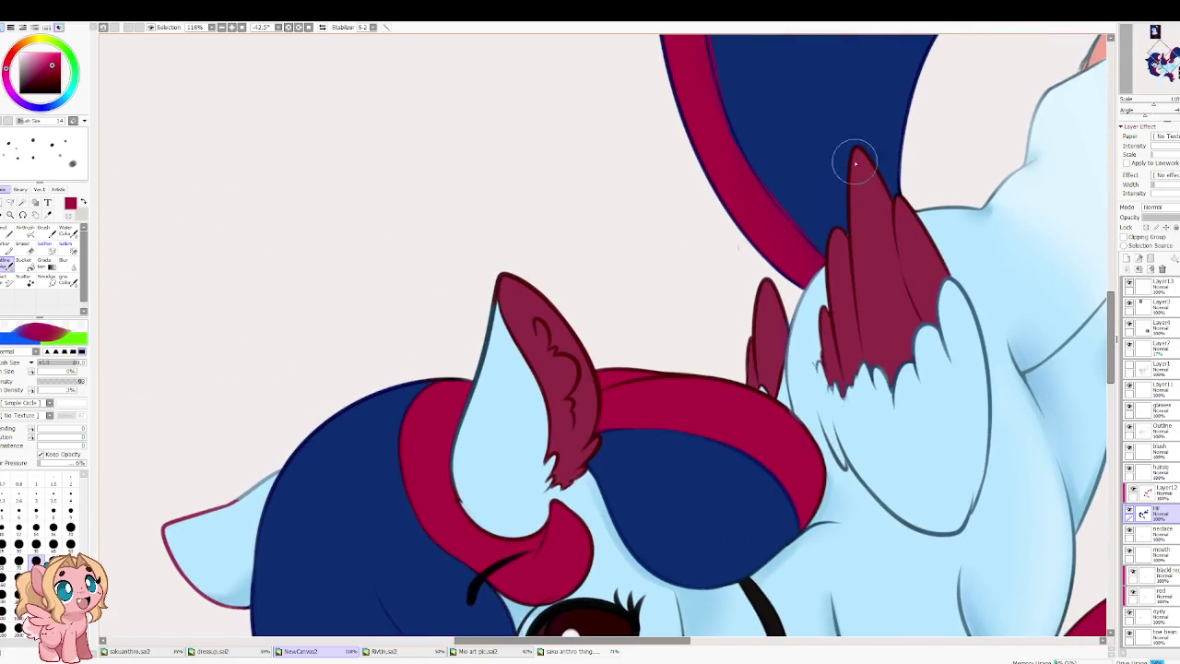
Step: On the Outline layer, draw a navy edge line along the crimson stripe and rotate the canvas back upright
left_click(1162, 430)
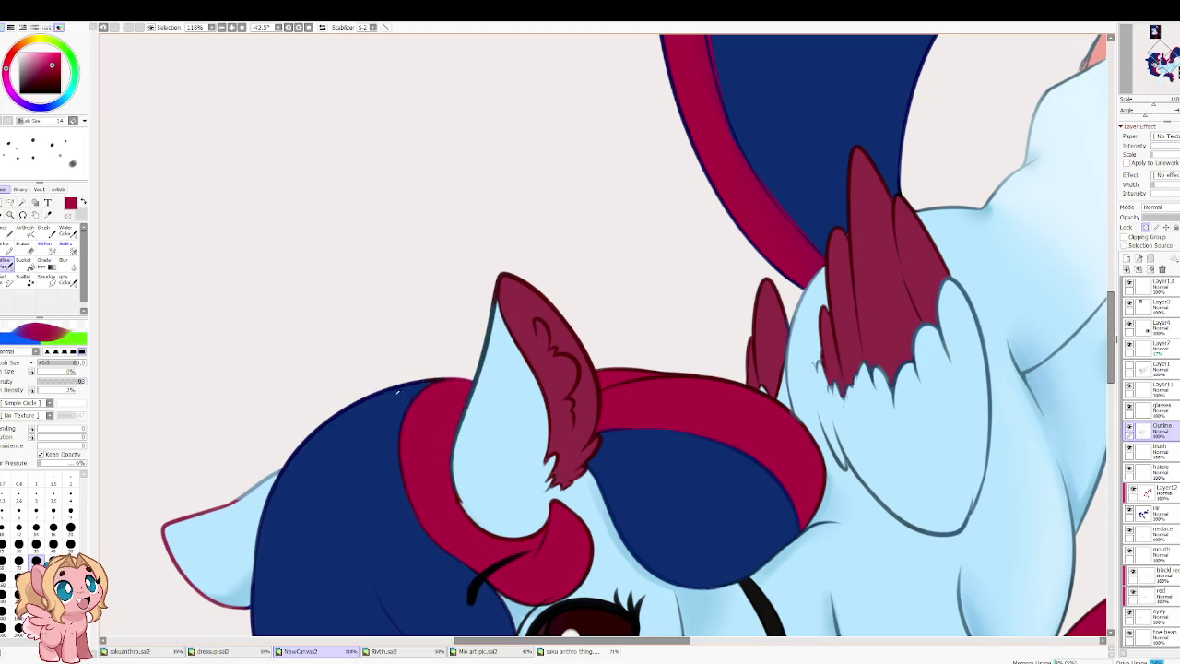
left_click(415, 391, "alt")
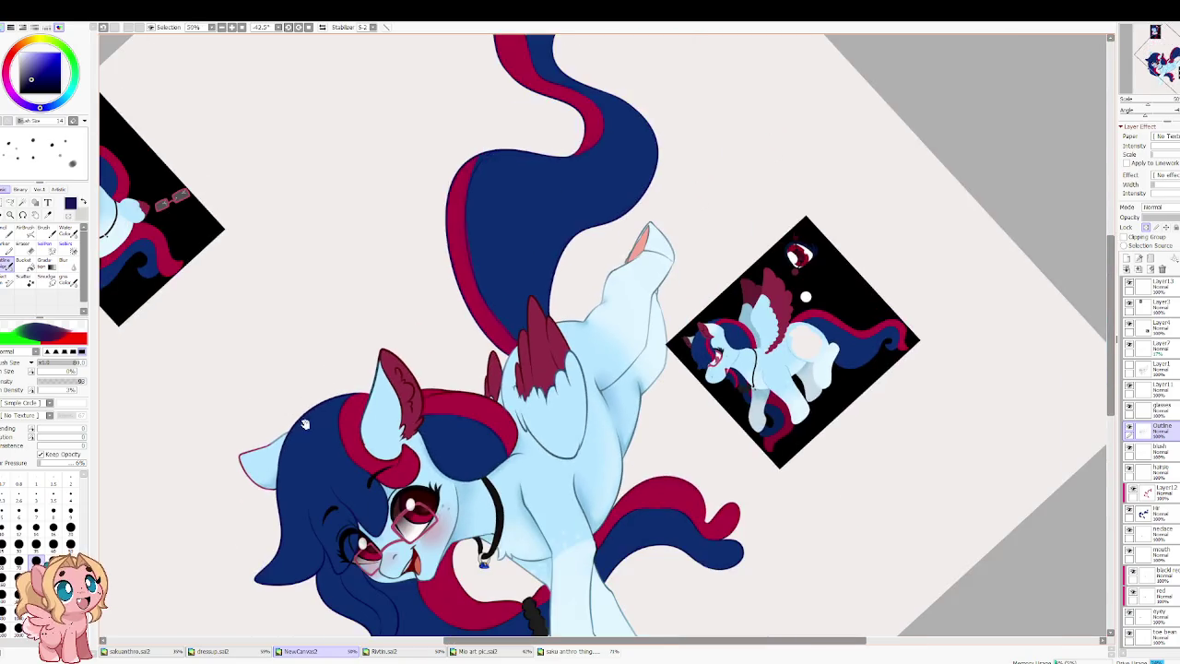
left_click_drag(314, 355, 265, 255)
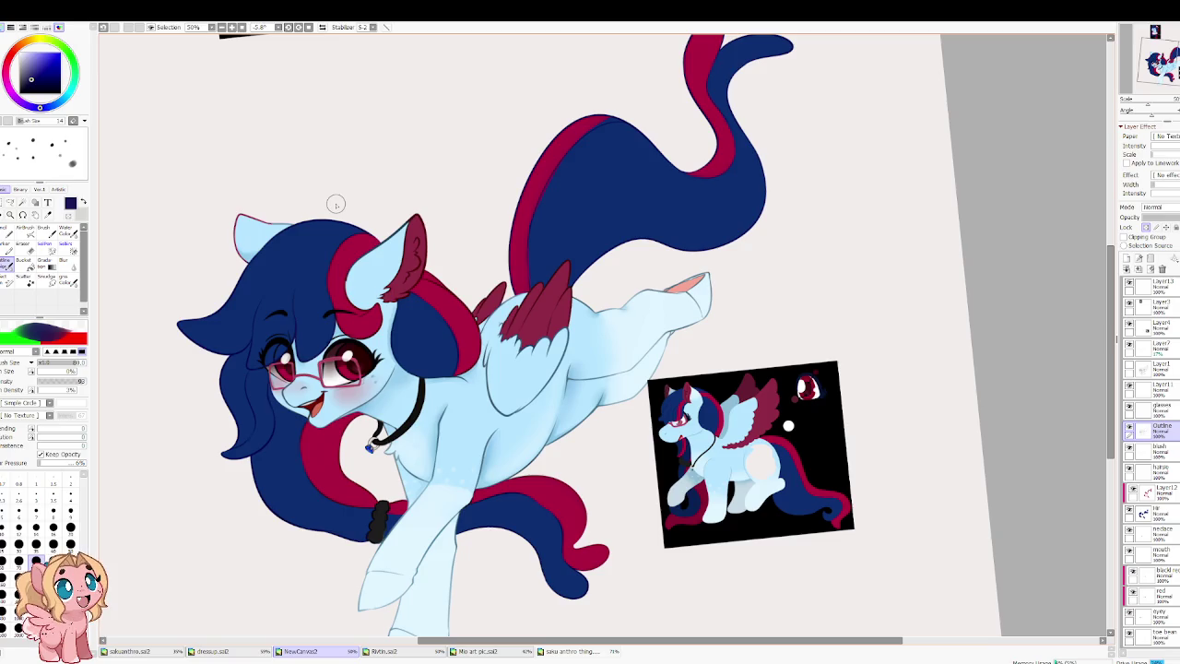
scroll(353, 458, "up", 6)
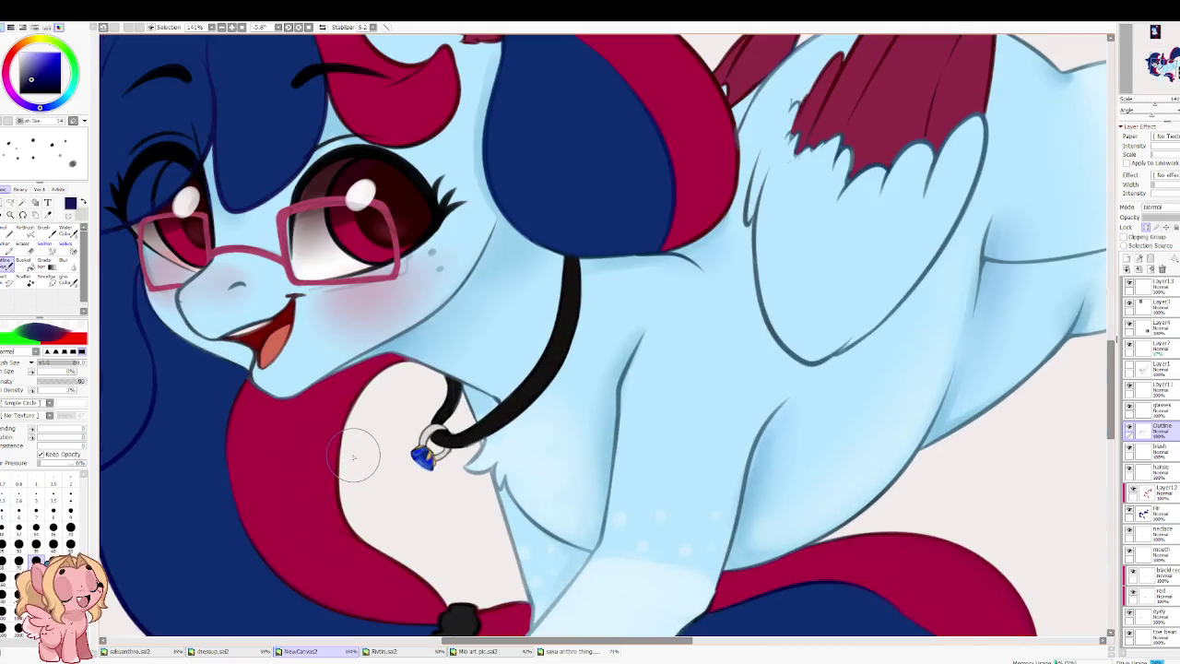
scroll(353, 459, "up", 2)
scroll(369, 466, "up", 2)
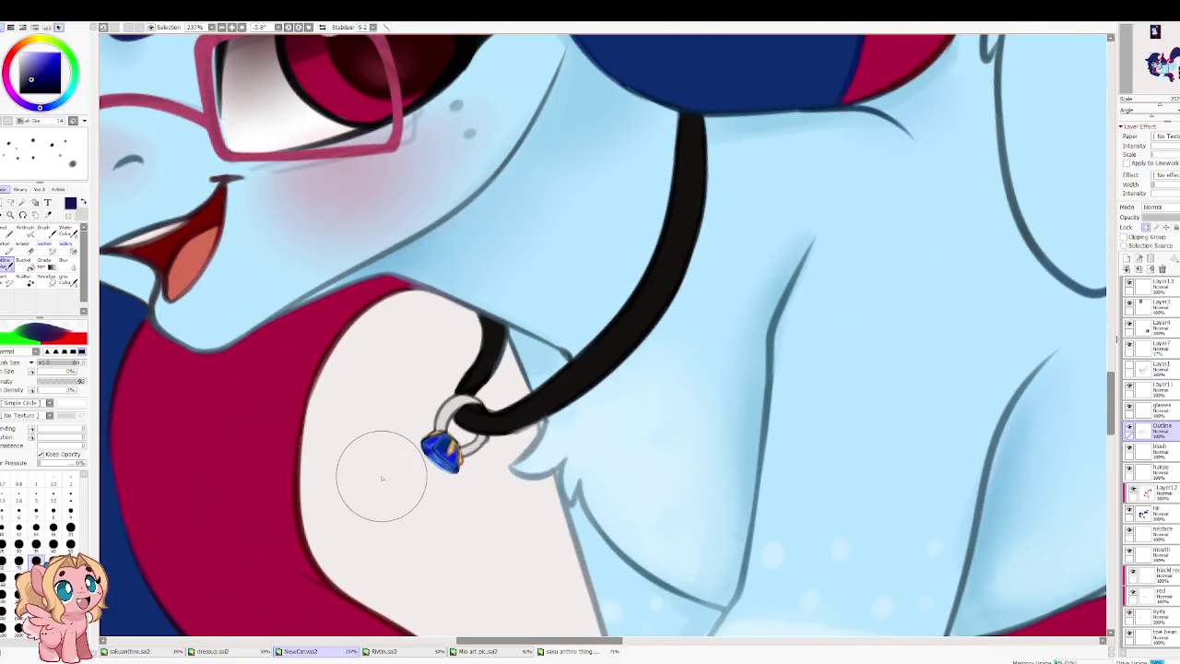
left_click(434, 440, "alt")
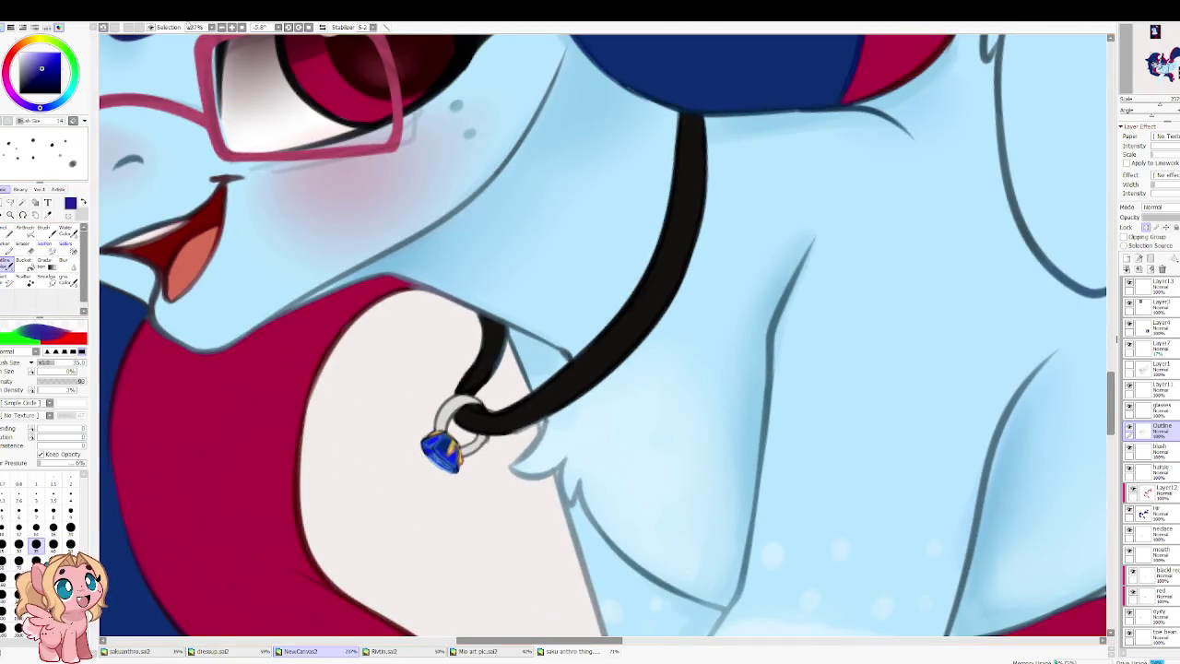
key("bracketleft")
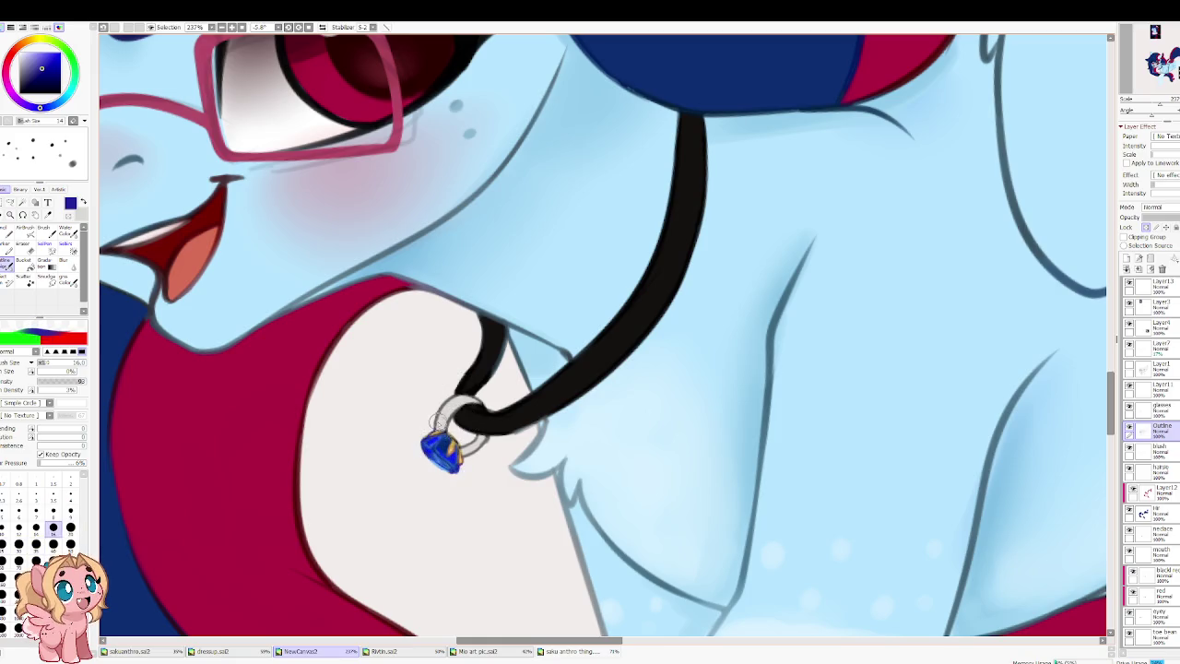
left_click(447, 414, "alt")
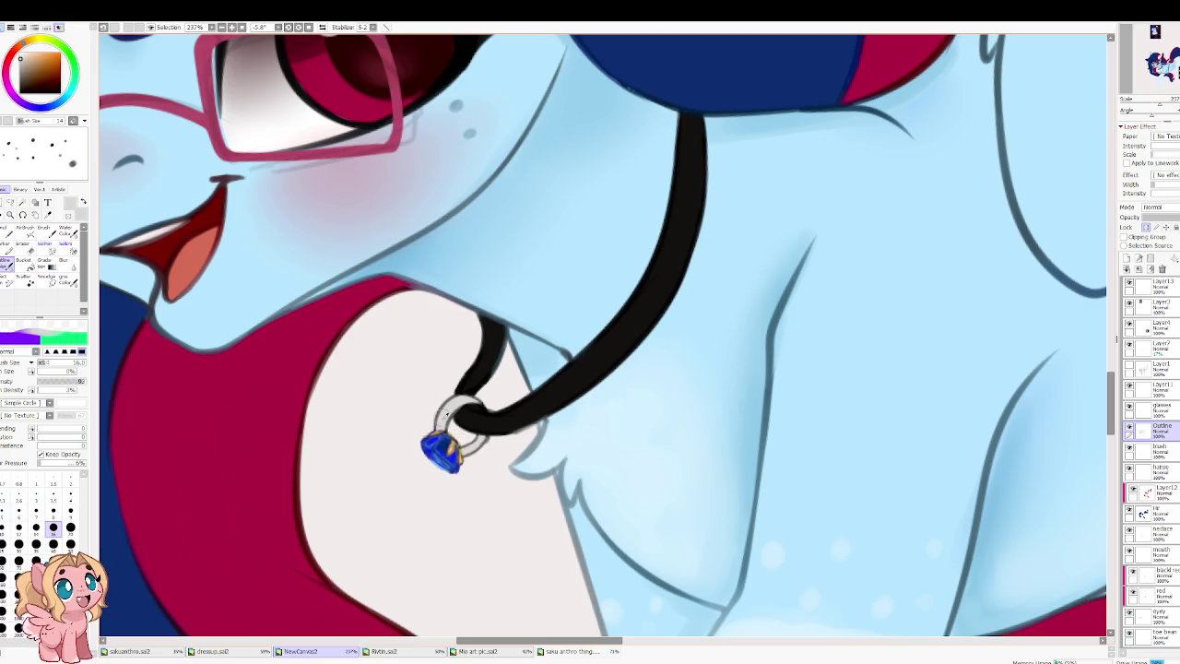
left_click(441, 412, "alt")
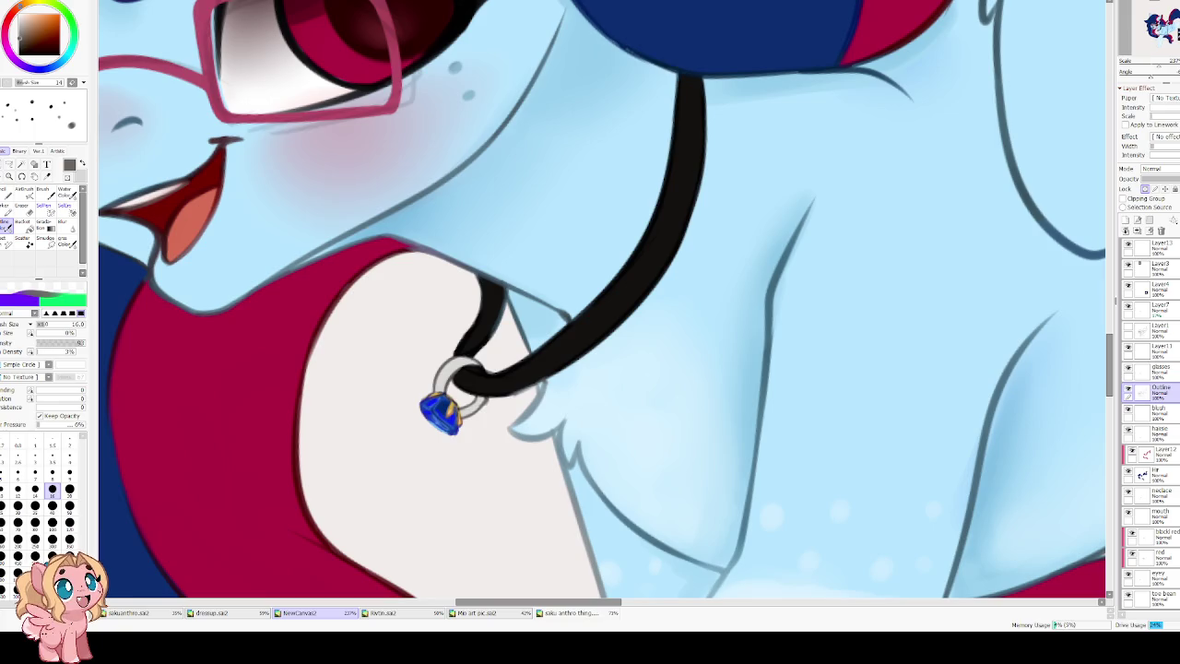
scroll(924, 469, "down", 3)
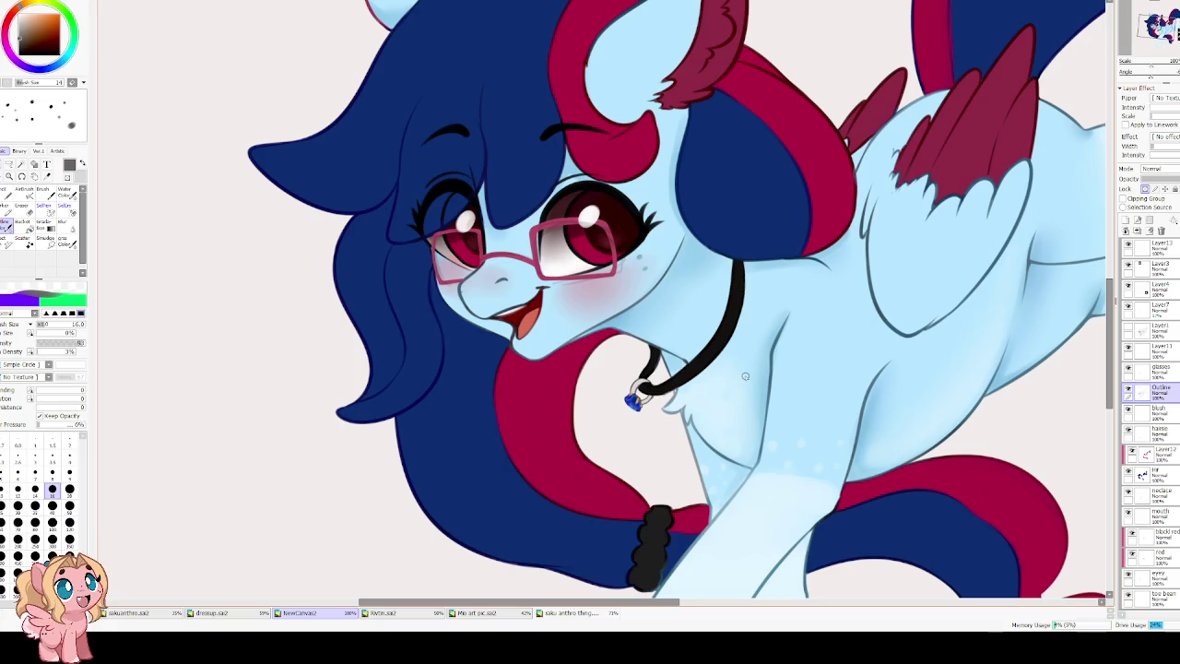
left_click_drag(674, 559, 558, 450)
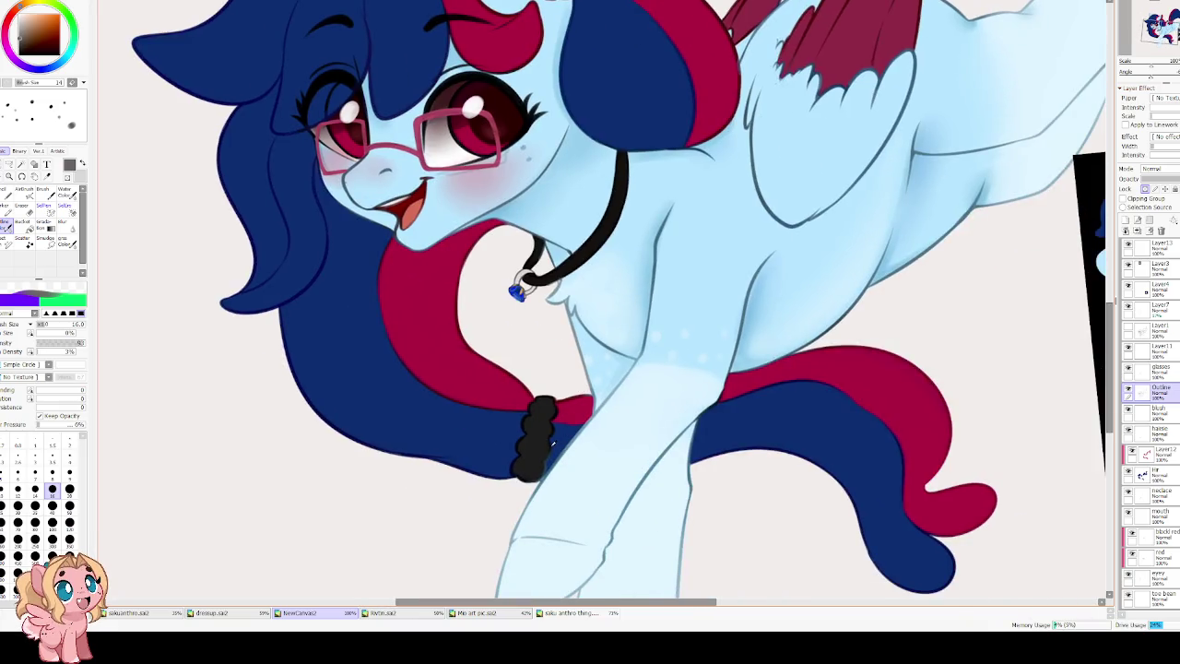
left_click(553, 446, "alt")
left_click_drag(531, 409, 482, 445)
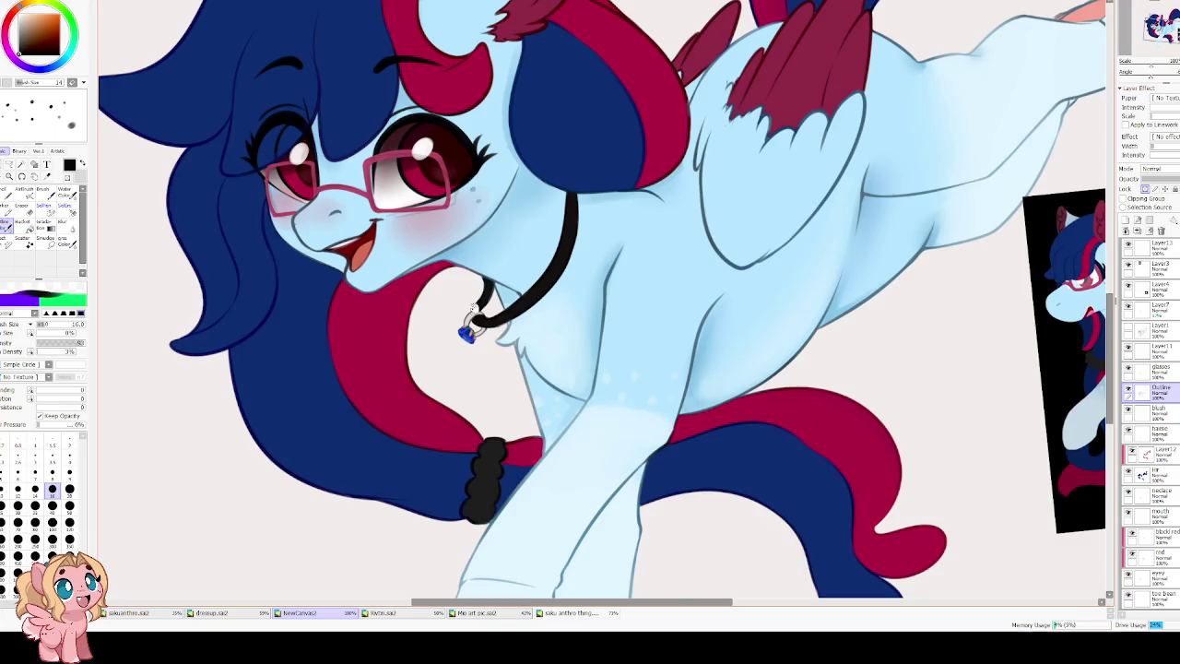
scroll(473, 309, "down", 3)
scroll(451, 332, "up", 3)
scroll(457, 300, "down", 2)
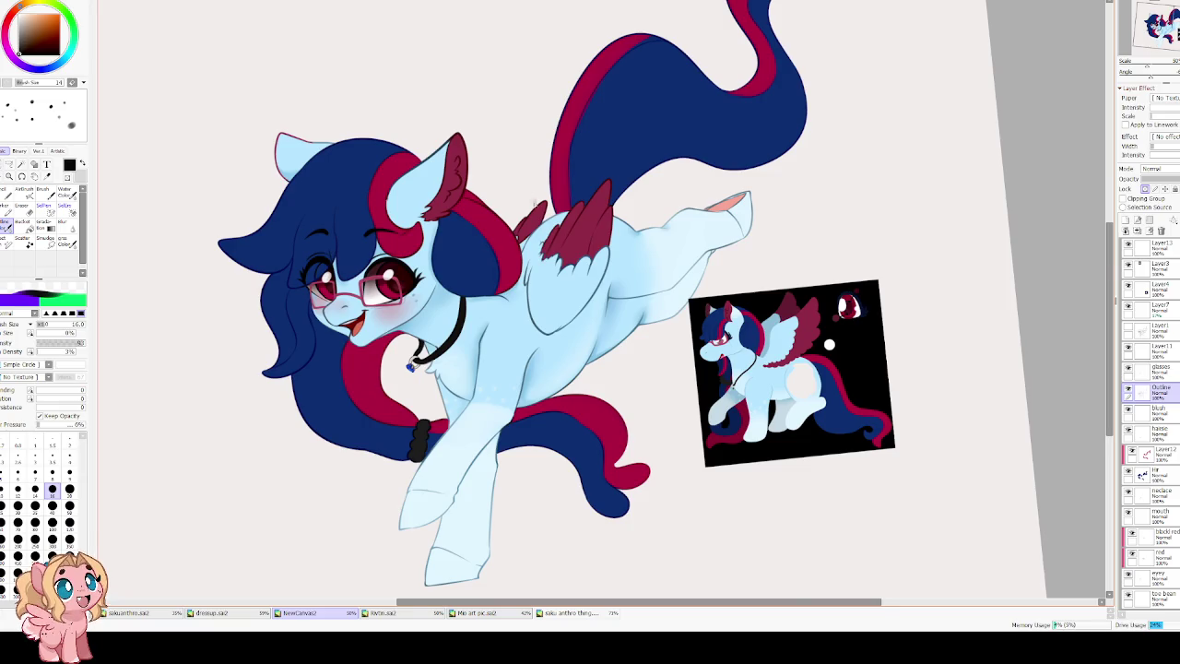
scroll(533, 198, "up", 2)
left_click(17, 522)
left_click(148, 90, "alt")
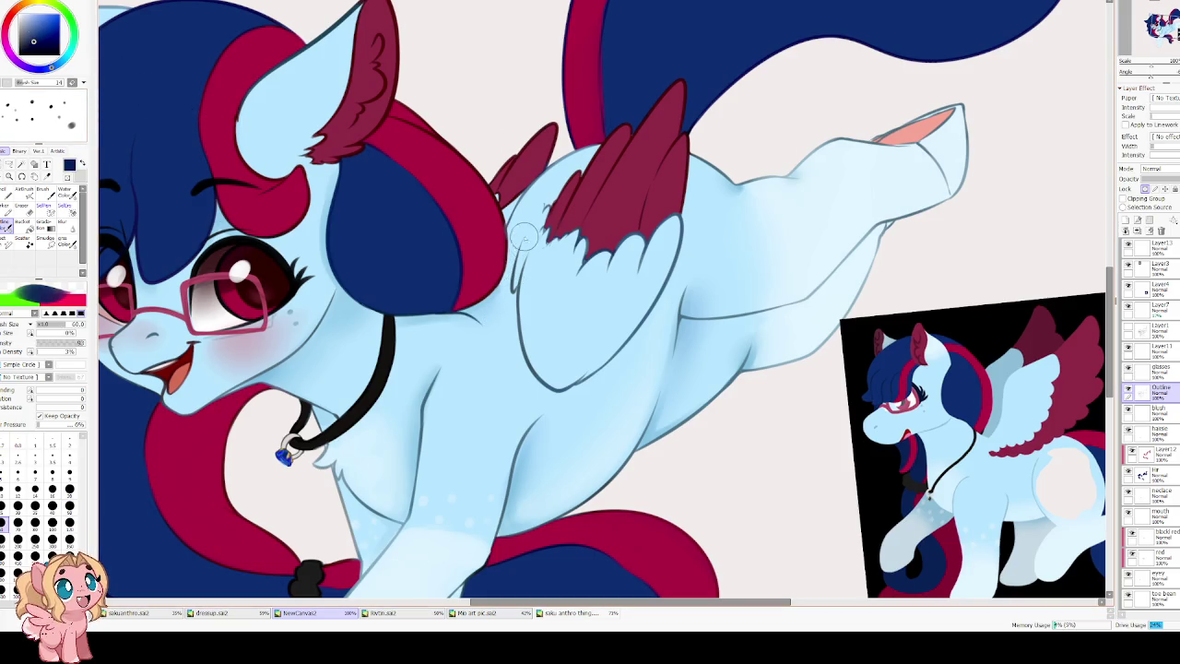
left_click(253, 164, "alt")
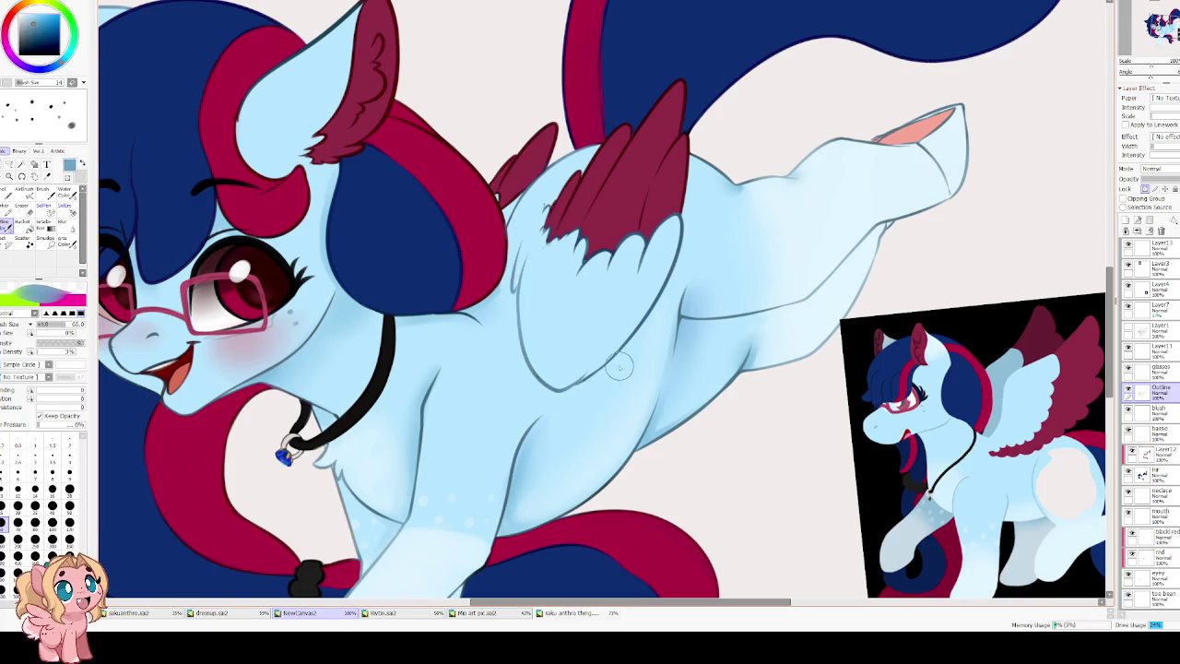
scroll(404, 279, "down", 2)
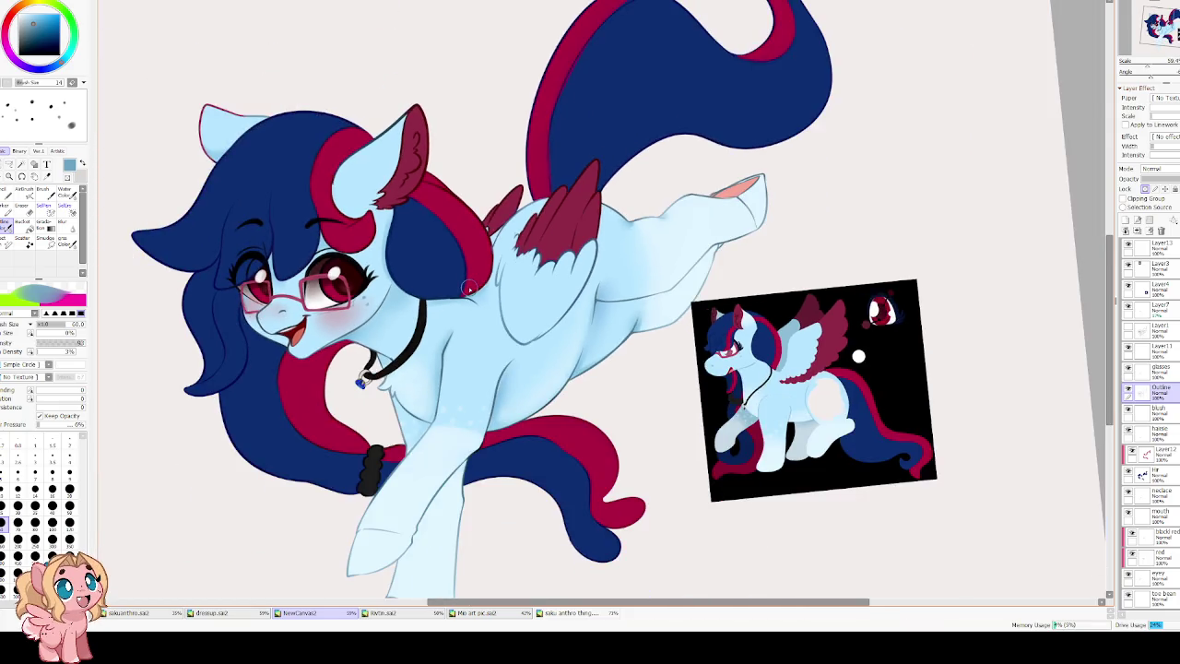
scroll(461, 289, "up", 1)
scroll(433, 282, "up", 1)
scroll(397, 277, "up", 1)
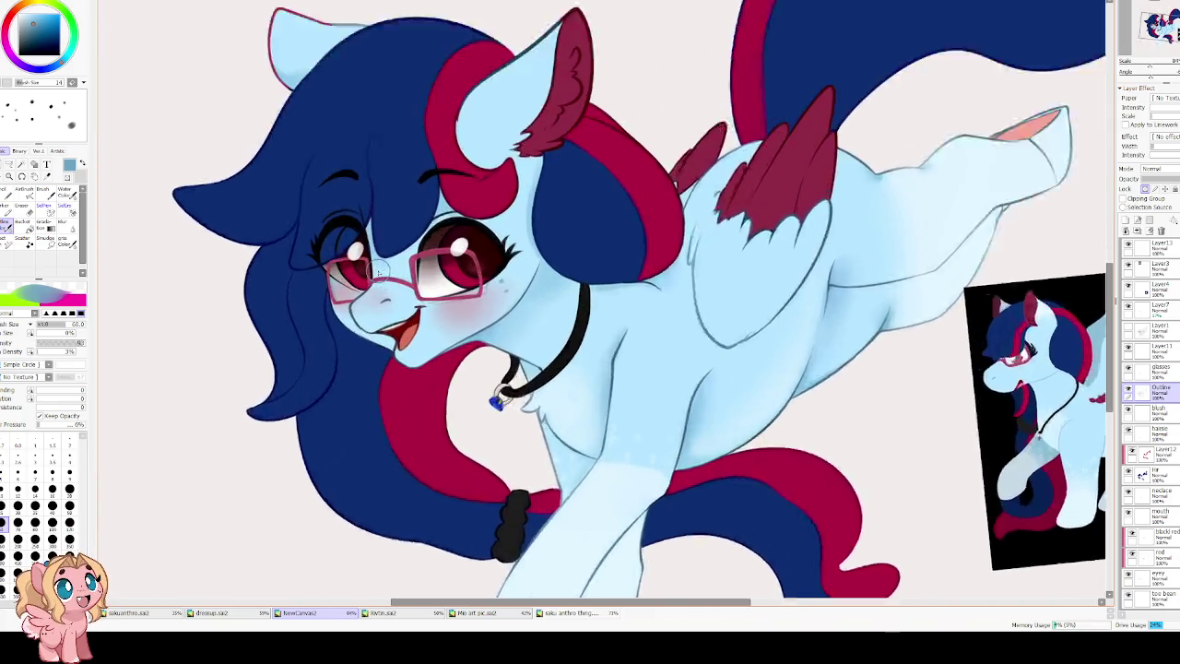
scroll(360, 268, "up", 2)
left_click_drag(729, 332, 771, 334)
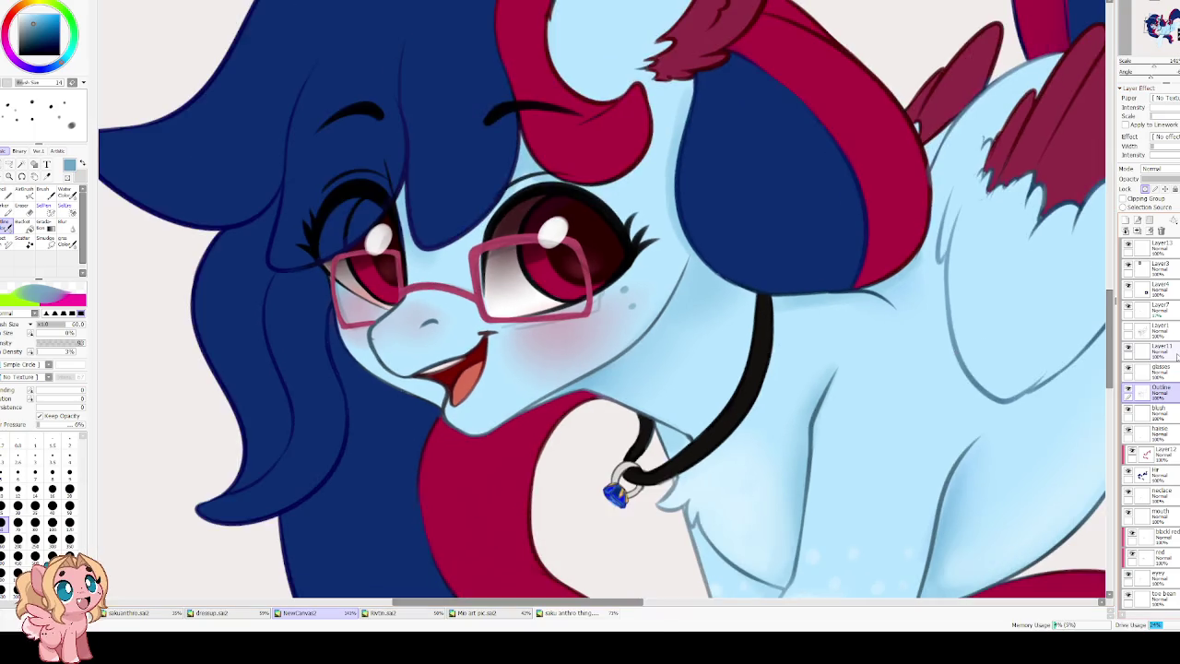
left_click(1129, 349)
left_click(1129, 348)
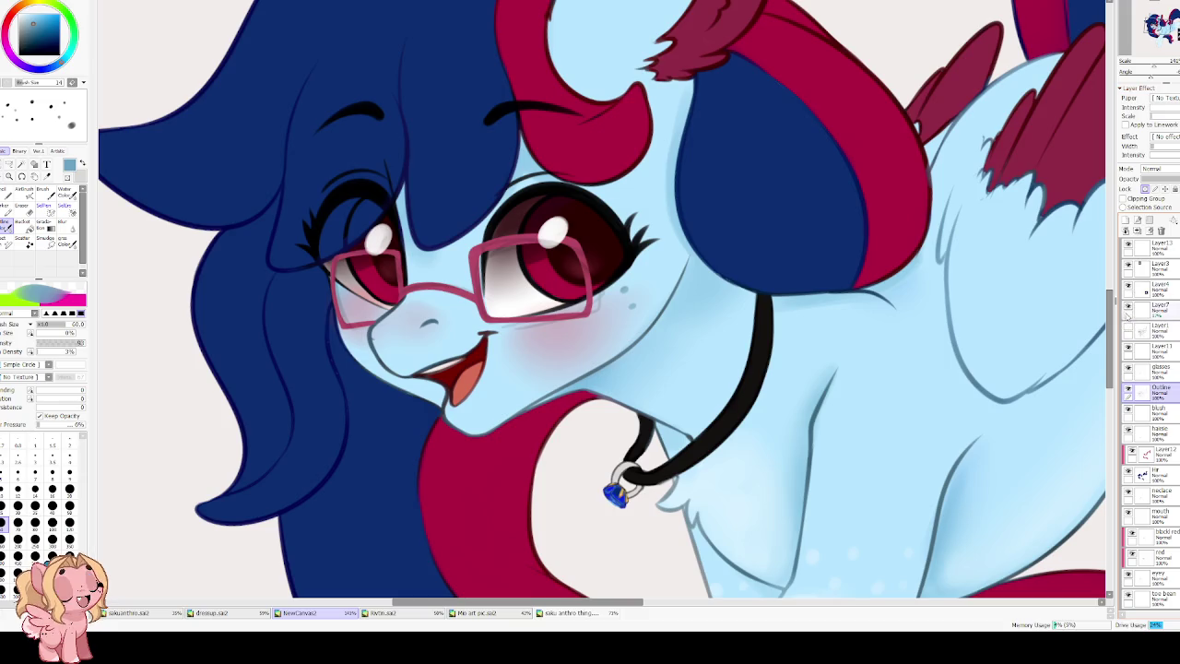
scroll(448, 232, "up", 1)
scroll(452, 235, "up", 1)
key("h")
key("h")
scroll(458, 241, "down", 1)
scroll(593, 251, "up", 1)
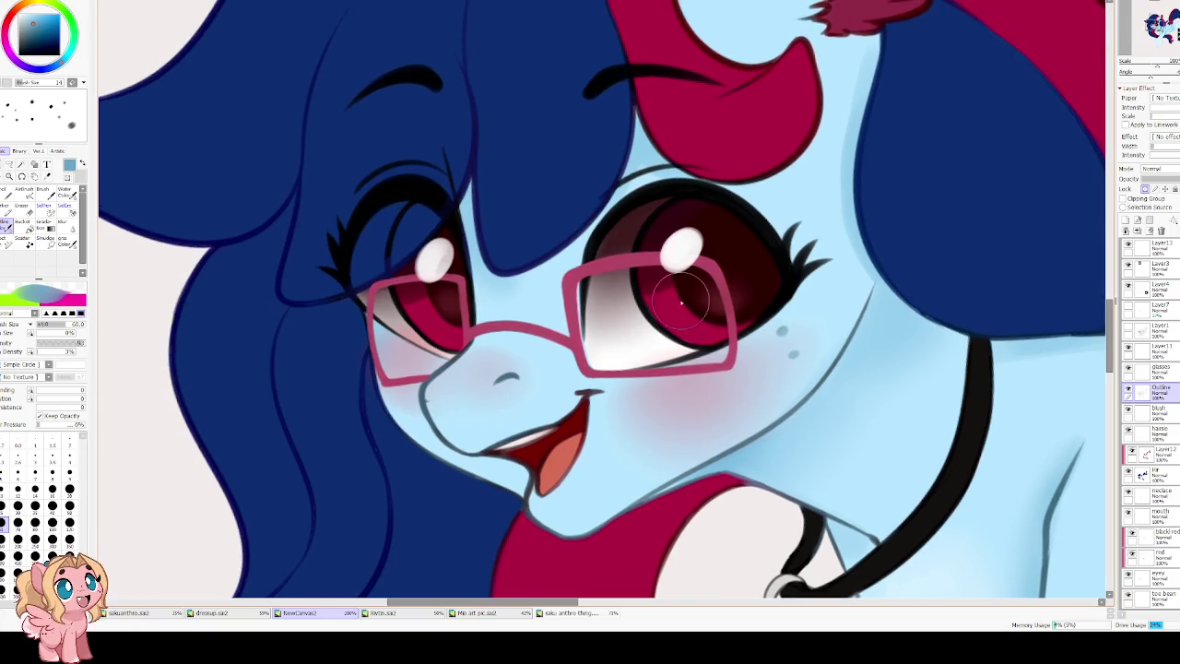
Step: Sample the eye's dark maroon and soften both glasses frame edges with Water Color on the glasses layer
key("bracketleft")
key("bracketleft")
key("bracketleft")
key("bracketleft")
key("bracketleft")
key("bracketleft")
key("bracketleft")
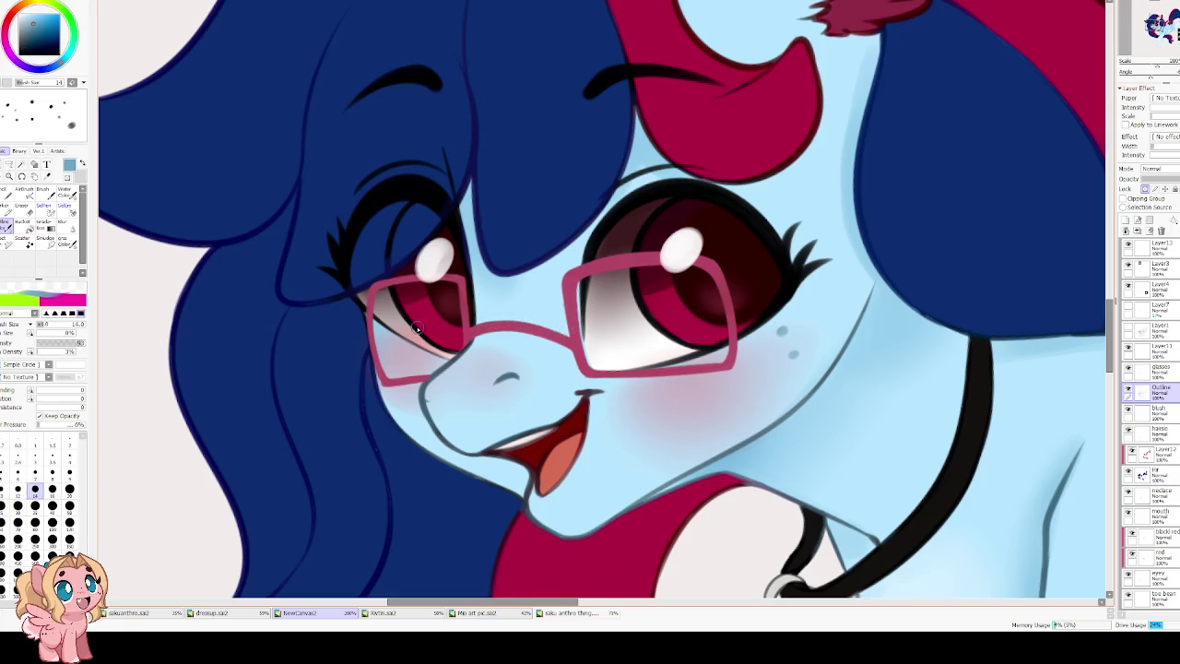
scroll(417, 325, "up", 2)
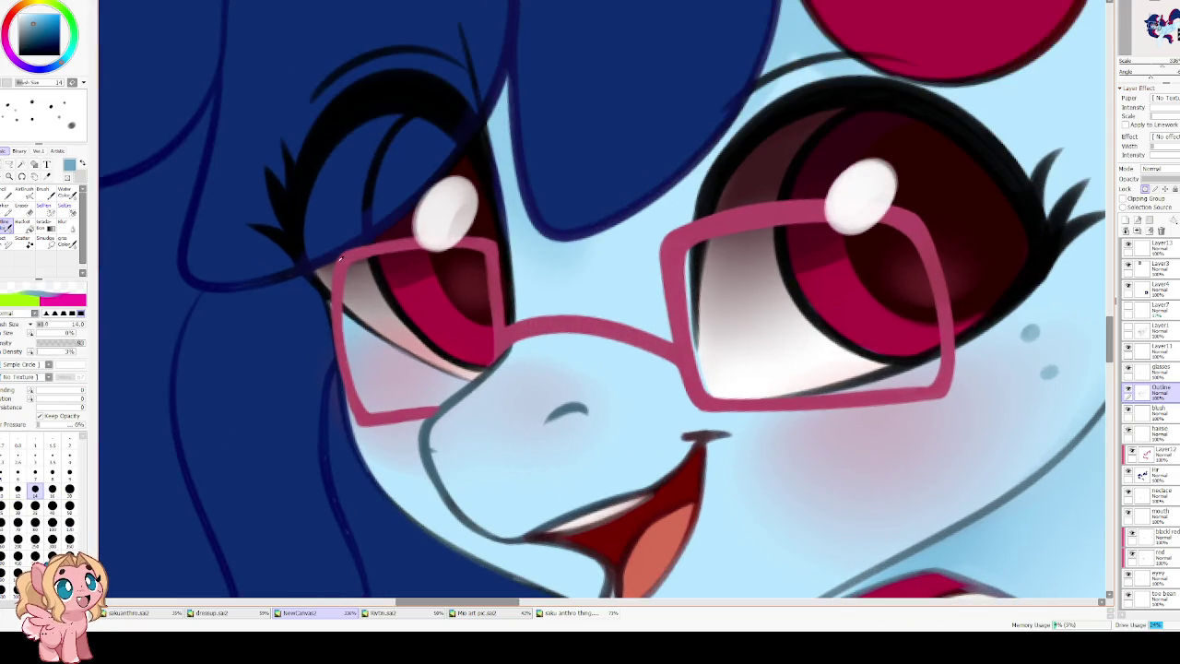
left_click(343, 258, "alt")
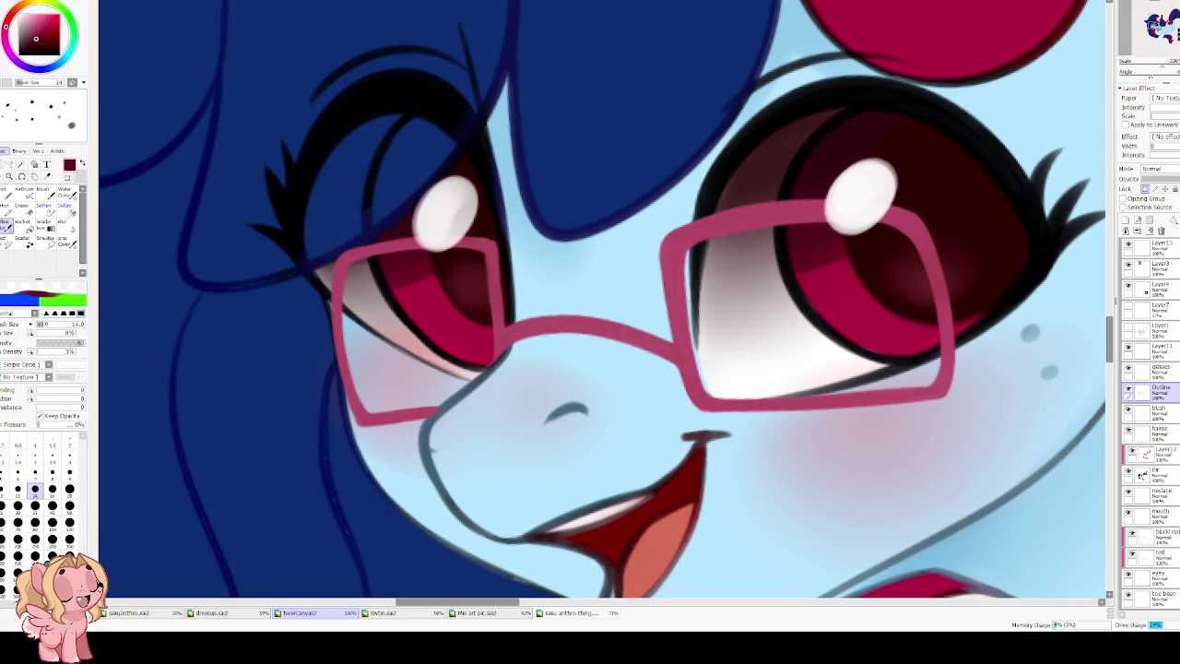
key("w")
key("bracketright")
key("bracketright")
key("bracketright")
key("bracketright")
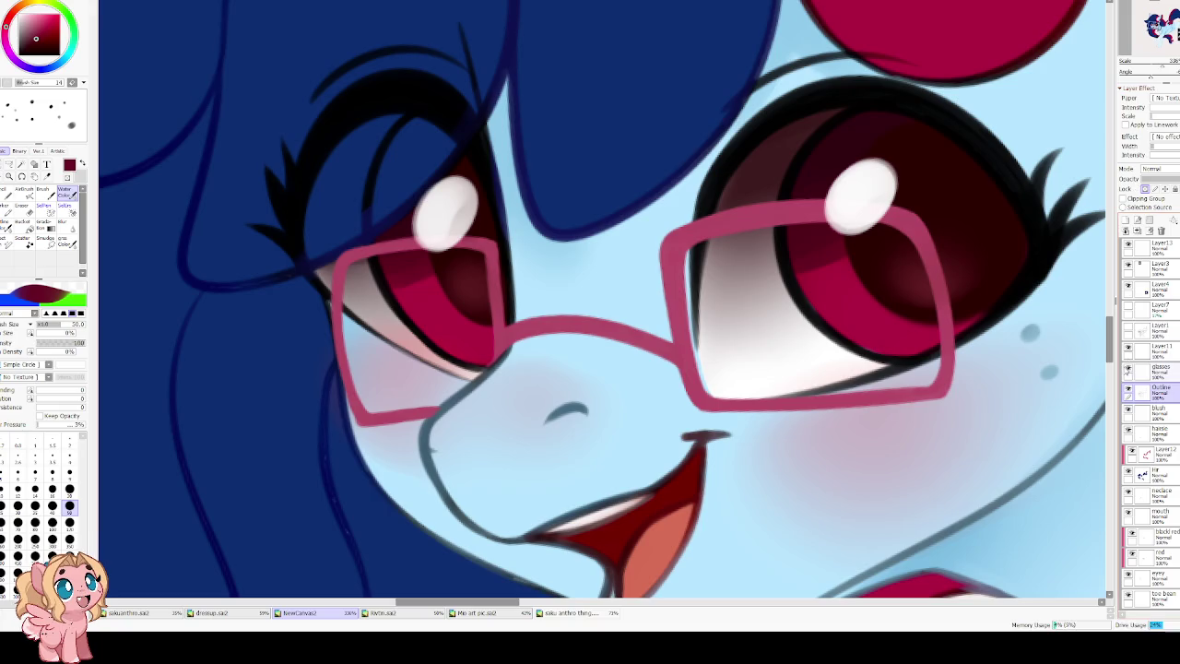
left_click(1160, 371)
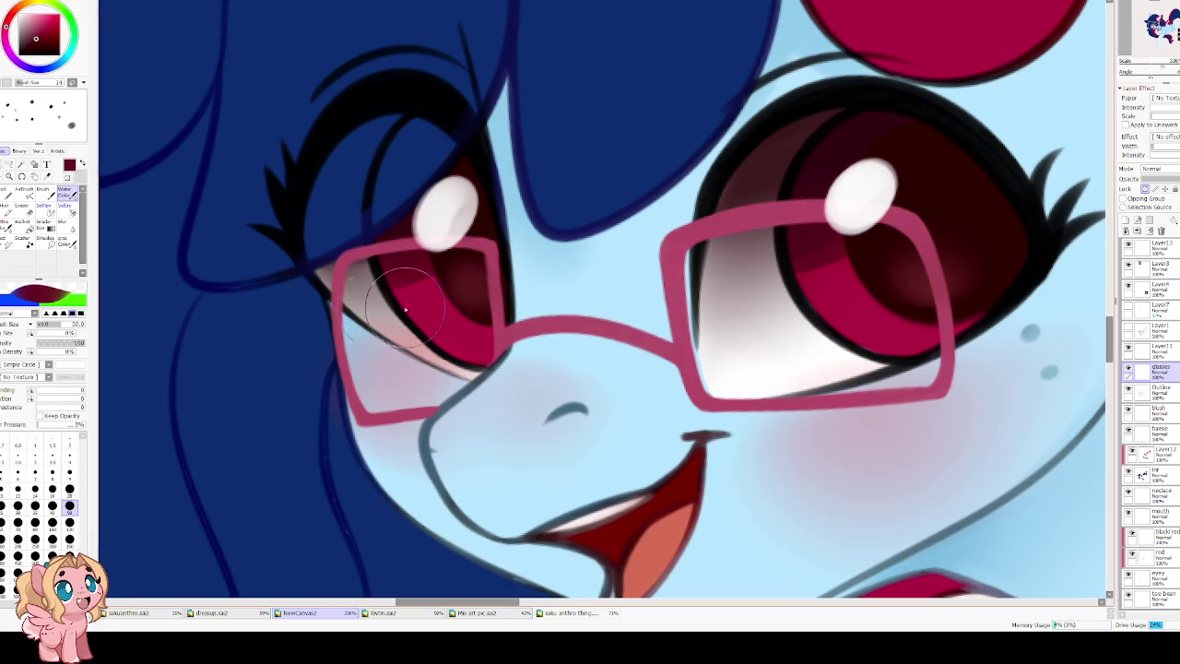
left_click_drag(343, 242, 340, 364)
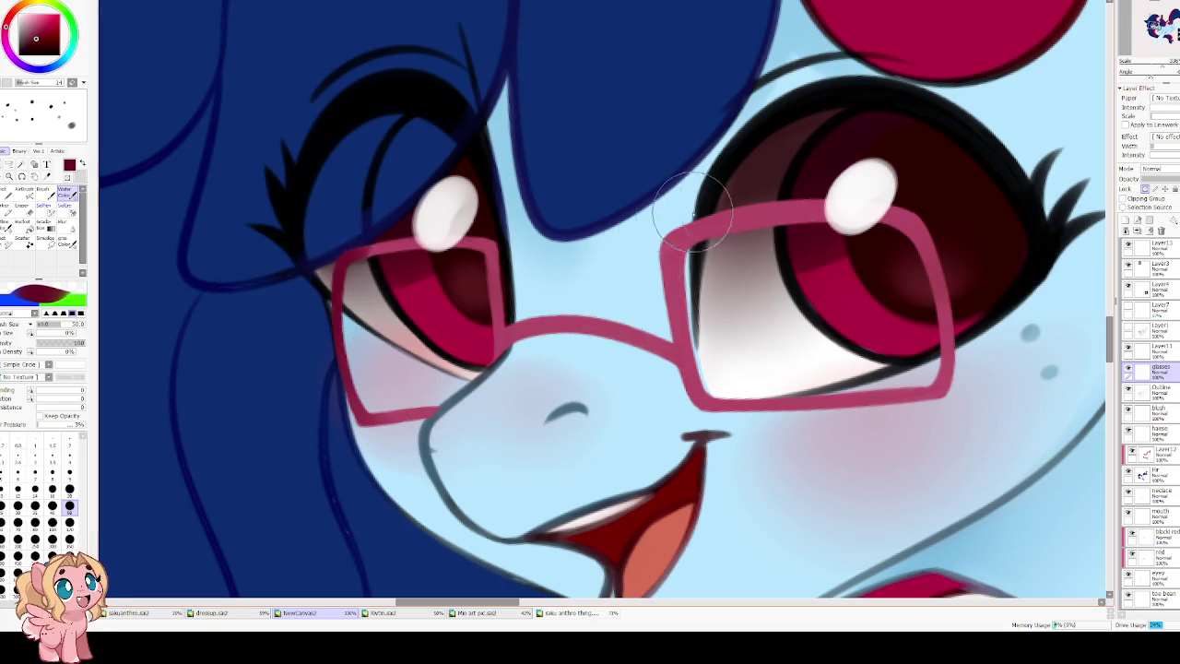
left_click_drag(666, 238, 690, 374)
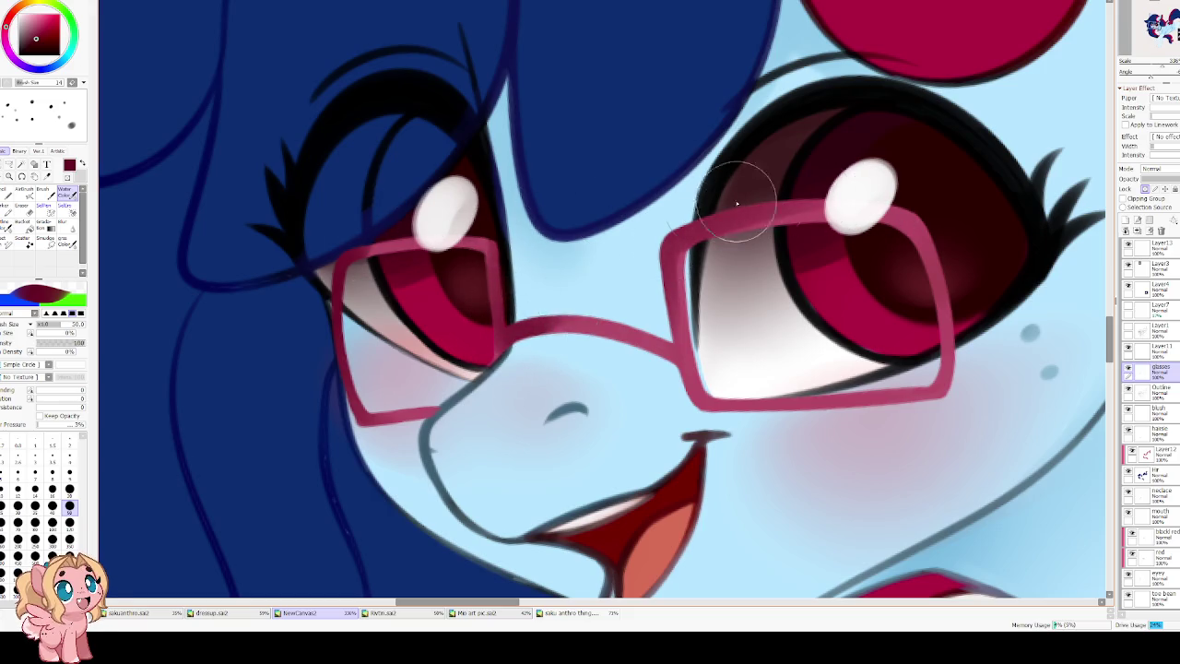
Step: Re-stroke the left glasses frame edge in the frame's pink with a size 14 brush
key("h")
key("h")
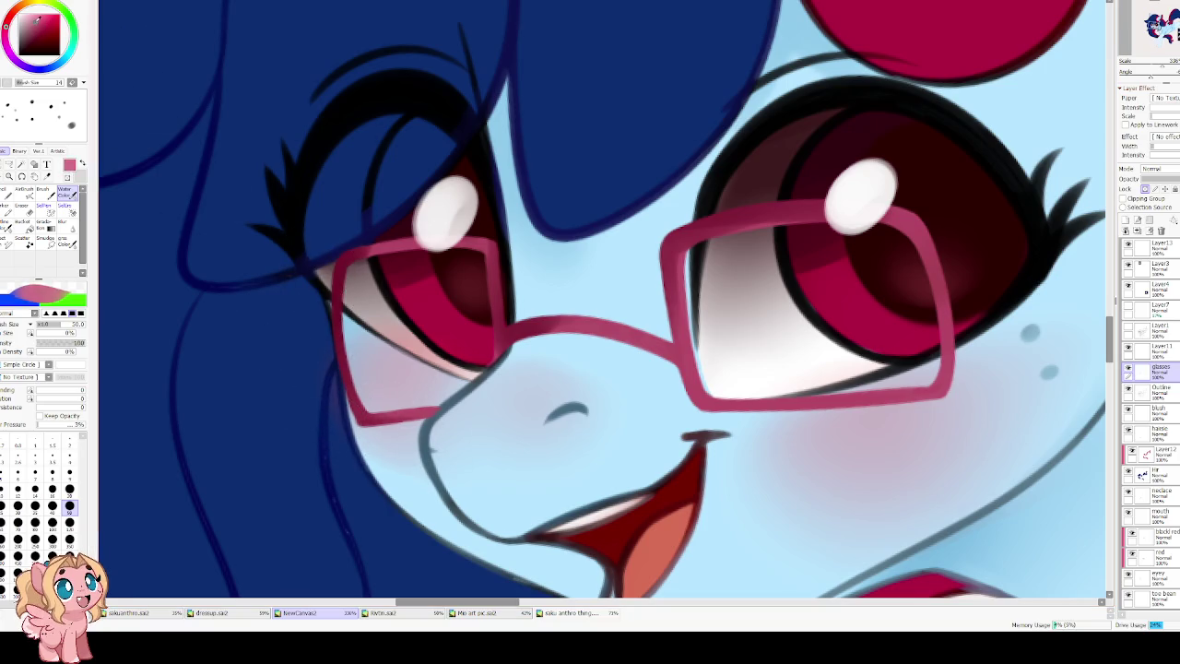
key("bracketleft")
key("bracketleft")
key("bracketleft")
key("bracketleft")
left_click(390, 267, "alt")
key("bracketleft")
key("bracketleft")
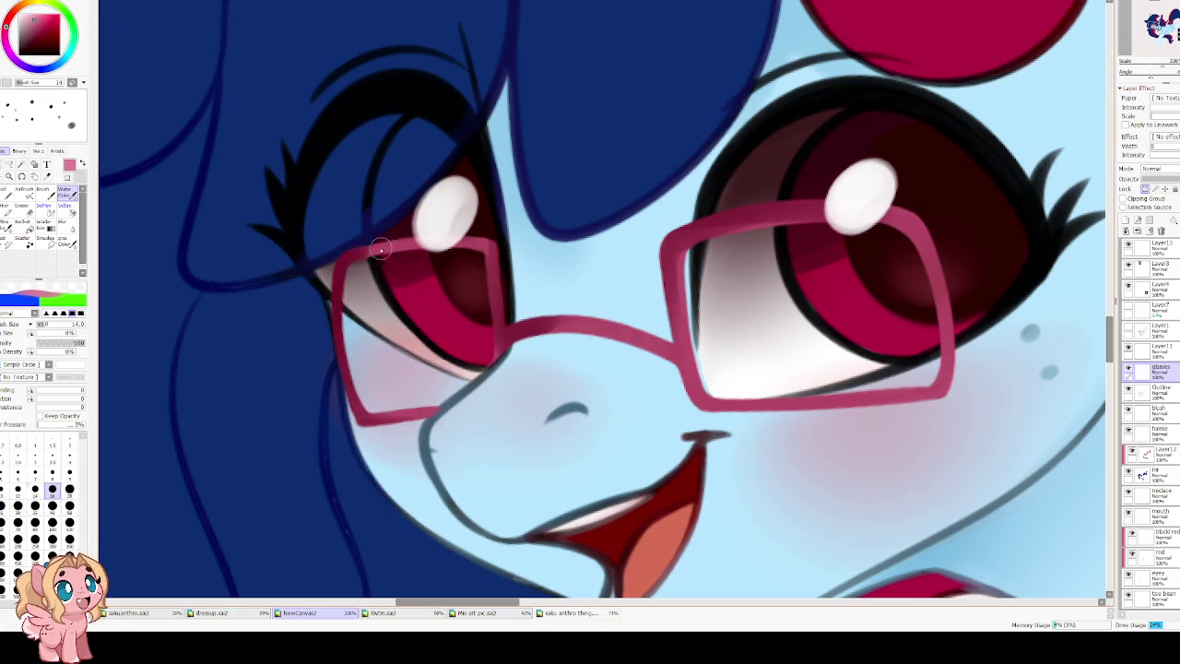
key("bracketleft")
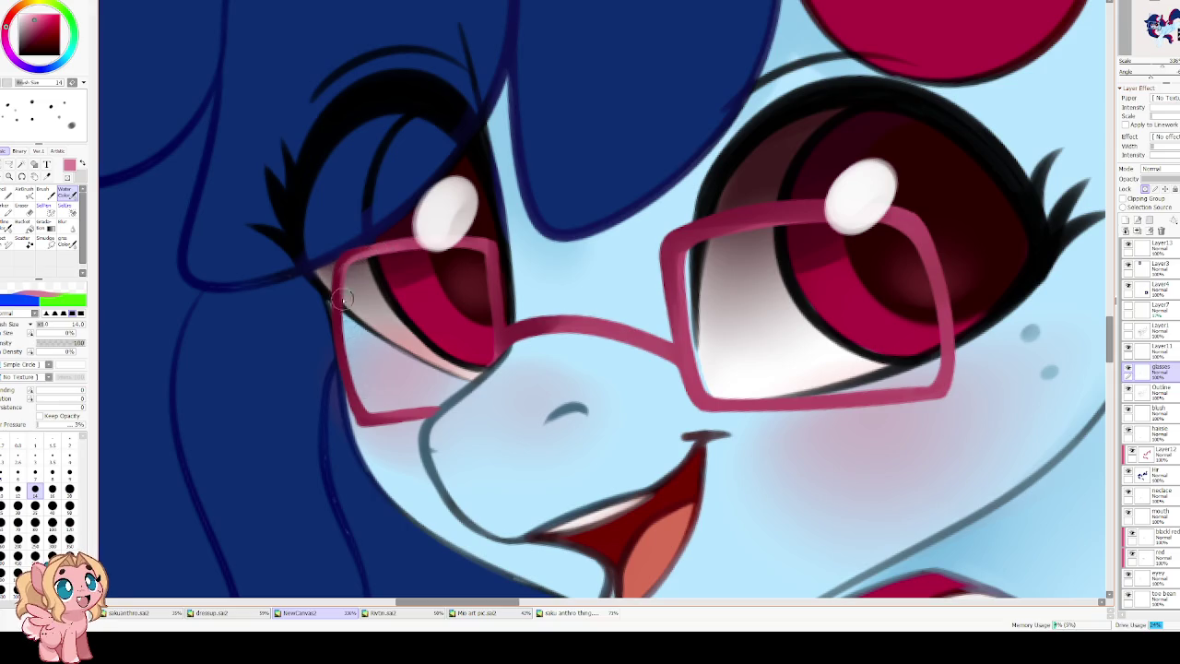
left_click_drag(341, 286, 344, 391)
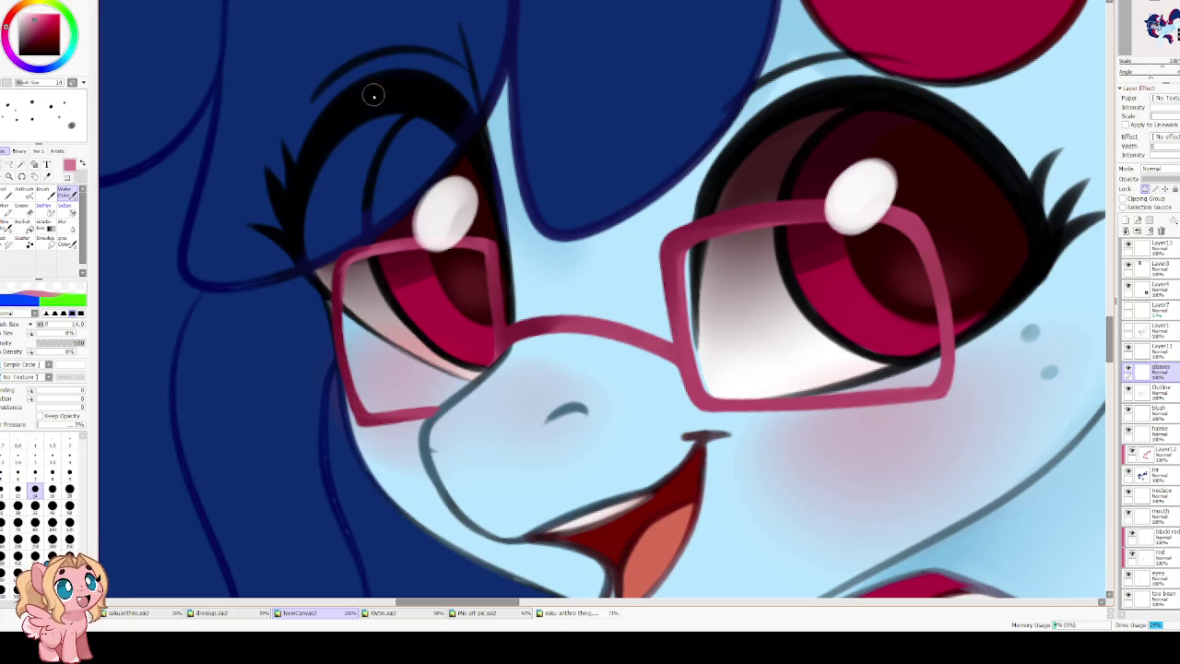
Step: Darken the left edge of the right lens with a slightly darker red
key("b")
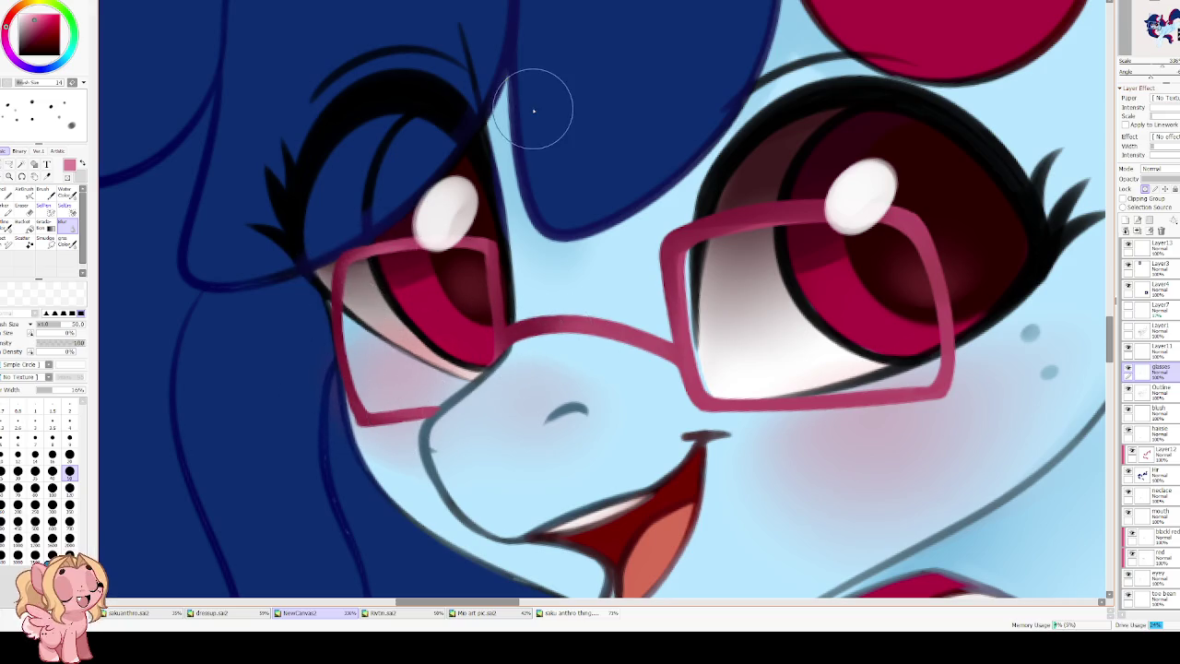
key("v")
left_click(502, 309, "alt")
left_click(33, 38)
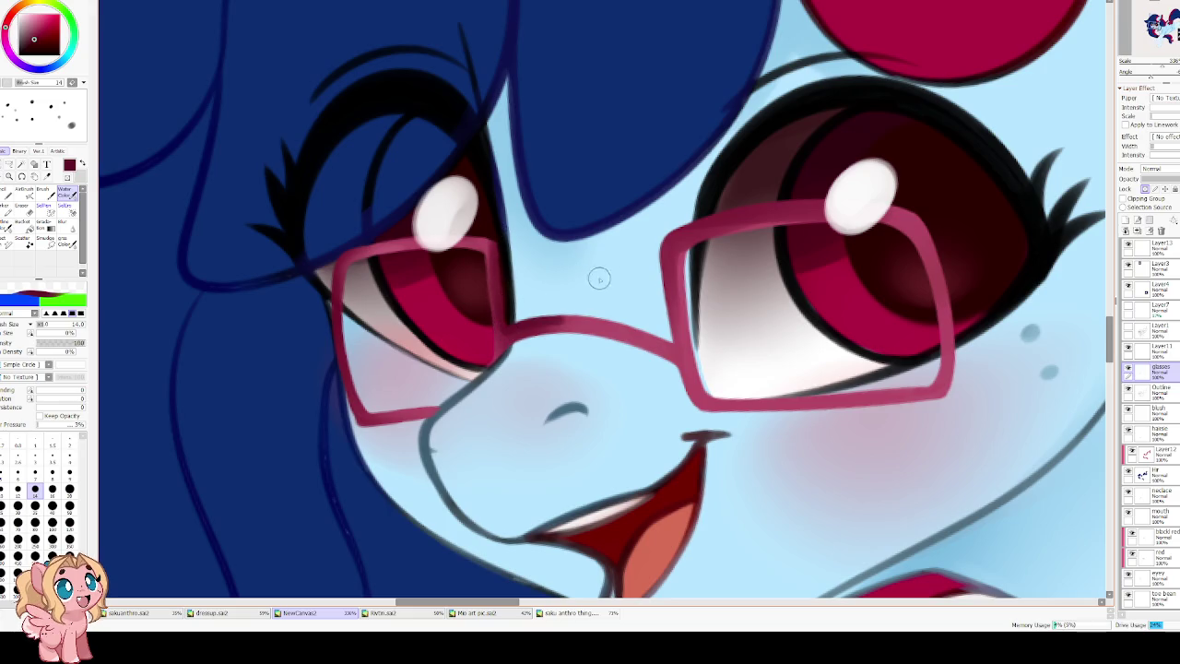
left_click_drag(662, 243, 675, 325)
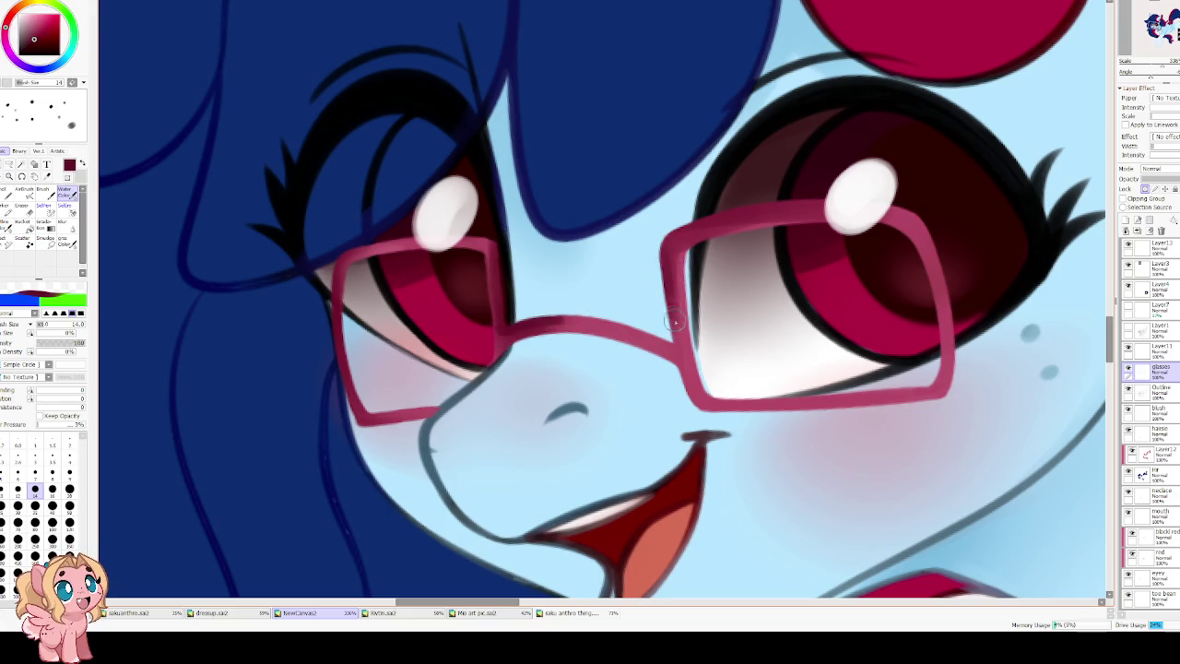